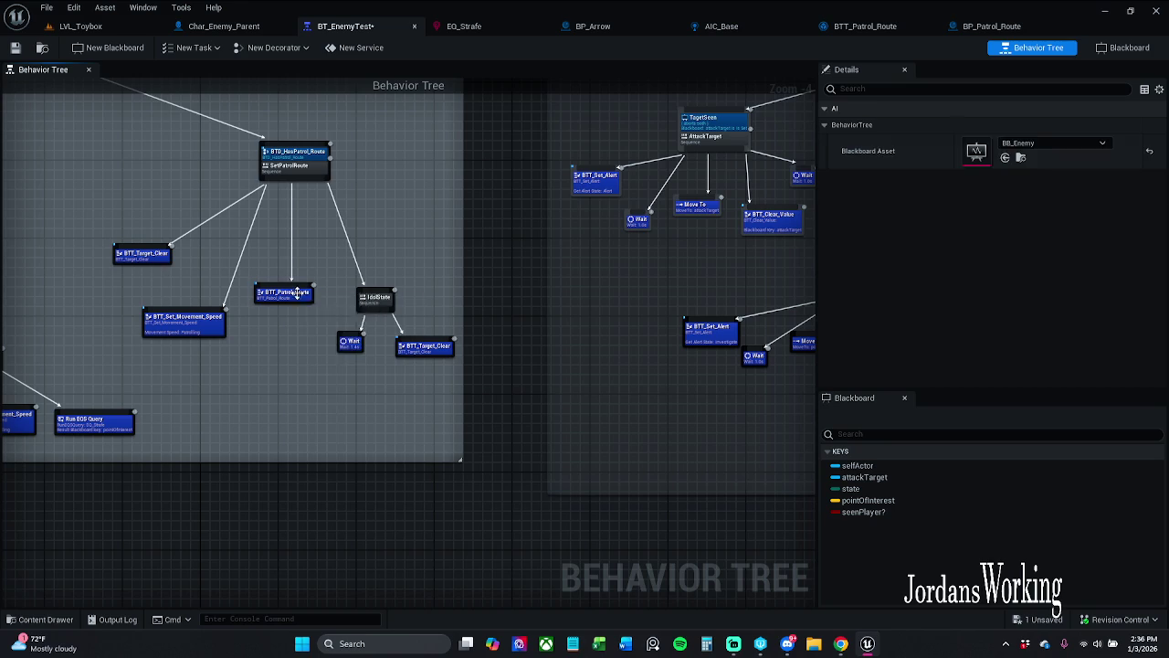
- Connect ROOT to the left-hand tree's Selector and save BT_EnemyTest
right_click(297, 293)
click(327, 242)
click(327, 242)
click(290, 292)
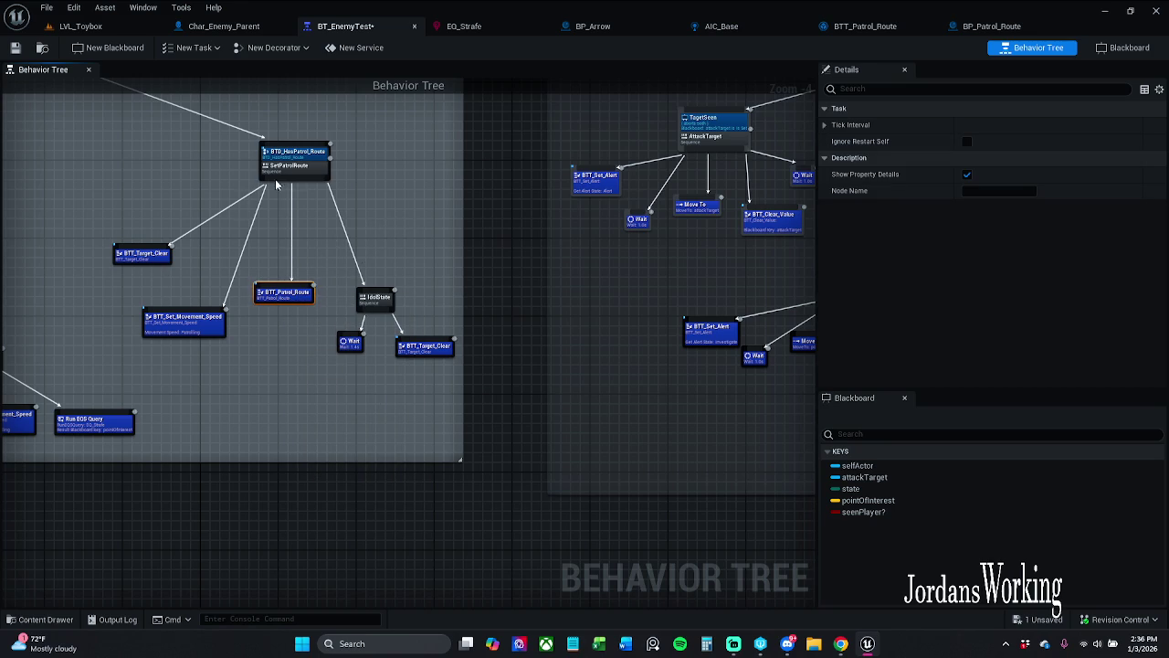
right_click(305, 191)
scroll(329, 210, down, 2)
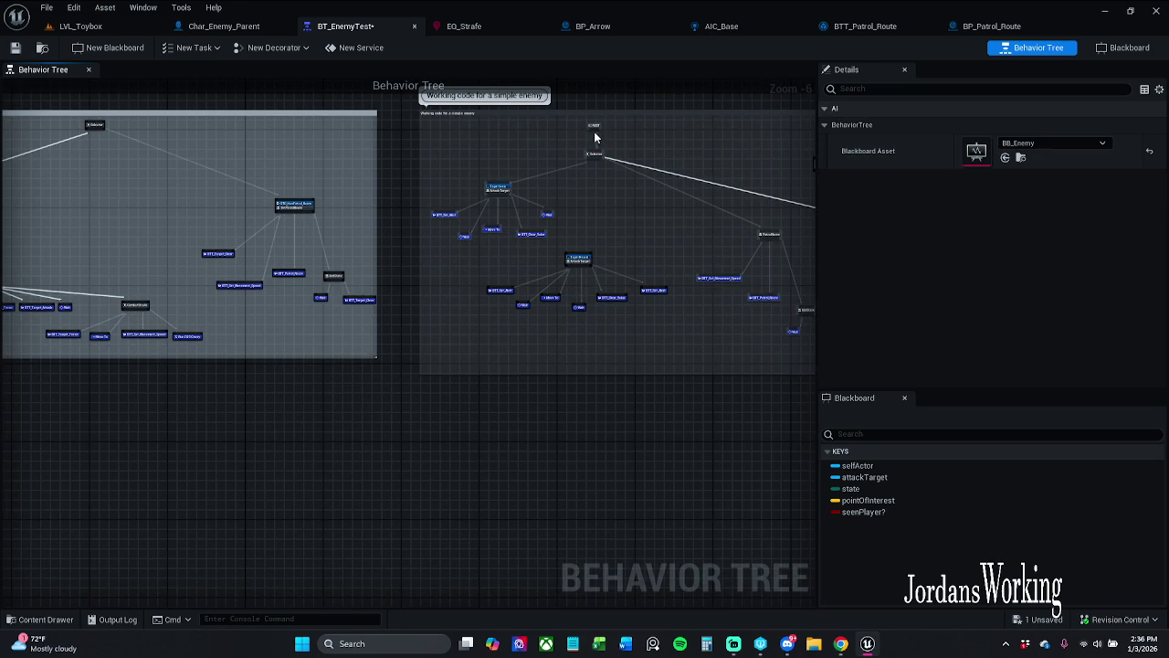
drag(592, 128, 99, 126)
scroll(97, 123, up, 3)
click(15, 48)
- Pan the graph to the patrol nodes, then start a Play-in-Editor session of LVL_Toybox
scroll(606, 259, down, 4)
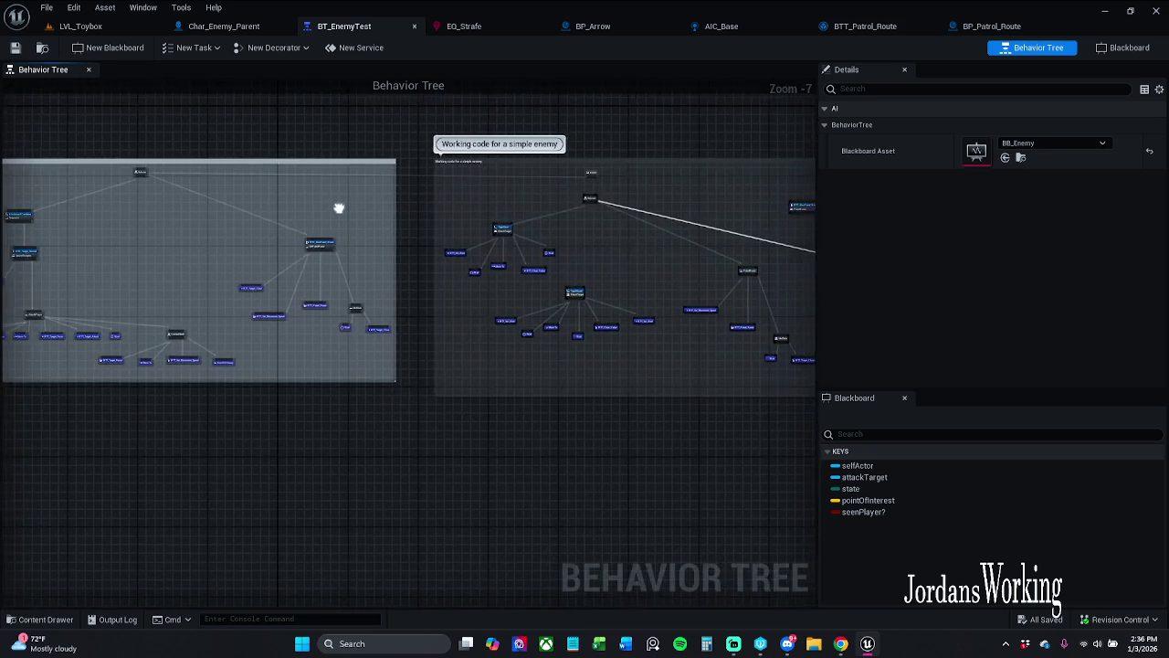
scroll(338, 208, up, 4)
drag(627, 188, 657, 229)
scroll(566, 229, down, 1)
drag(577, 234, 699, 224)
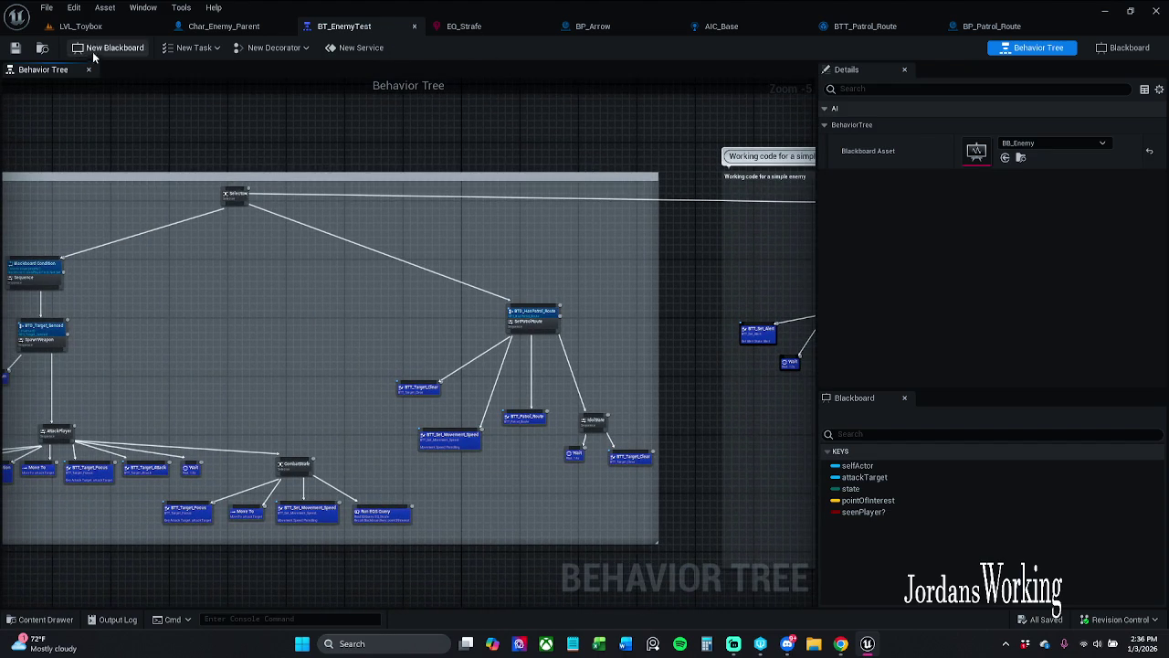
click(89, 30)
click(297, 48)
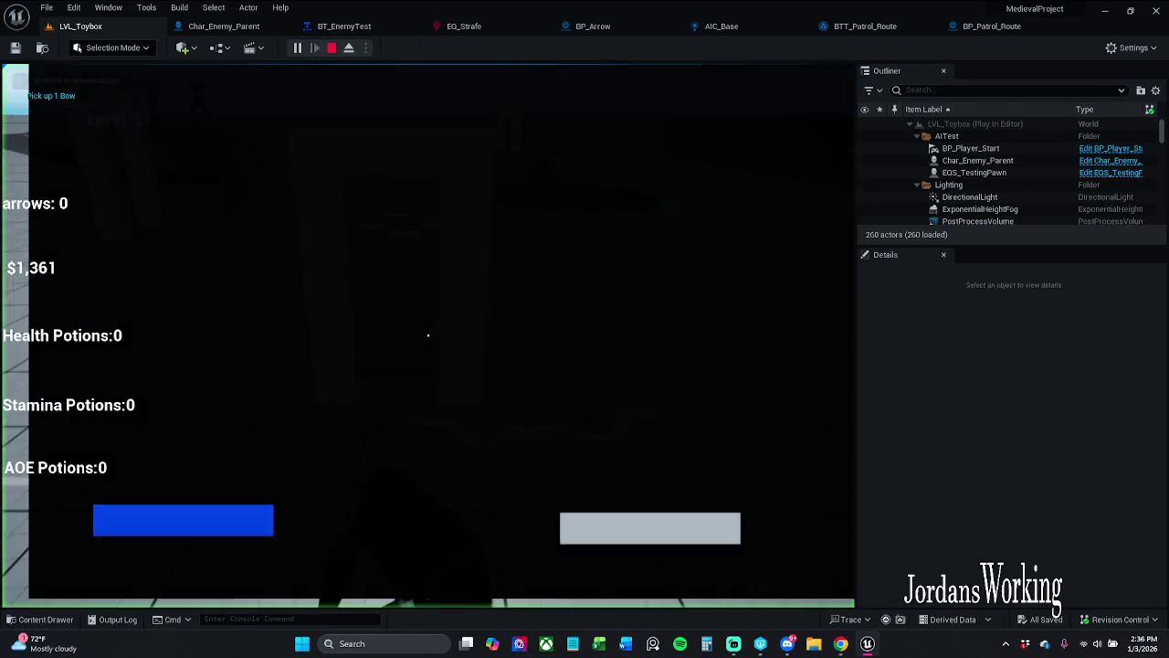
- Run two short play sessions, walking the character forward before stopping each
key(w)
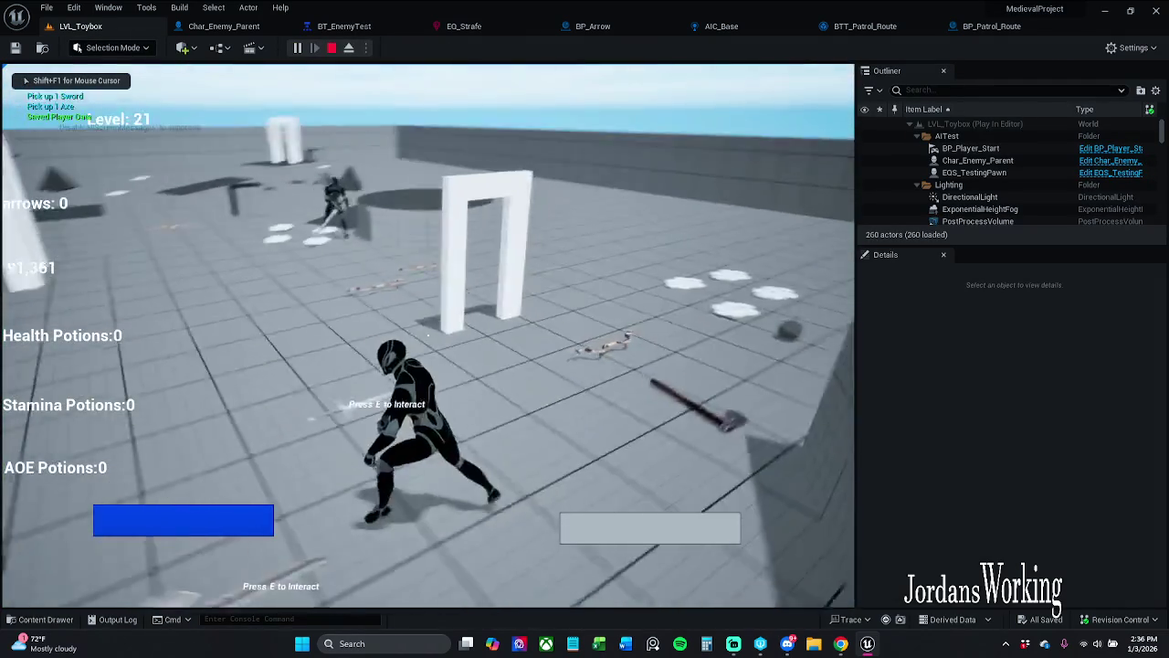
key(Escape)
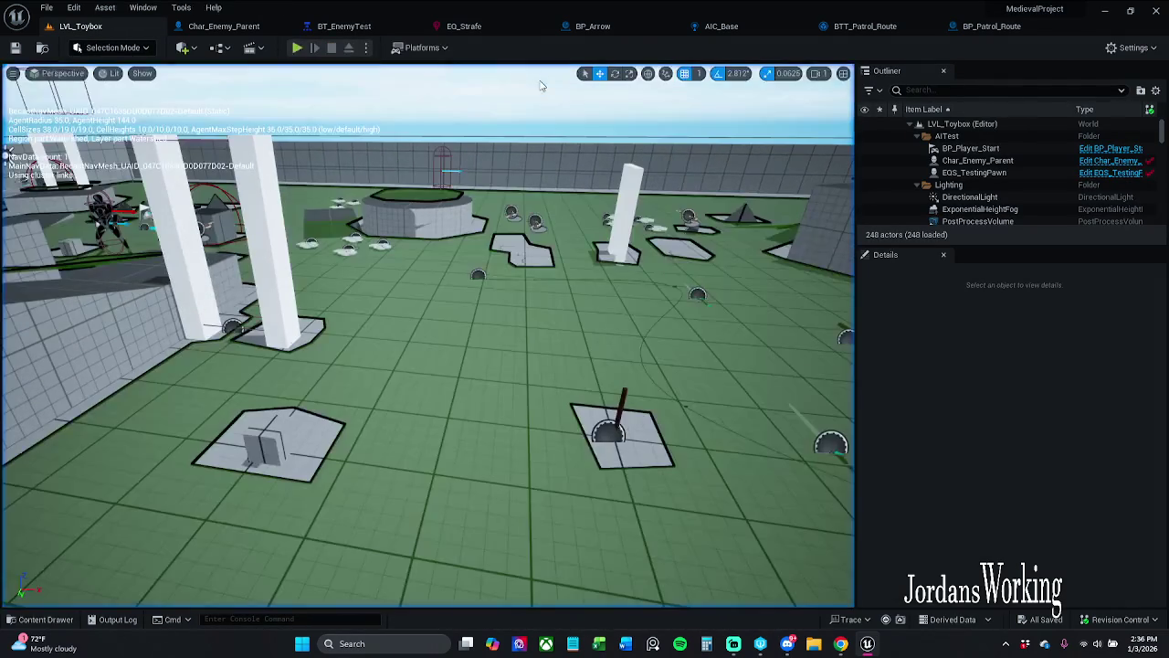
click(297, 48)
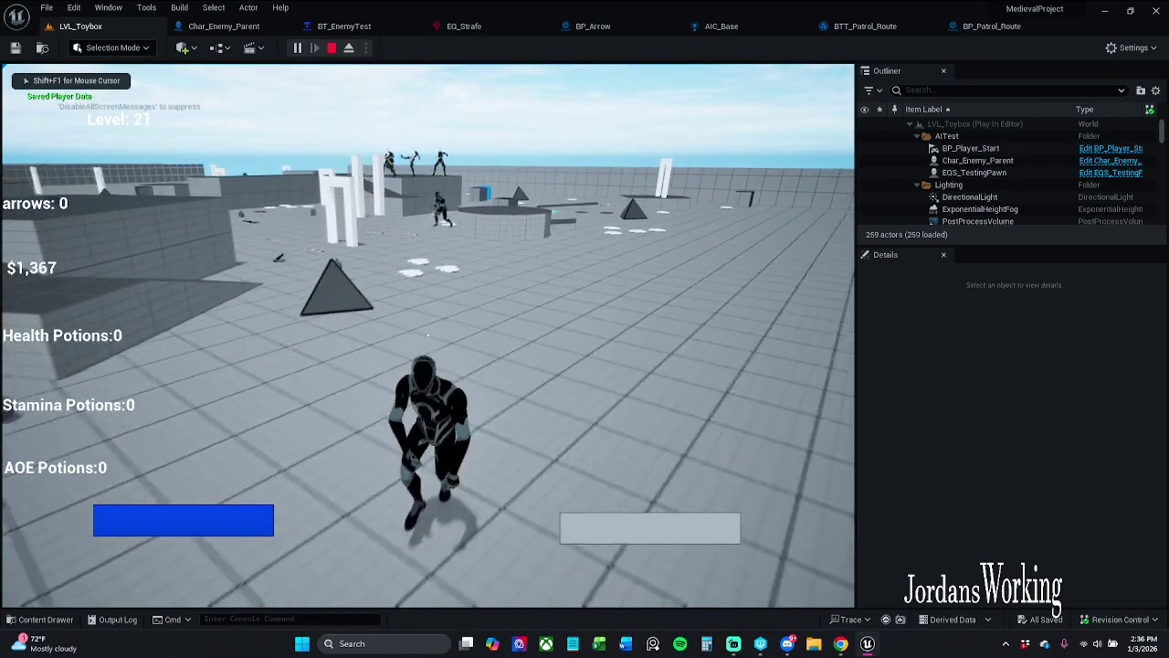
key(w)
key(Escape)
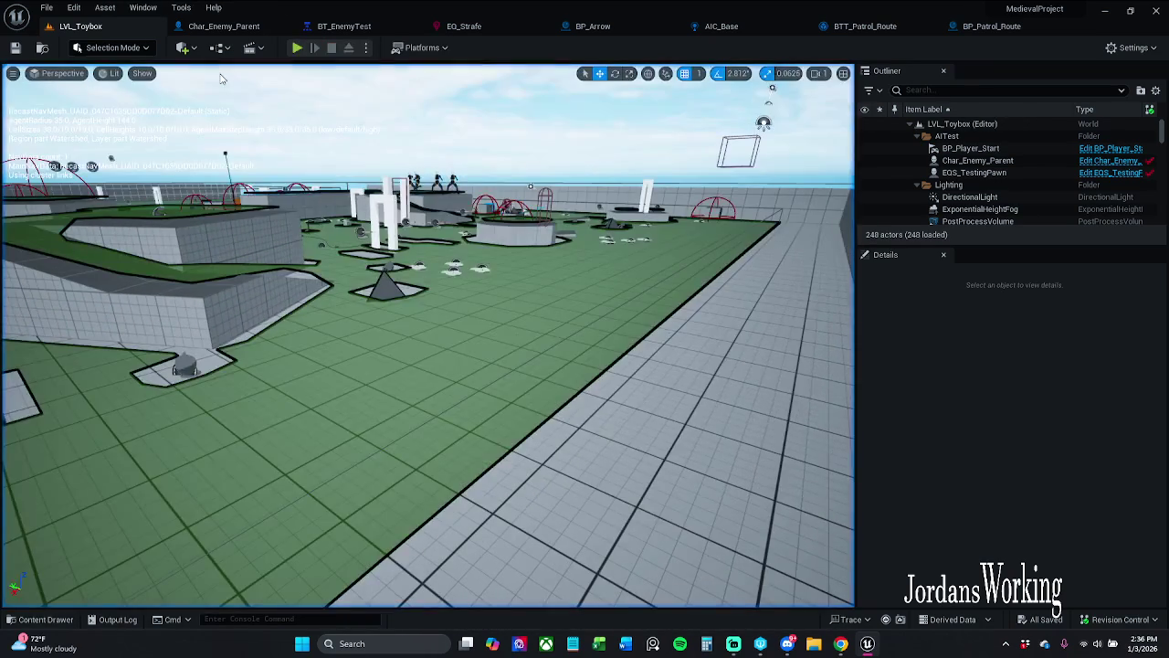
- Move the BP_Patrol_Moon patrol route up-right to about X 537, Y -68 and save
key(e)
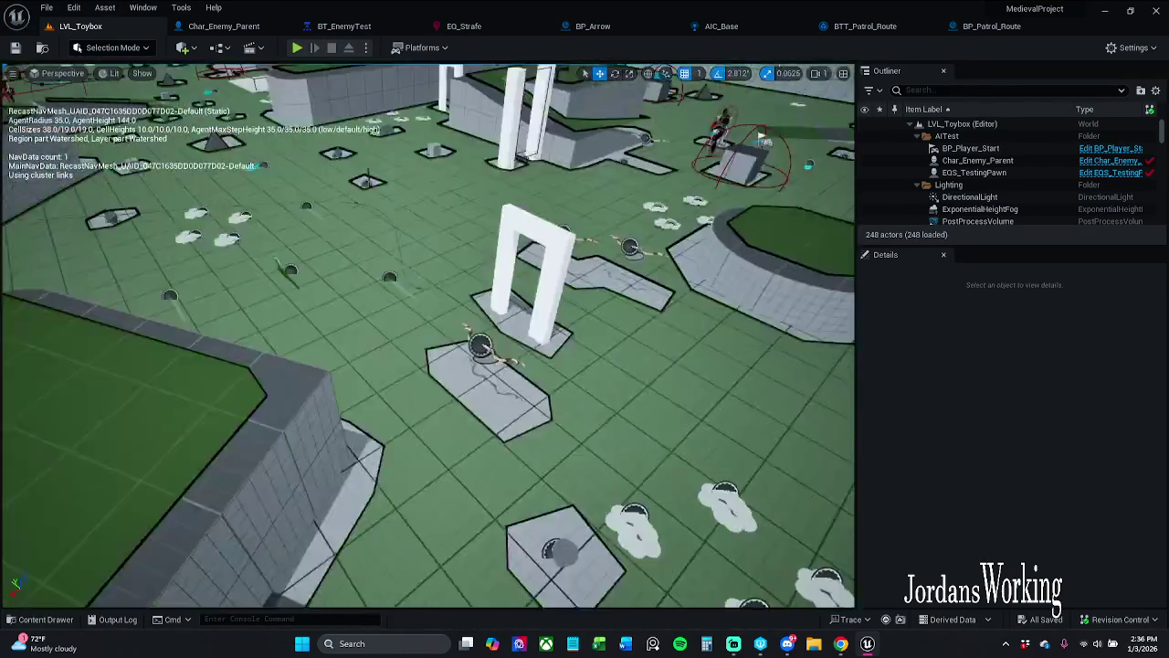
click(379, 289)
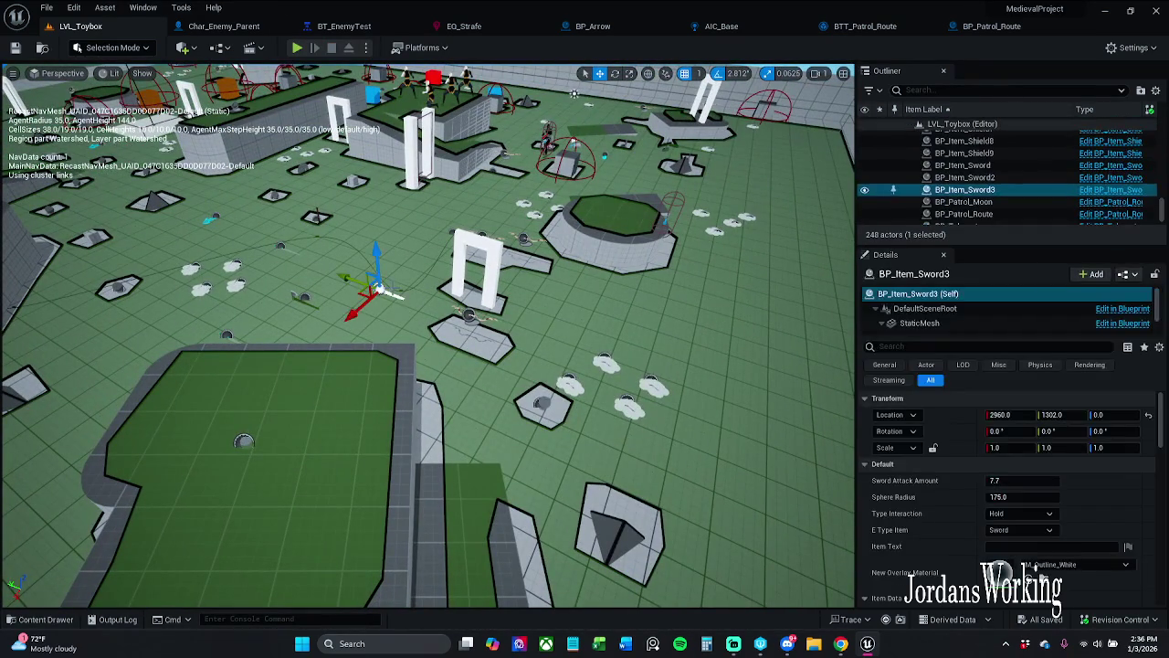
click(454, 233)
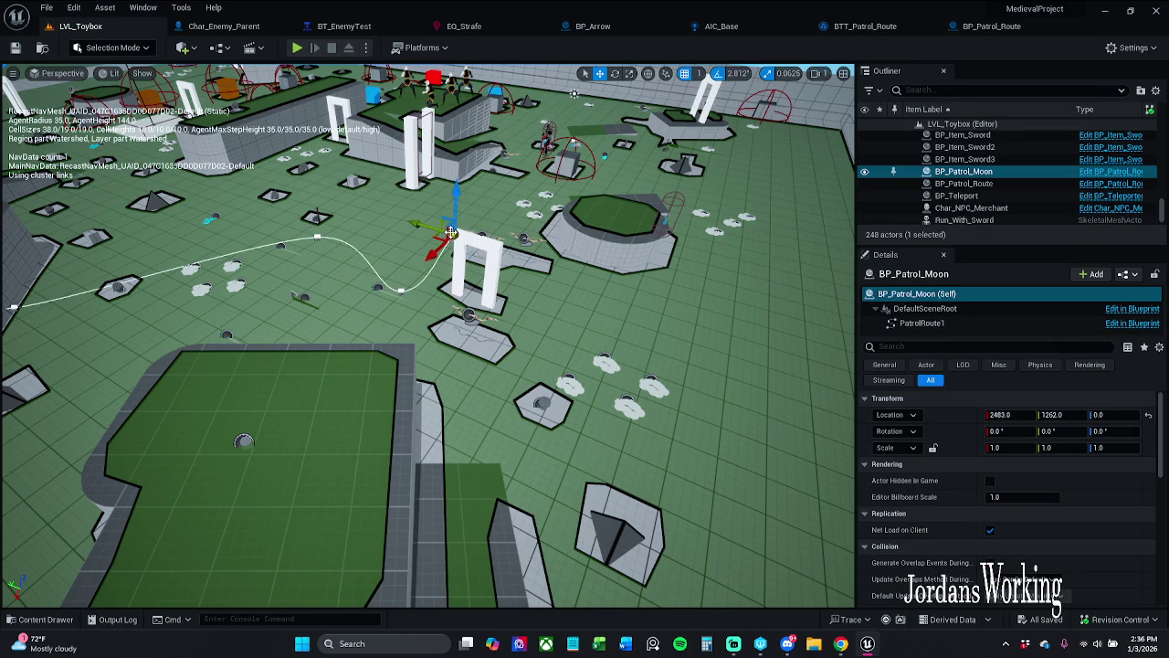
mouse_move(436, 235)
mouse_down()
mouse_move(676, 128)
mouse_move(743, 178)
mouse_move(808, 159)
mouse_up()
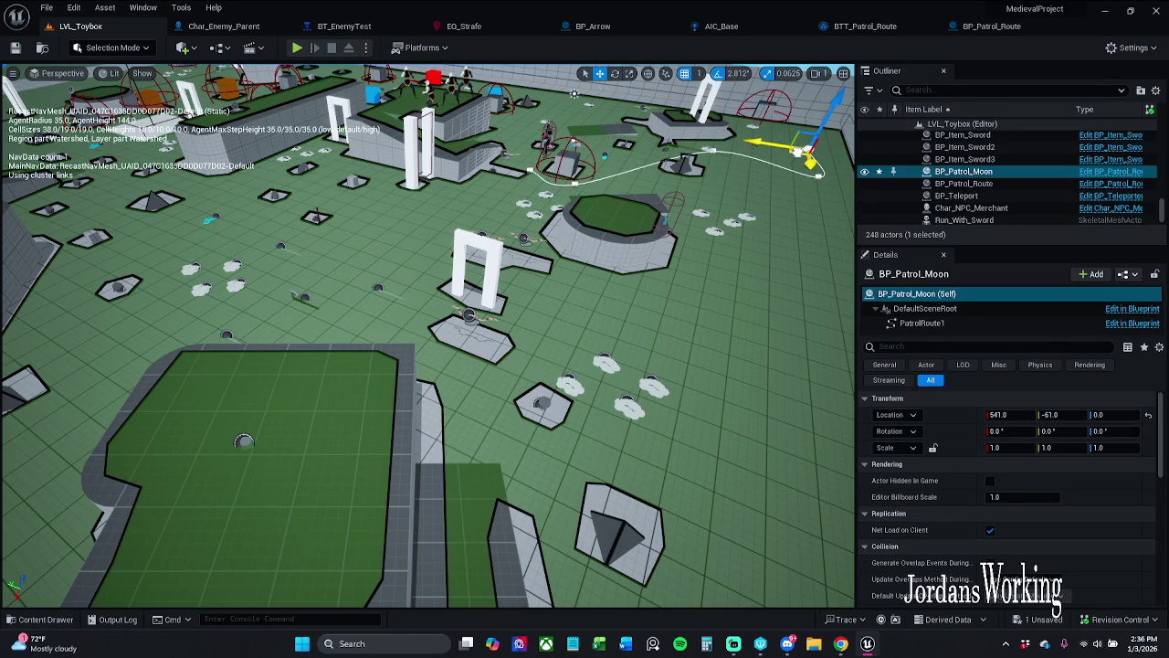
click(15, 48)
click(628, 460)
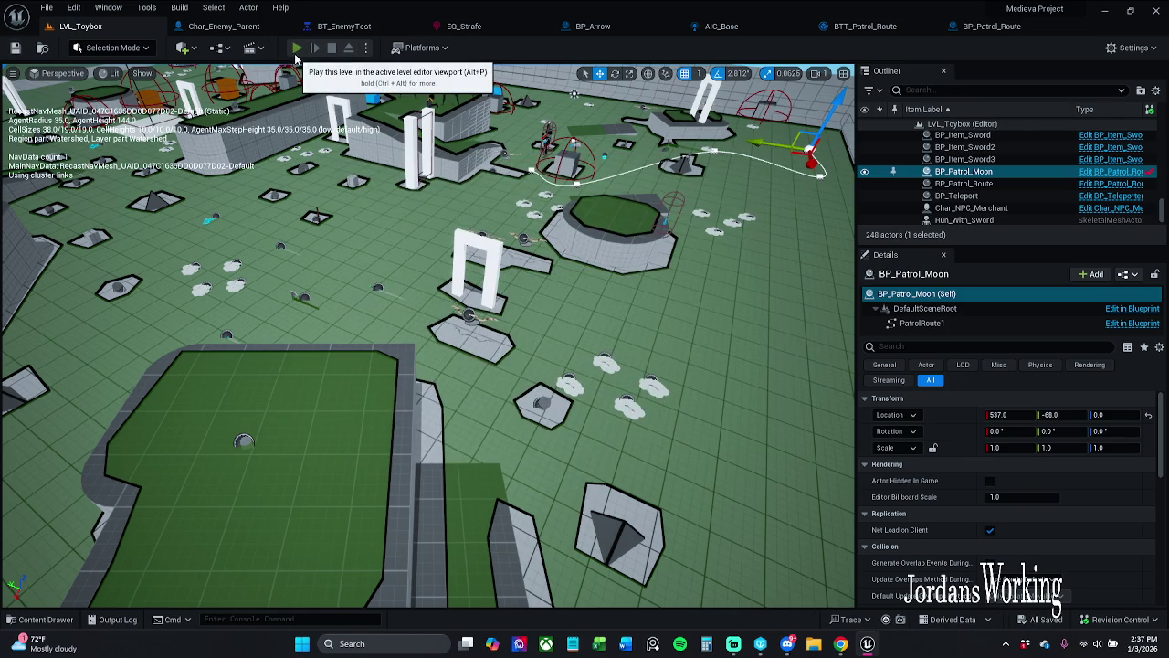
- Playtest the enemy's new patrol, then return to the BT_EnemyTest tree
click(295, 50)
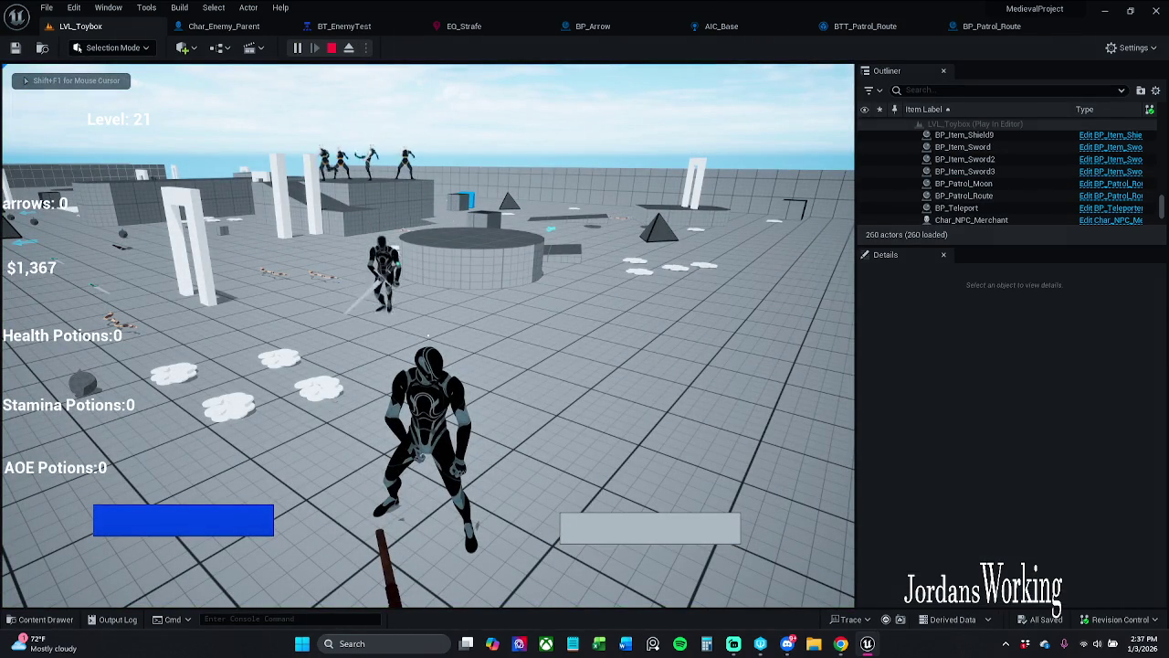
key(Escape)
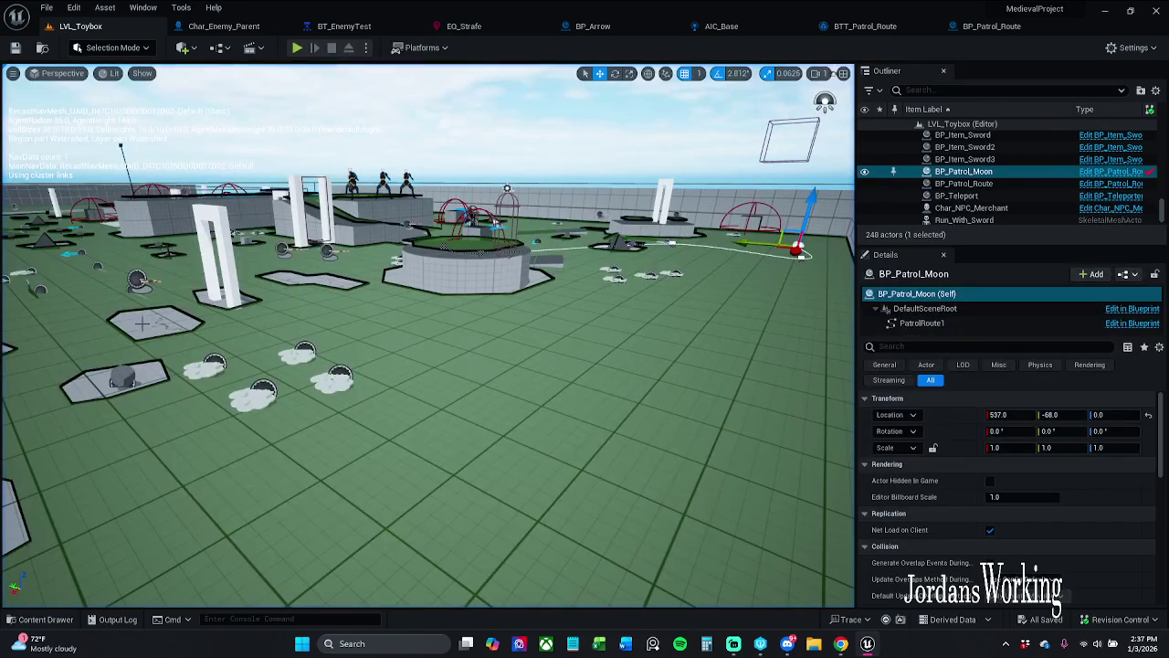
click(339, 26)
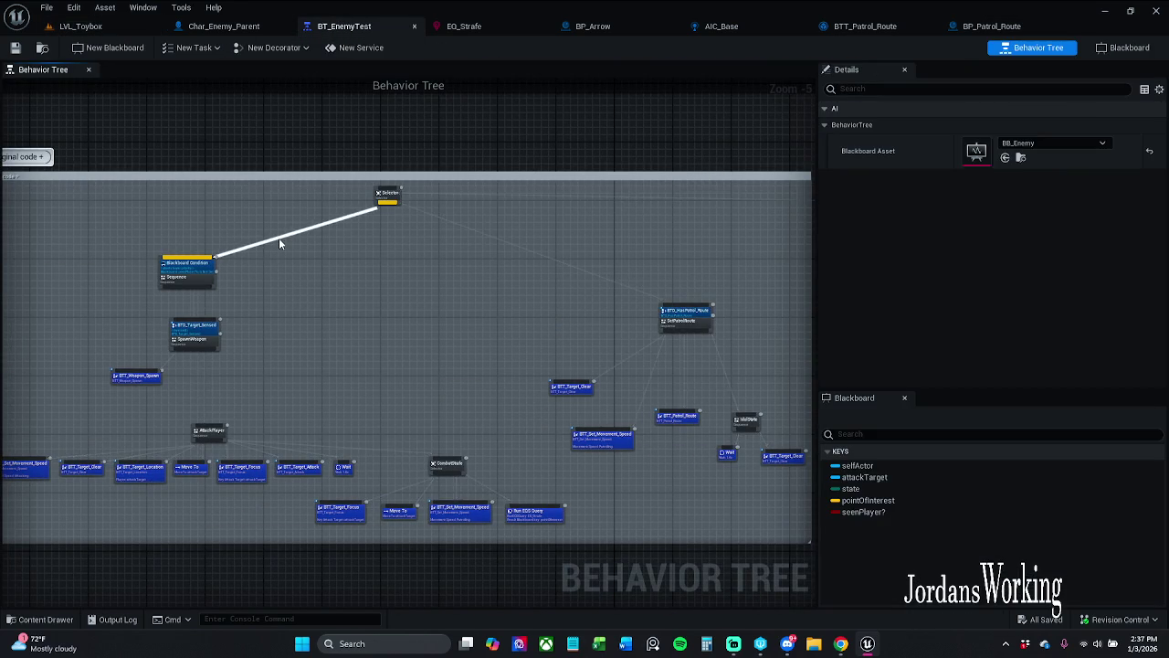
- Disconnect Blackboard Condition from the Selector, save, and watch the tree run in play mode
alt+click(278, 242)
click(16, 47)
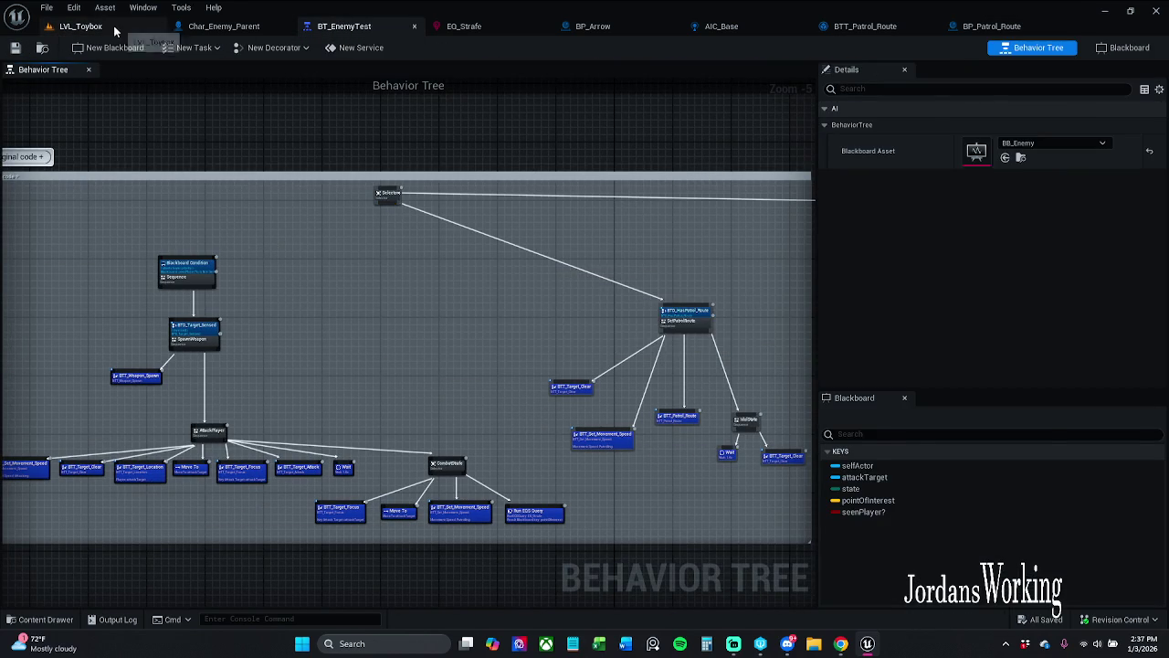
click(114, 26)
click(297, 47)
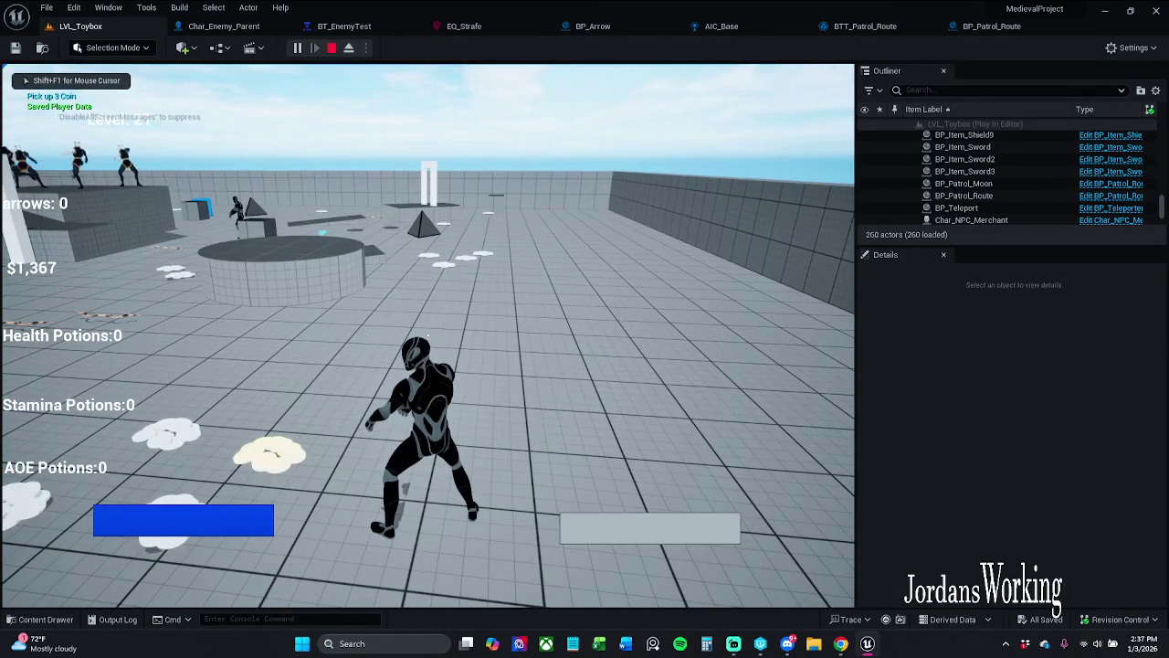
key(Escape)
click(373, 27)
mouse_move(540, 269)
mouse_down()
mouse_move(248, 253)
mouse_move(110, 265)
mouse_move(228, 295)
mouse_move(410, 296)
mouse_move(83, 225)
mouse_up()
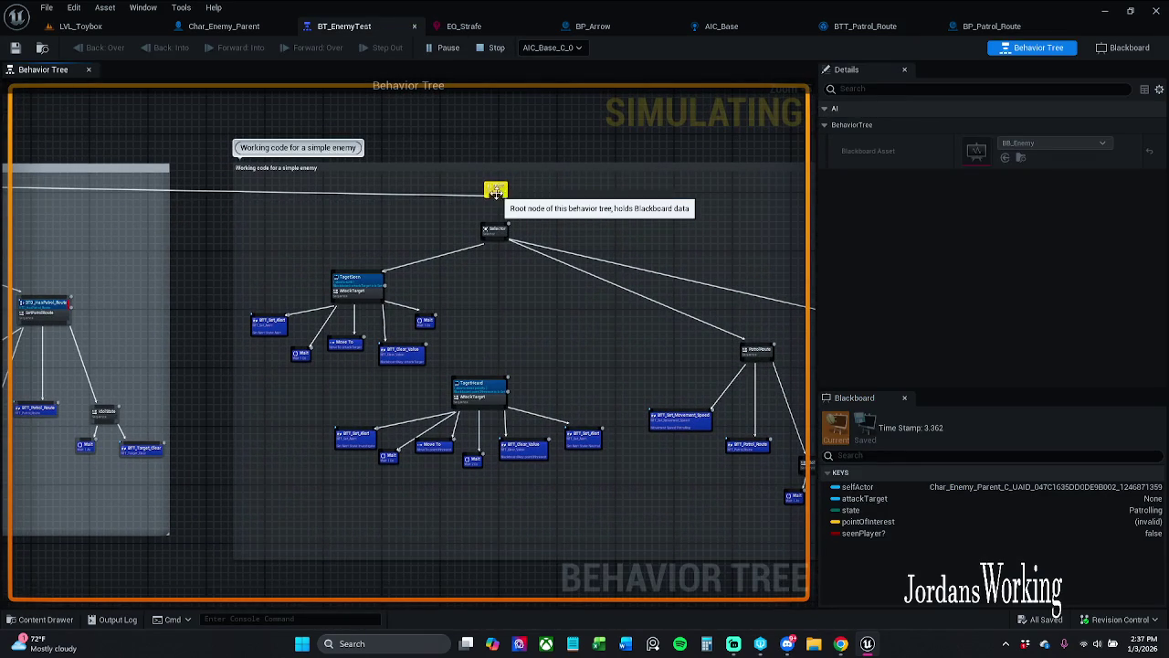
click(494, 50)
- Connect the 'Working code for a simple enemy' Selector under ROOT and save with Ctrl+S
click(496, 230)
drag(496, 230, 495, 192)
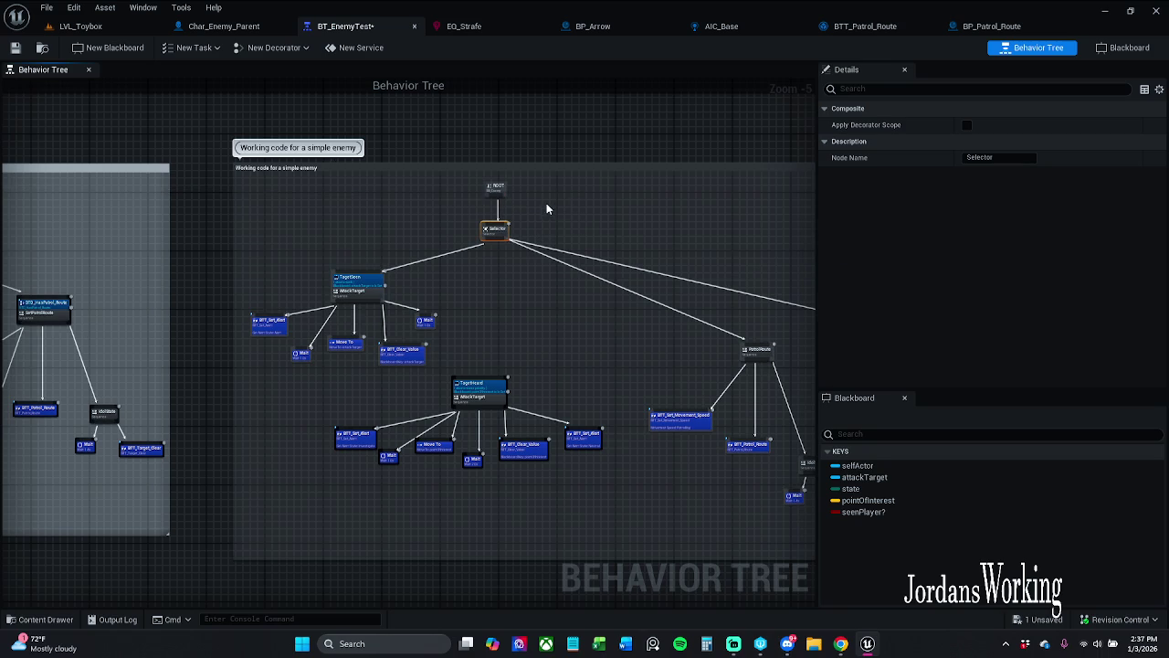
scroll(546, 206, up, 2)
click(535, 186)
scroll(523, 186, down, 2)
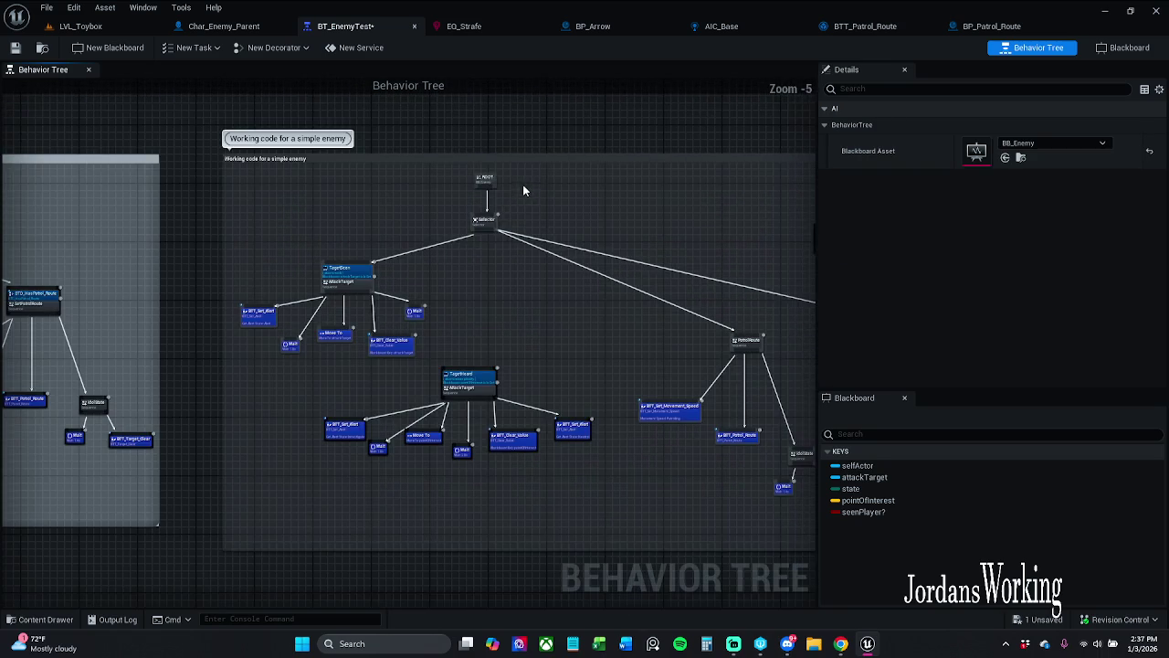
click(489, 188)
scroll(492, 183, up, 1)
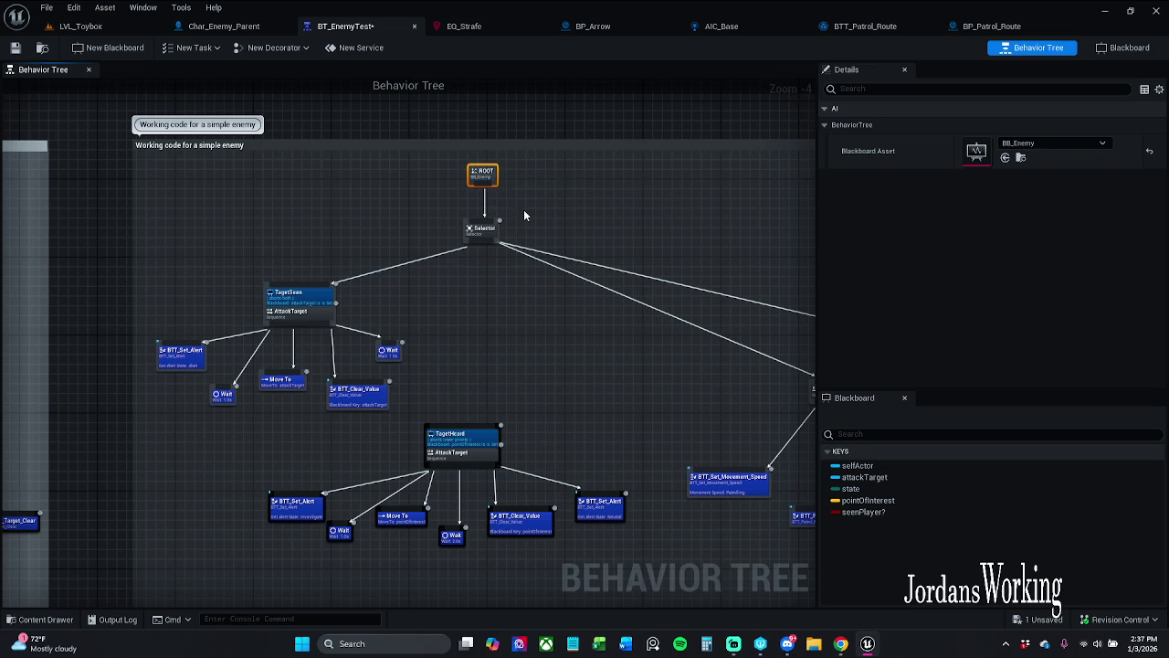
key(ctrl+s)
- Pan the graph across the patrol branches and go back to LVL_Toybox
mouse_move(454, 338)
mouse_down()
mouse_move(438, 262)
mouse_move(330, 211)
mouse_up()
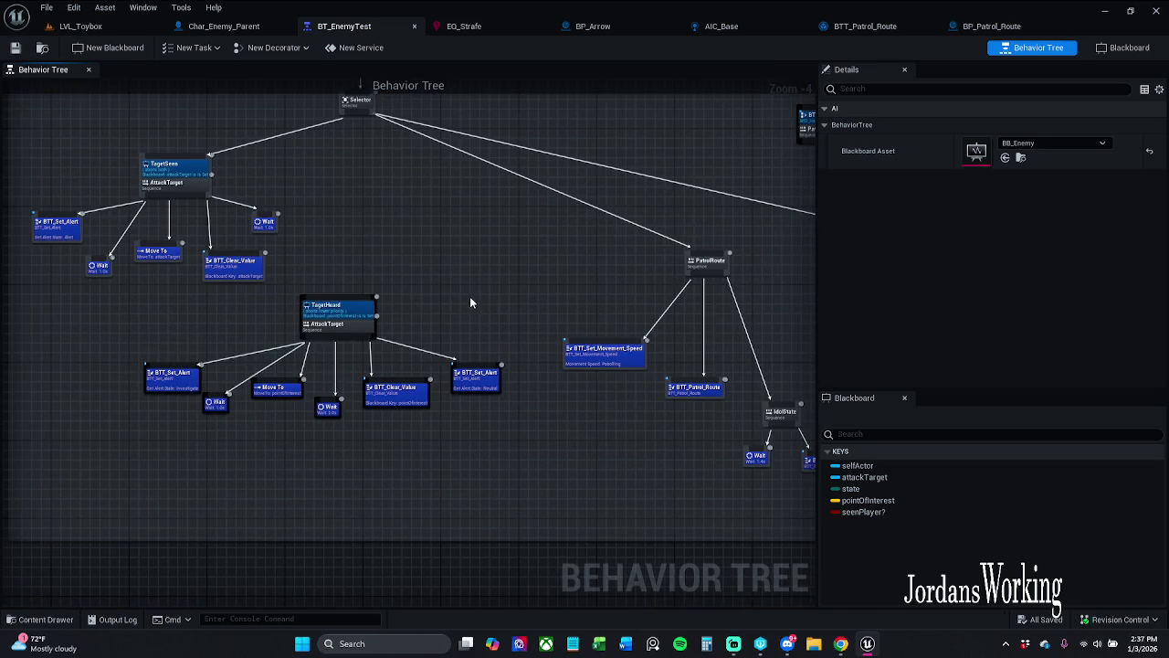
drag(539, 318, 287, 289)
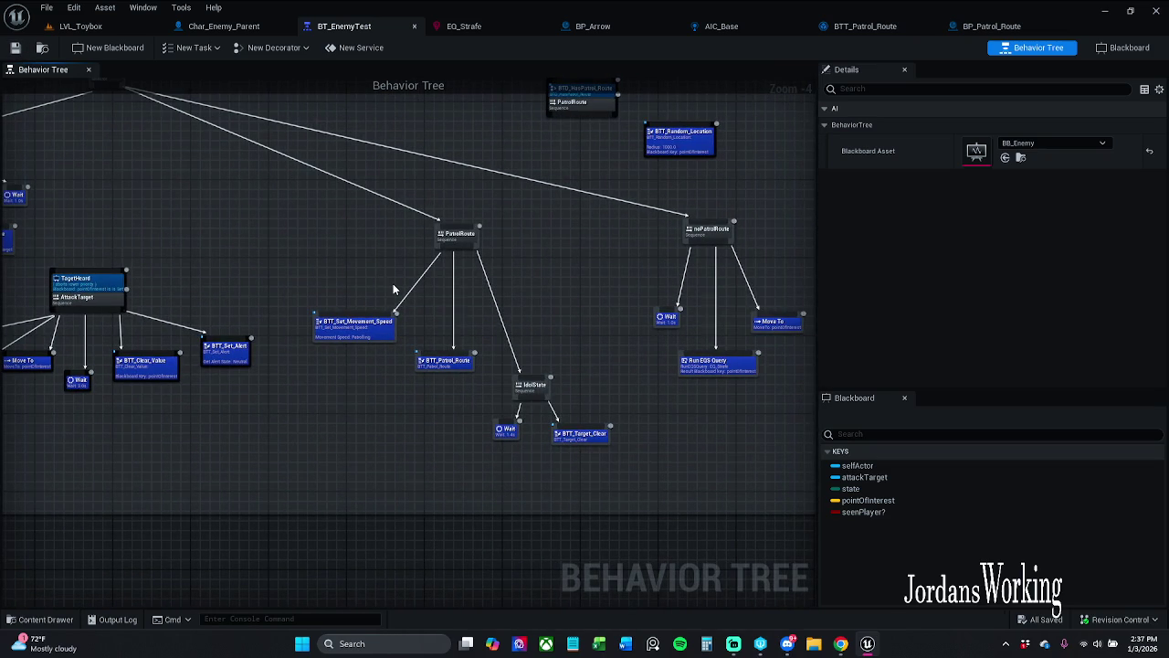
drag(393, 289, 436, 320)
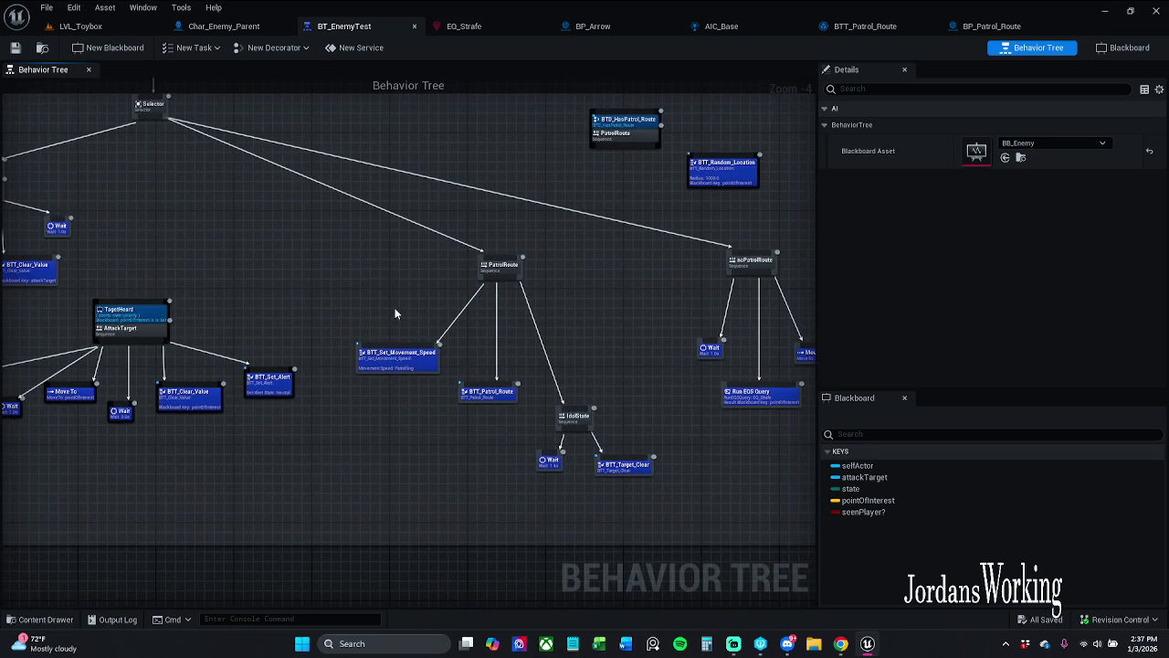
drag(585, 314, 467, 305)
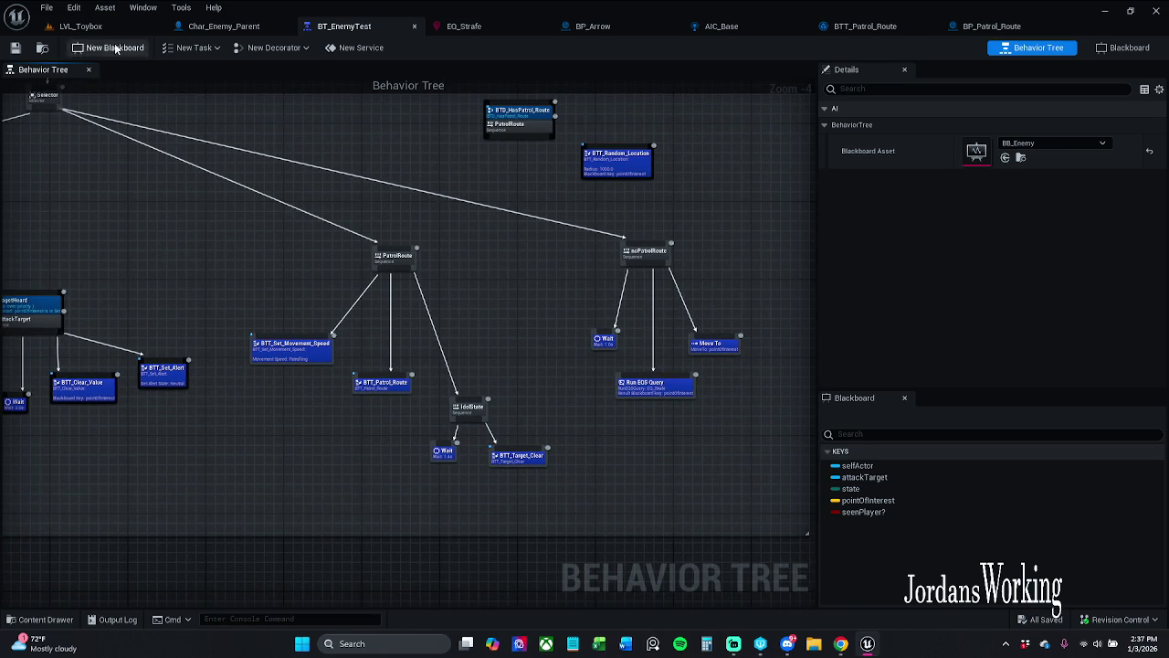
click(79, 26)
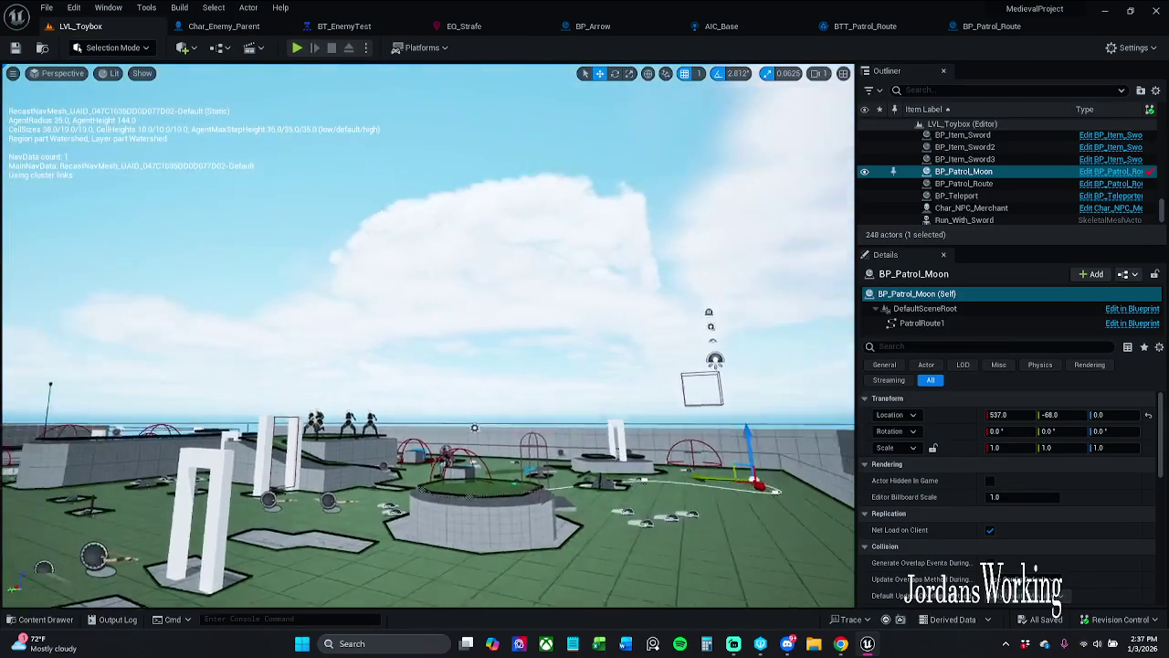
- Play LVL_Toybox, pause, and watch BT_EnemyTest run BTT_Patrol_Route in the Patrolling state
mouse_move(430, 338)
mouse_down()
mouse_move(429, 430)
mouse_move(429, 411)
mouse_up()
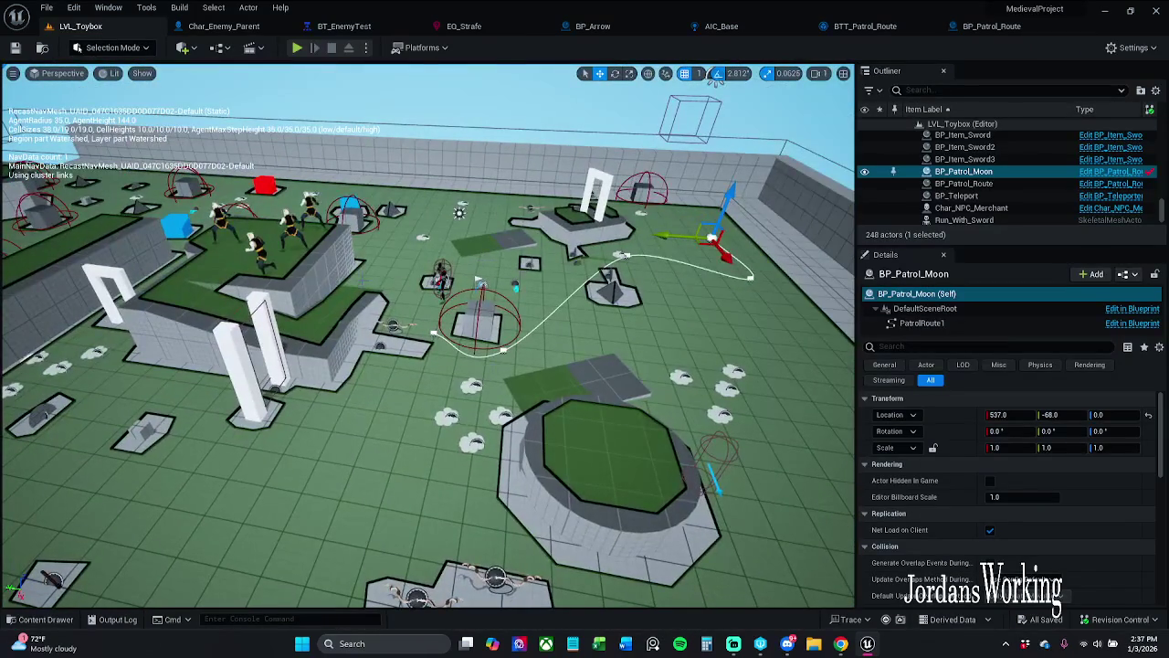
click(441, 274)
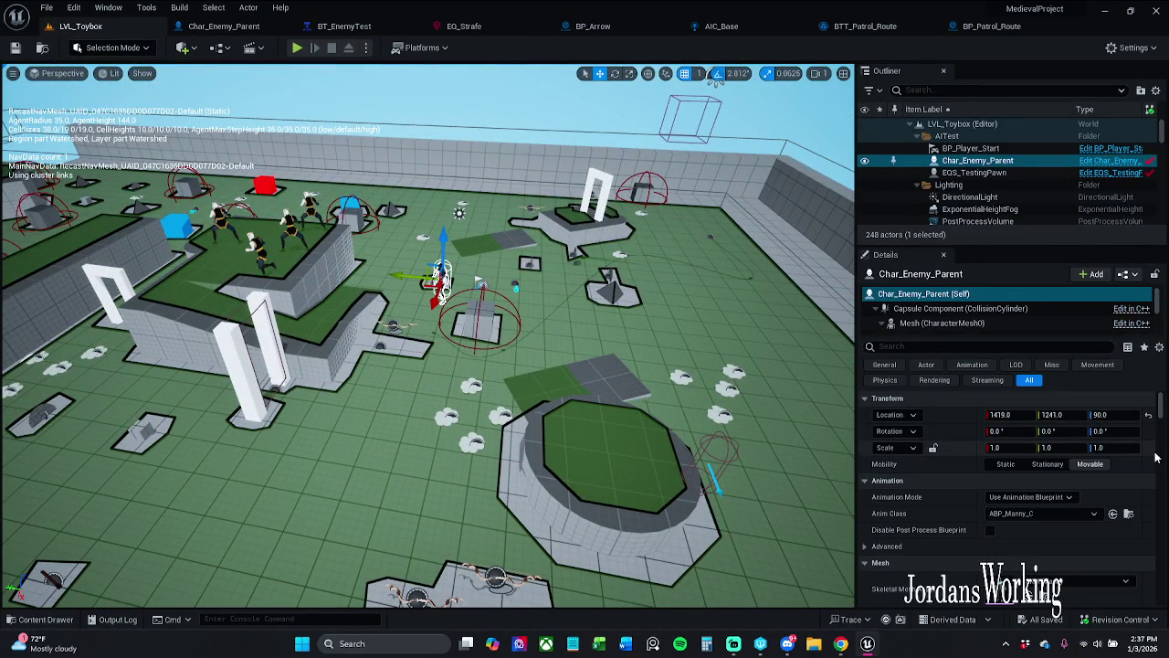
scroll(1102, 485, down, 6)
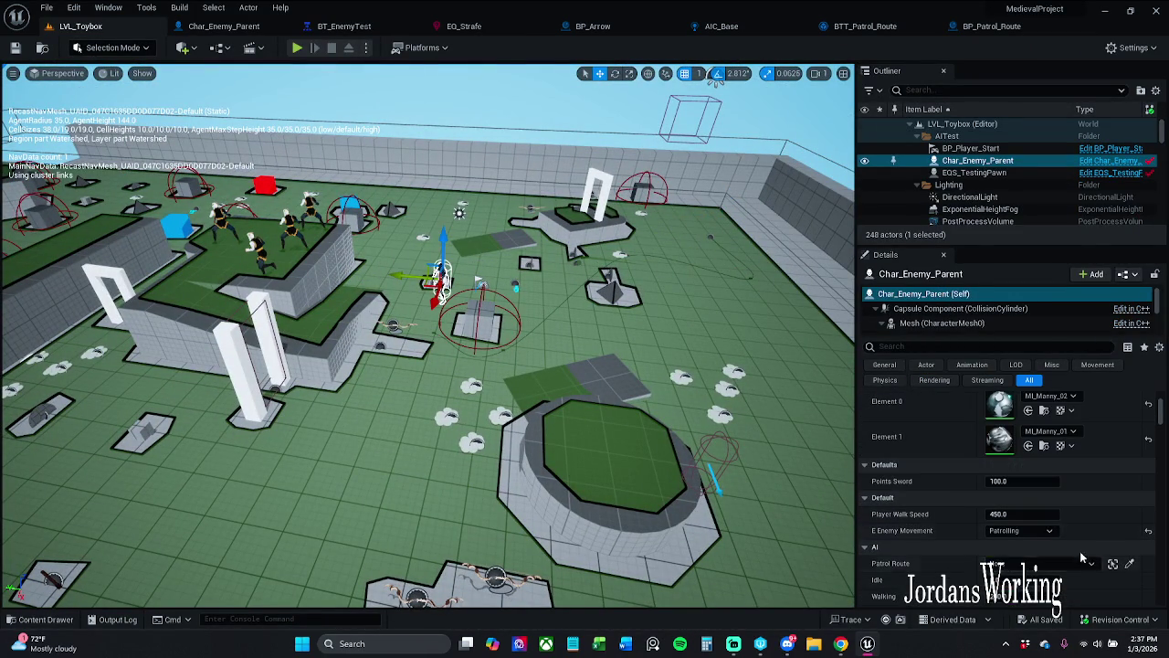
click(297, 49)
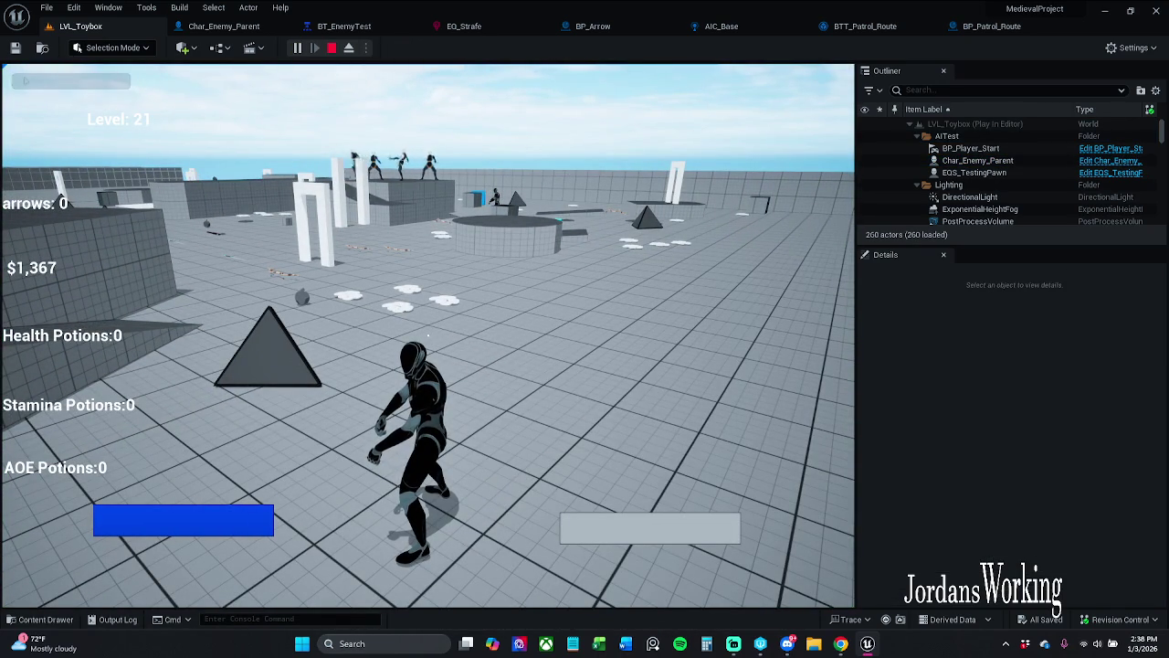
key(p)
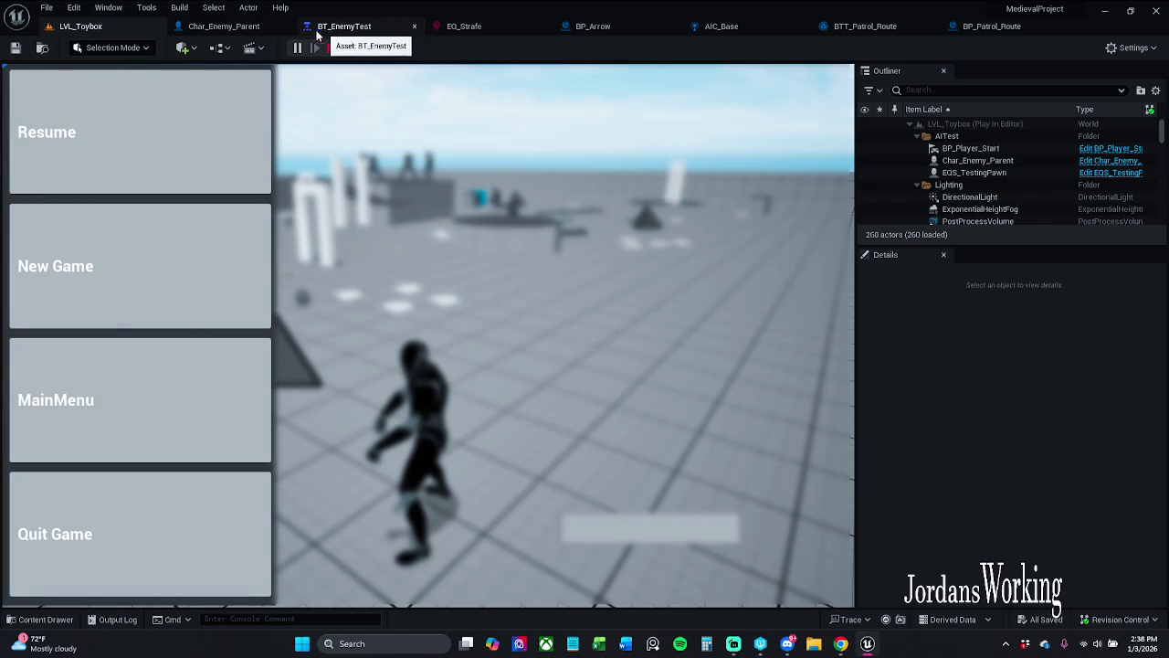
click(344, 26)
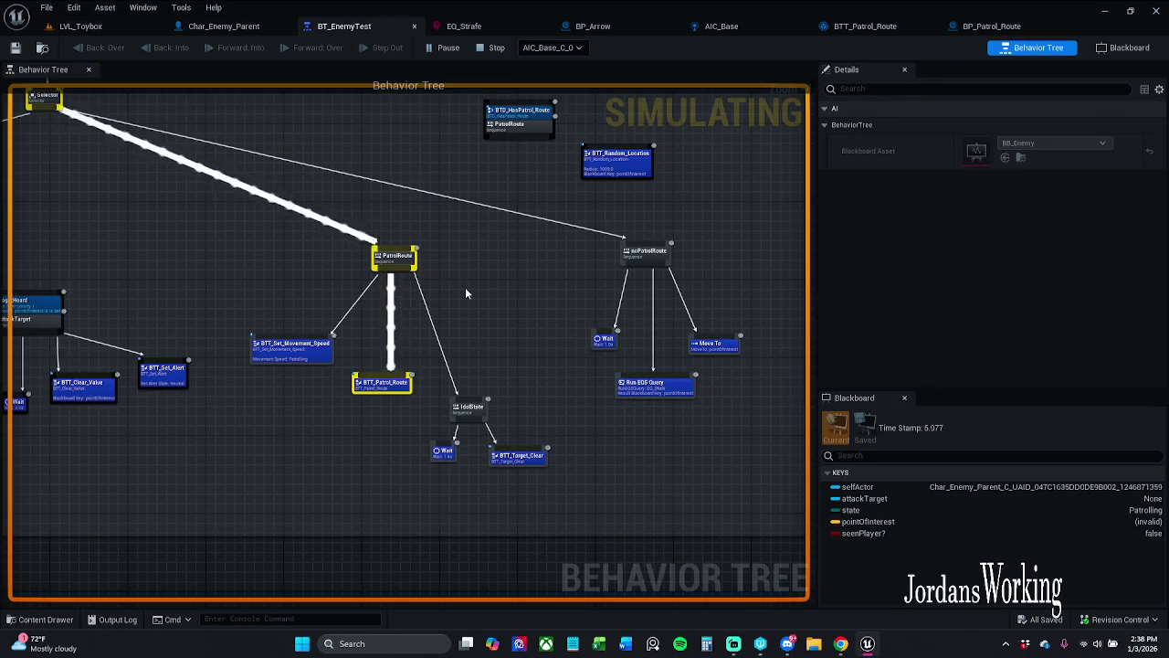
- Move the noPatrolRoute branch far left and the TagetHeard branch down-left, then save
mouse_move(482, 274)
mouse_down()
mouse_move(738, 291)
mouse_move(744, 301)
mouse_move(535, 305)
mouse_up()
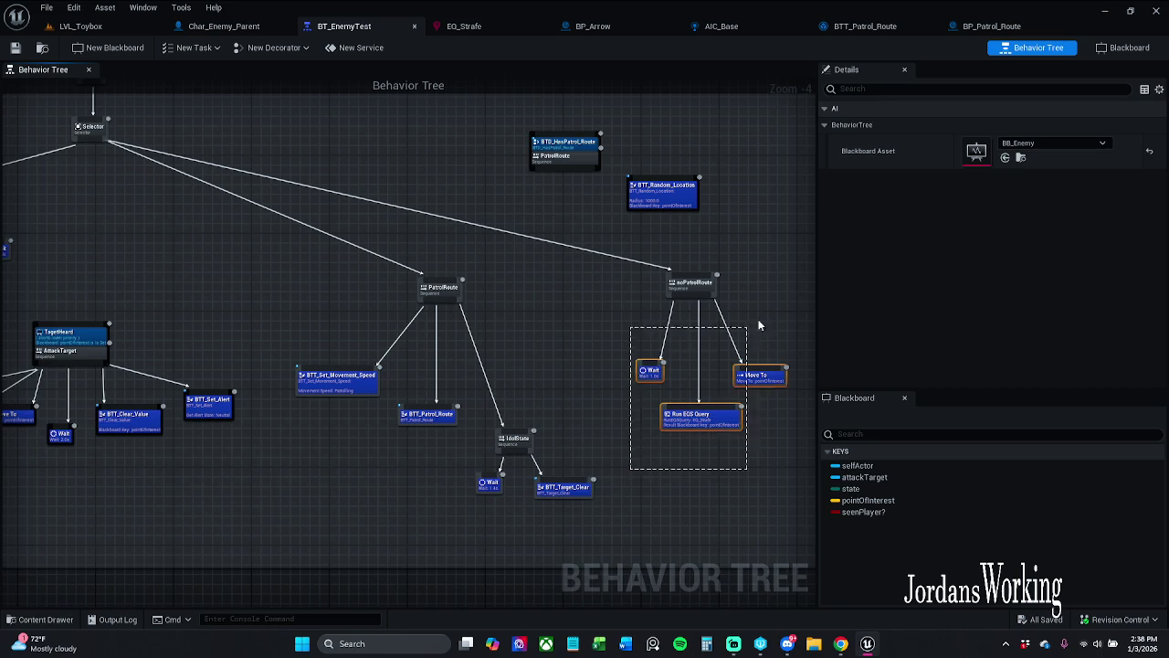
mouse_move(638, 290)
mouse_down()
mouse_move(215, 235)
mouse_move(120, 203)
mouse_up()
mouse_move(192, 295)
mouse_down()
mouse_move(423, 255)
mouse_move(505, 256)
mouse_up()
mouse_move(518, 431)
mouse_down()
mouse_move(156, 334)
mouse_move(157, 310)
mouse_up()
drag(401, 382, 383, 432)
click(400, 332)
mouse_move(504, 176)
mouse_down()
mouse_move(469, 159)
mouse_move(424, 176)
mouse_up()
click(229, 101)
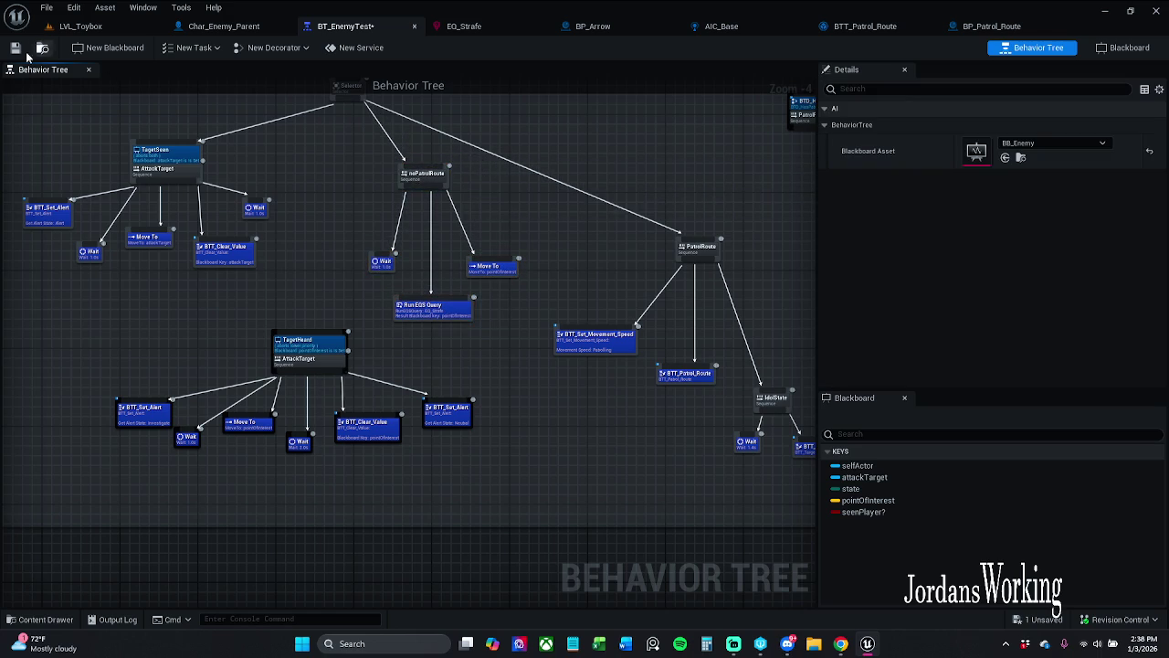
click(80, 26)
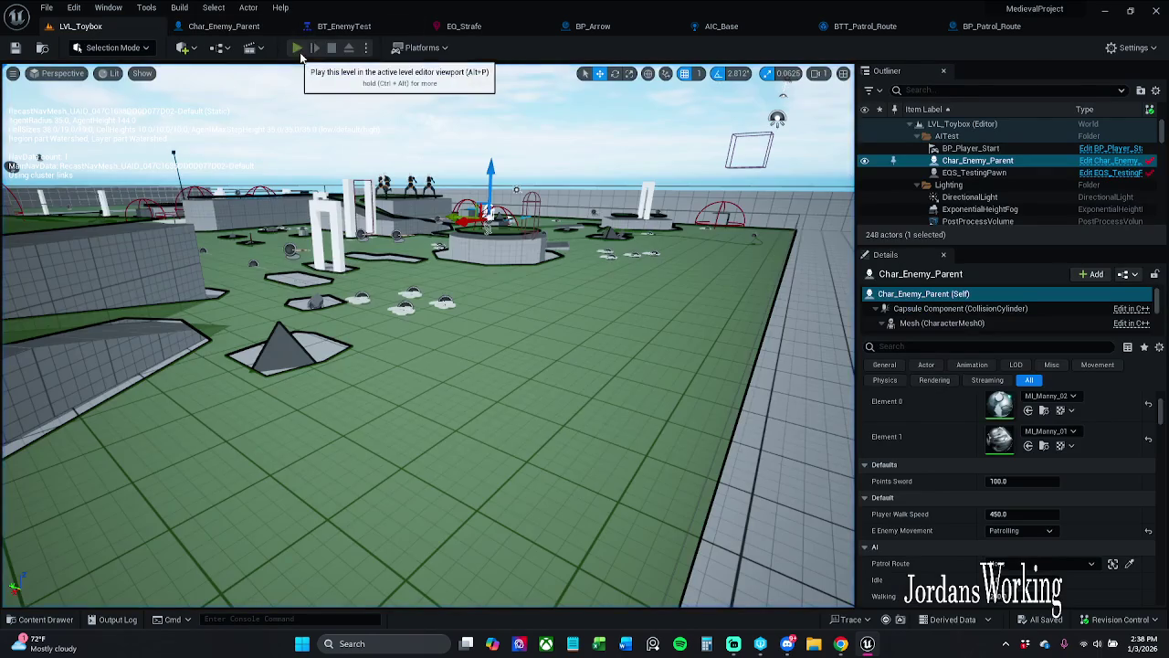
- Start the playtest with Alt+P, pause, check the enemy's active tree branch, and resume
key(alt+p)
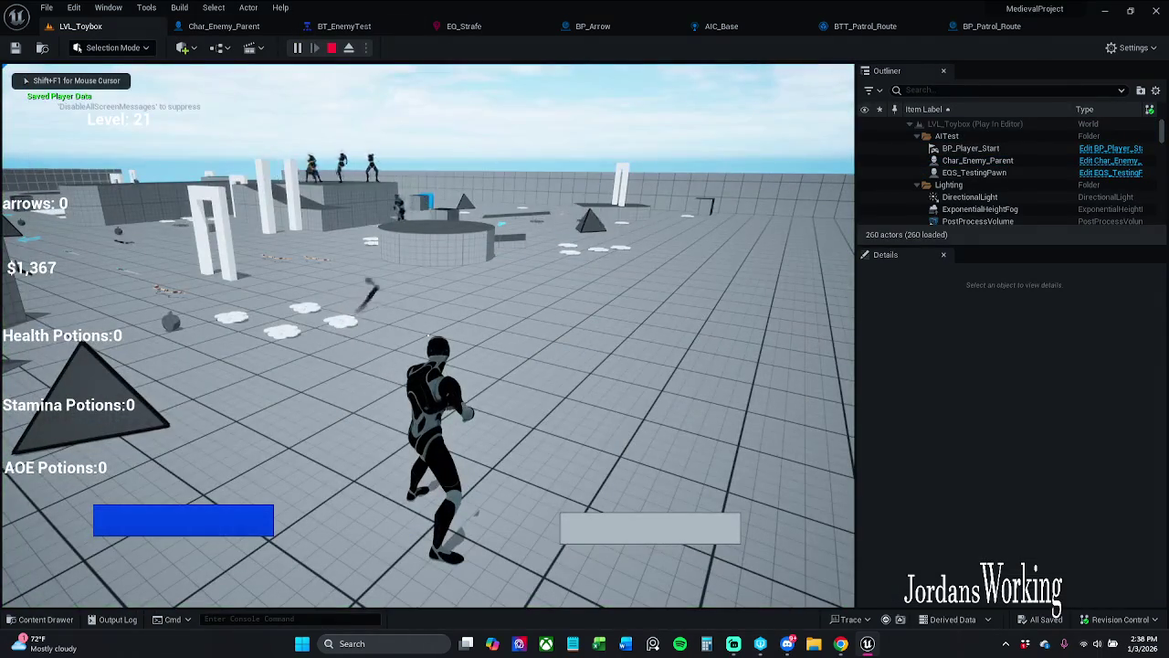
click(437, 326)
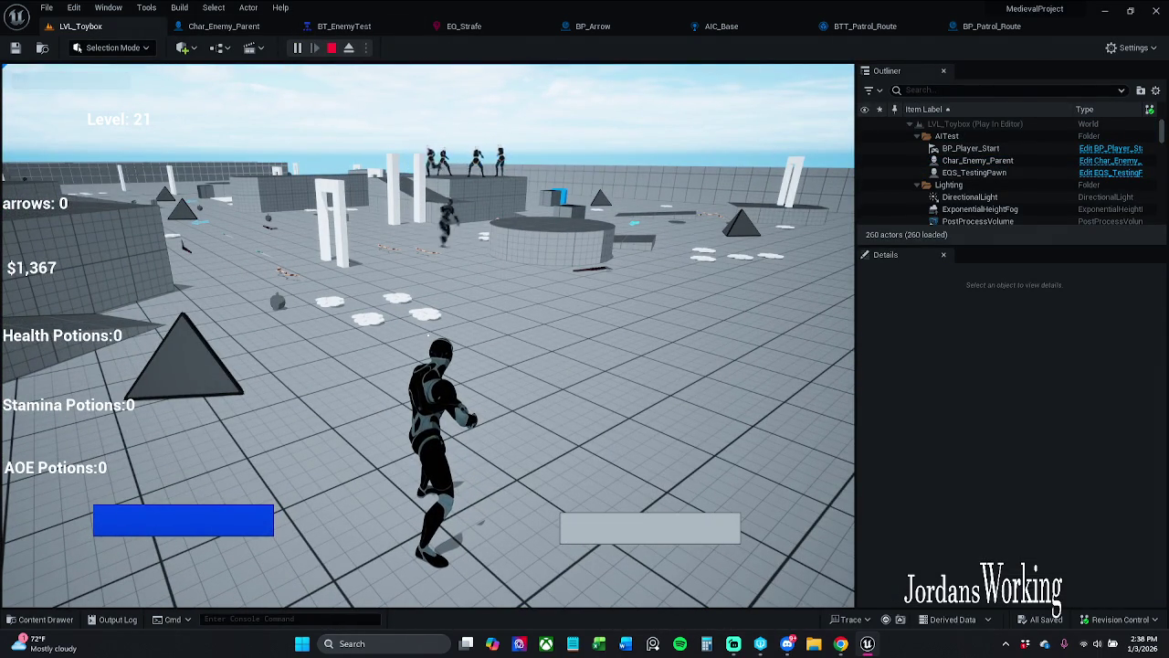
key(p)
click(344, 26)
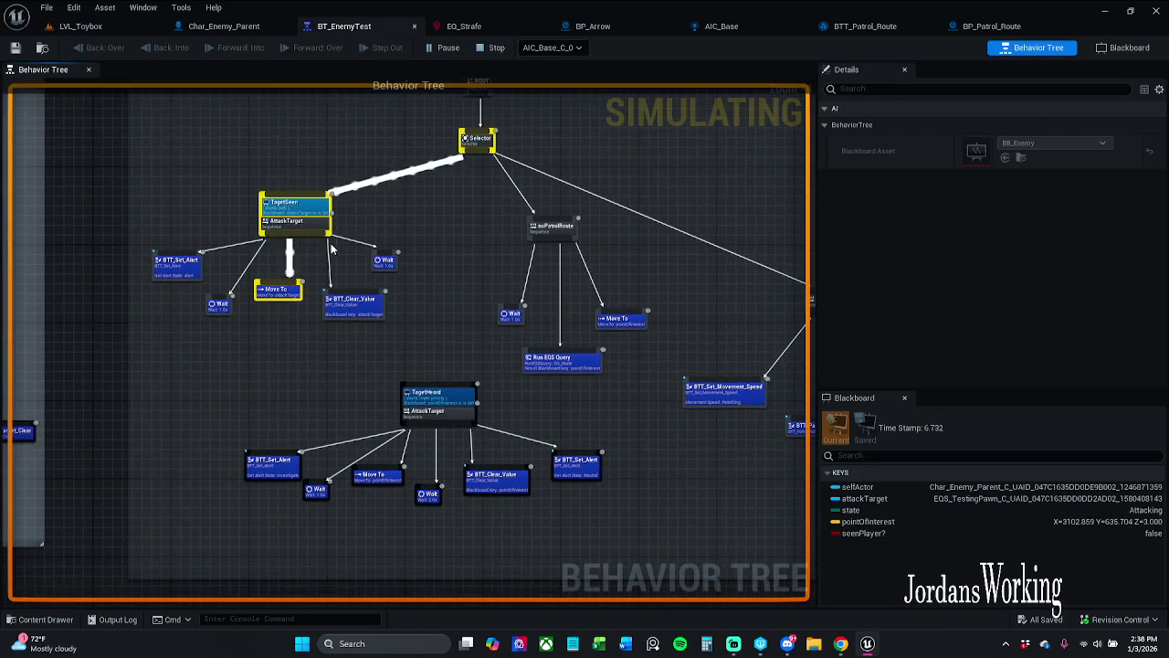
scroll(320, 249, up, 2)
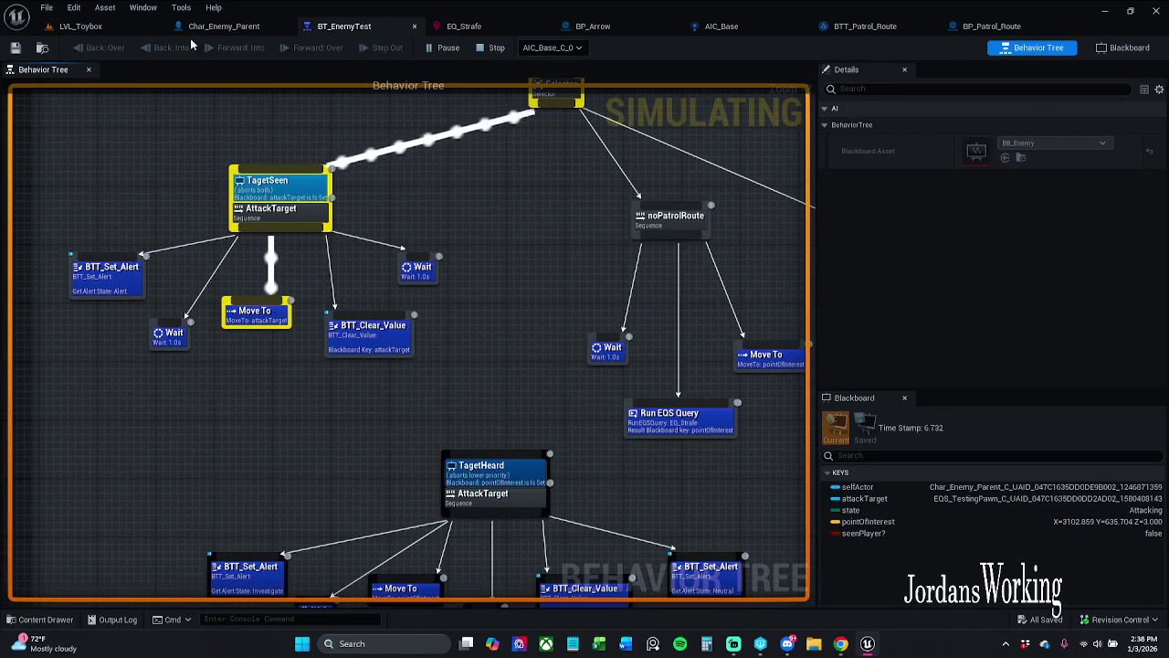
click(80, 25)
click(235, 100)
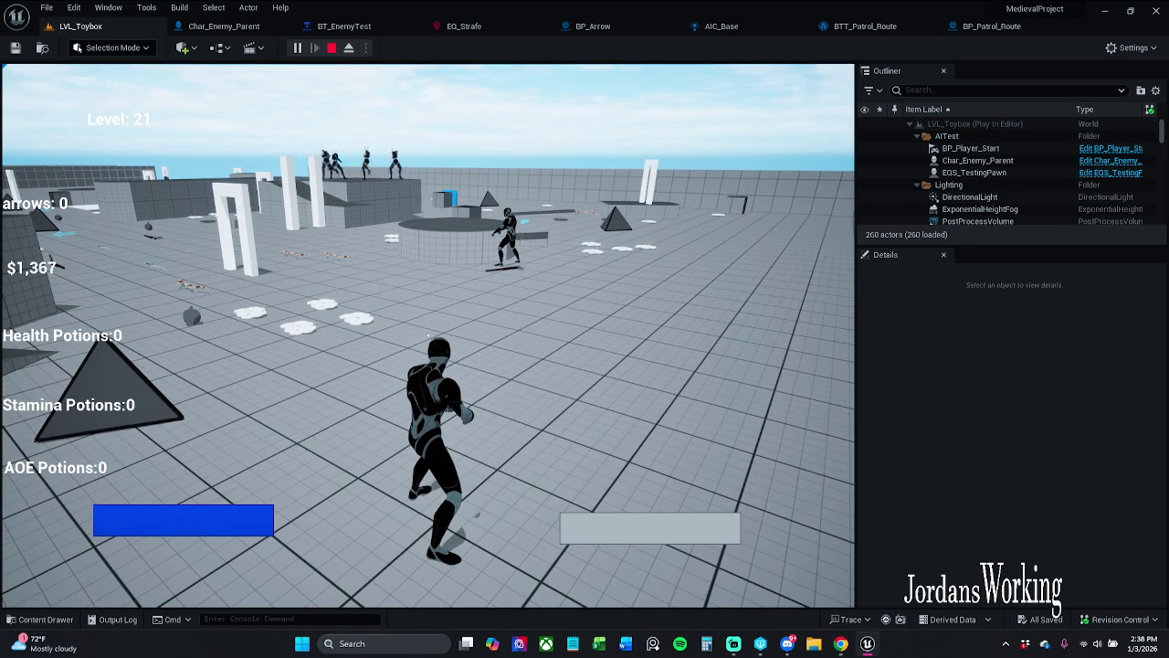
- Pause again to recheck the active branch, resume, then end the playtest
key(p)
click(345, 26)
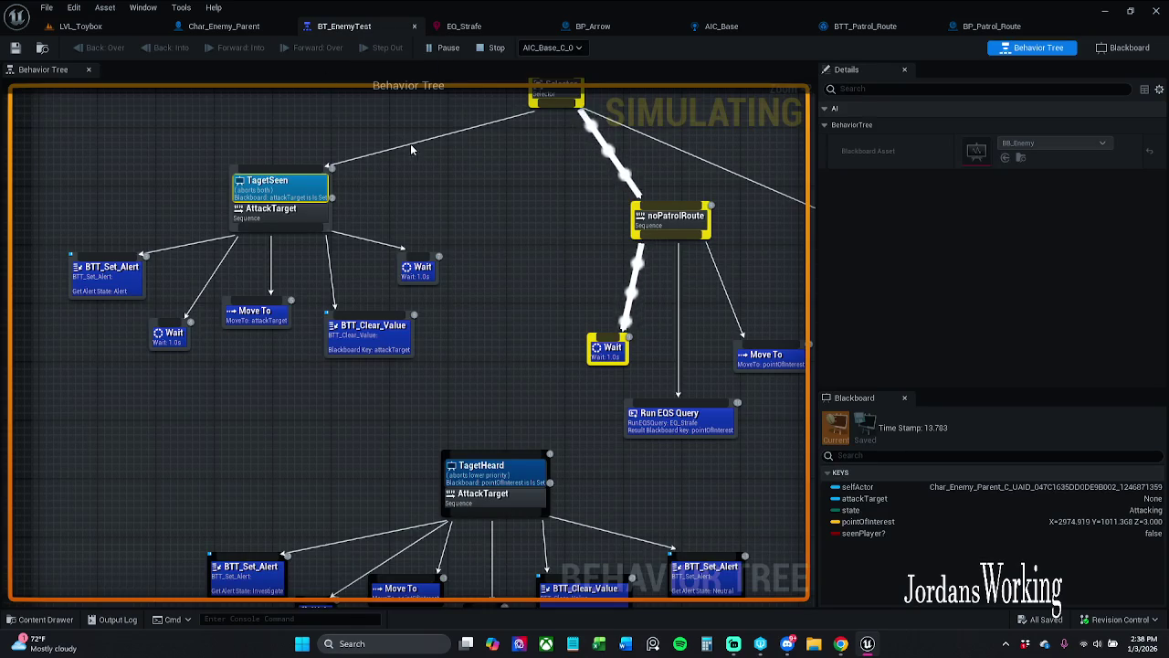
click(80, 25)
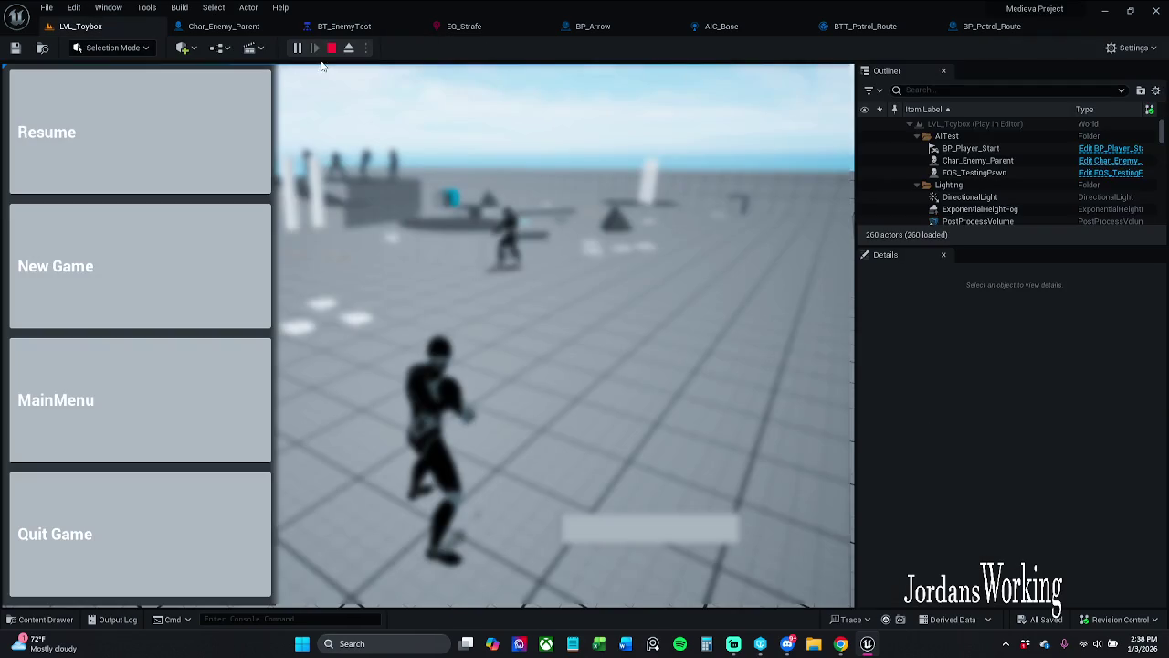
click(163, 117)
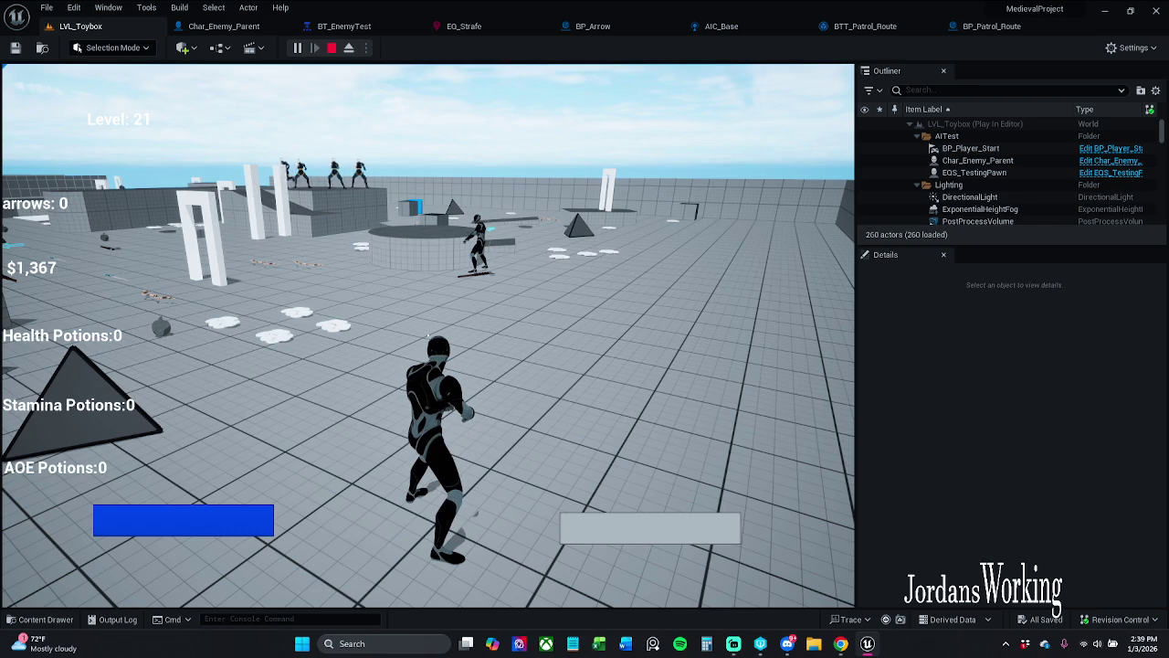
key(p)
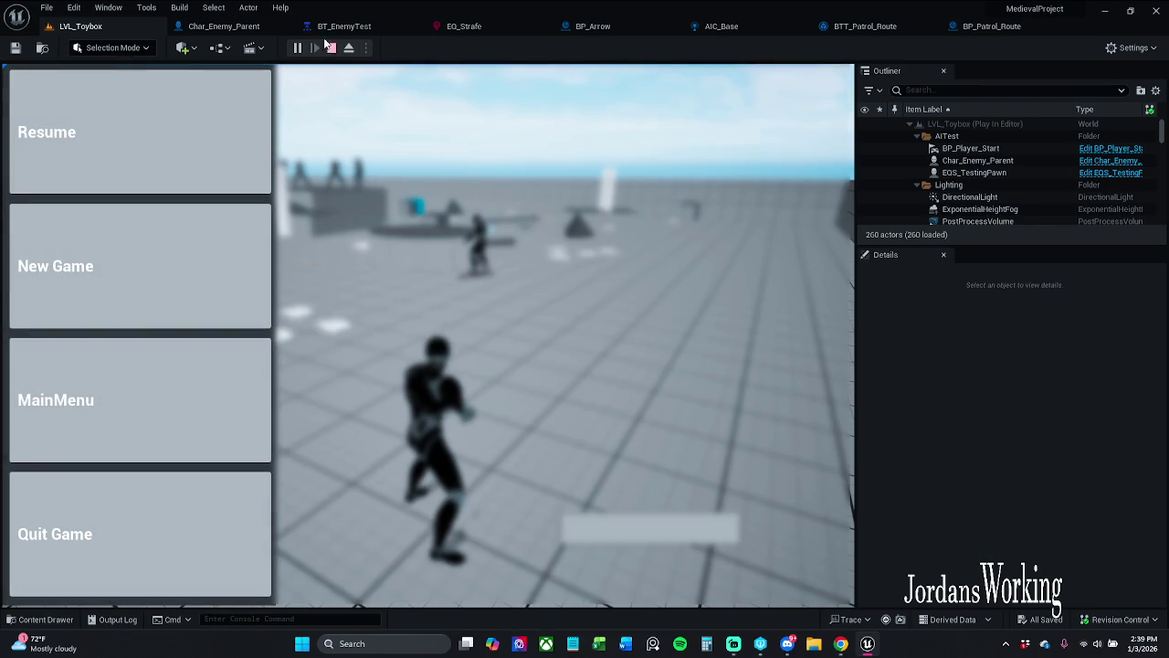
click(224, 26)
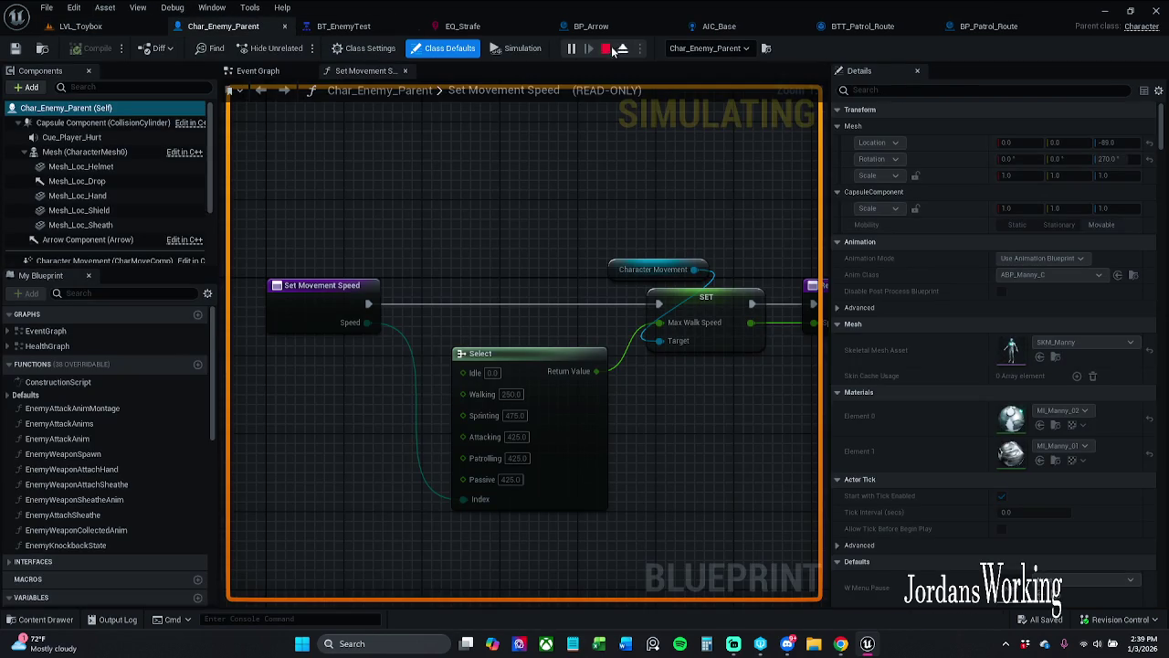
click(359, 26)
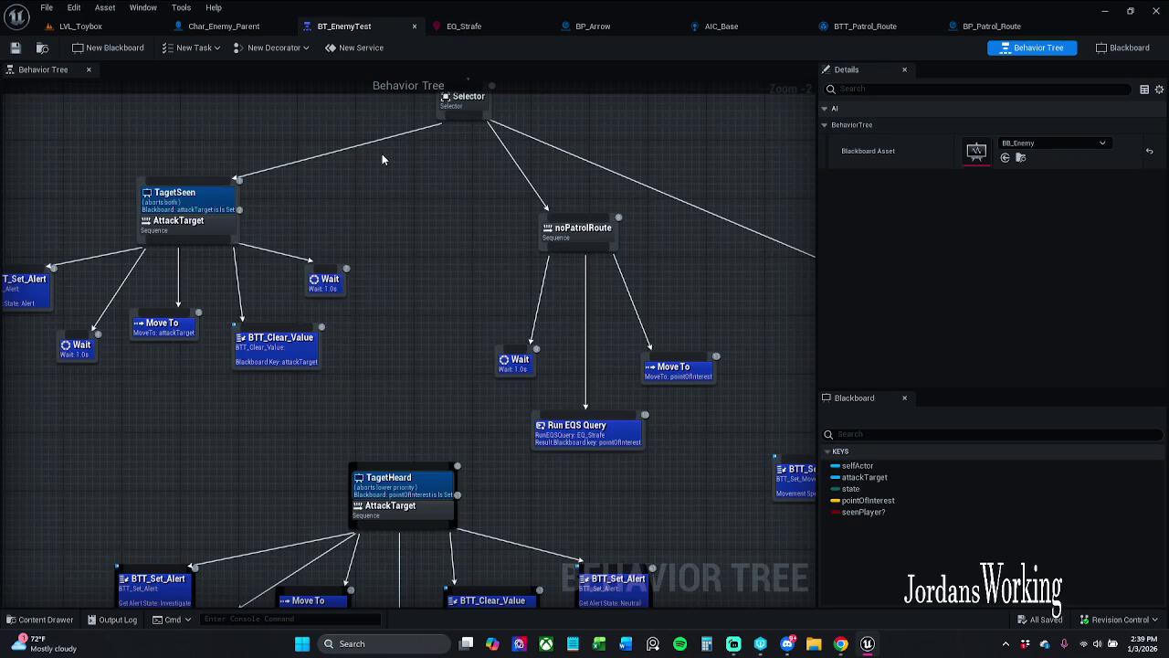
- Navigate to the PatrolRoute sequence and open its BTD_HasPatrol_Route decorator blueprint
mouse_move(438, 250)
mouse_down()
mouse_move(286, 271)
mouse_move(347, 190)
mouse_move(210, 306)
mouse_move(335, 310)
mouse_move(110, 302)
mouse_move(183, 311)
mouse_up()
scroll(347, 190, down, 1)
scroll(110, 302, up, 2)
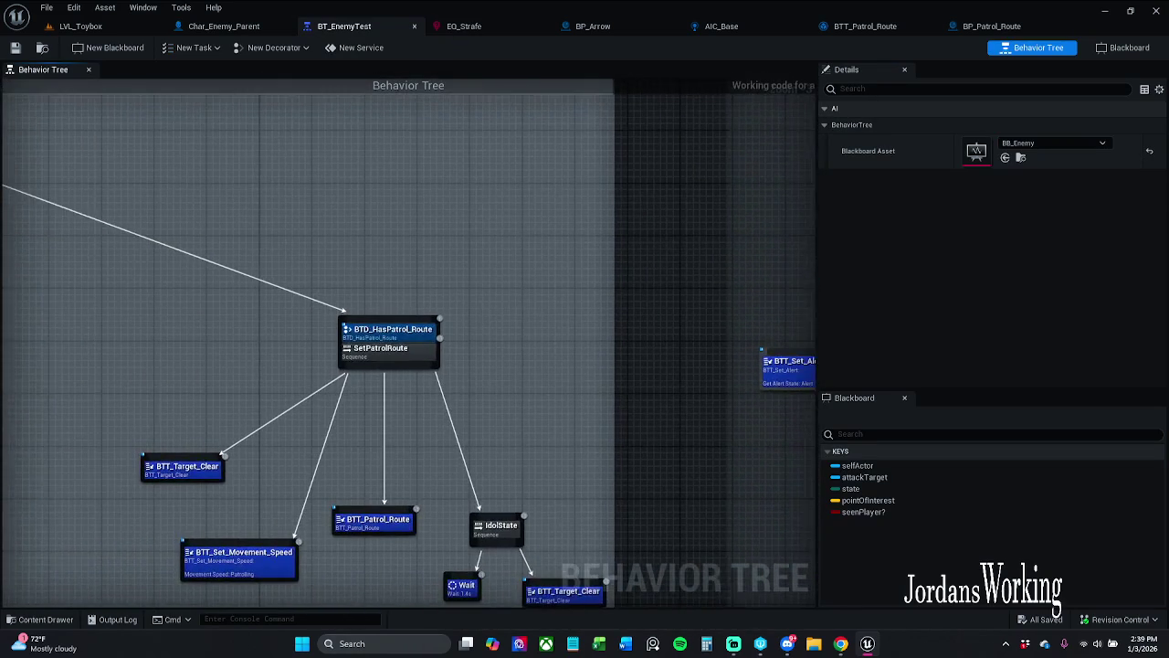
scroll(55, 341, down, 4)
scroll(54, 341, up, 3)
drag(371, 380, 447, 357)
click(568, 369)
right_click(569, 369)
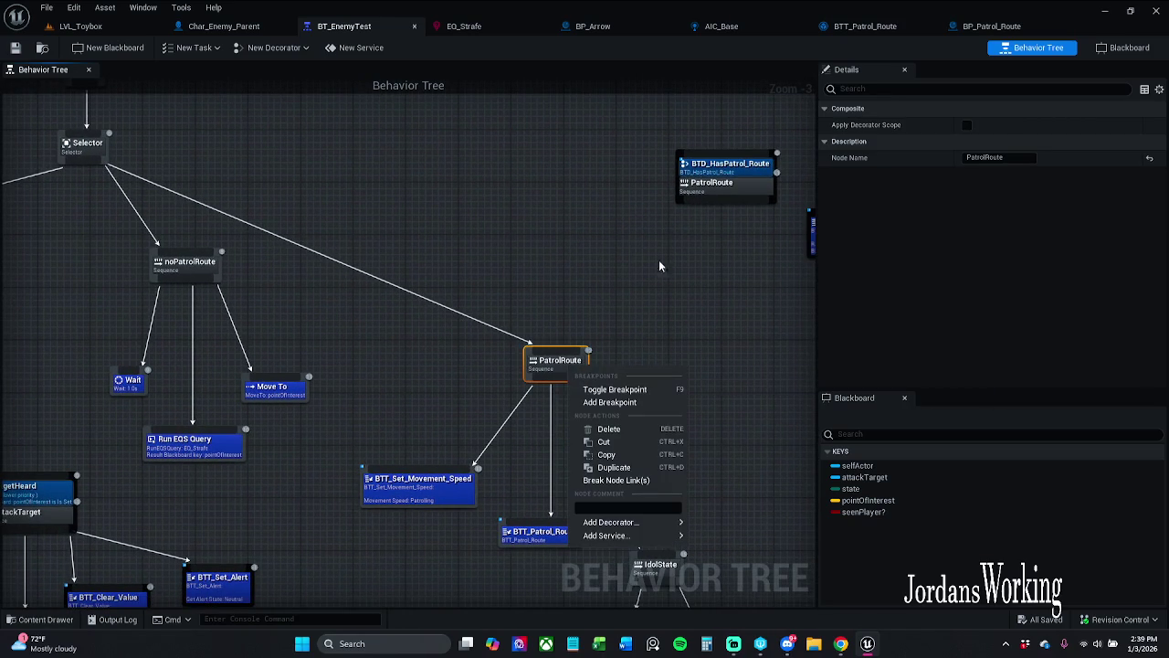
click(657, 290)
double_click(754, 170)
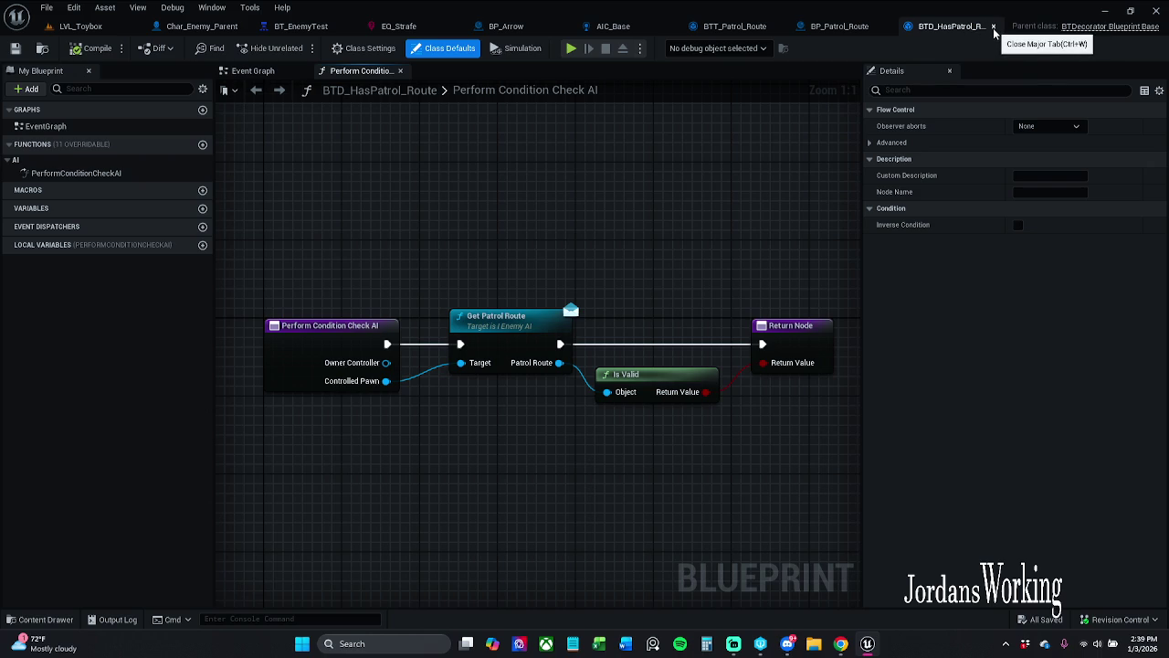
- Close the four editor tabs BTD_HasPatrol_Route, BP_Patrol_Route, BTT_Patrol_Route and BP_Arrow
click(993, 28)
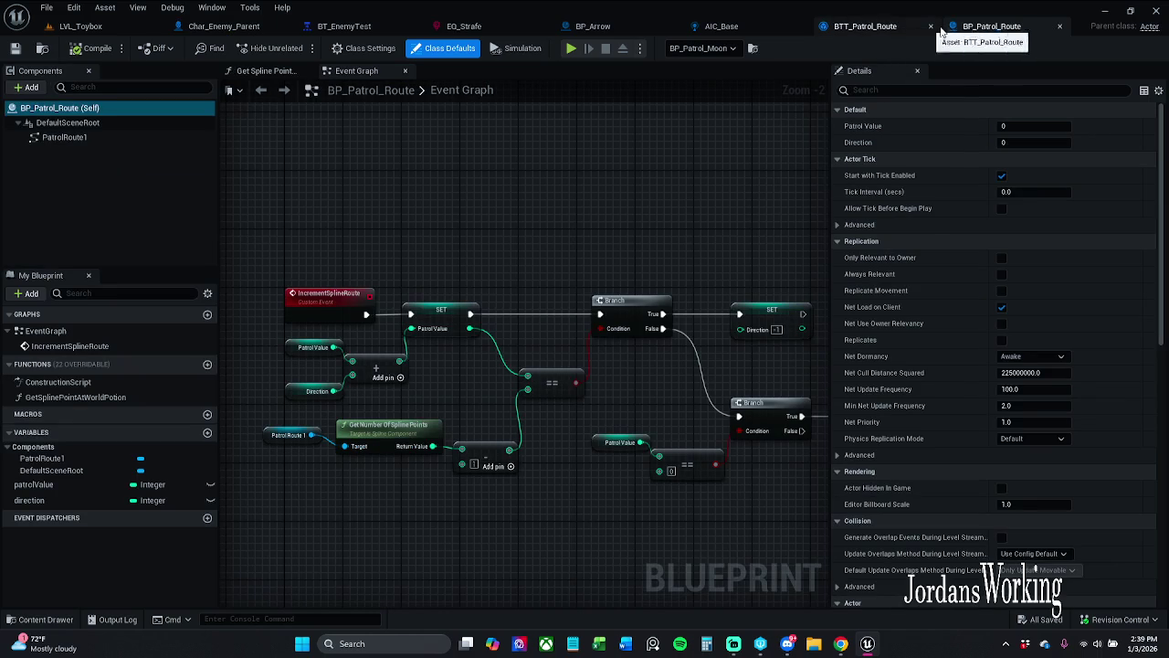
click(1059, 27)
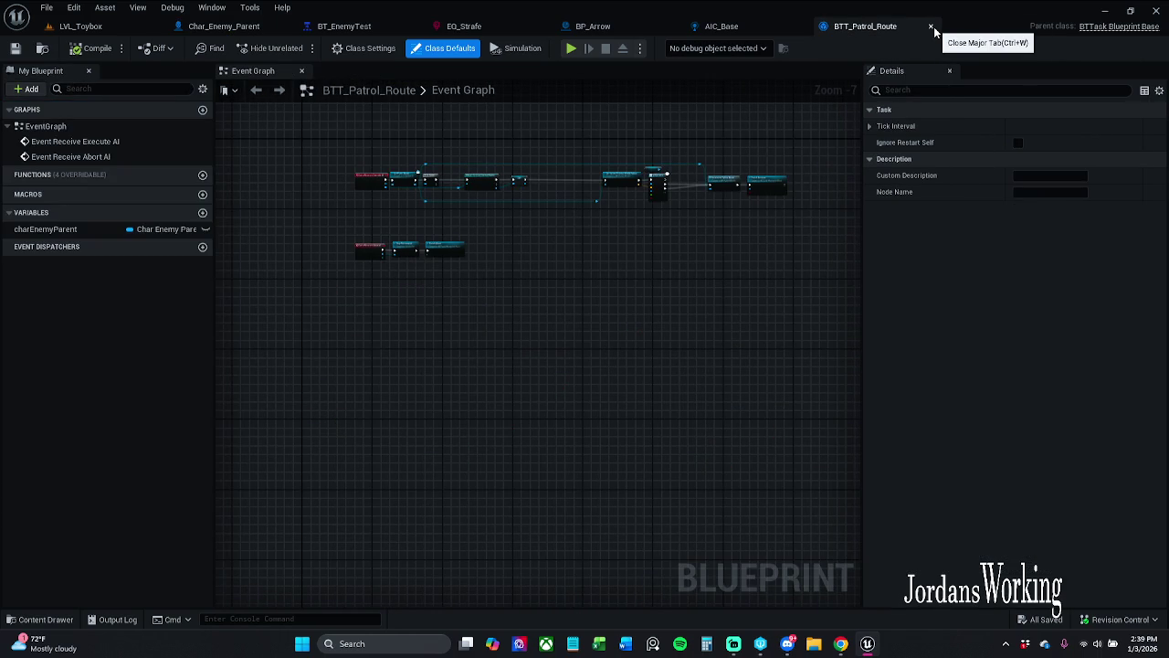
click(930, 28)
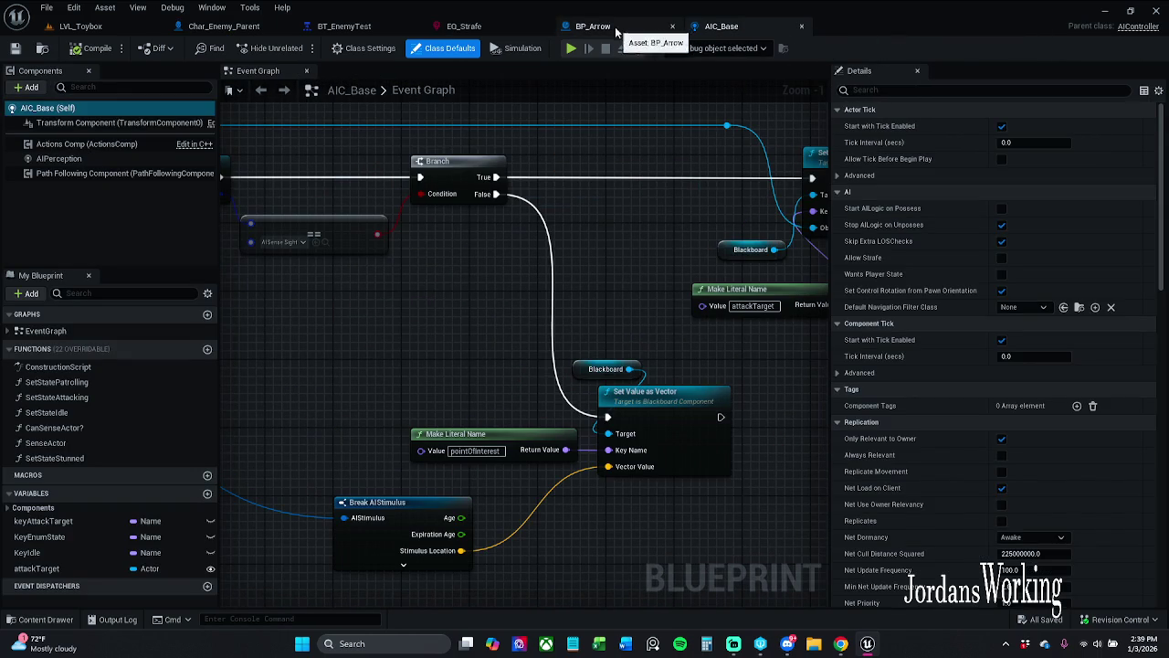
click(584, 27)
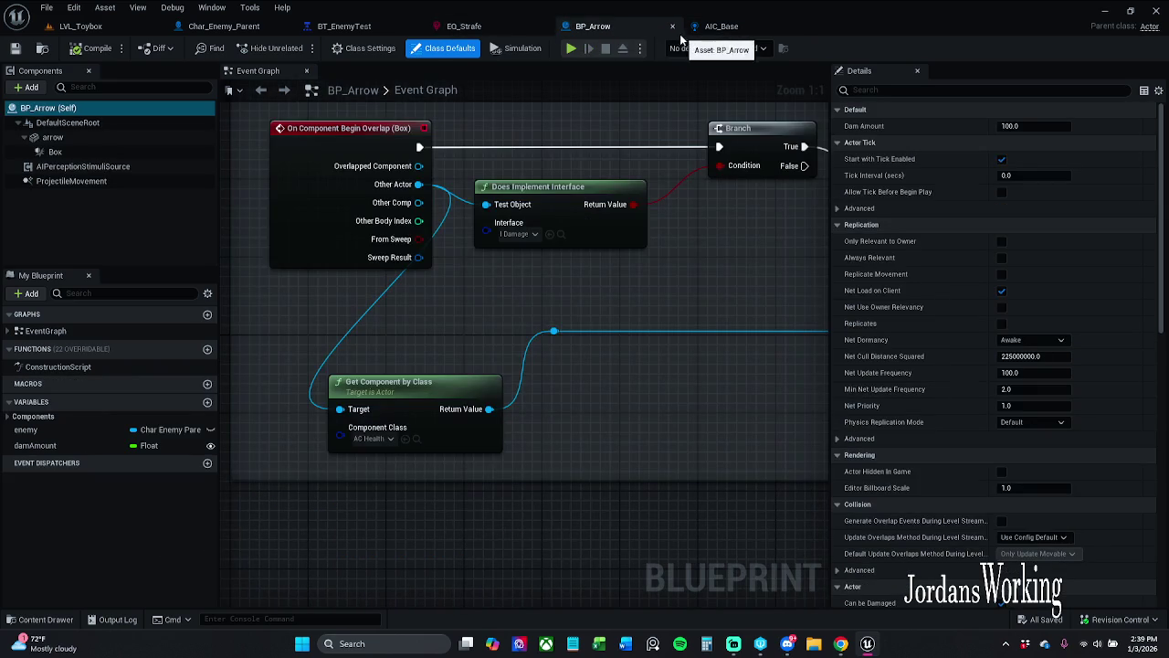
click(672, 28)
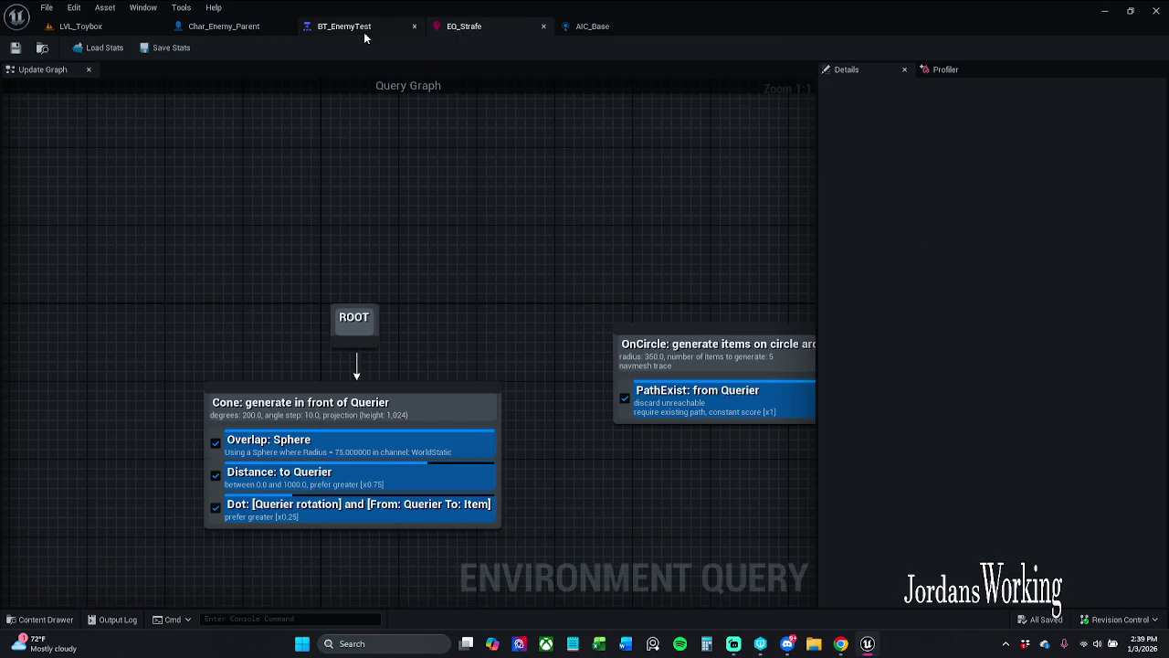
- In BT_EnemyTest, shift the noPatrolRoute branch left and move the TagetHeard branch down-left
click(361, 27)
mouse_move(388, 253)
mouse_down()
mouse_move(430, 298)
mouse_move(473, 268)
mouse_move(509, 319)
mouse_up()
mouse_move(456, 447)
mouse_down()
mouse_move(420, 429)
mouse_move(330, 255)
mouse_move(344, 248)
mouse_up()
click(526, 300)
drag(498, 355, 561, 219)
mouse_move(487, 506)
mouse_down()
mouse_move(292, 420)
mouse_move(52, 349)
mouse_up()
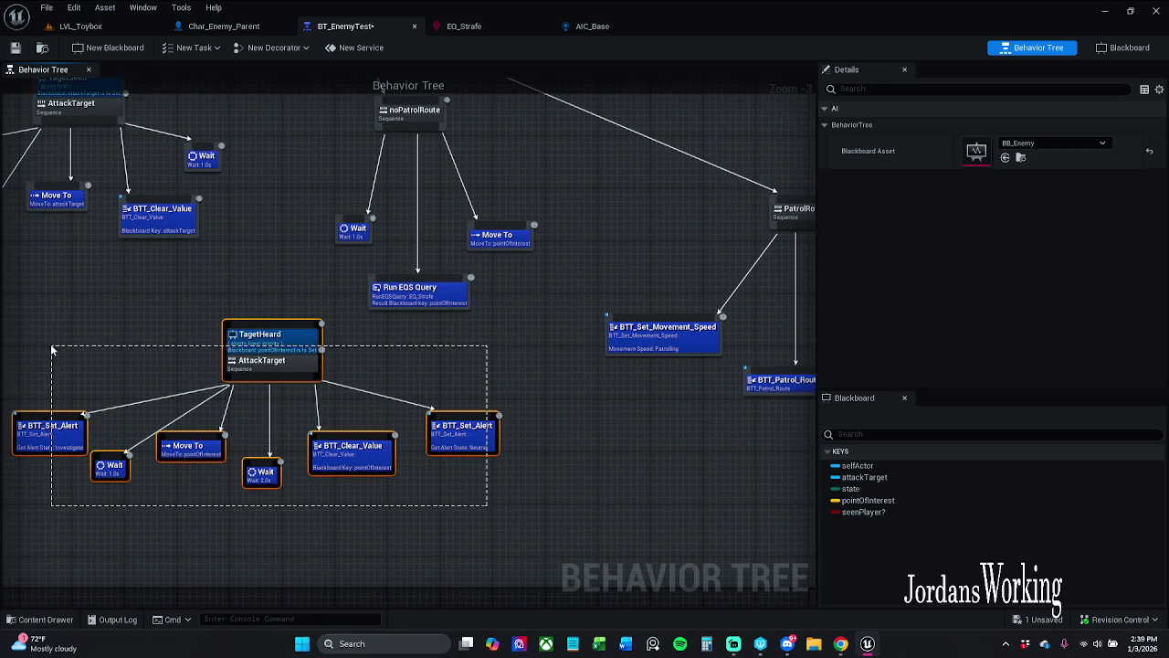
drag(305, 363, 260, 409)
click(490, 369)
mouse_move(490, 369)
mouse_down()
mouse_move(490, 431)
mouse_move(298, 357)
mouse_up()
- Add the BTD_HasPatrol_Route decorator to the PatrolRoute sequence and save the tree
scroll(444, 360, down, 5)
scroll(635, 275, up, 4)
scroll(635, 275, up, 1)
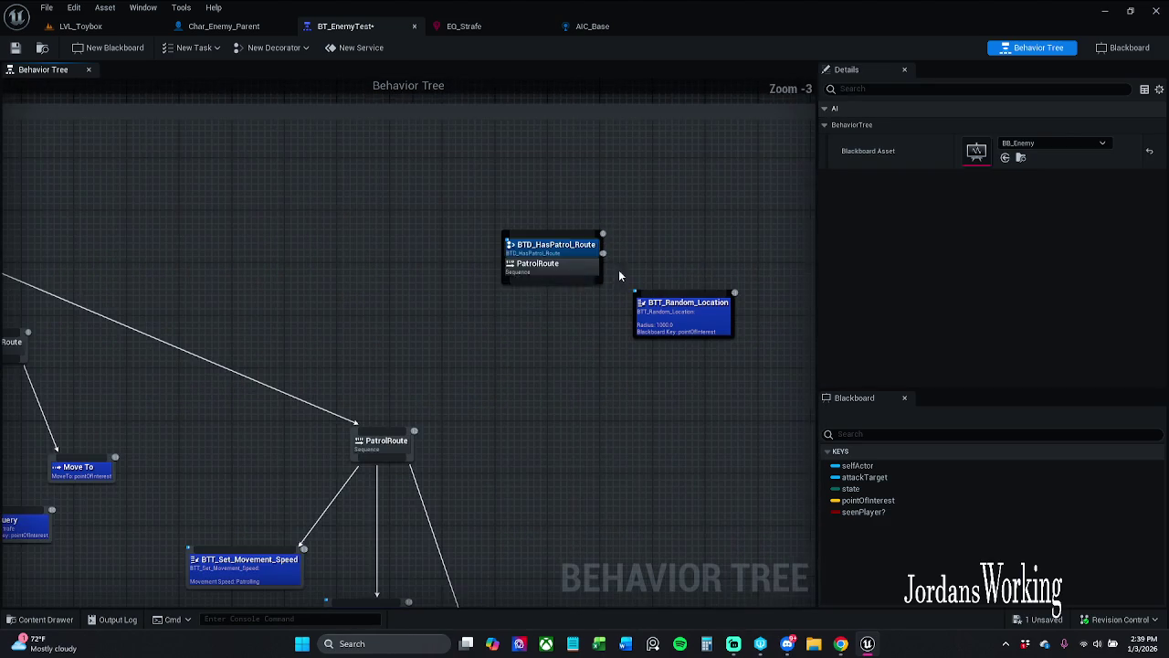
click(574, 247)
drag(432, 482, 560, 429)
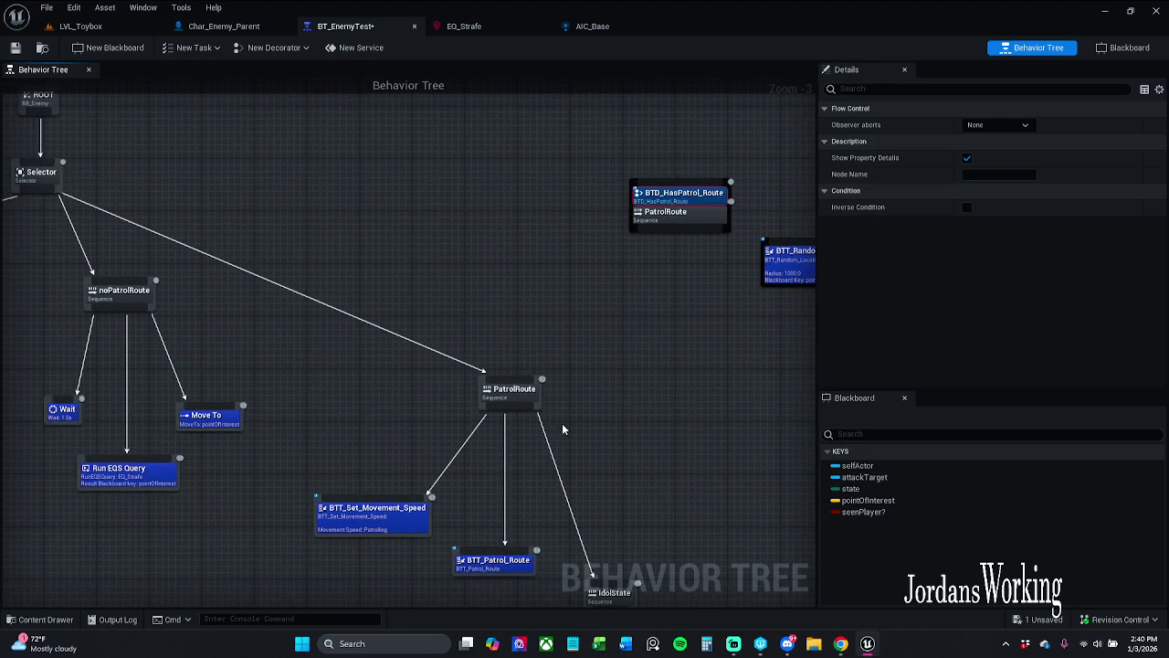
click(642, 366)
click(512, 393)
right_click(526, 402)
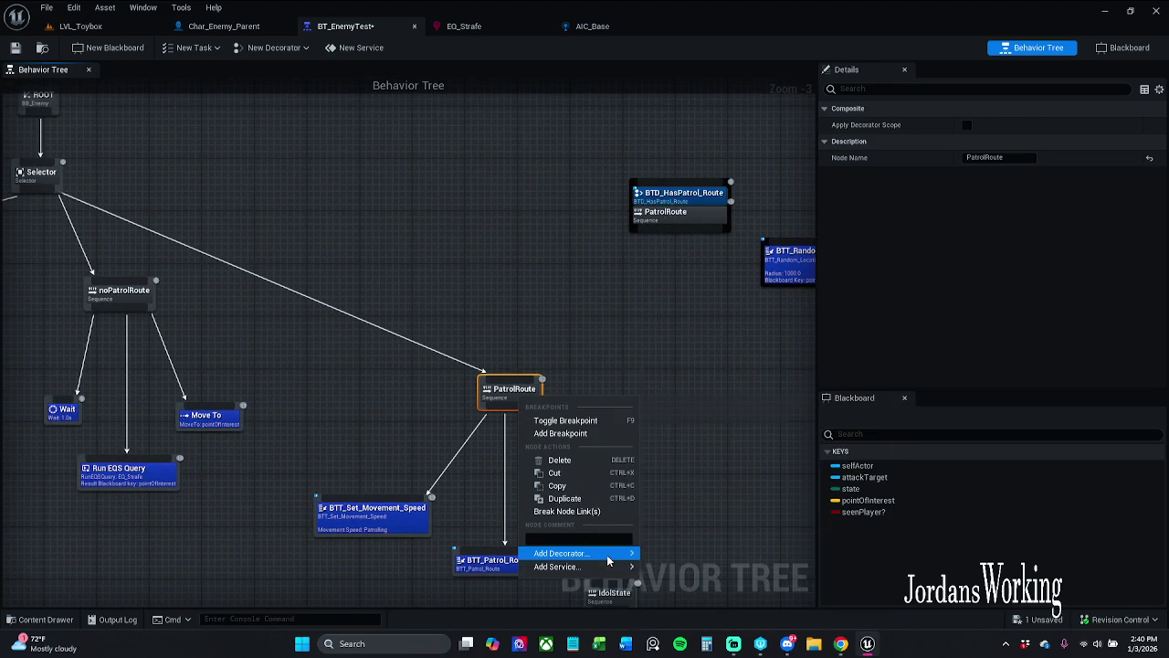
mouse_move(584, 552)
click(721, 405)
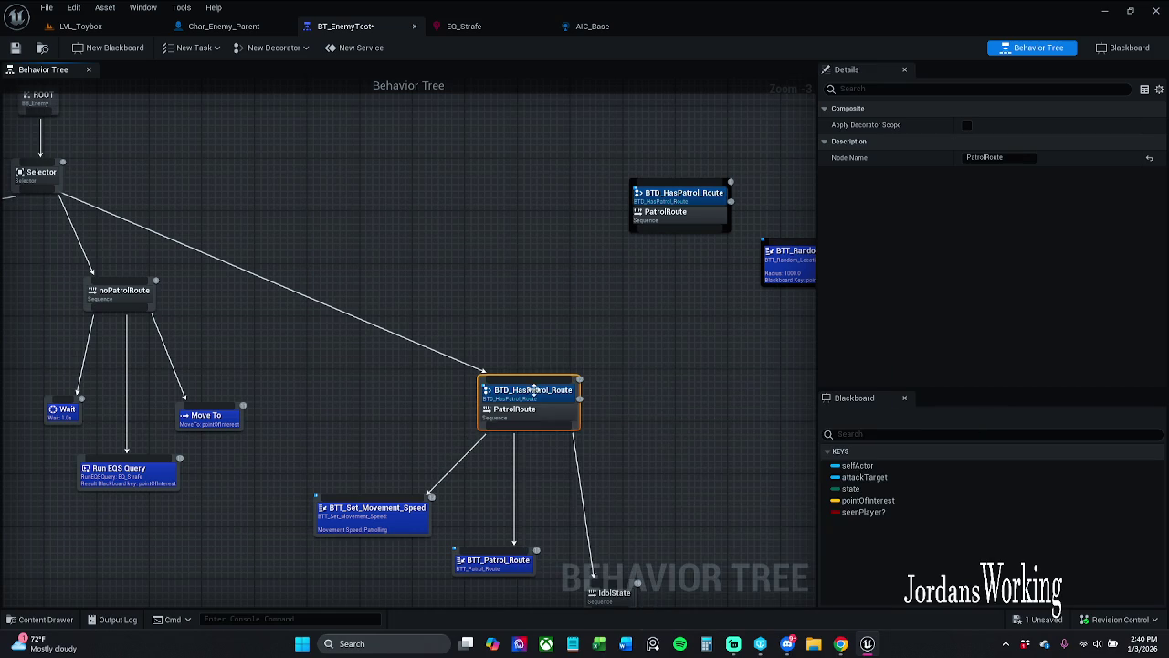
drag(523, 303, 676, 358)
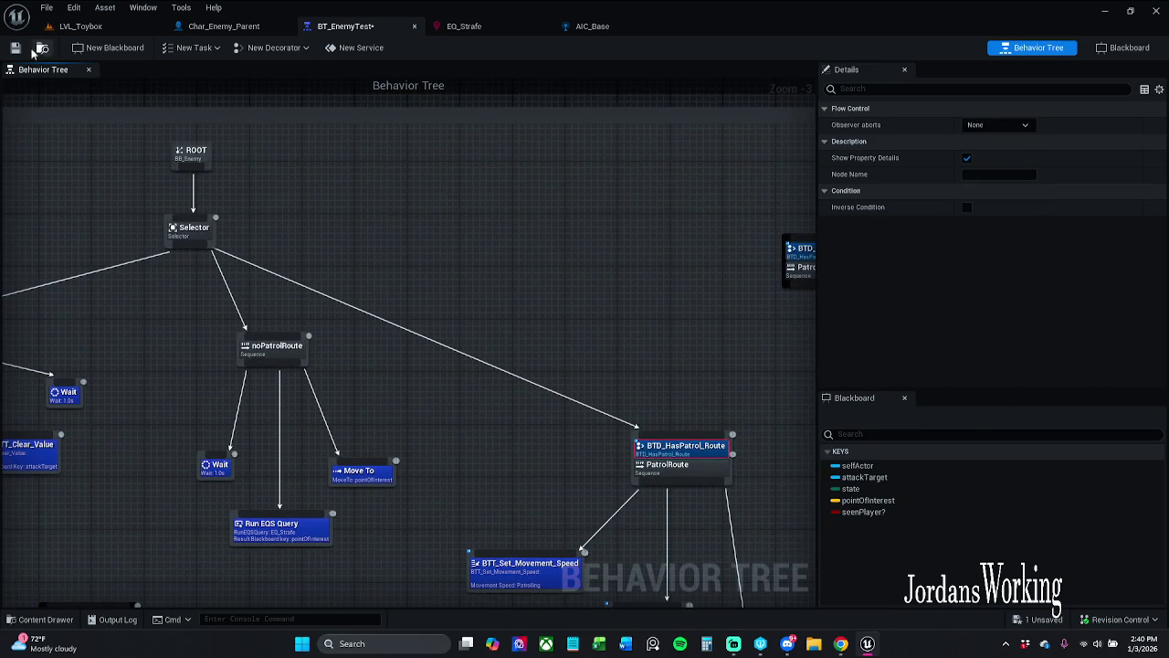
click(80, 25)
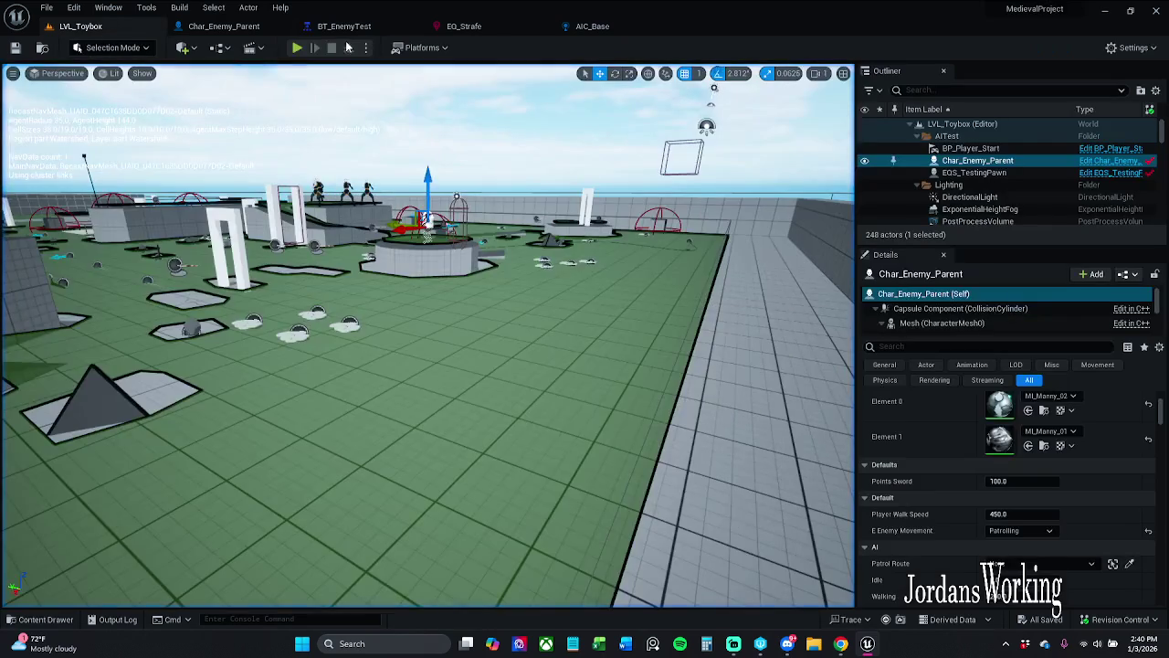
- Assign BP_Patrol_Moon as the enemy's Patrol Route and save the level
click(1041, 564)
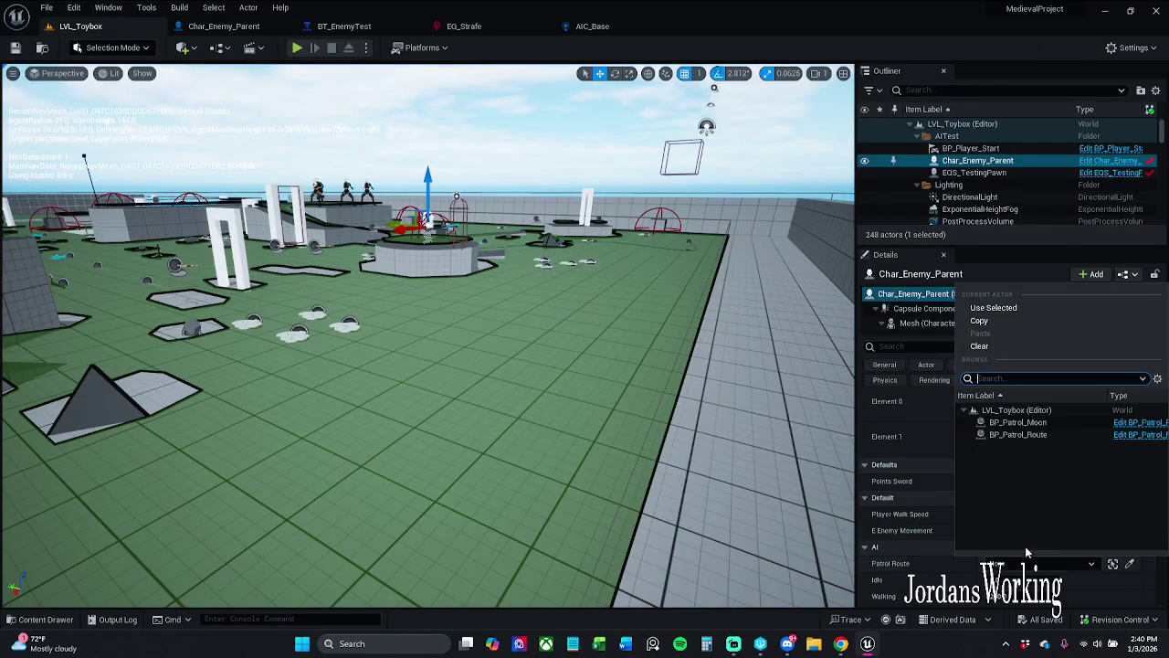
click(1032, 422)
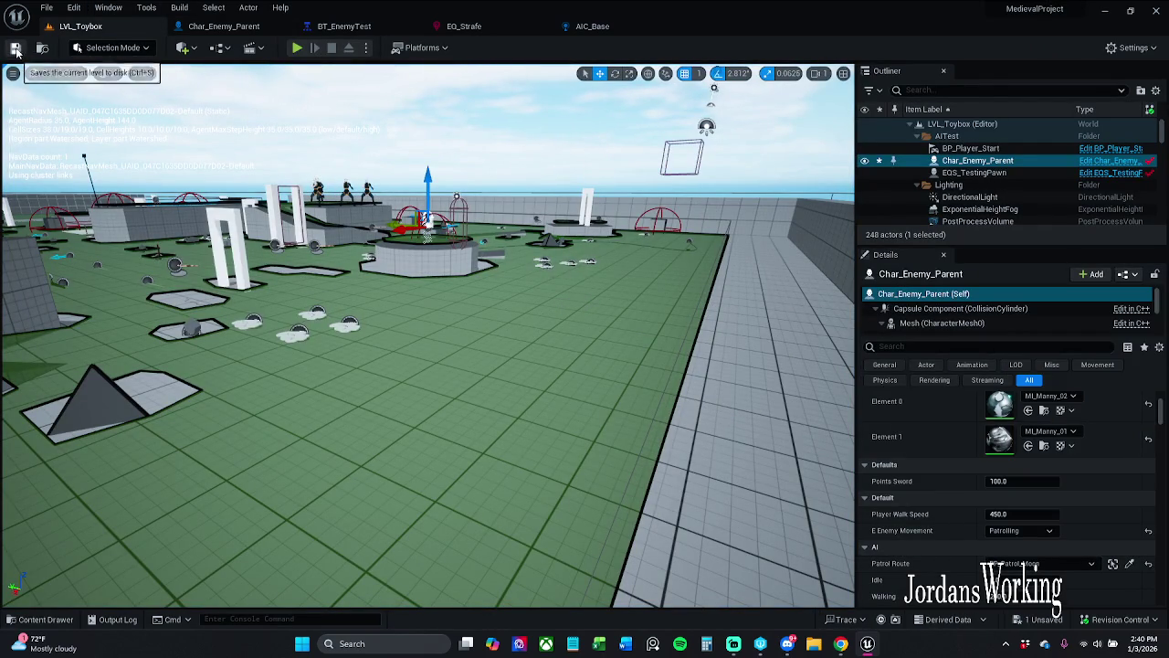
click(260, 27)
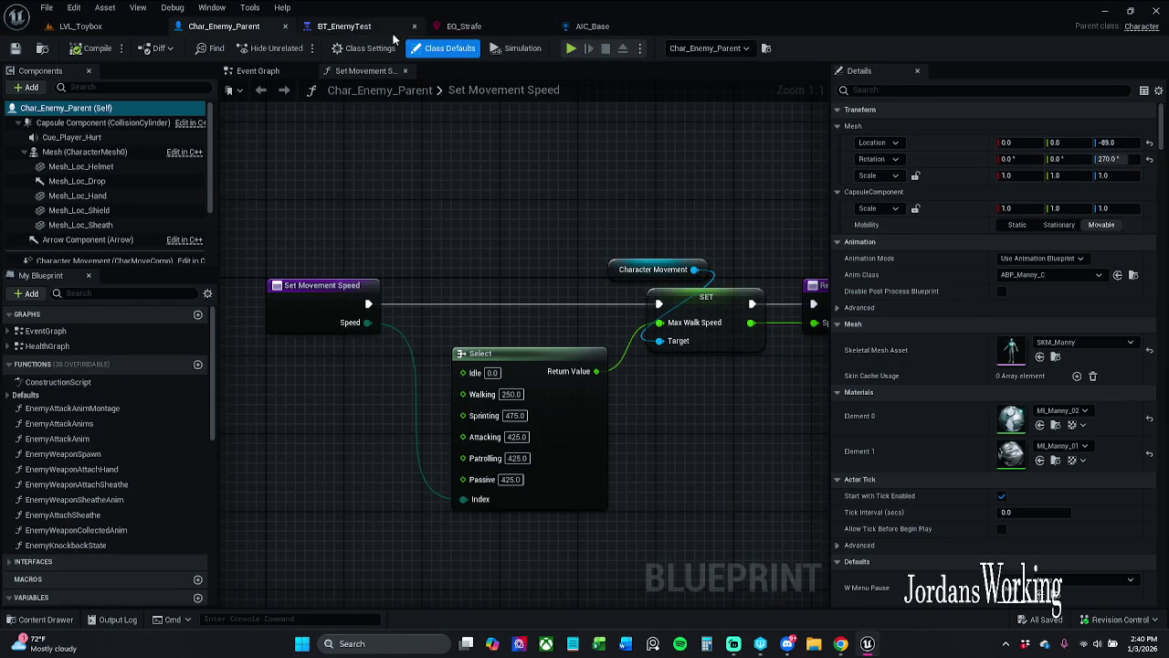
- Review the PatrolRoute and IdolState branches in BT_EnemyTest, then play LVL_Toybox
click(351, 27)
mouse_move(471, 231)
mouse_down()
mouse_move(576, 203)
mouse_move(659, 282)
mouse_move(438, 230)
mouse_up()
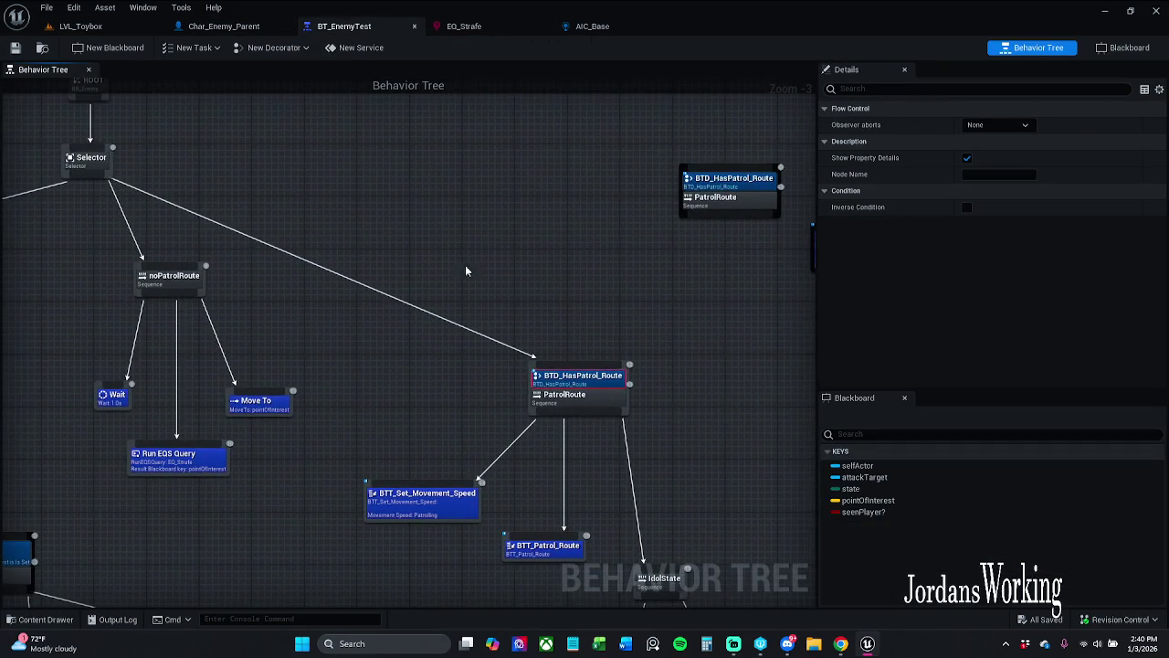
click(589, 326)
drag(624, 461, 597, 342)
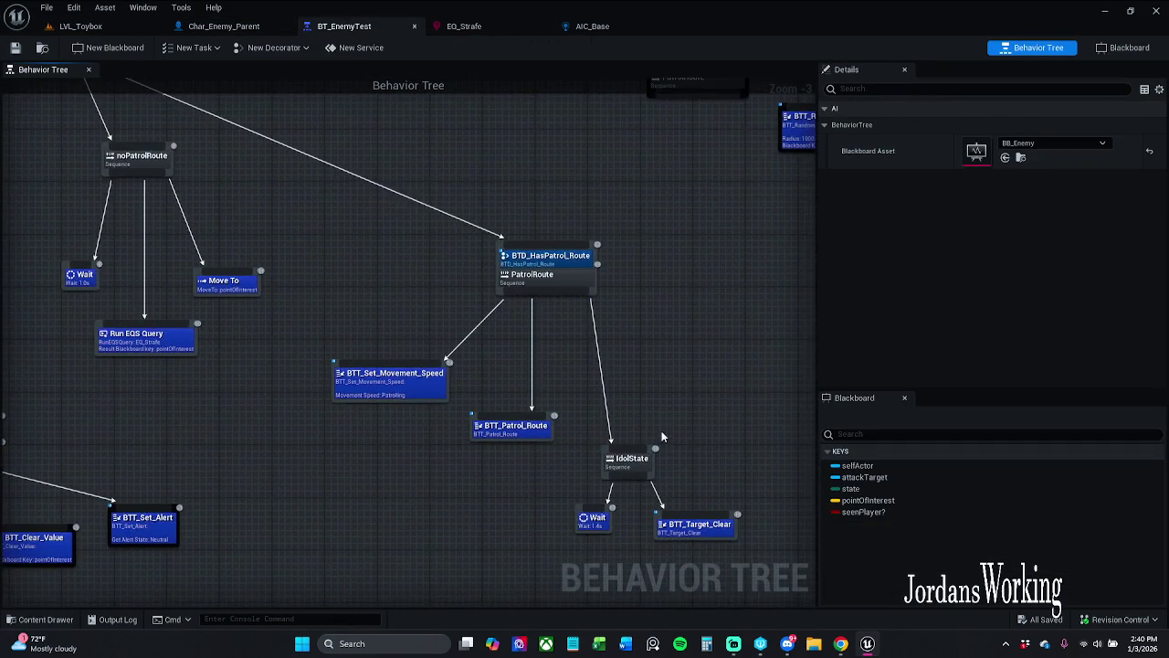
drag(661, 439, 641, 413)
click(80, 25)
click(298, 49)
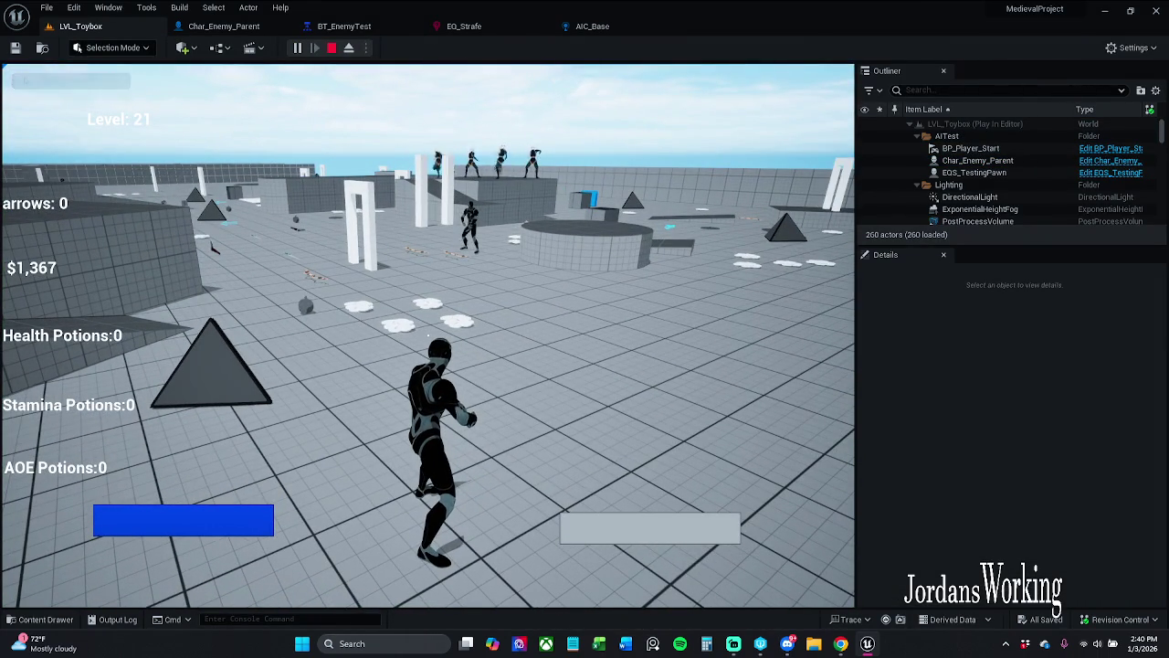
- Leave the running game, stop the play session, and detach the BT_EnemyTest tab into a floating window
key(p)
click(333, 27)
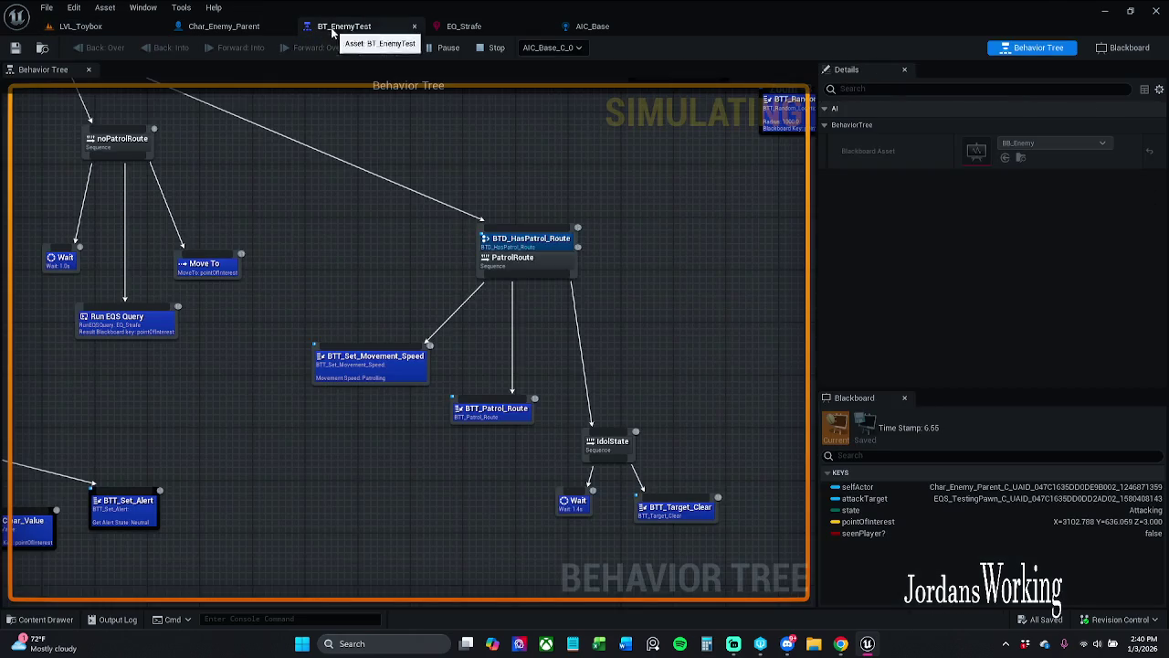
scroll(542, 285, down, 6)
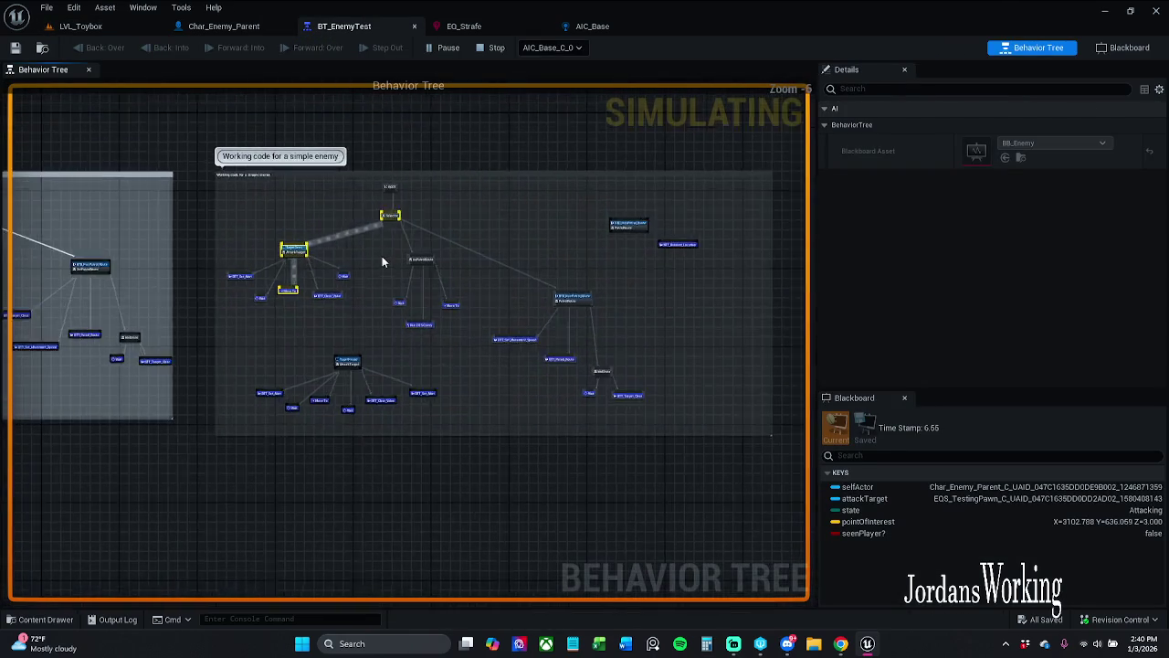
scroll(381, 262, up, 2)
click(493, 48)
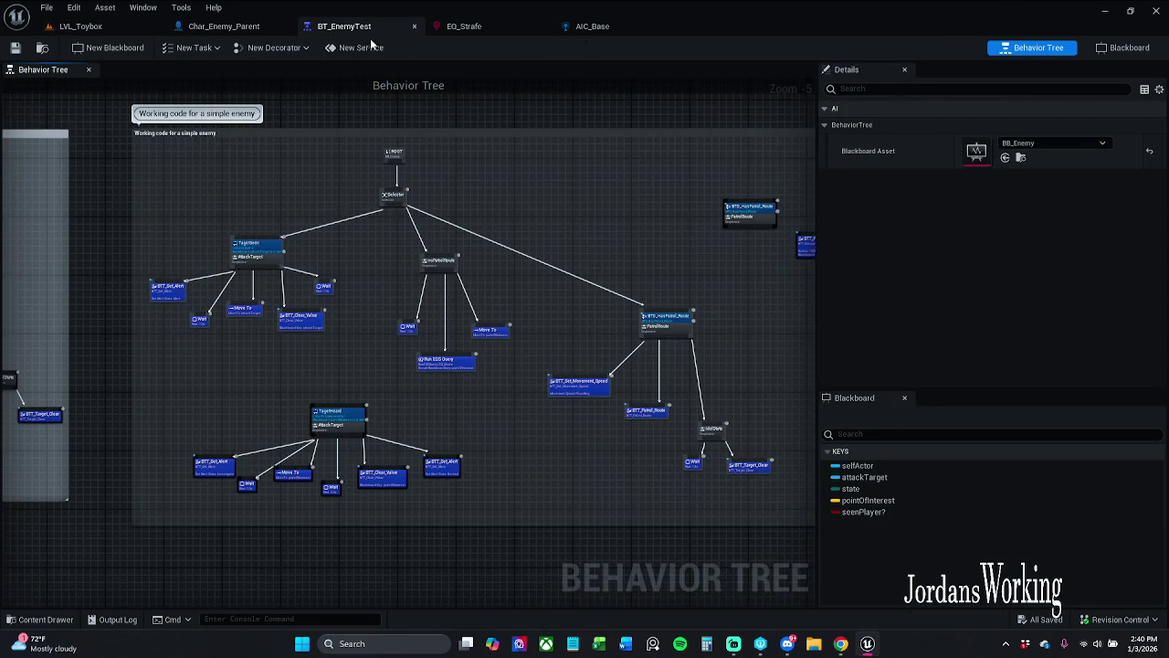
mouse_move(366, 26)
mouse_down()
mouse_move(724, 242)
mouse_move(612, 260)
mouse_move(537, 108)
mouse_move(538, 69)
mouse_up()
- Enlarge the floating BT_EnemyTest window, move it to the left, and start Play on LVL_Toybox
mouse_move(1044, 516)
mouse_down()
mouse_move(1153, 570)
mouse_move(1157, 619)
mouse_up()
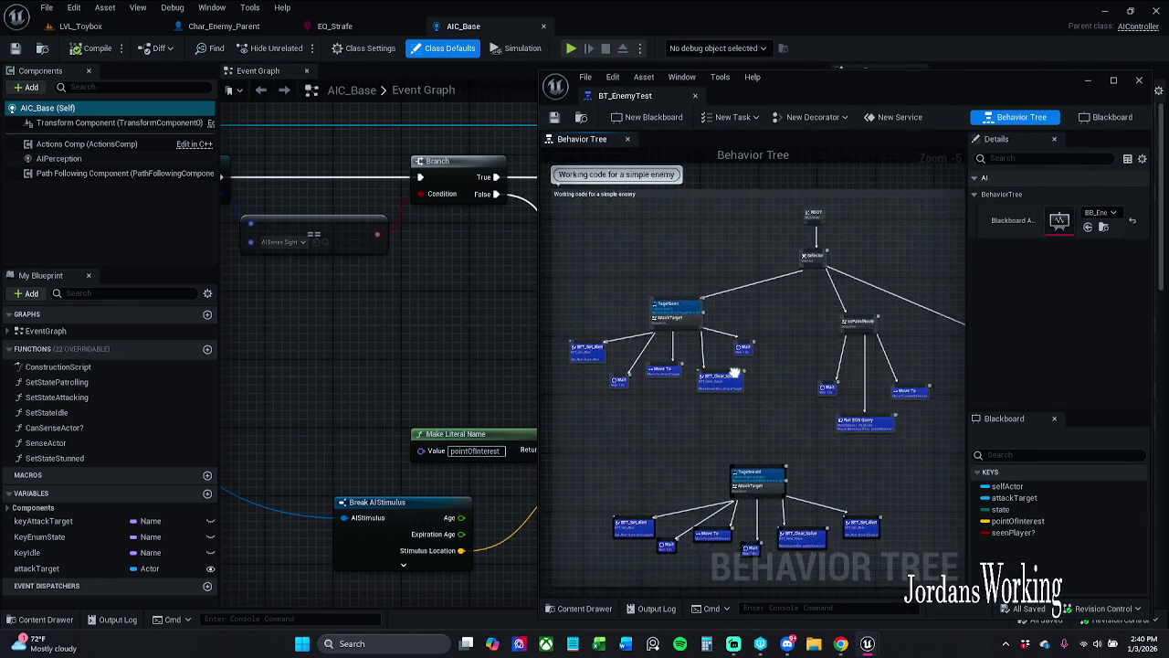
drag(870, 66, 0, 65)
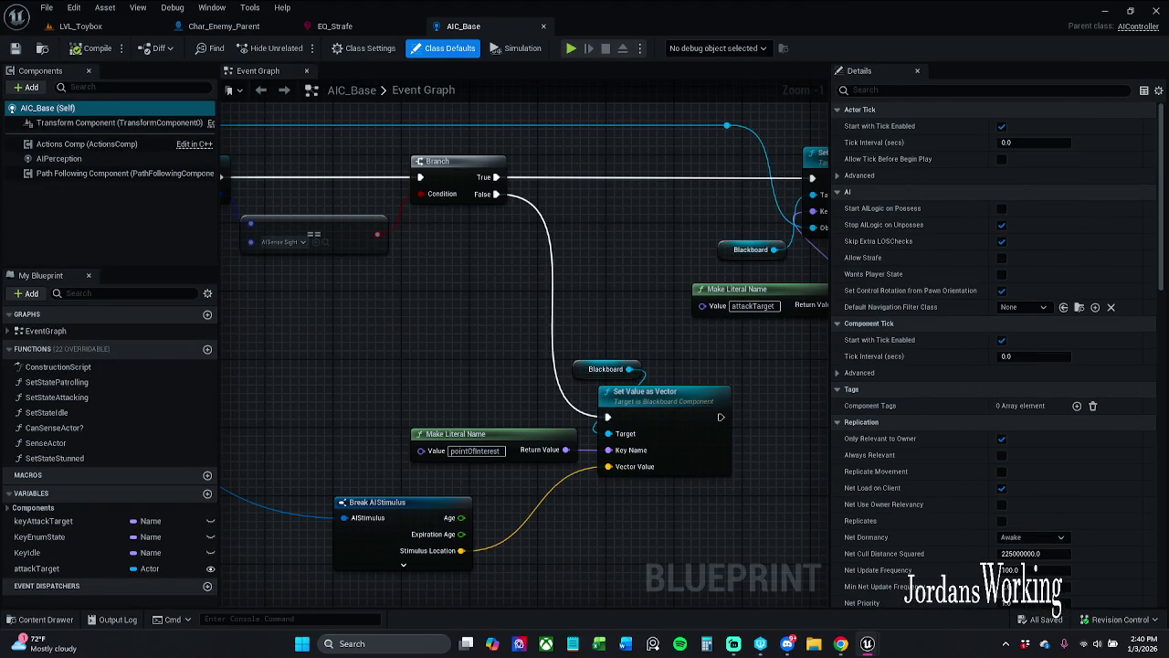
click(80, 26)
click(297, 49)
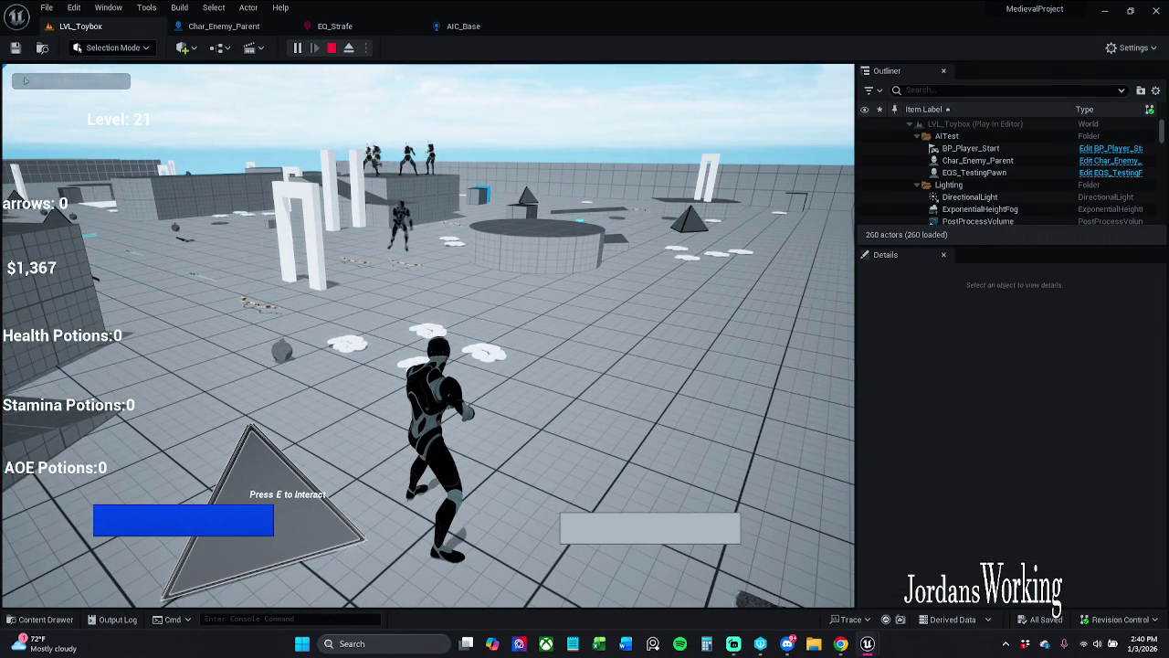
- Walk the player character through LVL_Toybox toward the enemy, then stop the play session
key(s)
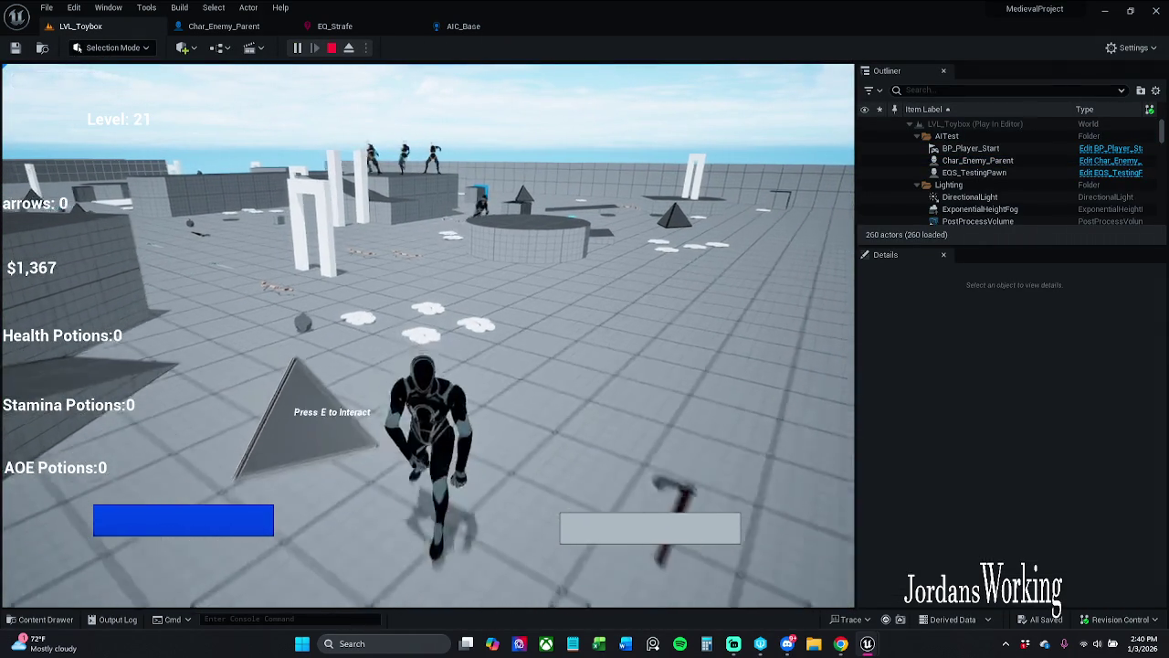
key(s)
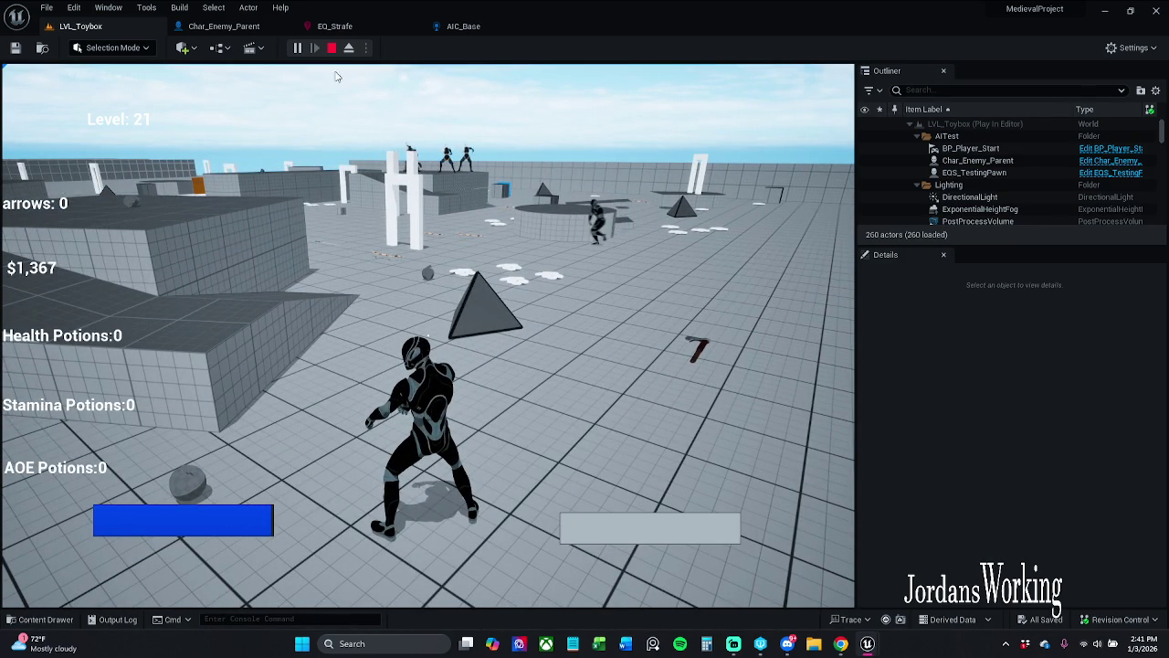
click(331, 48)
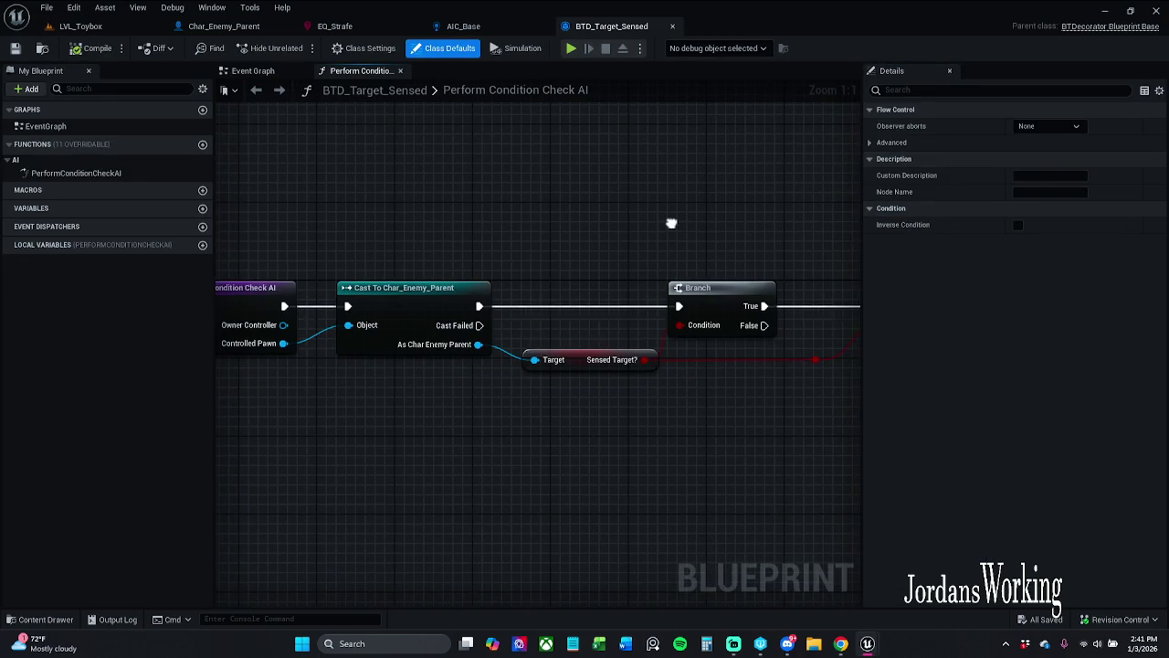
- Nudge the Sensed Target? node left and save BTD_Target_Sensed, checking out the asset
click(595, 365)
mouse_move(533, 362)
mouse_down()
mouse_move(444, 365)
mouse_move(516, 368)
mouse_up()
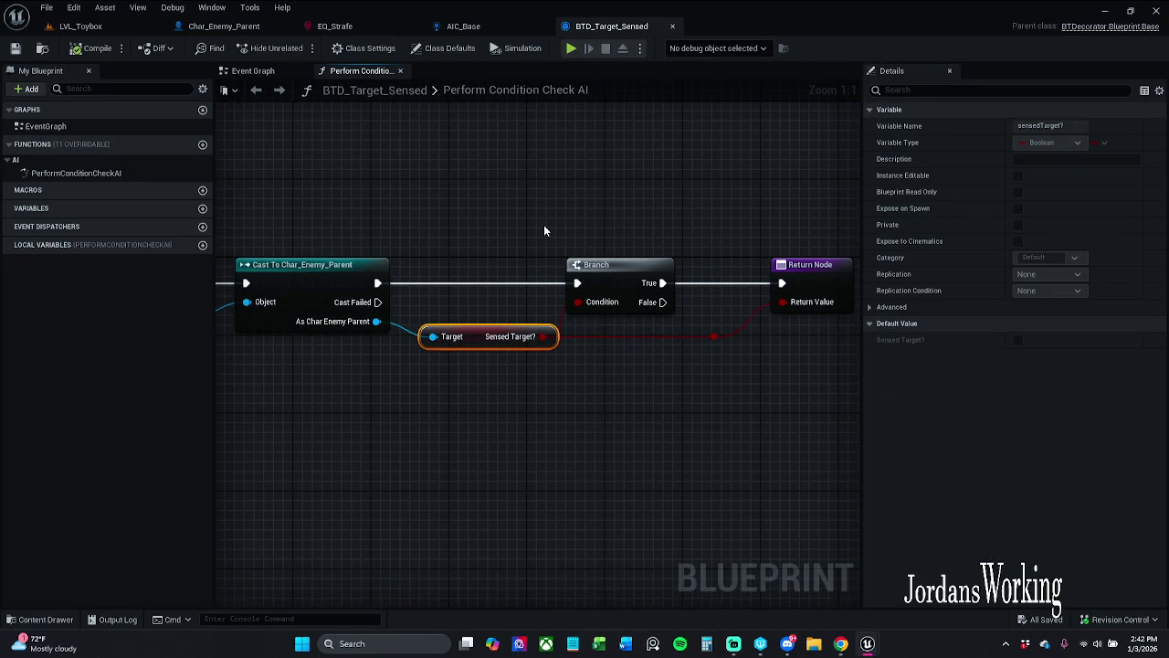
mouse_move(535, 313)
mouse_down()
mouse_move(482, 363)
mouse_move(485, 340)
mouse_move(471, 335)
mouse_up()
click(505, 291)
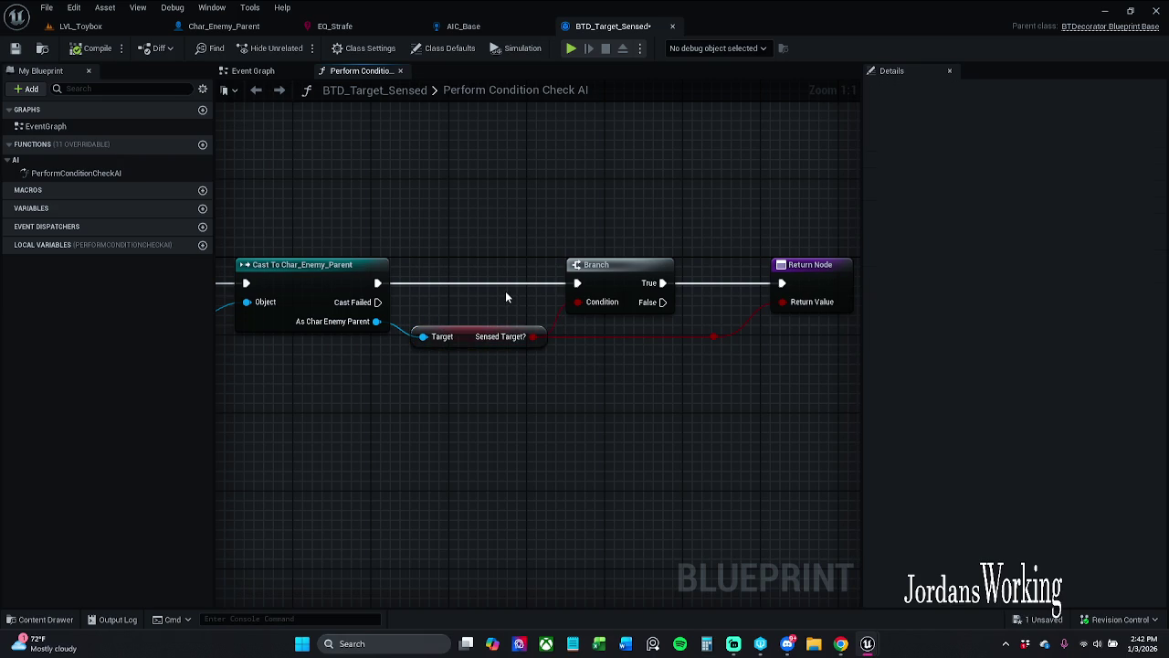
click(16, 47)
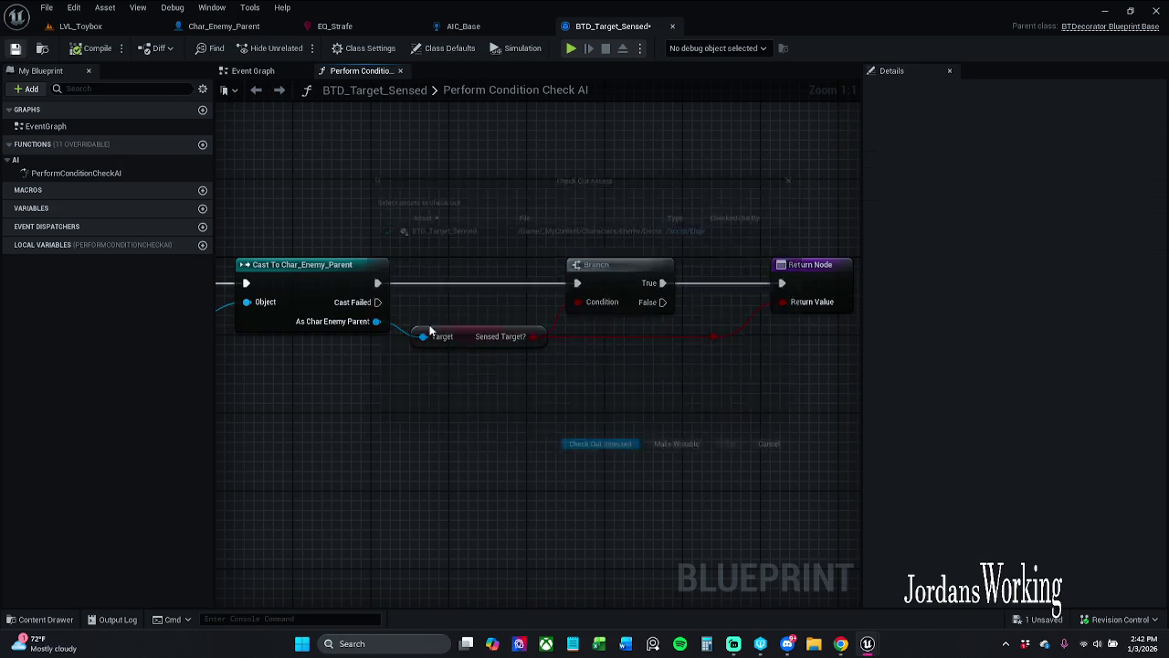
click(601, 459)
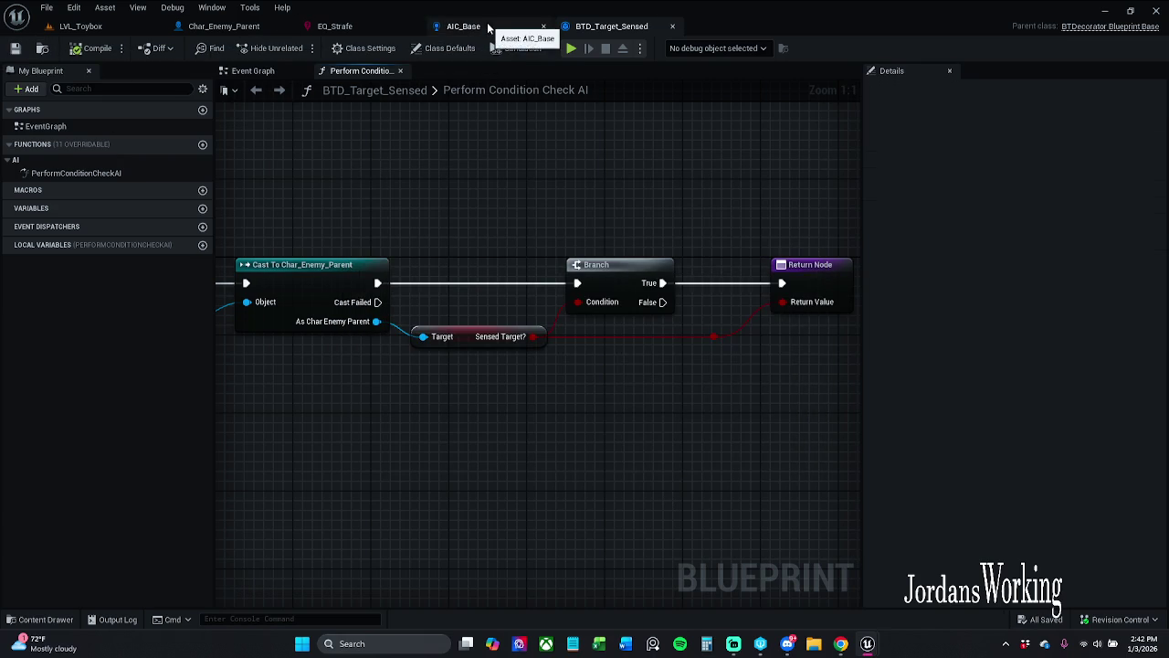
- In AIC_Base, move the Blackboard and attackTarget Make Literal Name nodes together and further left
click(488, 29)
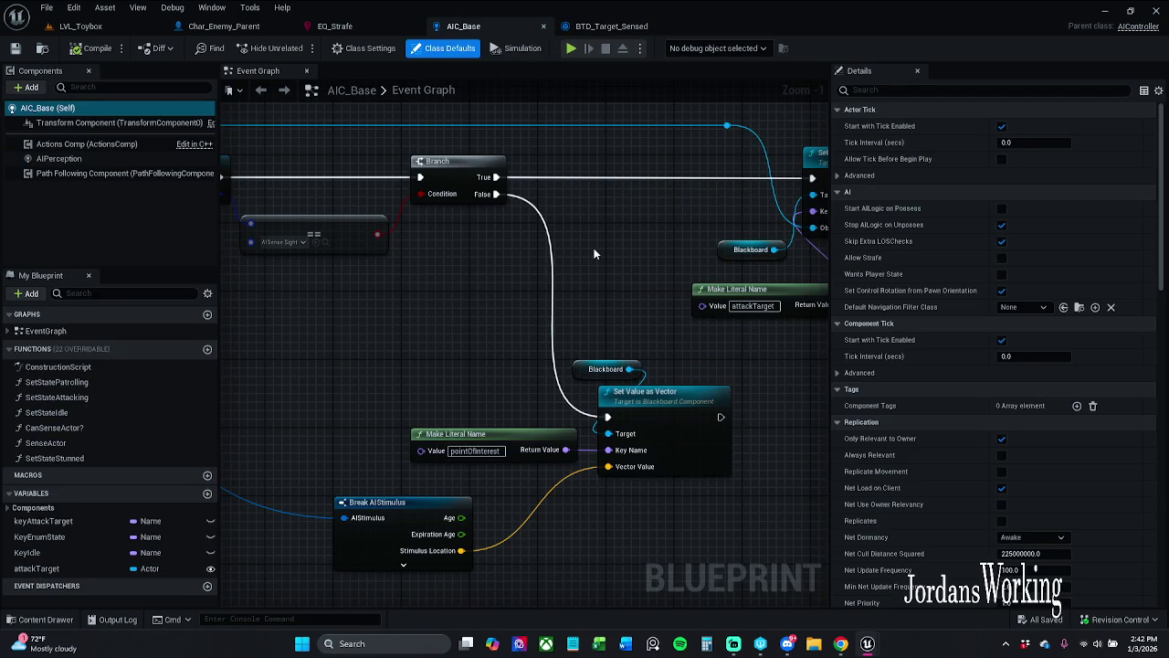
scroll(594, 253, down, 1)
mouse_move(539, 266)
mouse_down()
mouse_move(274, 247)
mouse_move(392, 274)
mouse_move(720, 302)
mouse_move(752, 291)
mouse_move(540, 283)
mouse_up()
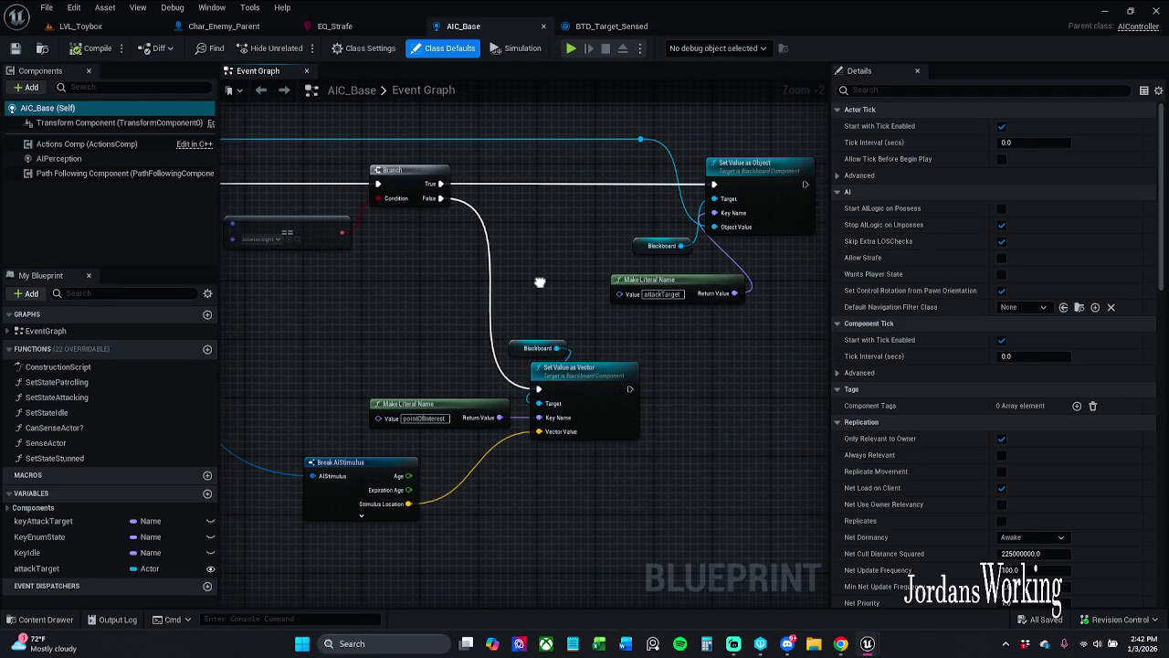
mouse_move(702, 371)
mouse_down()
mouse_move(650, 240)
mouse_move(631, 237)
mouse_up()
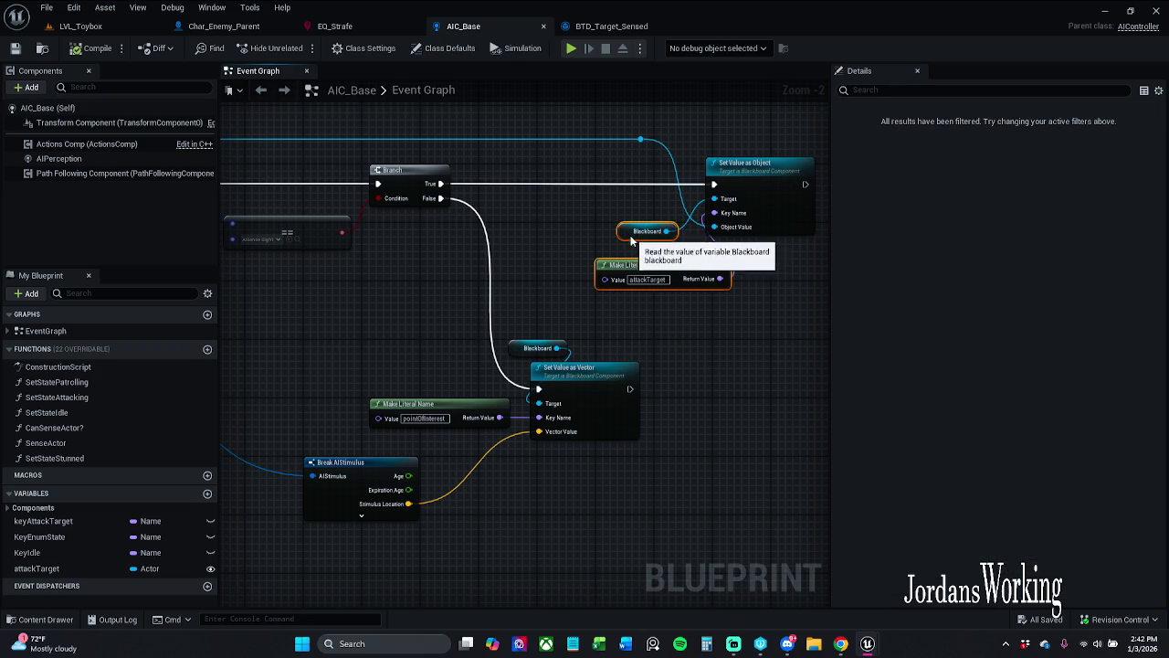
click(686, 272)
drag(687, 273, 661, 266)
mouse_move(670, 337)
mouse_down()
mouse_move(968, 350)
mouse_move(824, 355)
mouse_move(807, 343)
mouse_up()
click(491, 310)
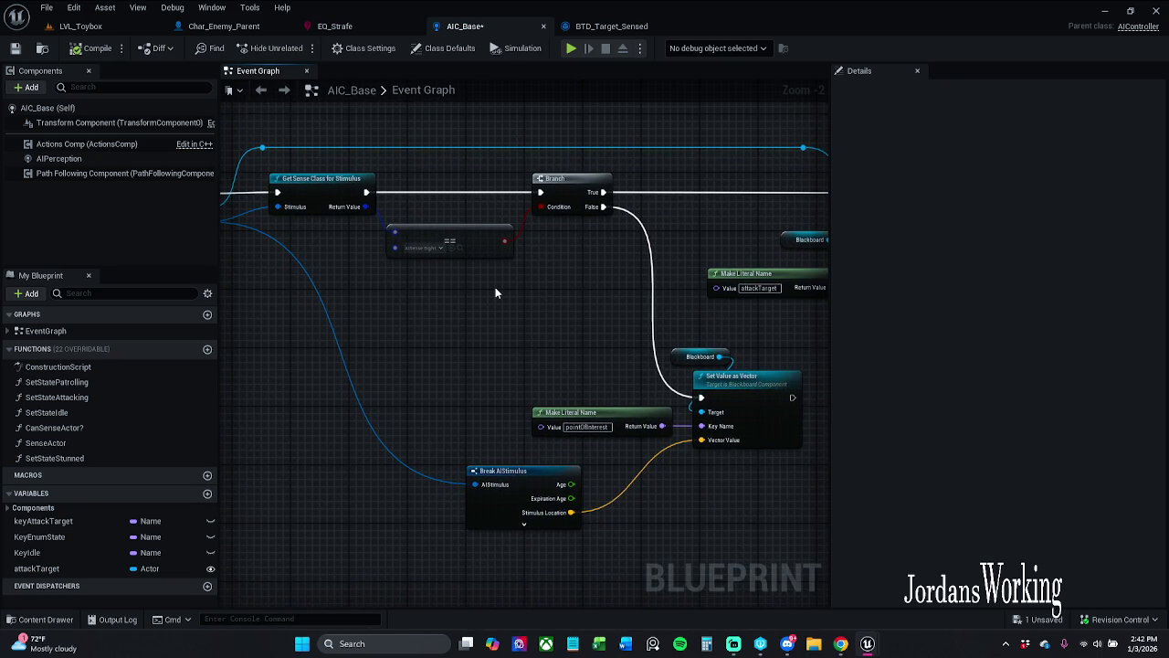
mouse_move(552, 313)
mouse_down()
mouse_move(508, 337)
mouse_move(396, 323)
mouse_up()
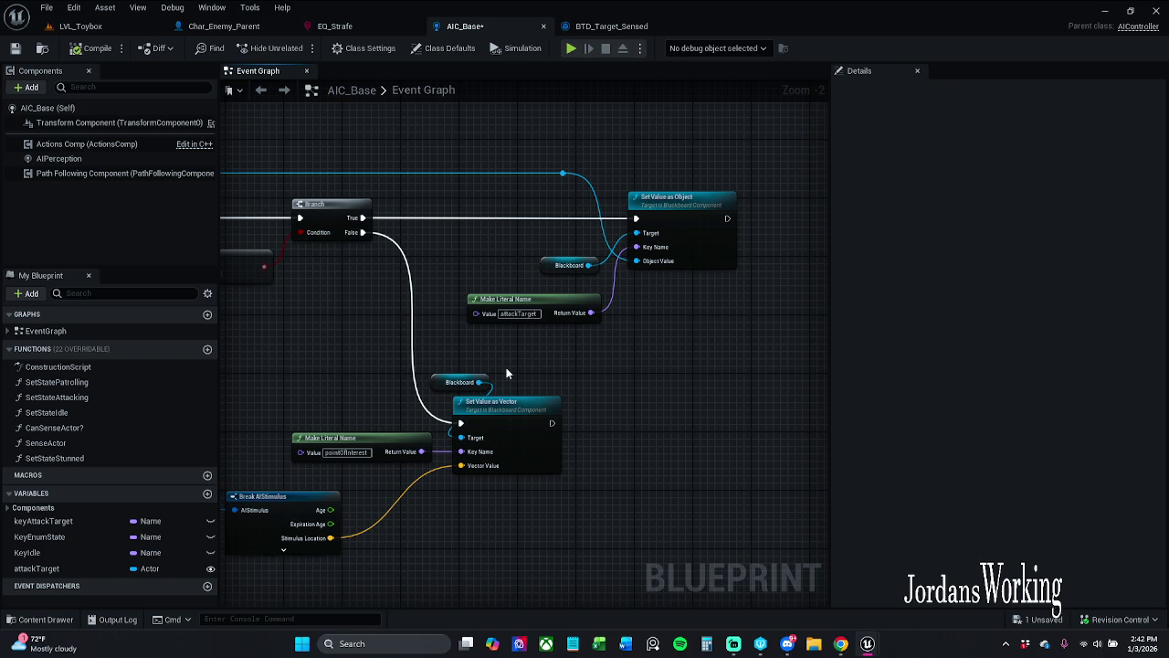
drag(502, 345, 536, 329)
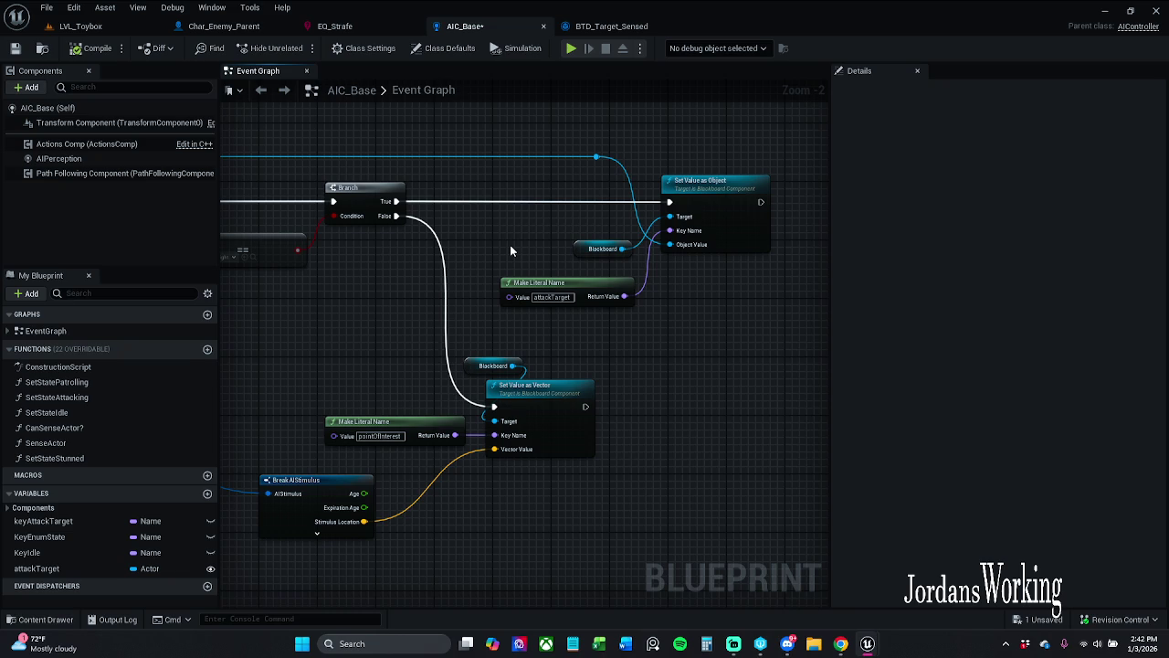
- Save and check out AIC_Base, then review the graph's left-hand nodes
click(13, 50)
click(565, 460)
mouse_move(353, 387)
mouse_down()
mouse_move(548, 365)
mouse_move(517, 387)
mouse_move(435, 367)
mouse_move(415, 331)
mouse_up()
scroll(567, 363, down, 1)
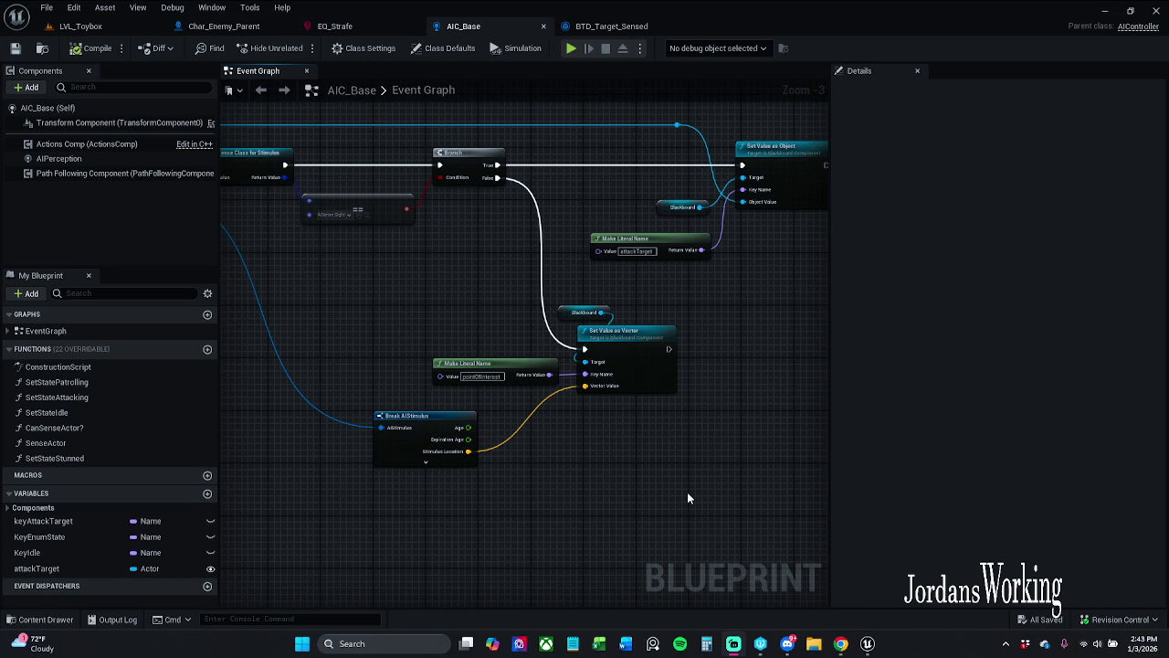
drag(535, 477, 608, 474)
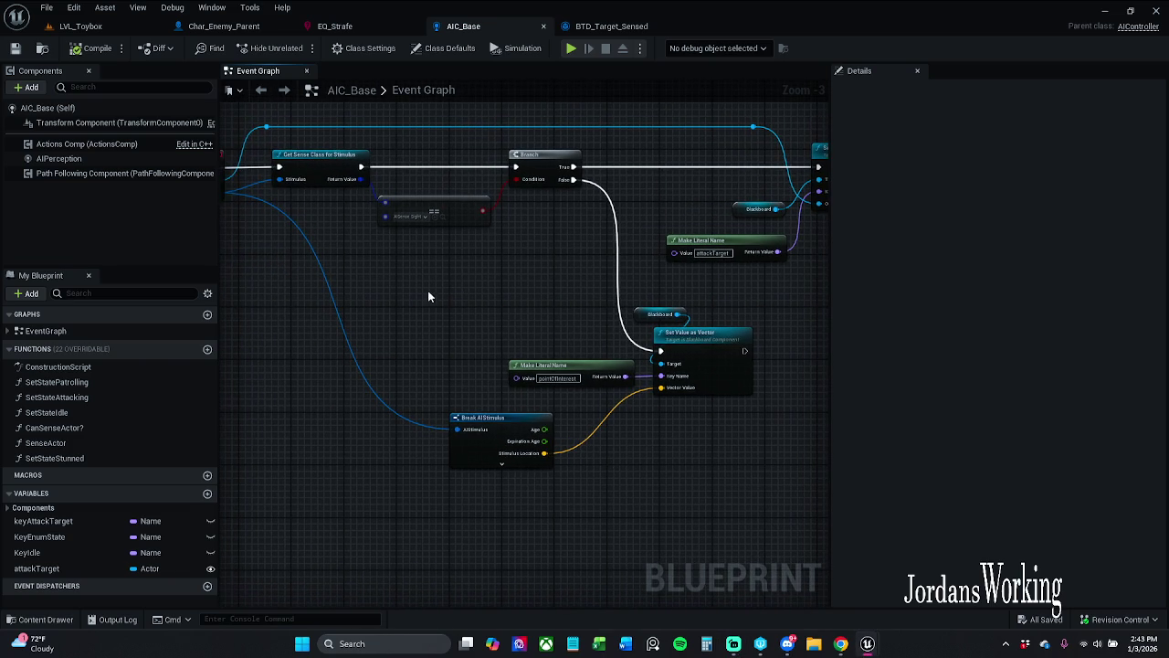
click(607, 26)
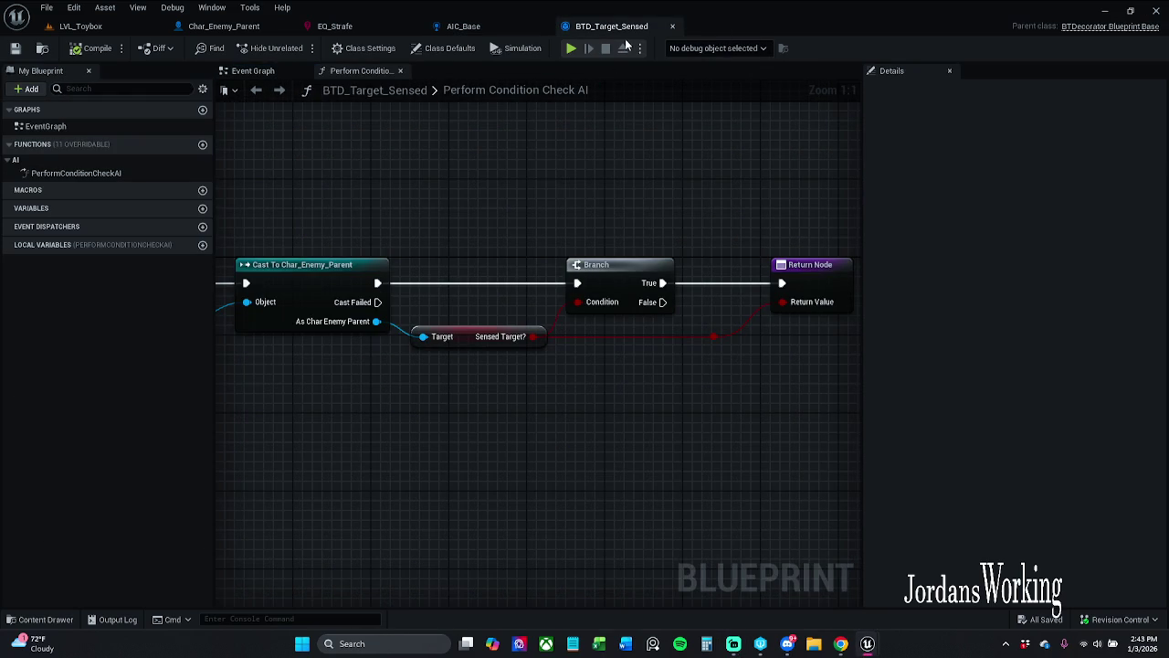
- View the EQ_Strafe query graph, then go back to the LVL_Toybox level
click(336, 27)
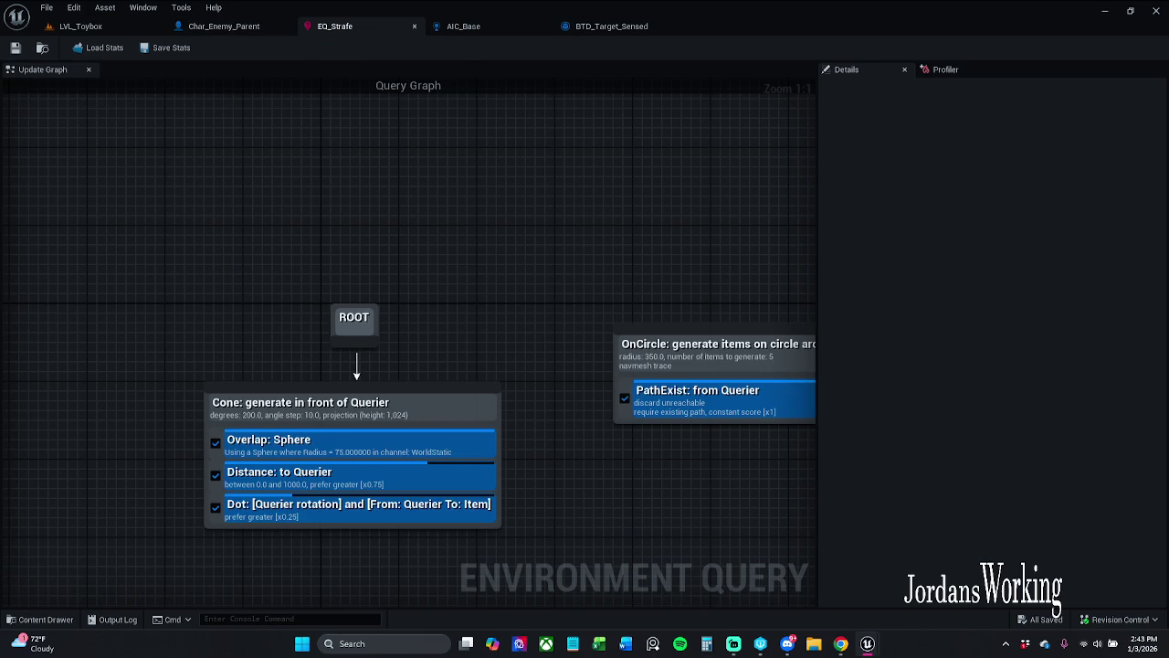
click(86, 27)
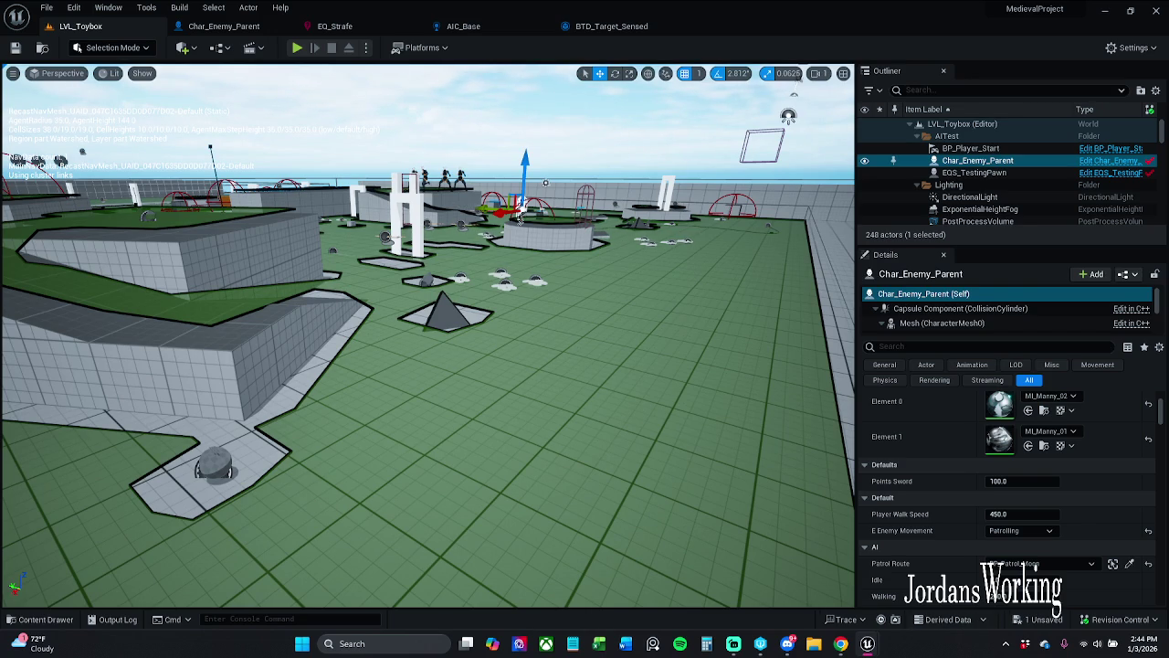
- Save all, run a quick play test of LVL_Toybox, save all again, and bring up BT_EnemyTest
key(ctrl+s)
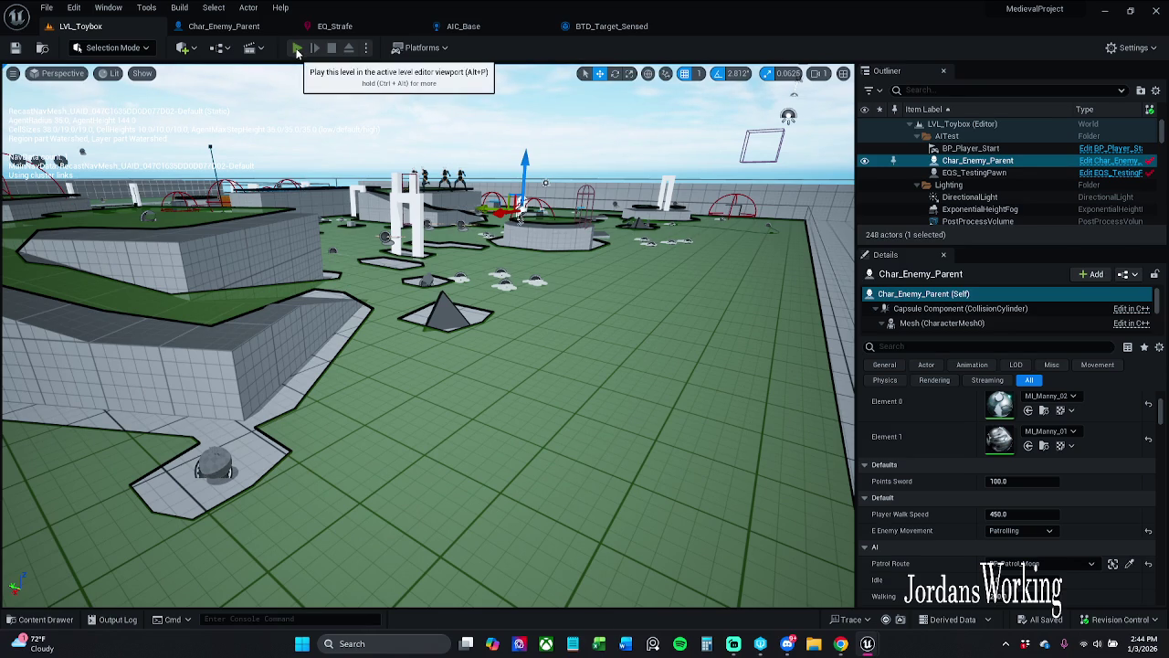
click(296, 48)
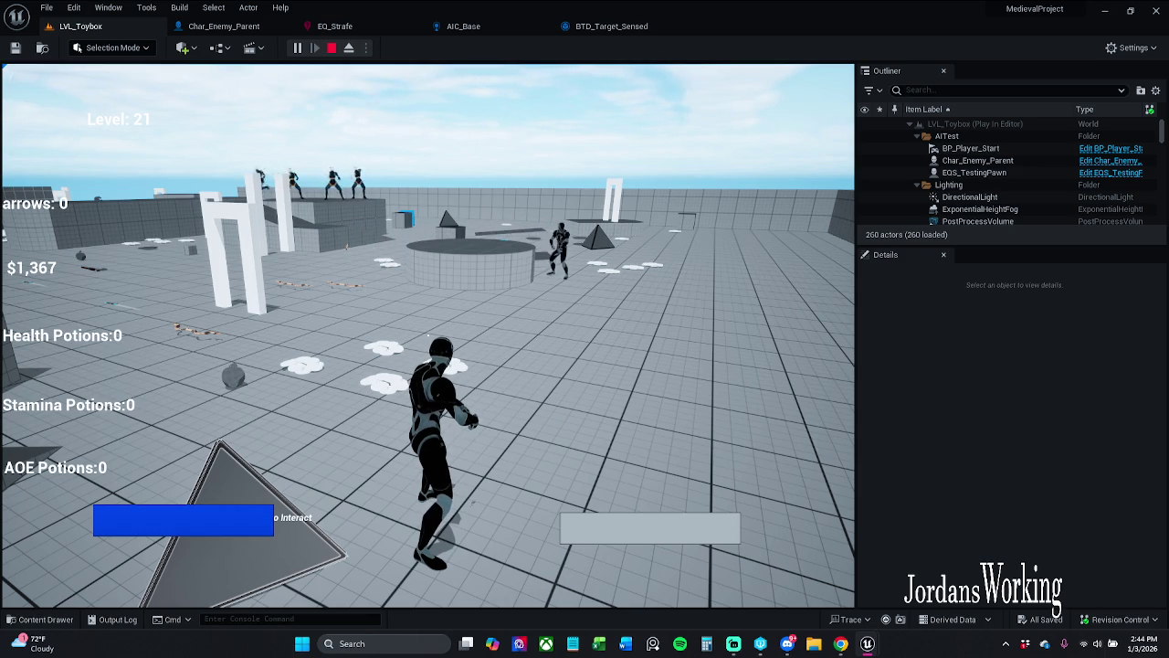
key(Escape)
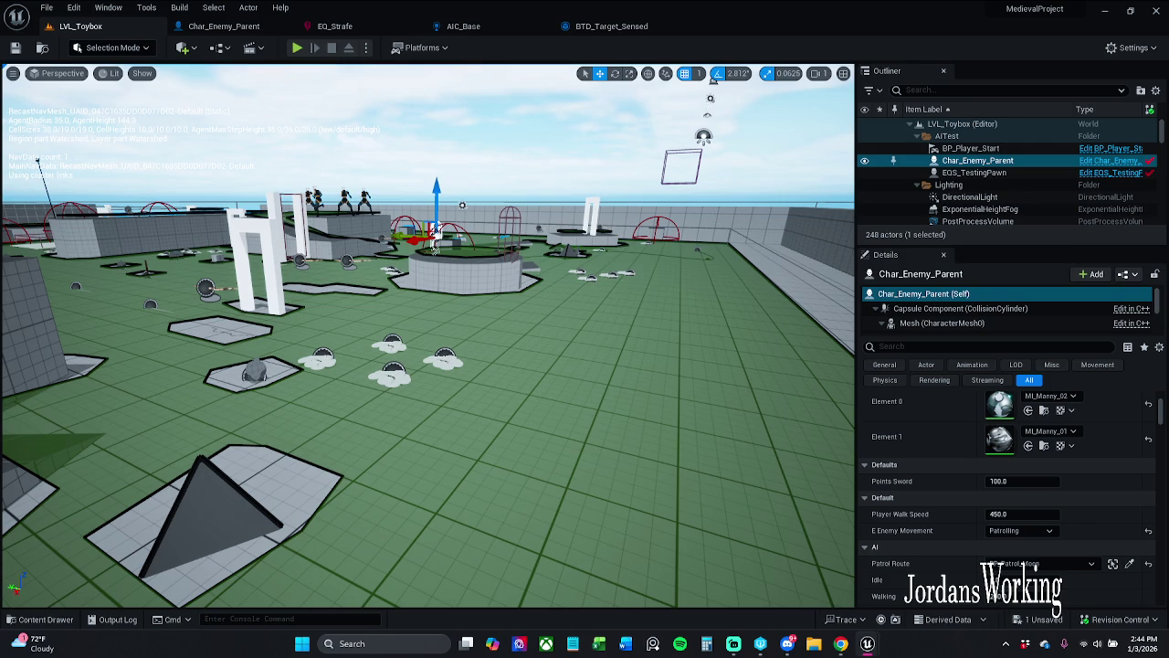
key(ctrl+s)
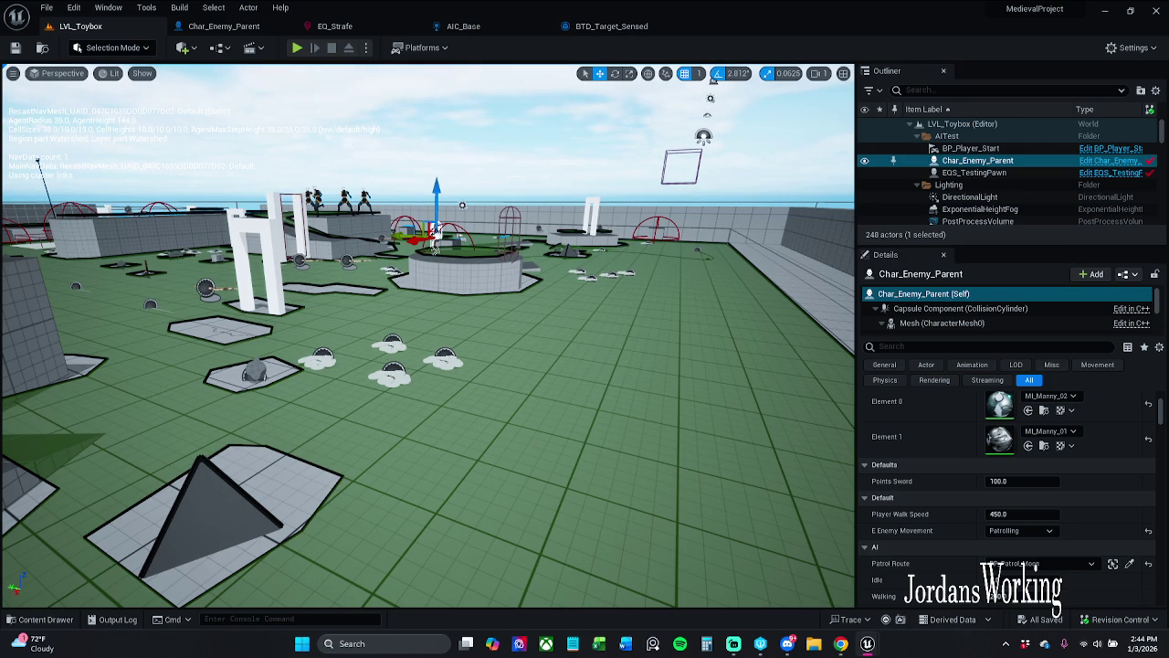
key(alt+Tab)
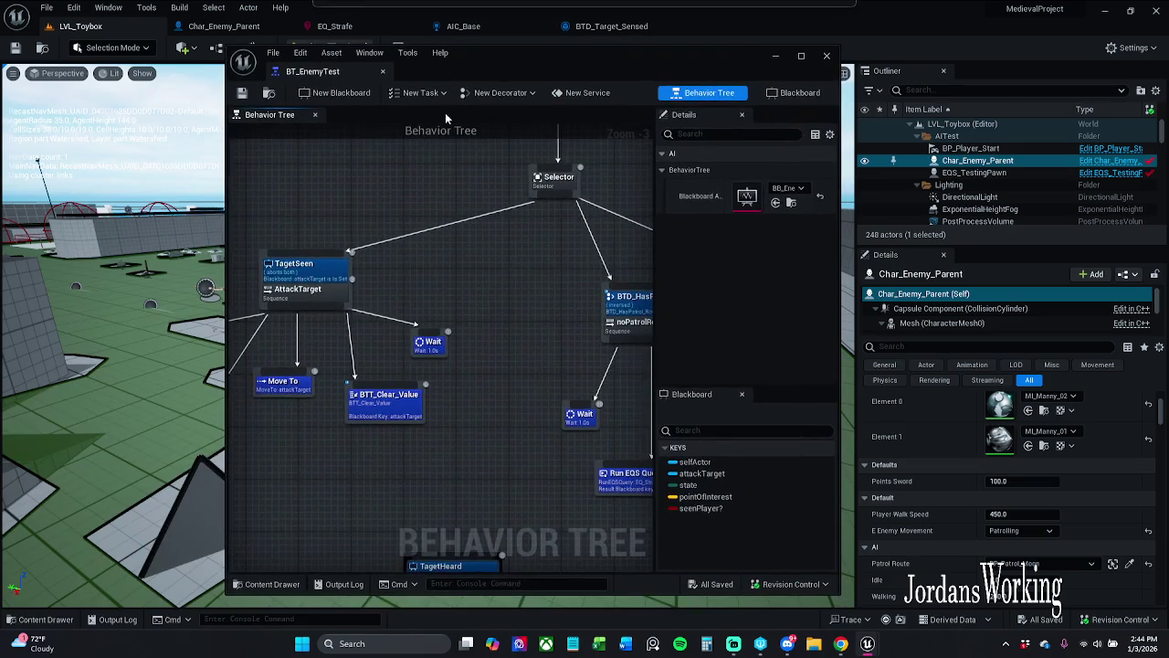
- Select the patrol branch nodes and nudge the Run EQS Query node up and left
mouse_move(438, 312)
mouse_down()
mouse_move(303, 306)
mouse_move(536, 318)
mouse_move(535, 482)
mouse_up()
click(452, 485)
scroll(452, 482, up, 3)
drag(445, 498, 543, 436)
click(444, 482)
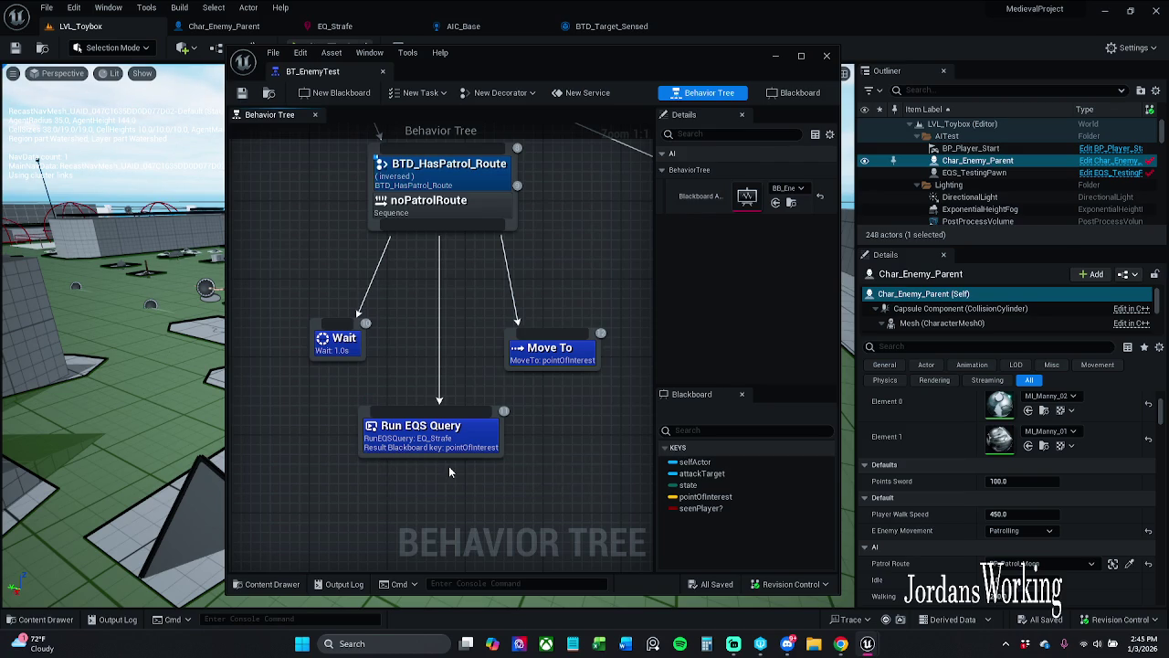
scroll(554, 421, down, 1)
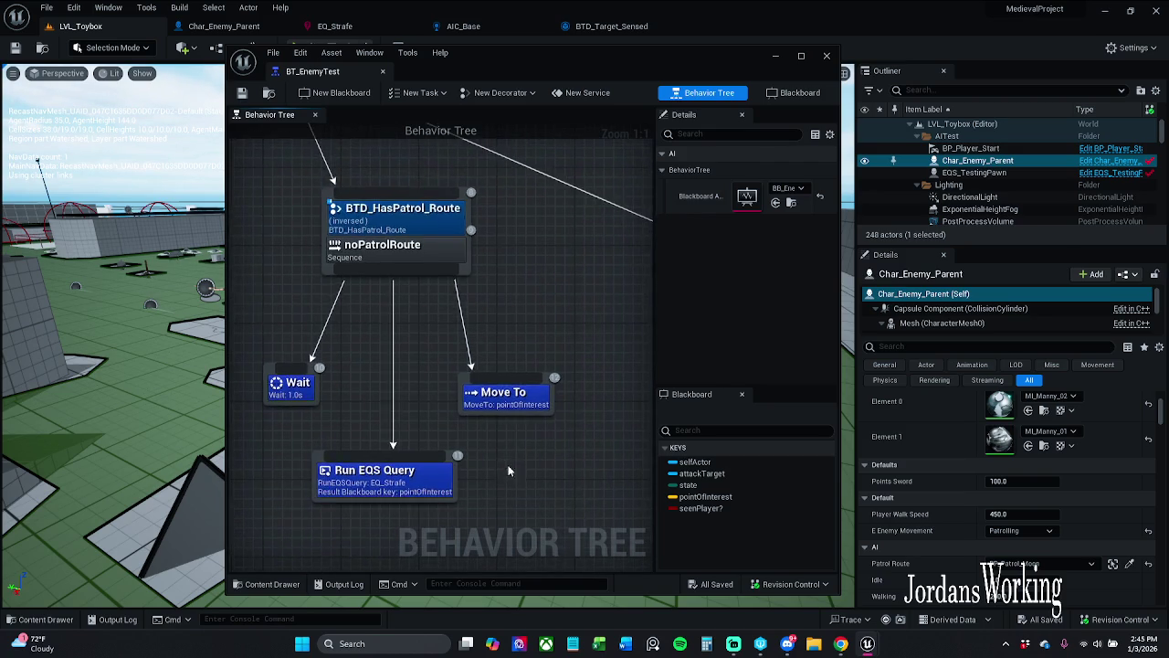
drag(431, 479, 424, 471)
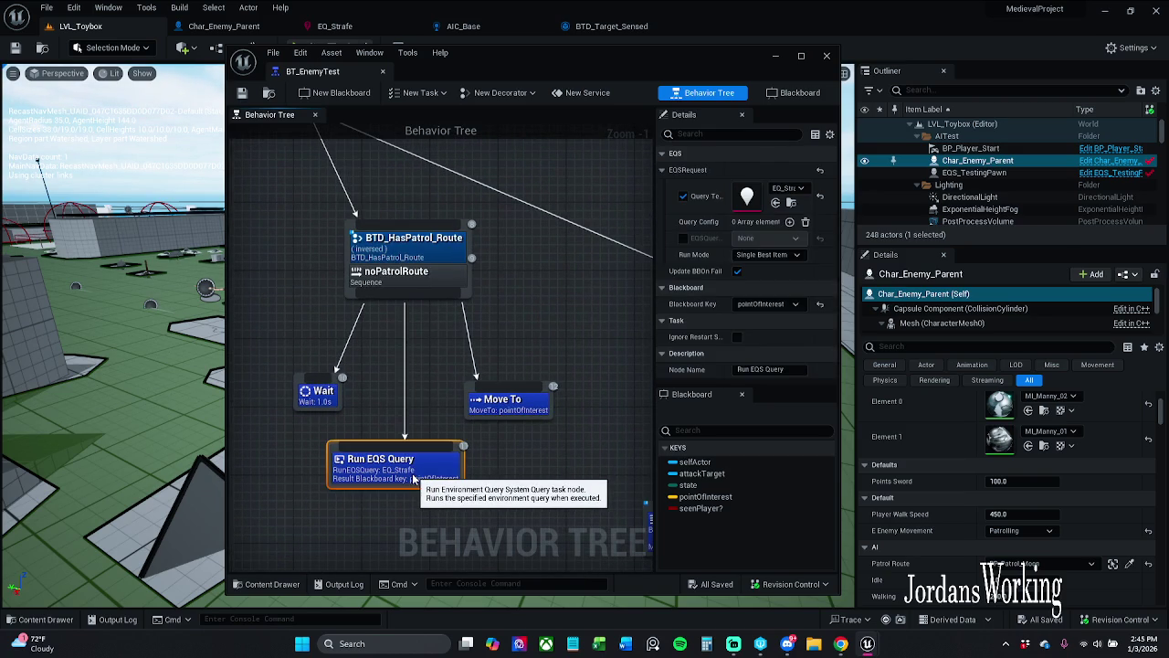
click(511, 462)
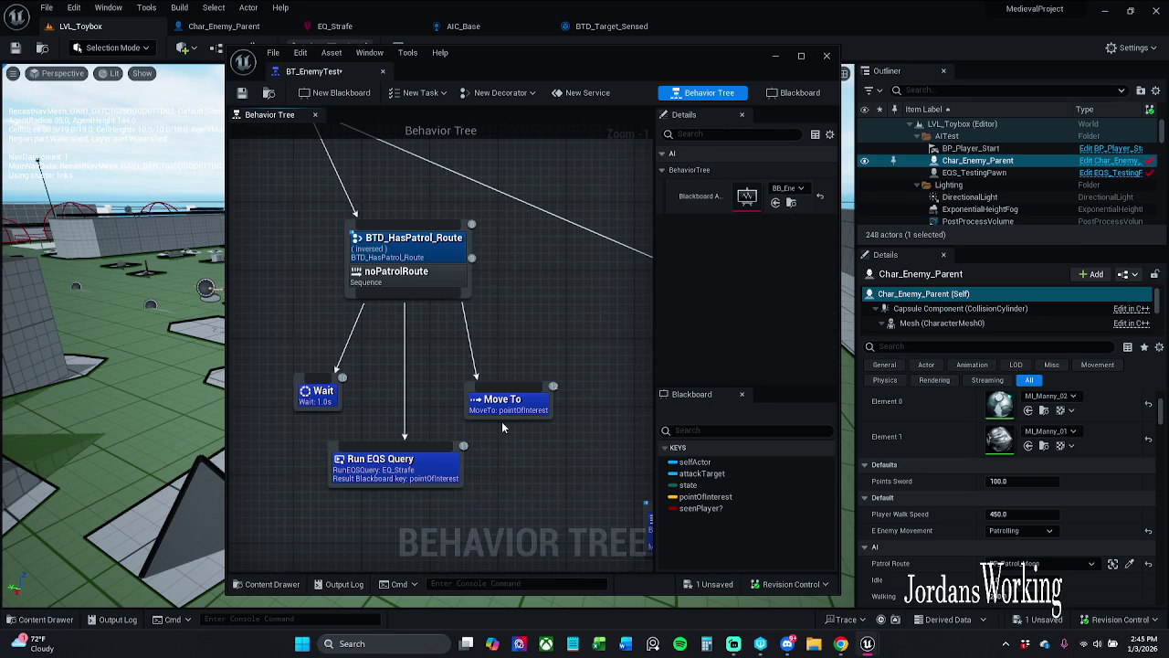
- Inspect the BTD_HasPatrol_Route decorator and BTT_Patrol_Route task, then dock the tree into the main window
mouse_move(516, 433)
mouse_down()
mouse_move(362, 391)
mouse_move(469, 388)
mouse_move(411, 373)
mouse_move(413, 407)
mouse_move(375, 325)
mouse_up()
mouse_move(428, 398)
mouse_down()
mouse_move(492, 435)
mouse_move(496, 396)
mouse_move(535, 395)
mouse_up()
click(445, 189)
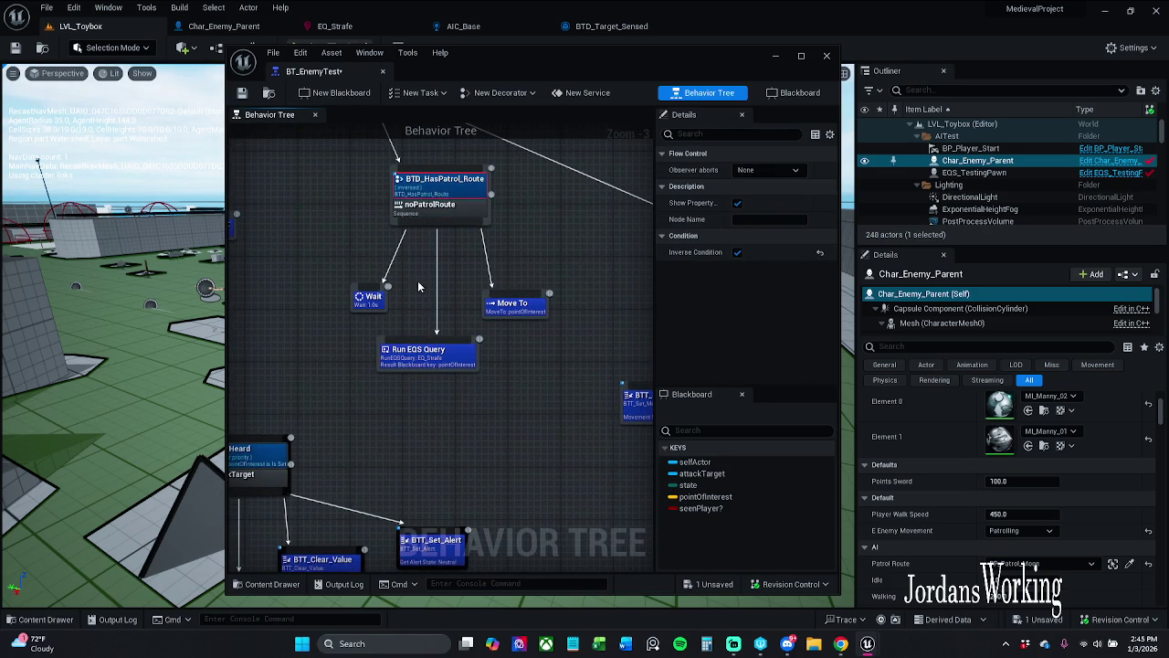
drag(597, 217, 559, 260)
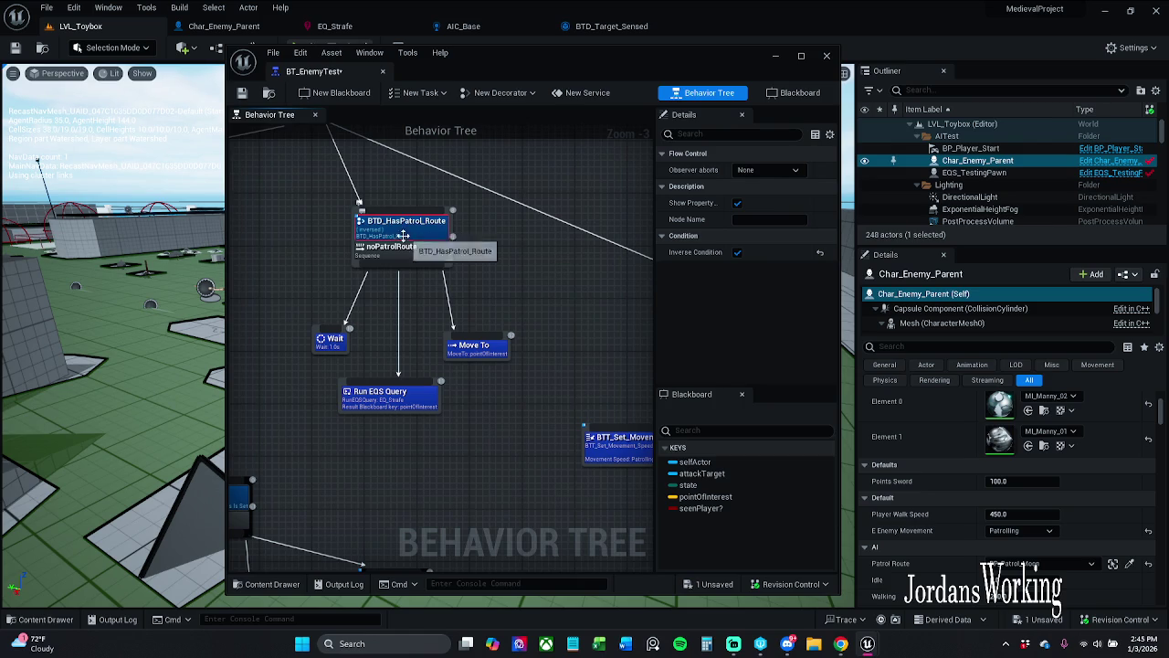
mouse_move(560, 290)
mouse_down()
mouse_move(286, 211)
mouse_move(535, 268)
mouse_up()
mouse_move(311, 313)
mouse_down()
mouse_move(403, 304)
mouse_move(277, 259)
mouse_up()
click(399, 340)
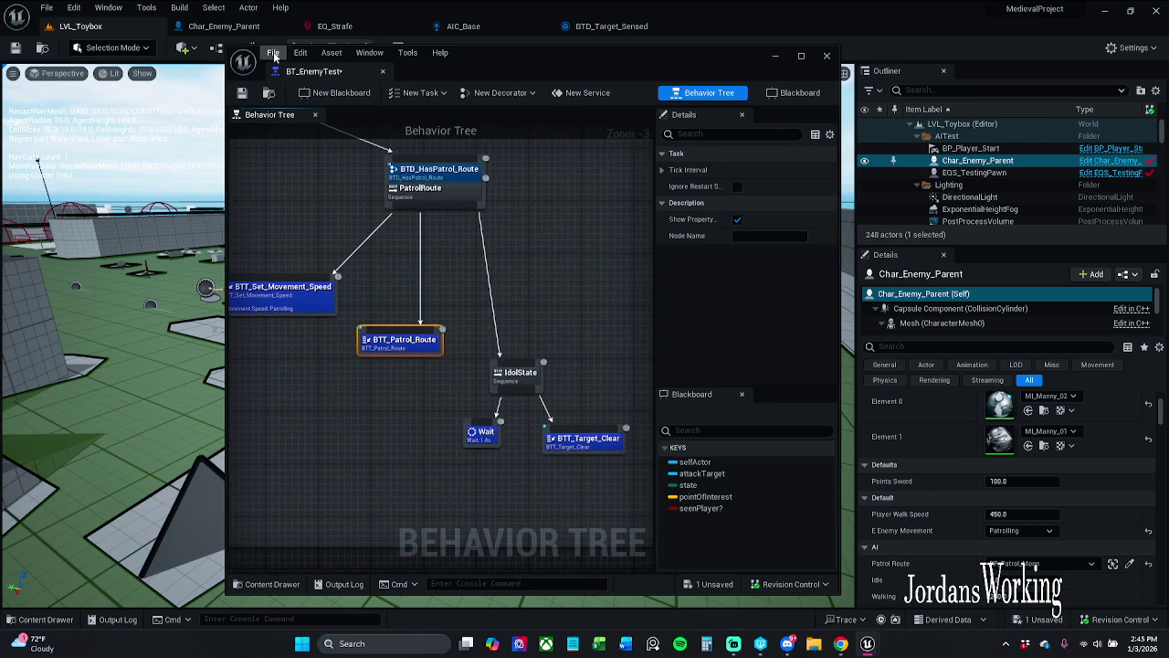
mouse_move(311, 71)
mouse_down()
mouse_move(306, 41)
mouse_move(271, 29)
mouse_move(341, 27)
mouse_up()
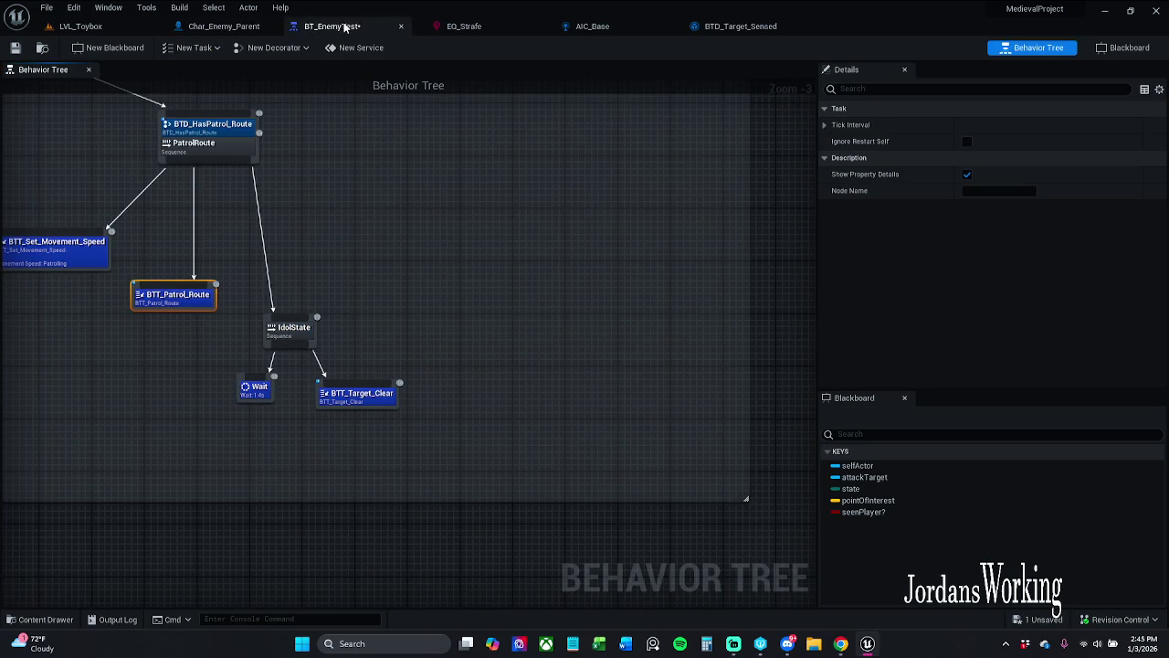
- Run a brief play test of LVL_Toybox, moving the character around the level
click(81, 25)
click(297, 48)
key(w)
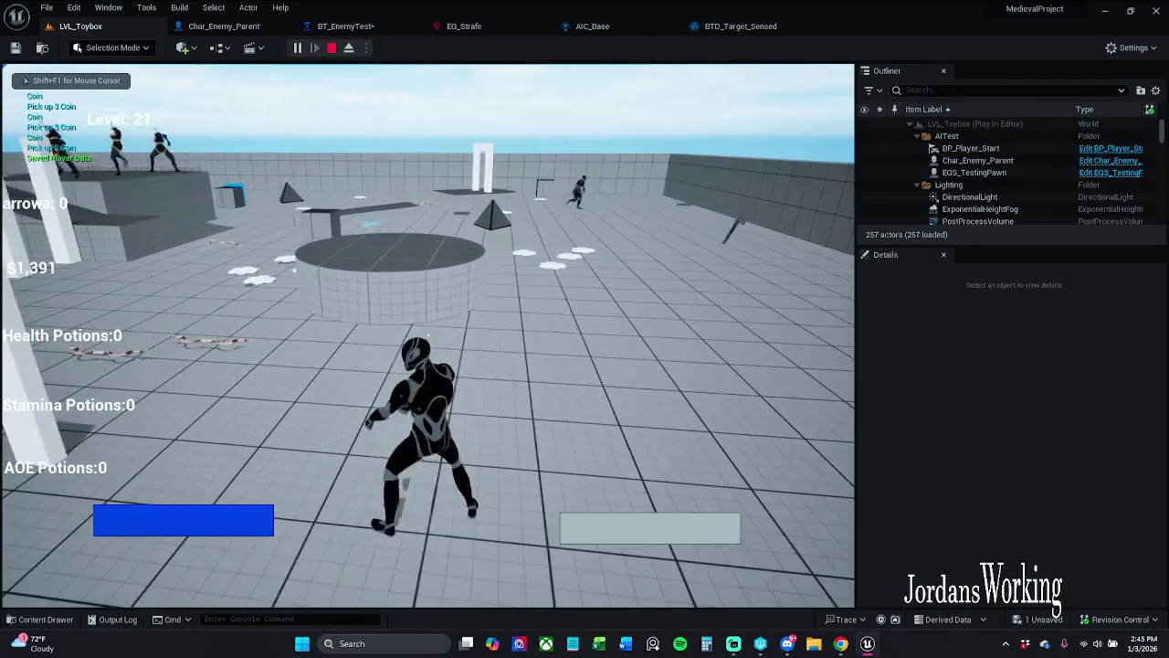
key(Escape)
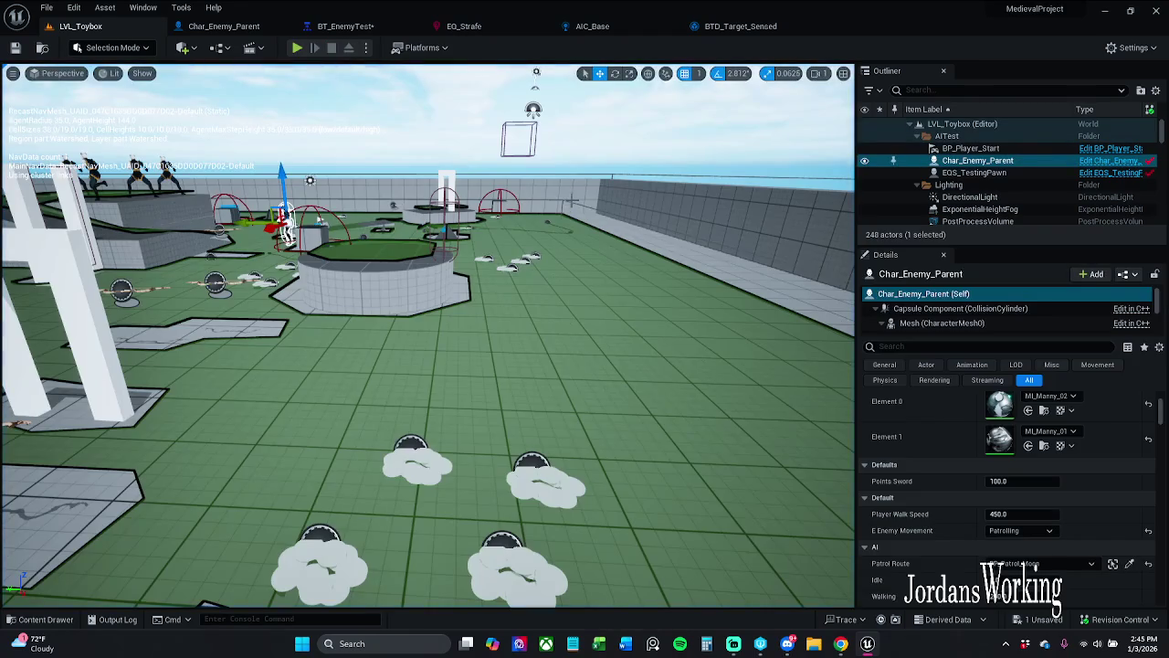
- Reset the Char_Enemy_Parent enemy's Patrol Route to default and save the level
click(548, 199)
key(f)
mouse_move(427, 347)
mouse_down()
mouse_move(475, 237)
mouse_move(513, 67)
mouse_up()
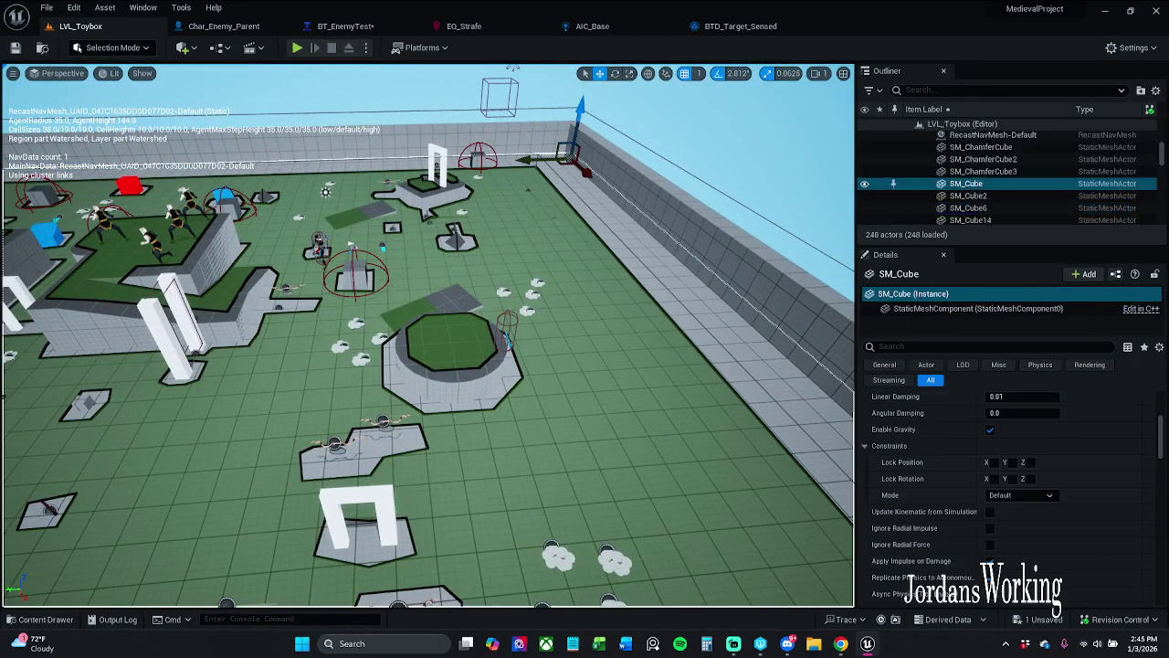
click(320, 242)
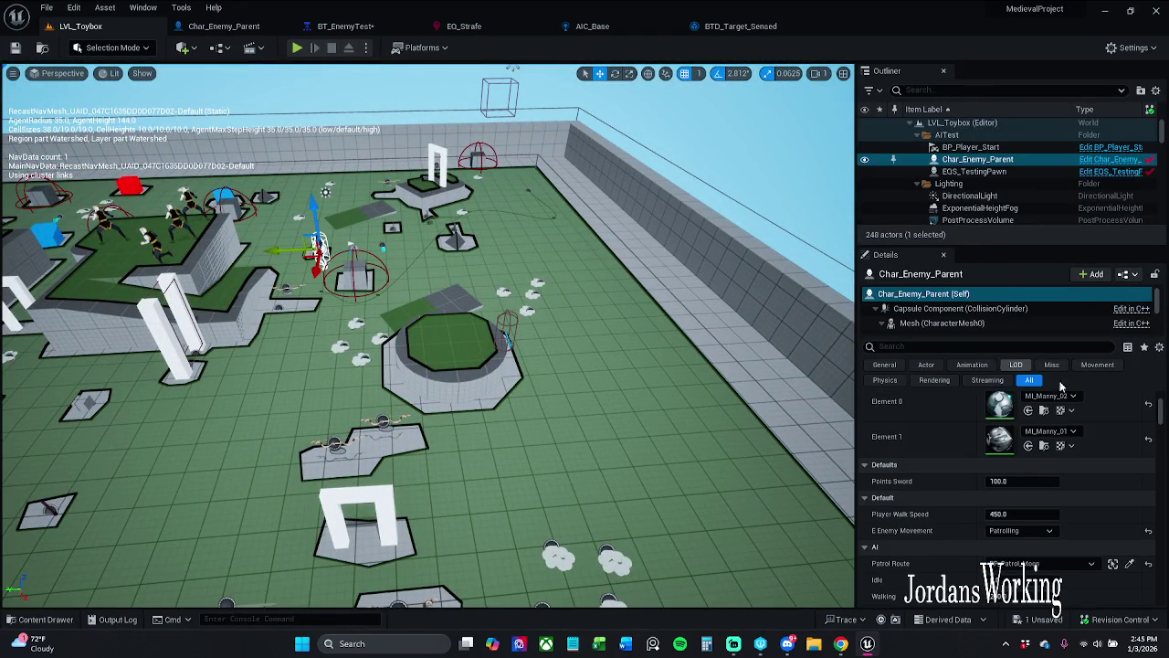
click(1148, 564)
click(15, 47)
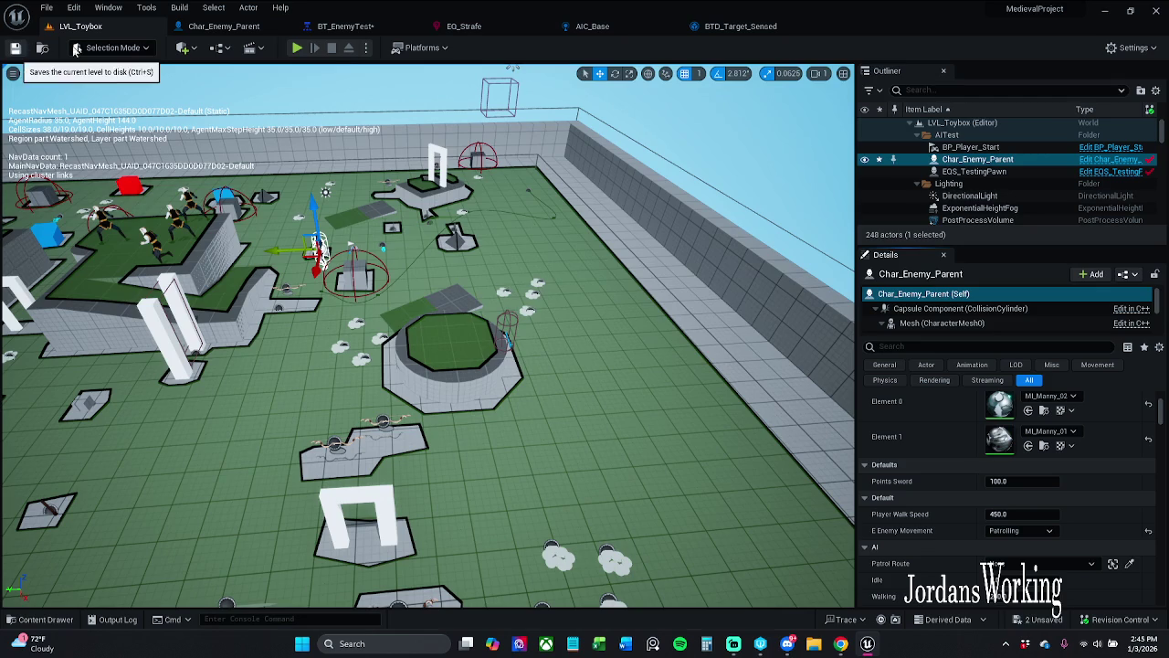
- Play the level again, stop it, and return to the BT_EnemyTest tree editor
click(297, 47)
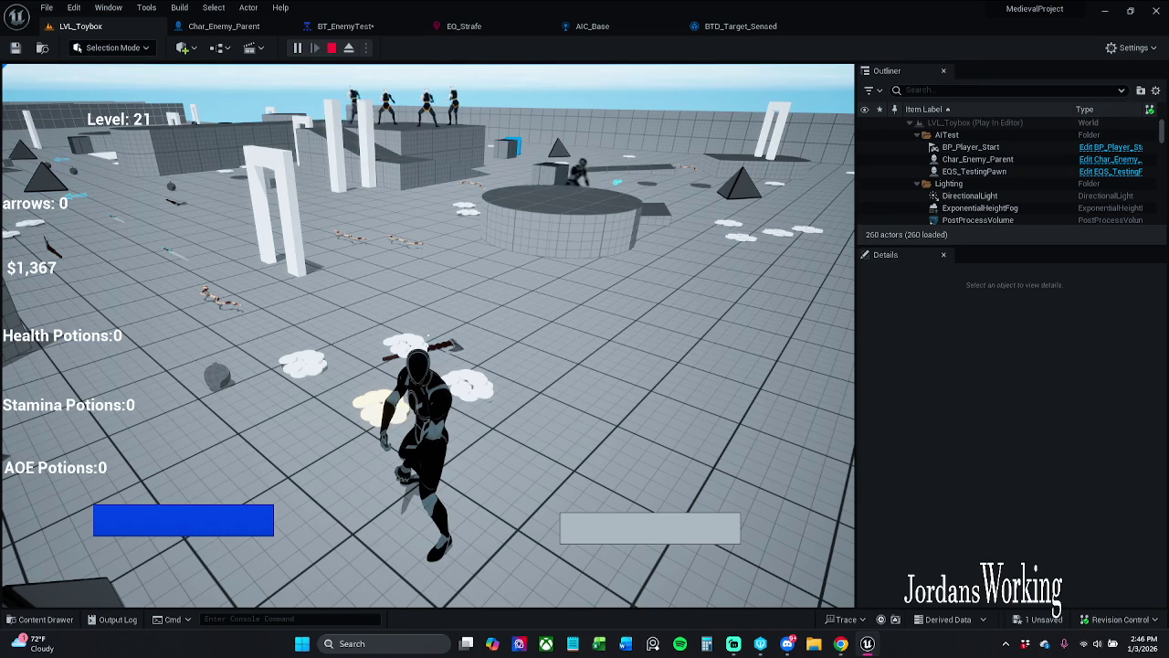
key(Escape)
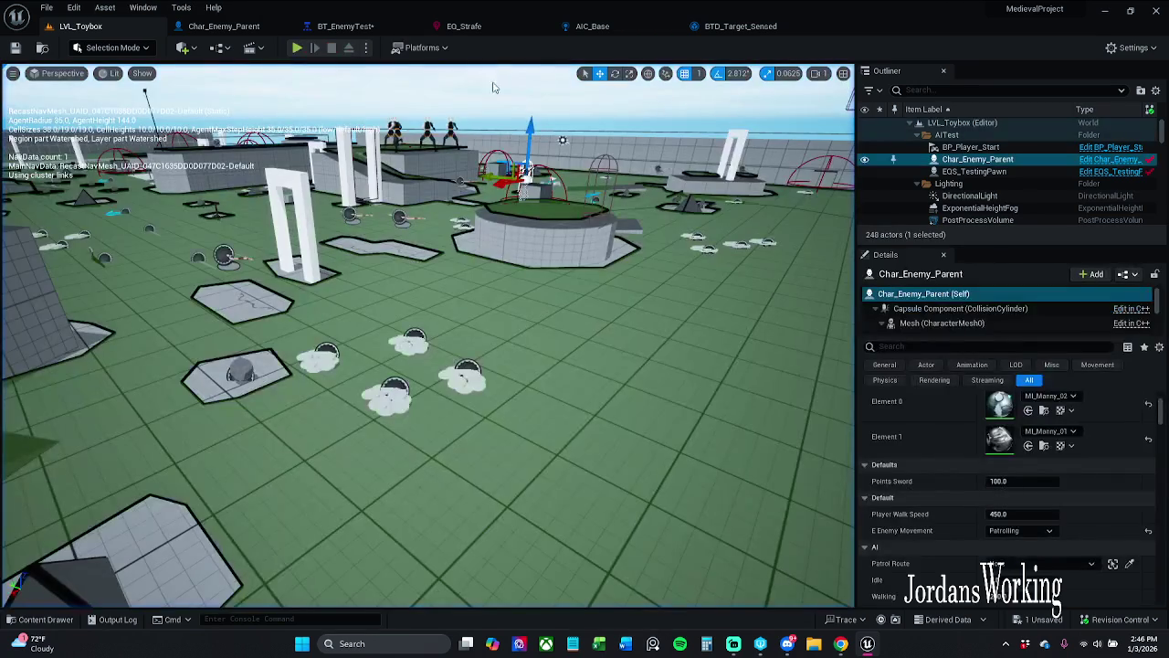
click(616, 246)
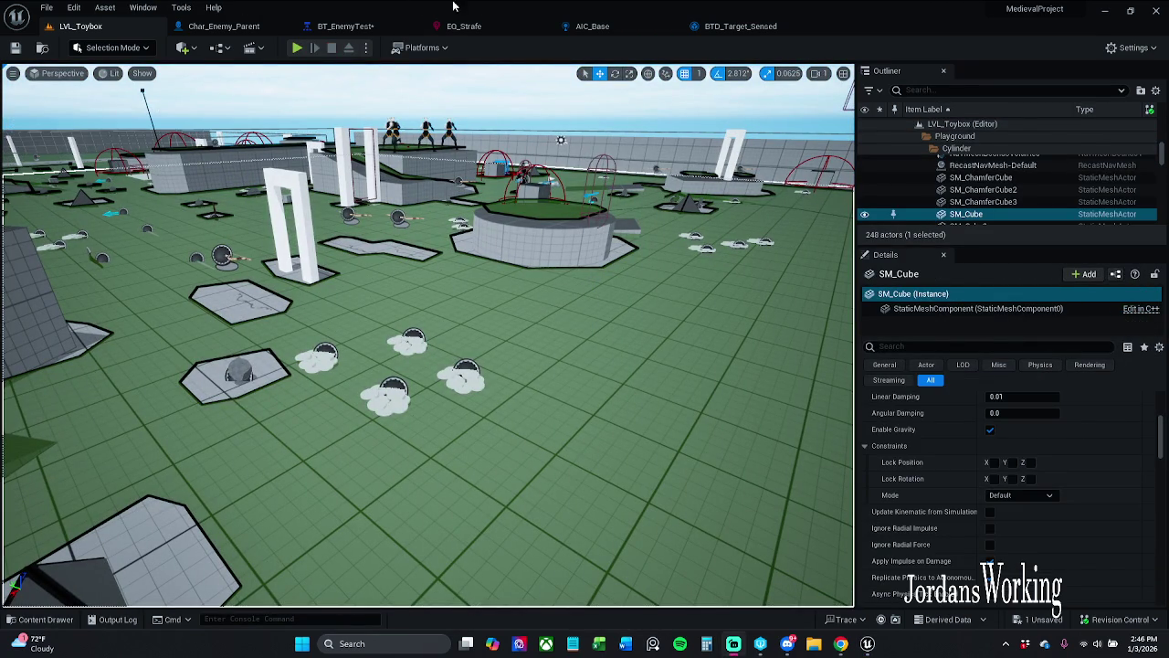
click(347, 25)
mouse_move(373, 28)
mouse_down()
mouse_move(376, 39)
mouse_move(370, 28)
mouse_up()
mouse_move(311, 205)
mouse_down()
mouse_move(447, 240)
mouse_move(589, 348)
mouse_up()
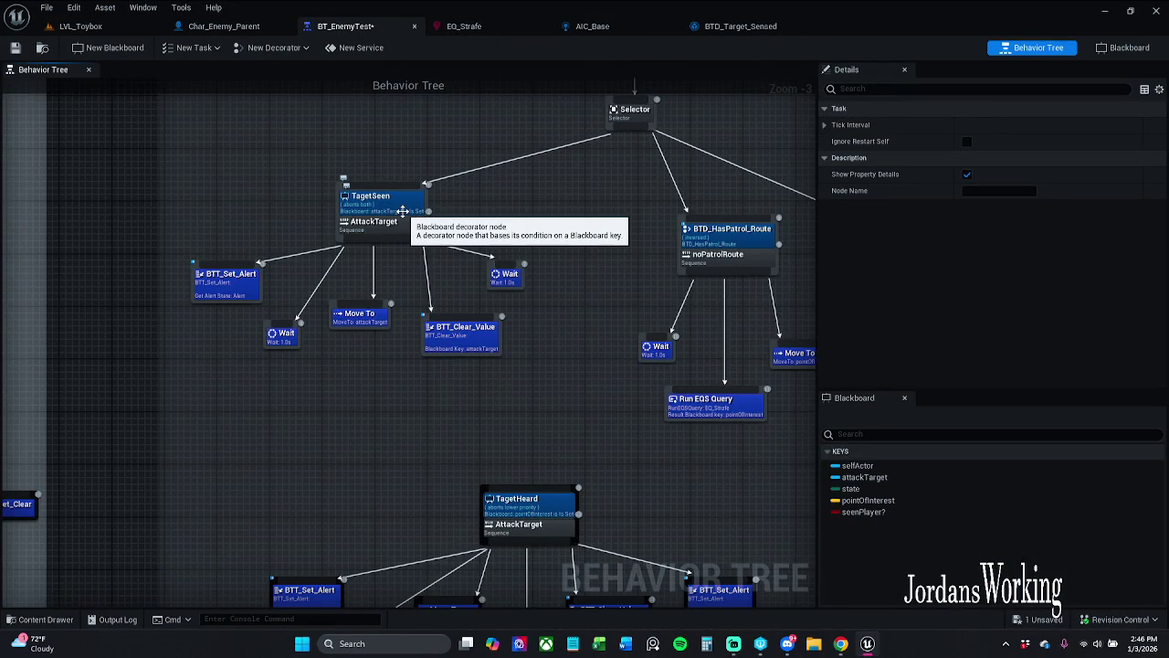
- Check the TagetSeen decorator and BTD_HasPatrol_Route branch, then save BT_EnemyTest
scroll(401, 211, up, 1)
click(404, 208)
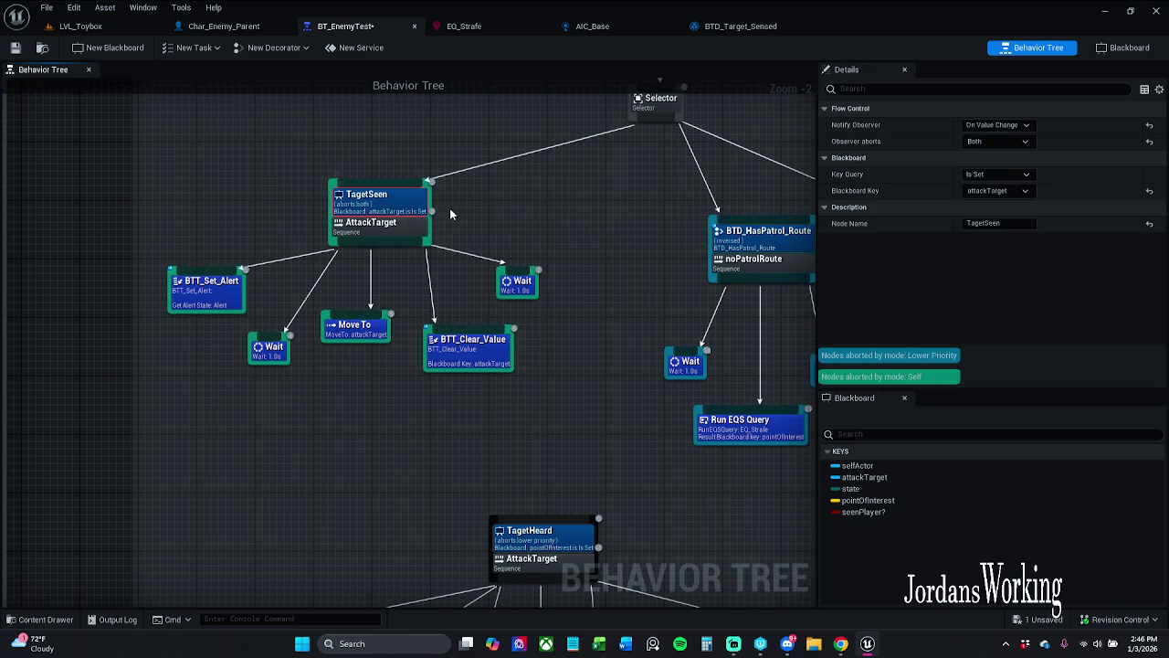
drag(474, 228, 511, 254)
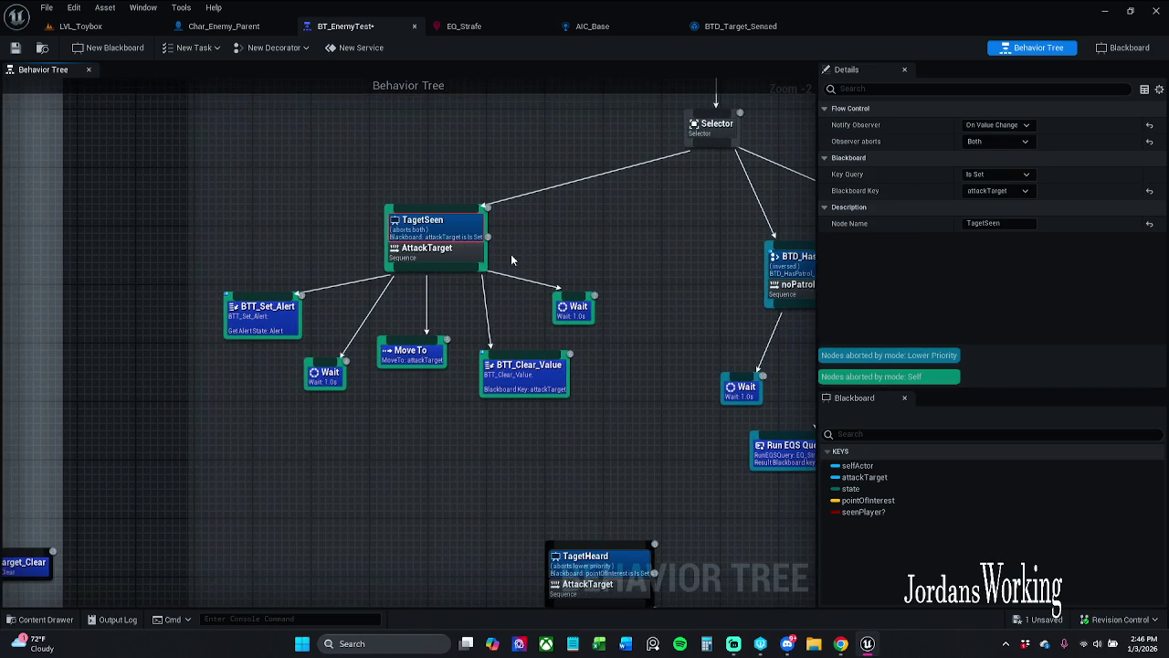
click(512, 256)
scroll(440, 228, up, 1)
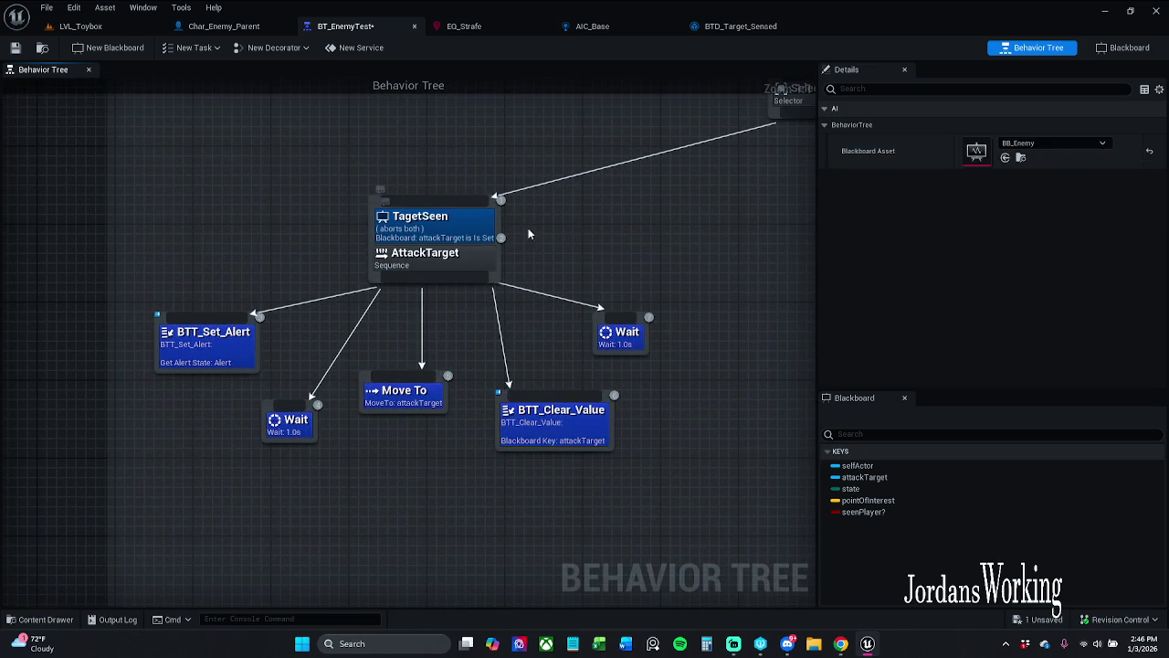
mouse_move(602, 264)
mouse_down()
mouse_move(373, 183)
mouse_move(467, 282)
mouse_move(552, 323)
mouse_move(463, 292)
mouse_up()
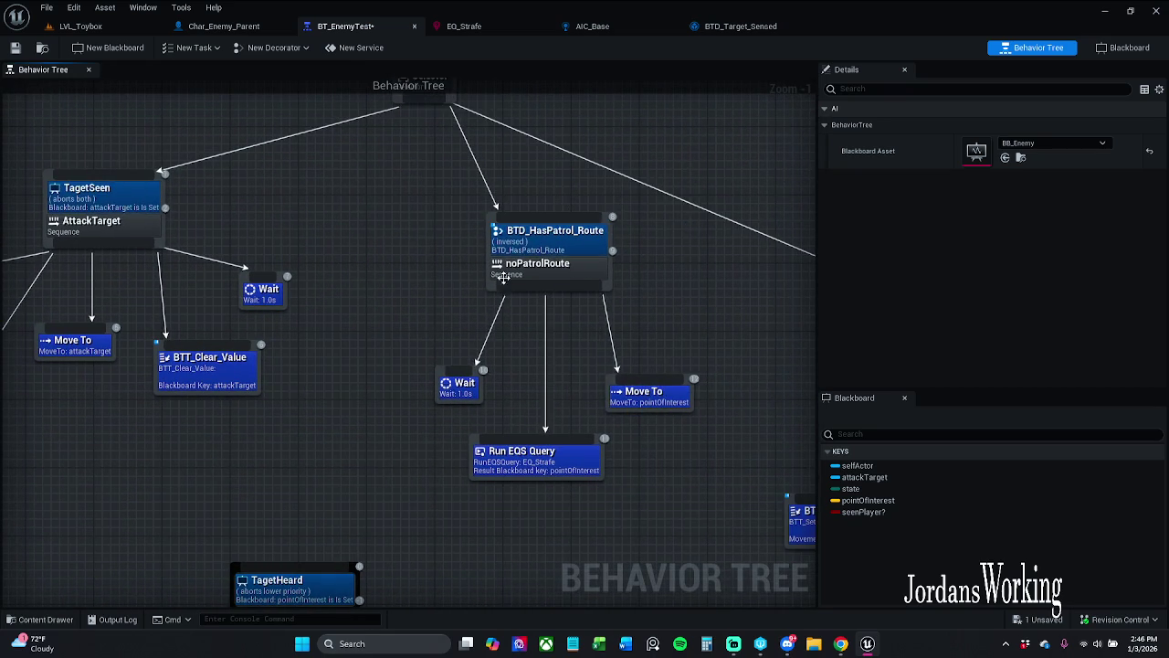
mouse_move(190, 206)
mouse_down()
mouse_move(315, 211)
mouse_move(145, 209)
mouse_up()
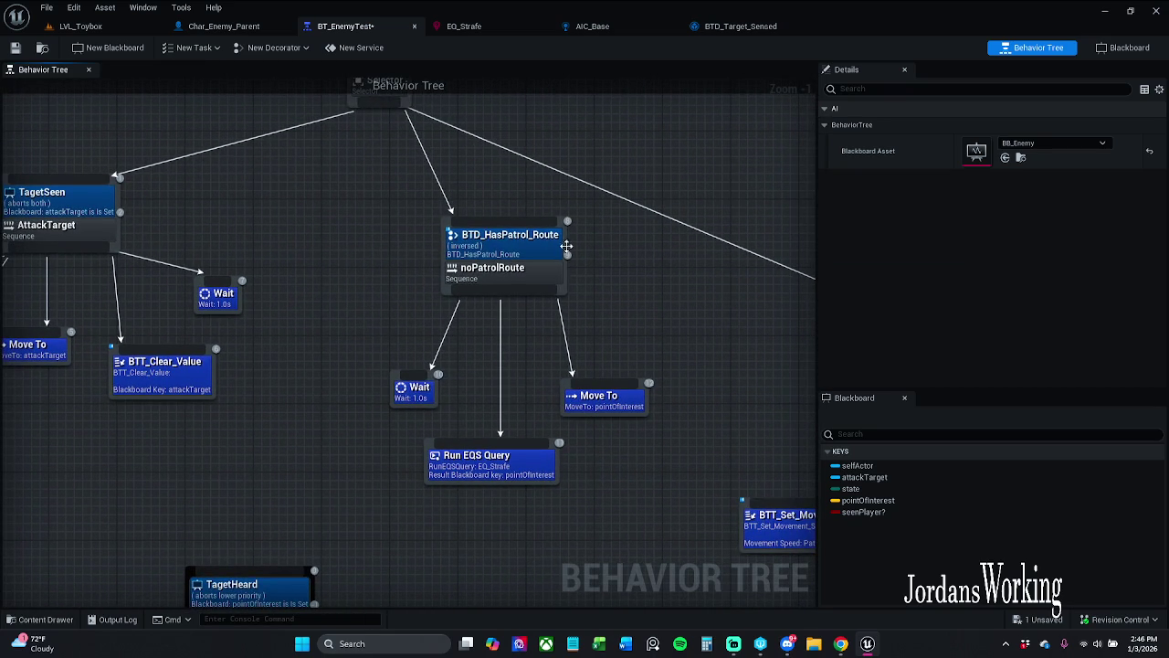
mouse_move(443, 265)
mouse_down()
mouse_move(473, 266)
mouse_move(510, 235)
mouse_move(482, 256)
mouse_up()
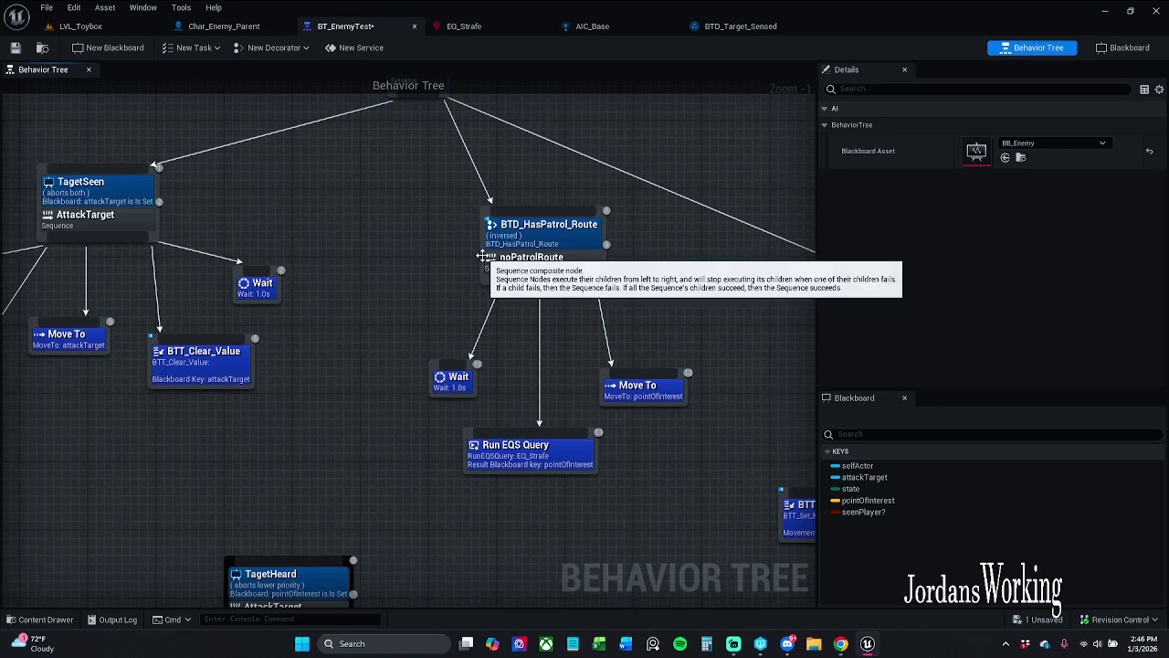
click(11, 50)
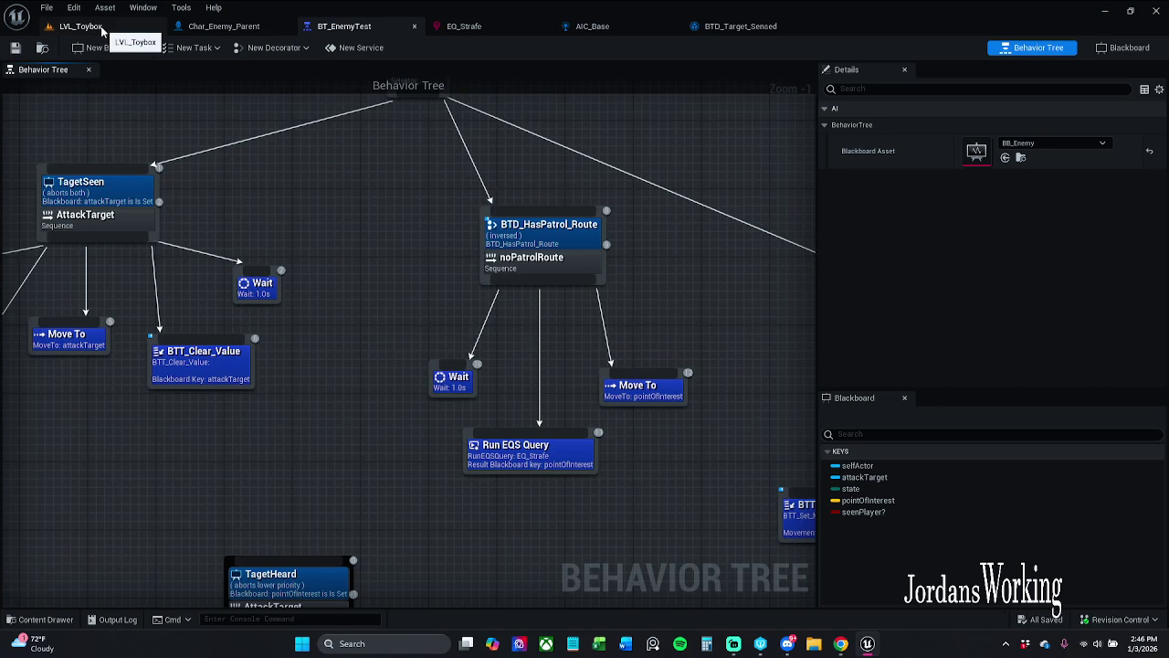
- Return to LVL_Toybox, then briefly start and stop a Play session
click(103, 31)
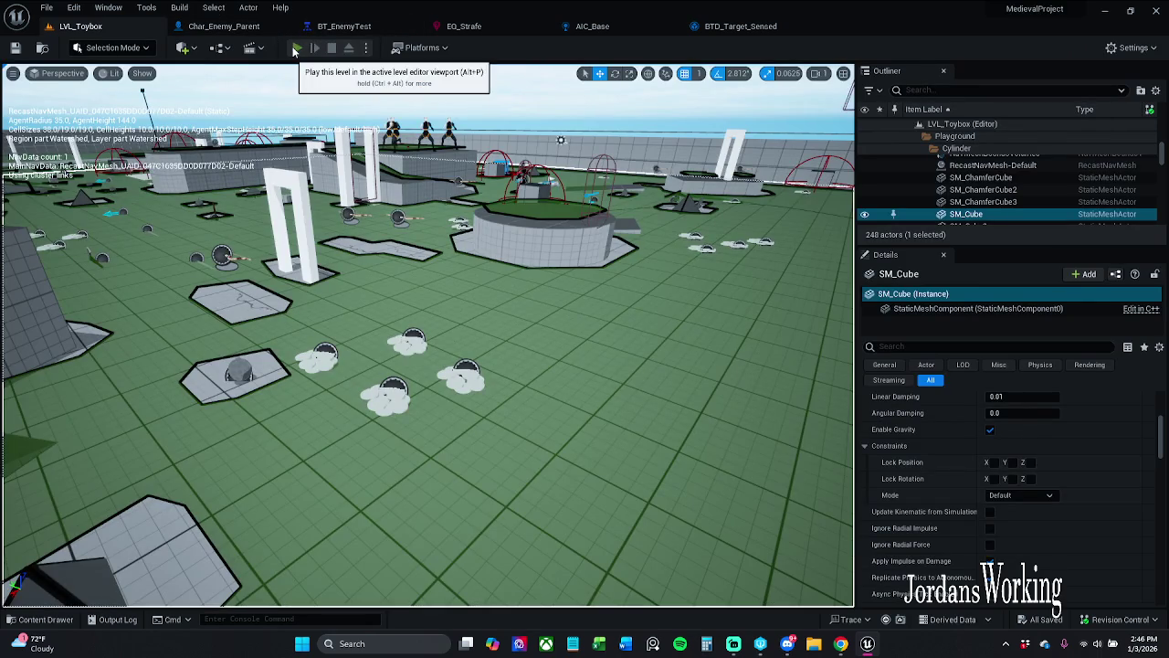
click(295, 48)
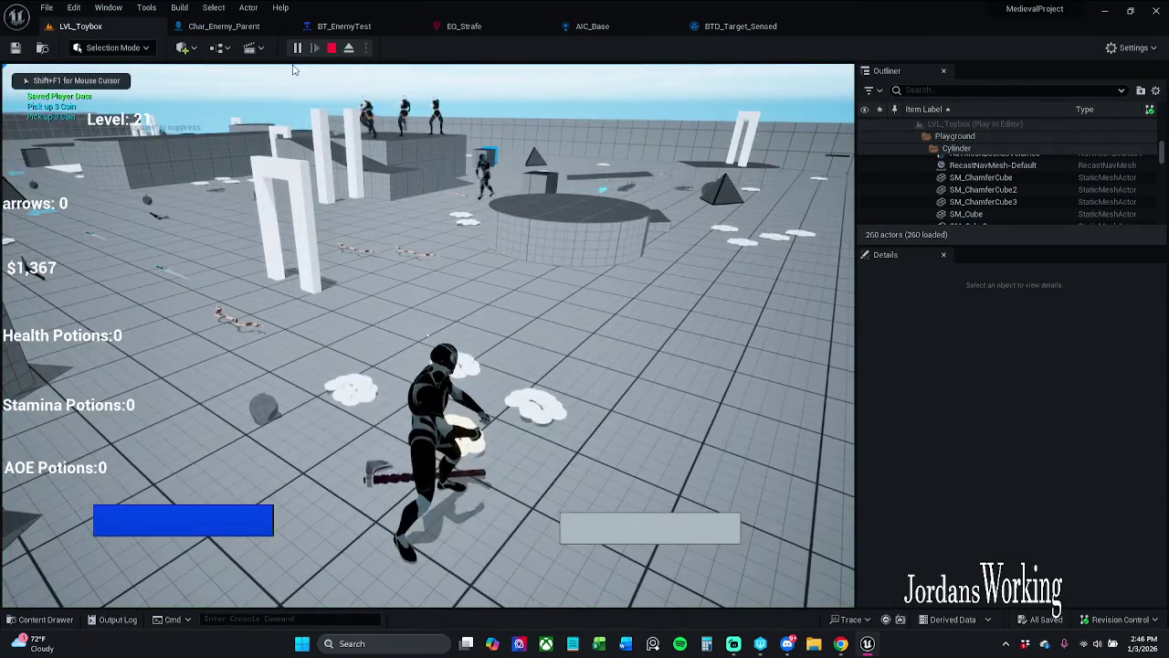
key(Escape)
- Select the enemy character and set its Patrol Route to BP_Patrol_Route
scroll(1027, 487, down, 3)
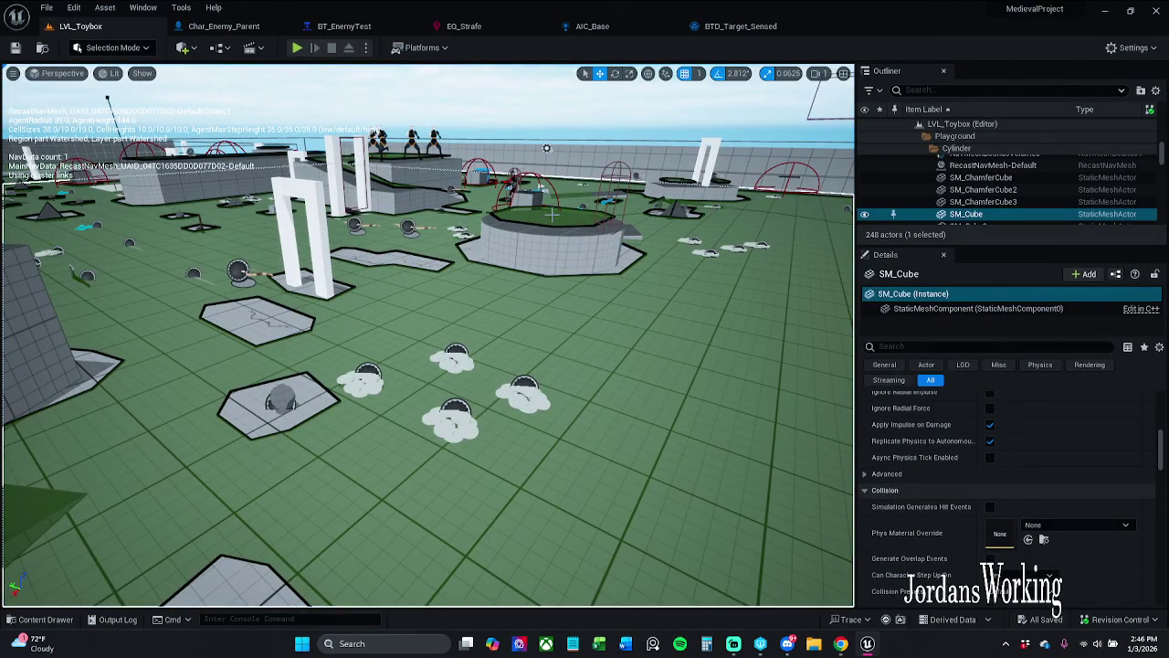
click(513, 181)
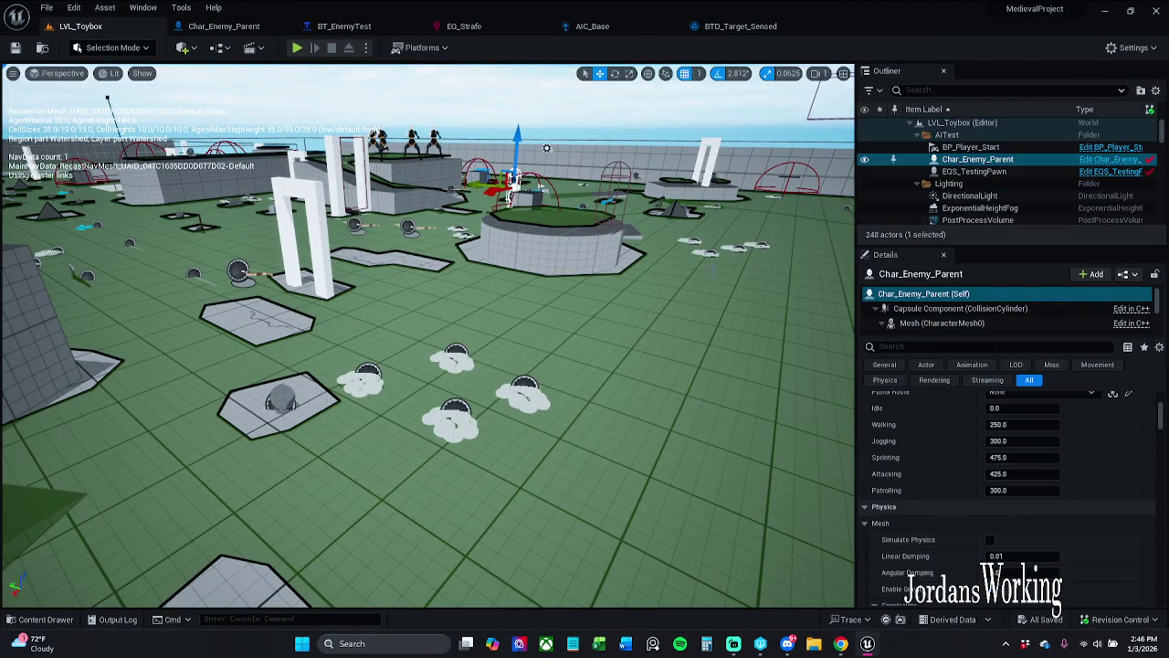
click(1046, 431)
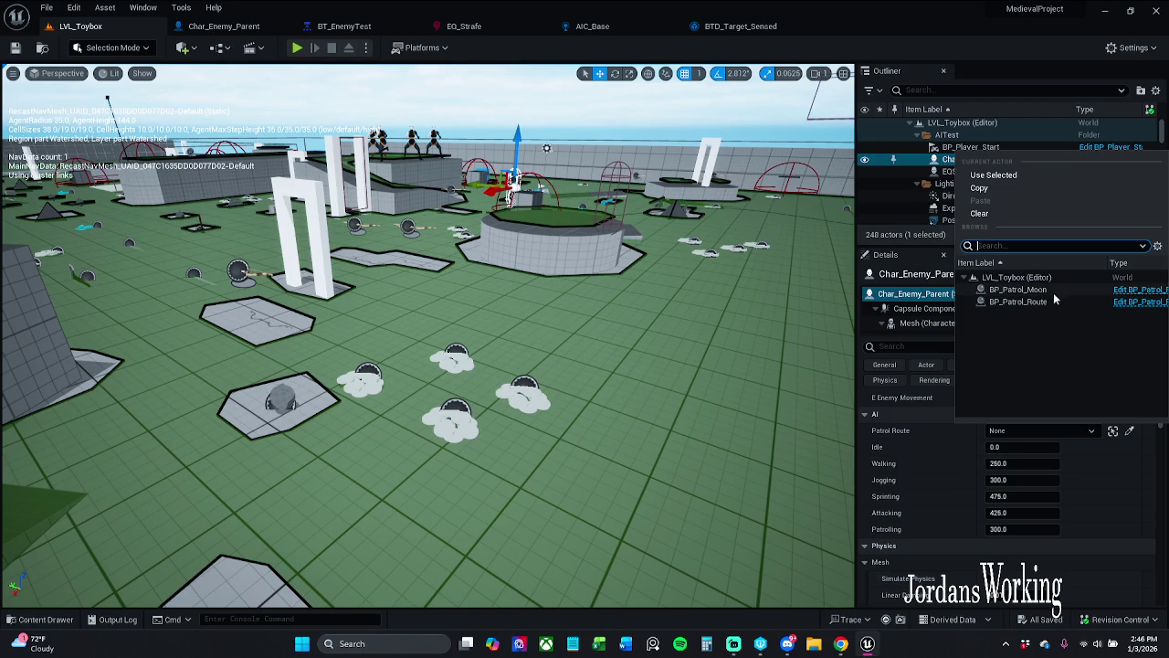
click(1017, 289)
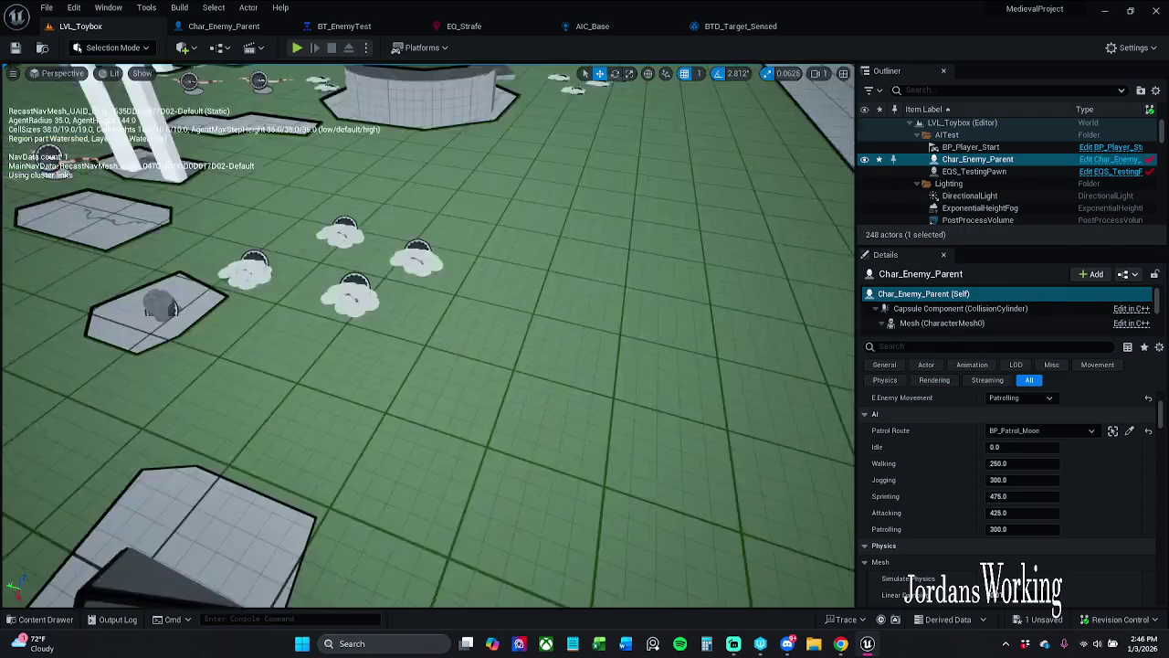
click(1041, 430)
click(1028, 305)
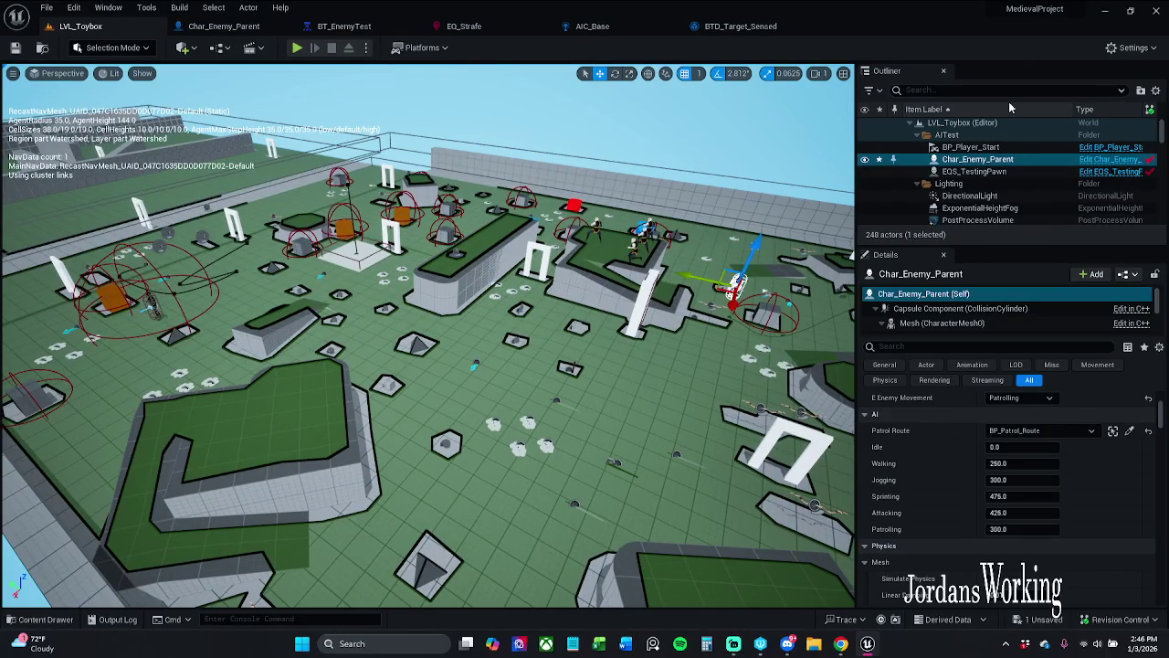
- Search the Outliner for 'patr' to focus BP_Patrol_Route, then start Play
click(1022, 88)
text(patr)
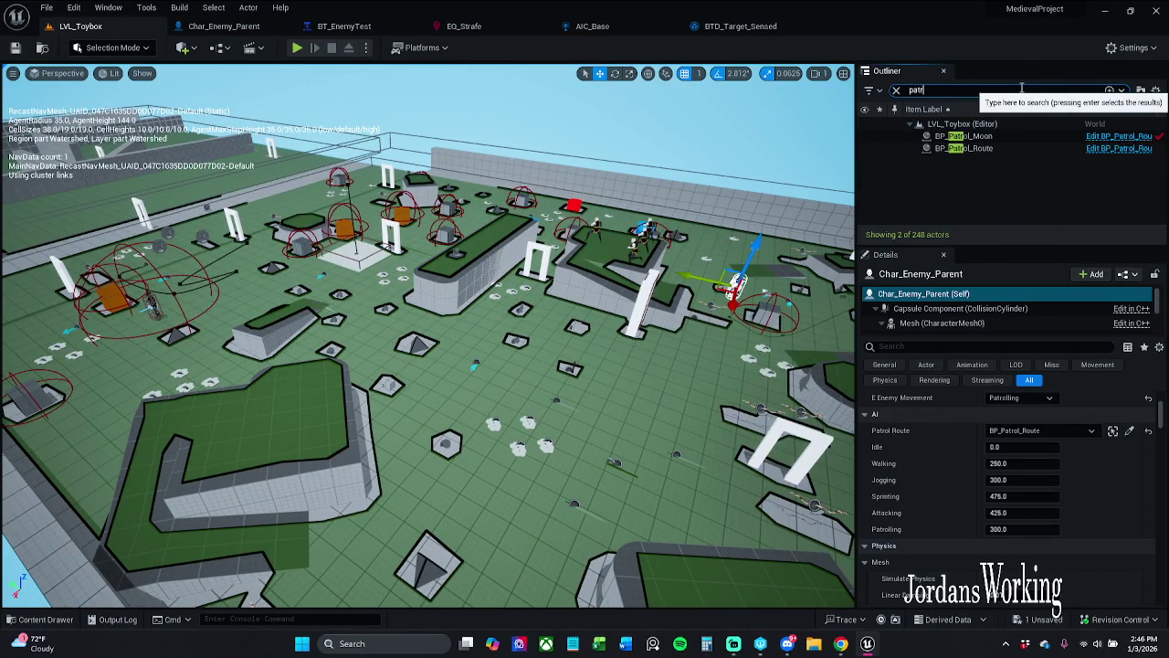
double_click(964, 148)
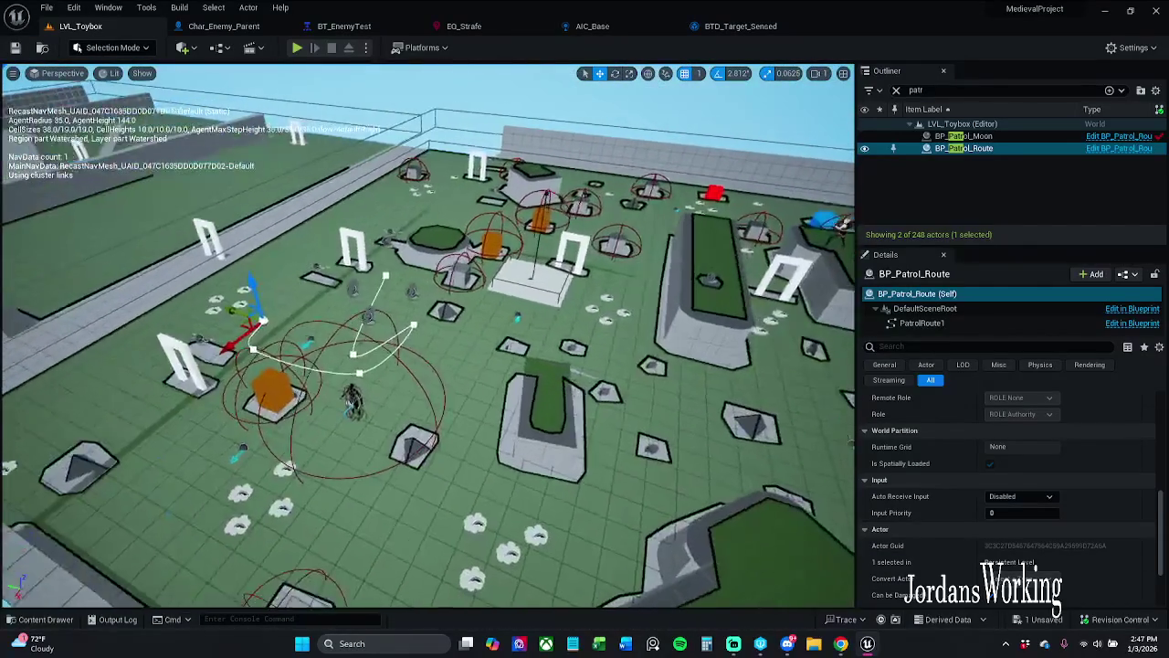
click(298, 50)
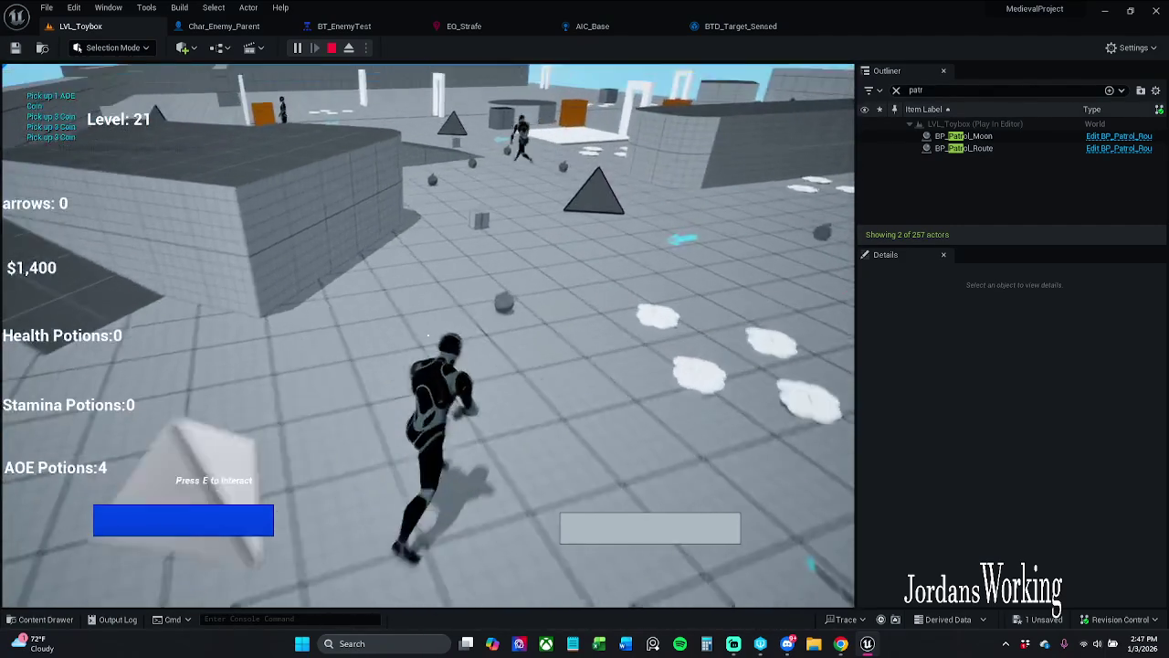
- Run the character up the ramp and toward the enemies to watch them patrol, then stop play
key(w)
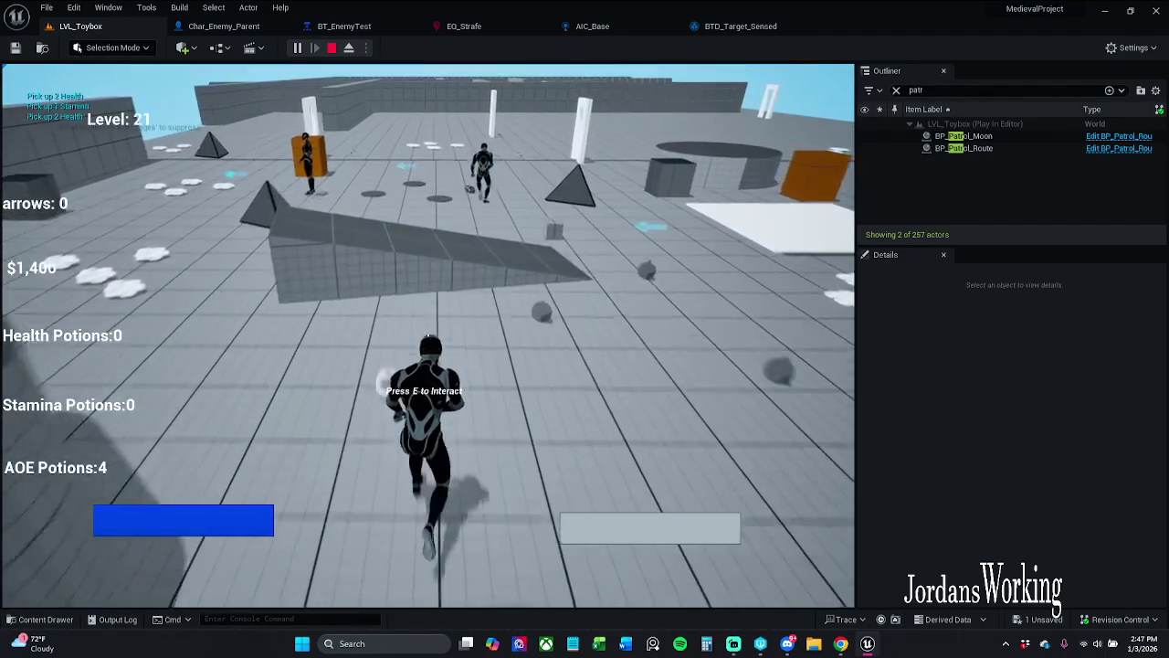
key(w)
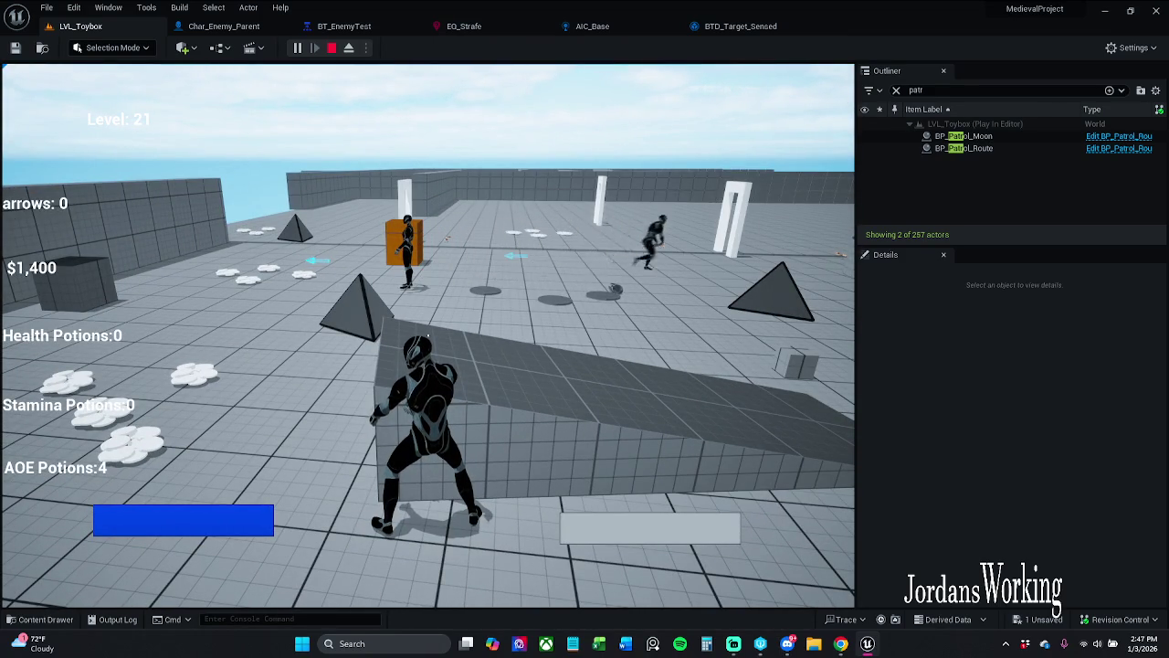
key(w)
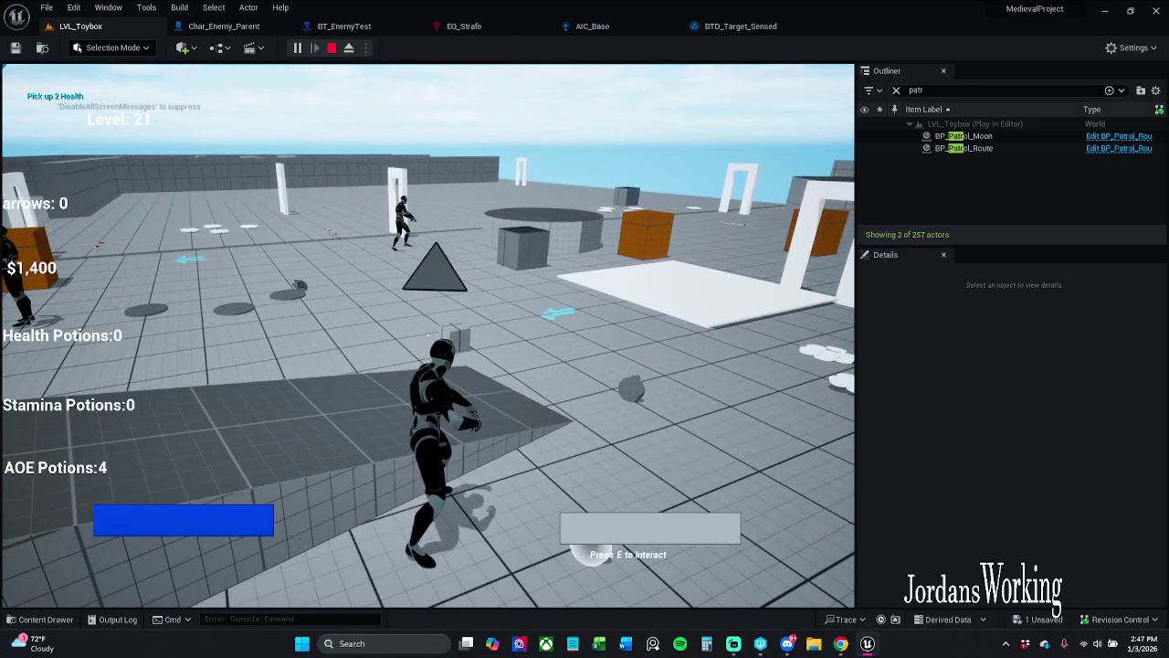
key(w)
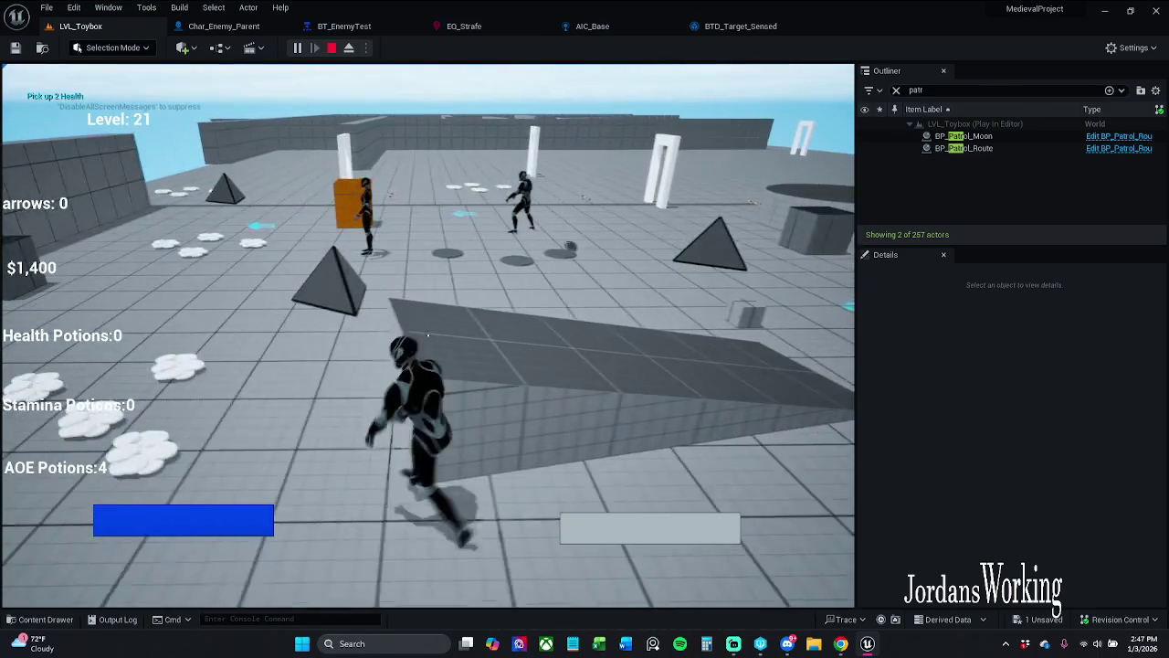
key(w)
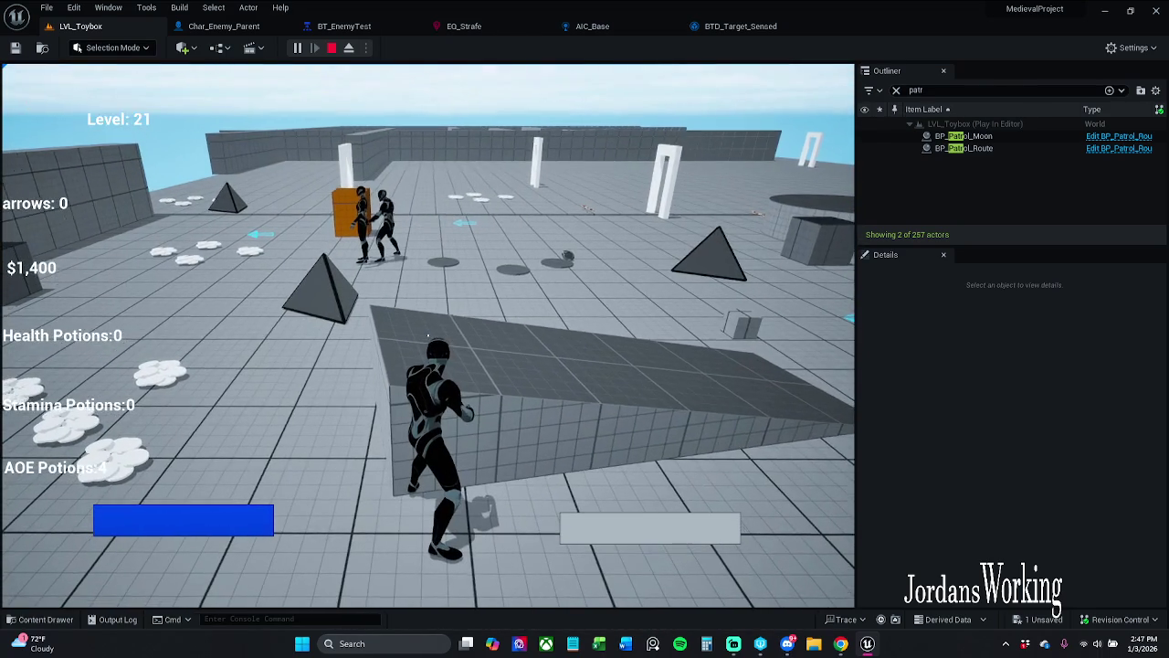
key(w)
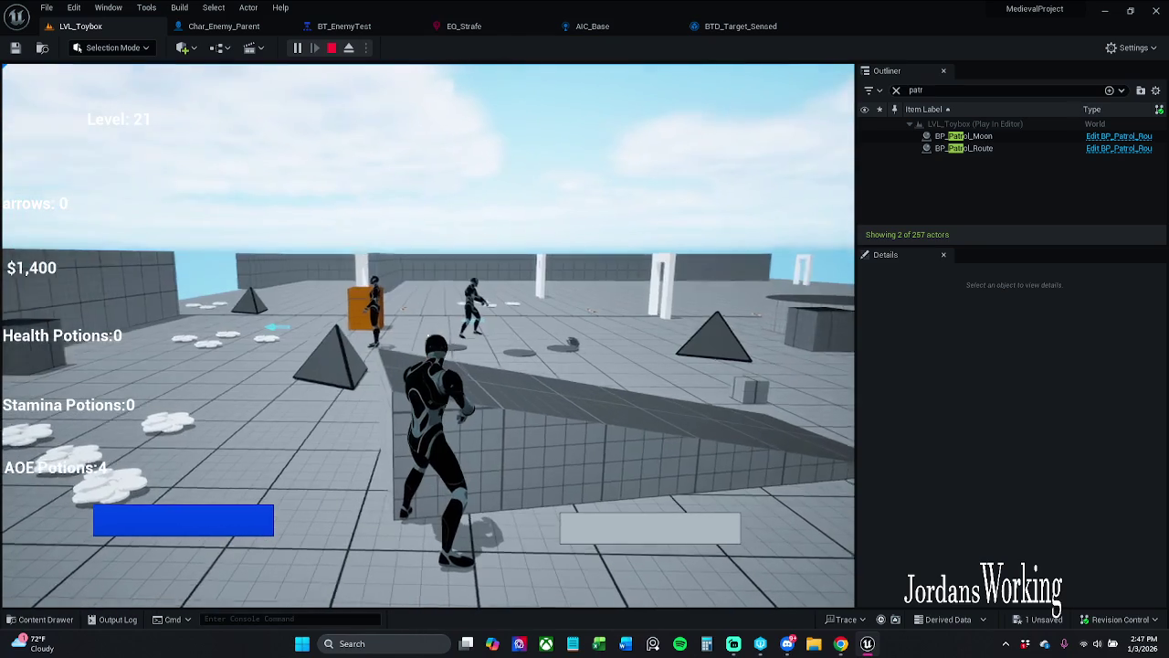
key(Escape)
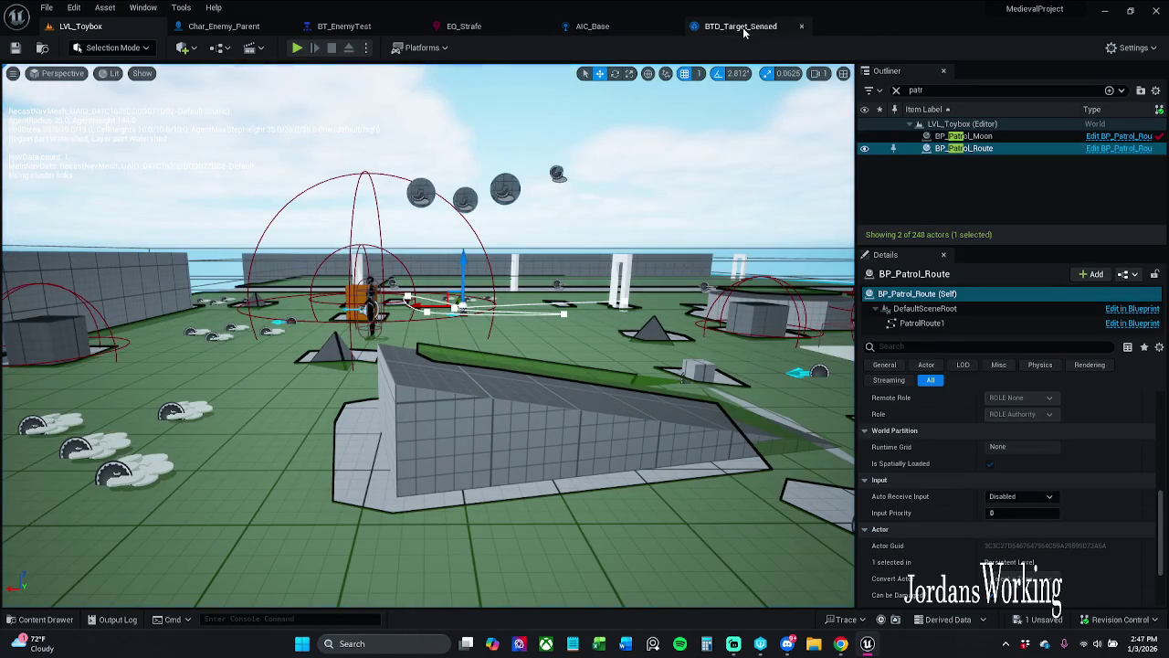
- Save all modified assets with File > Save All
click(229, 27)
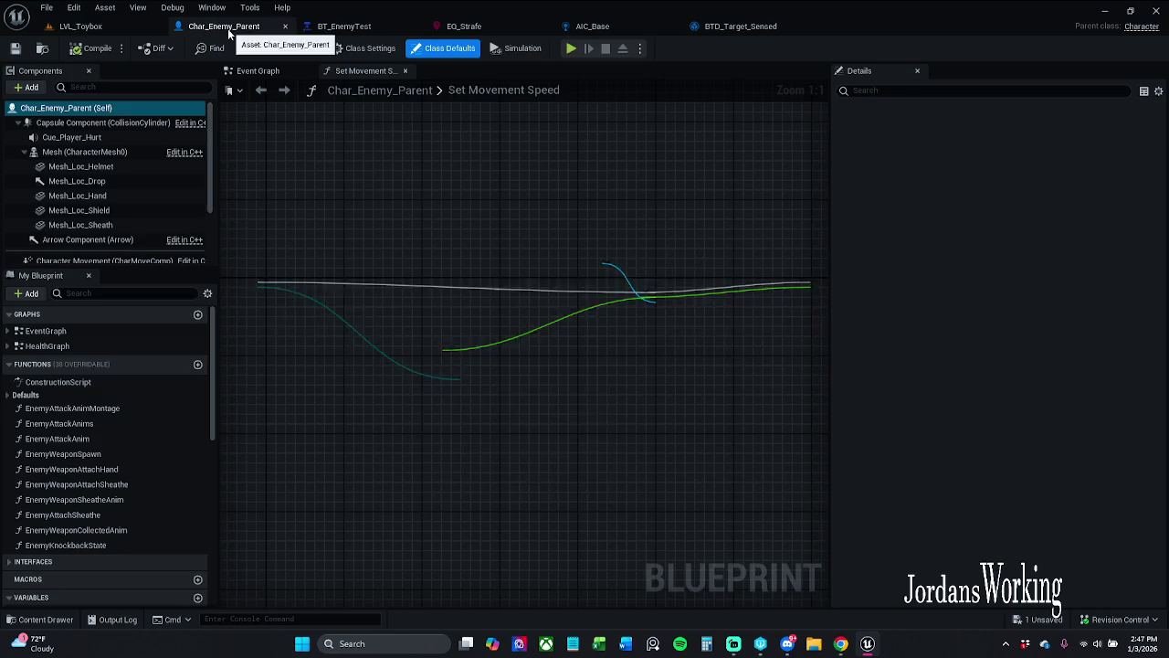
click(740, 25)
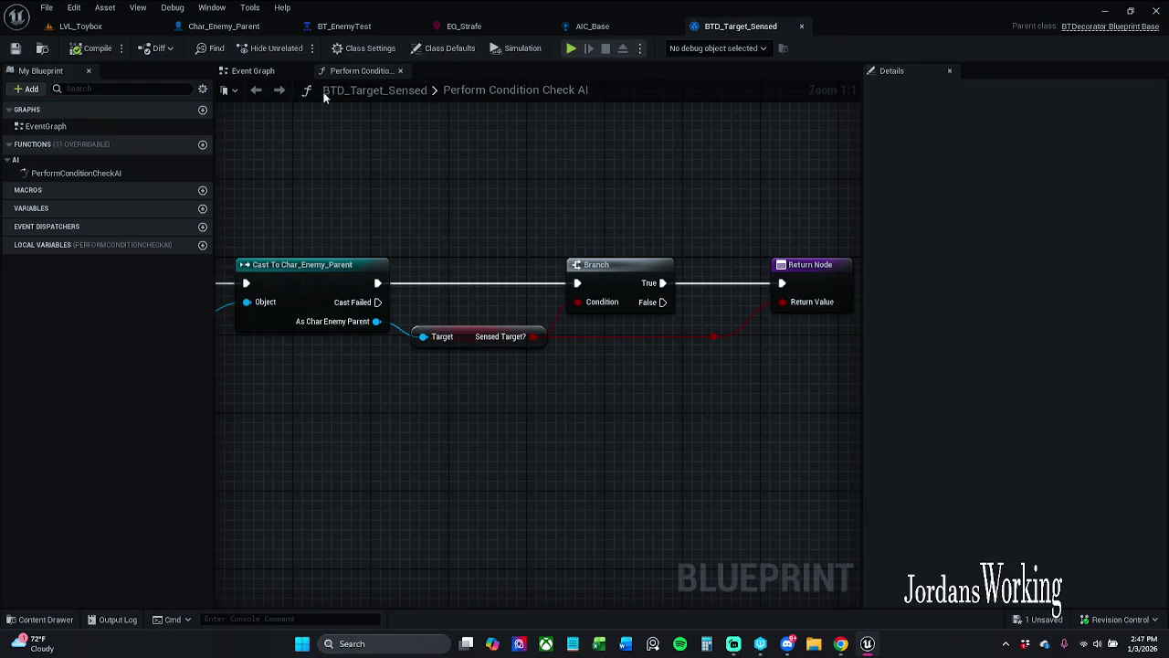
click(46, 7)
click(92, 80)
- In BT_EnemyTest, move the noPatrolRoute child nodes beside the PatrolRoute branch
click(361, 26)
scroll(603, 391, up, 2)
mouse_move(604, 391)
mouse_down()
mouse_move(344, 267)
mouse_move(310, 269)
mouse_move(332, 285)
mouse_move(139, 345)
mouse_move(357, 335)
mouse_up()
scroll(310, 269, down, 2)
drag(121, 423, 292, 237)
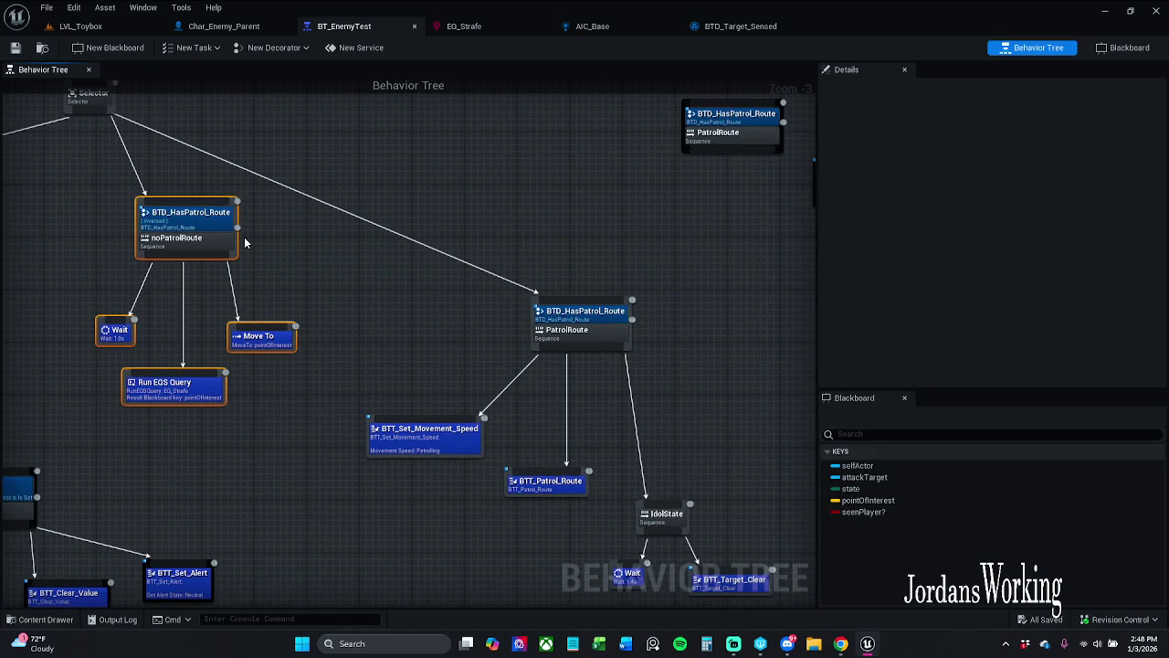
mouse_move(220, 244)
mouse_down()
mouse_move(796, 362)
mouse_move(793, 343)
mouse_up()
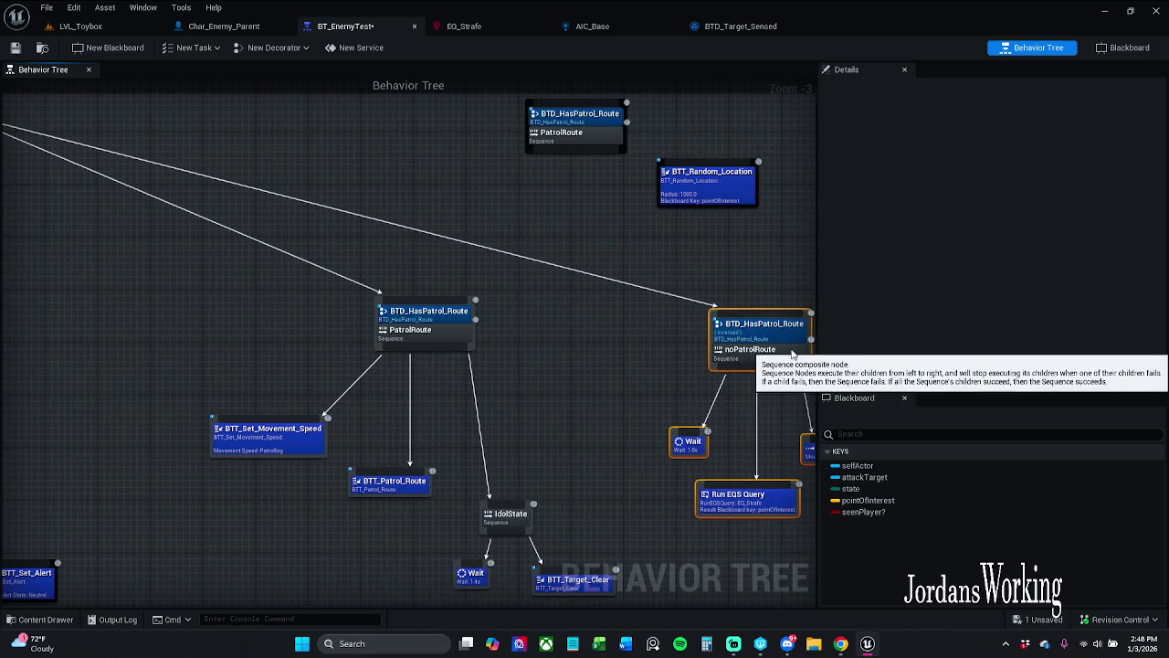
click(626, 365)
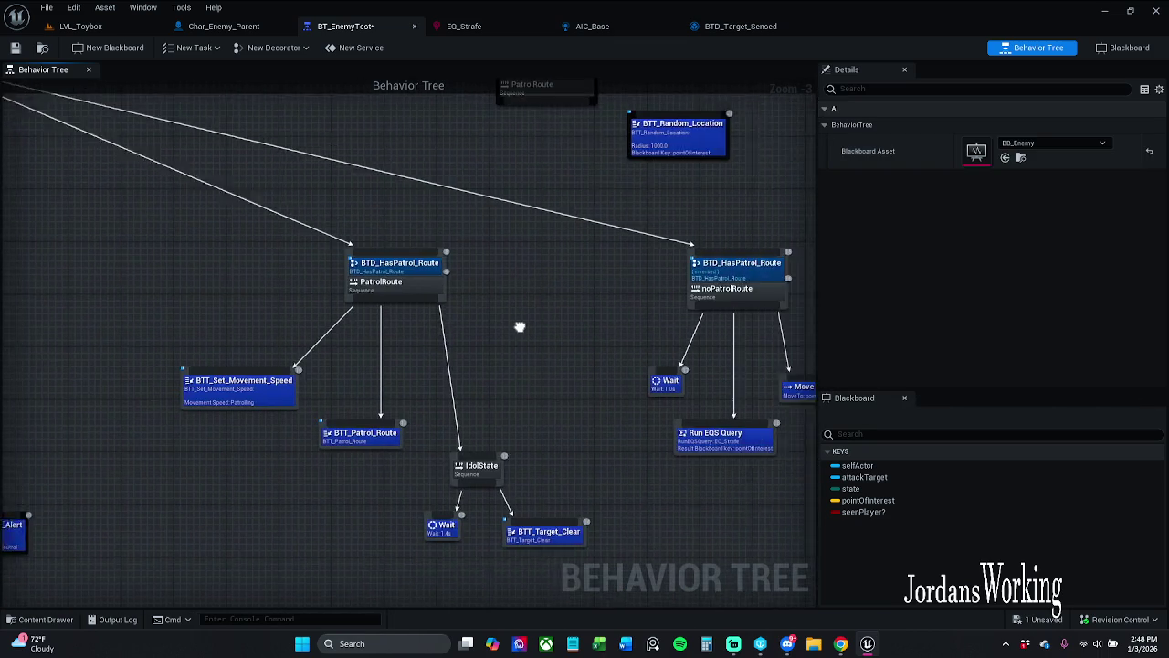
- Shift both patrol branches left and check the PatrolRoute sequence node's name
scroll(224, 234, down, 2)
drag(224, 235, 627, 444)
drag(546, 362, 474, 367)
scroll(439, 292, up, 4)
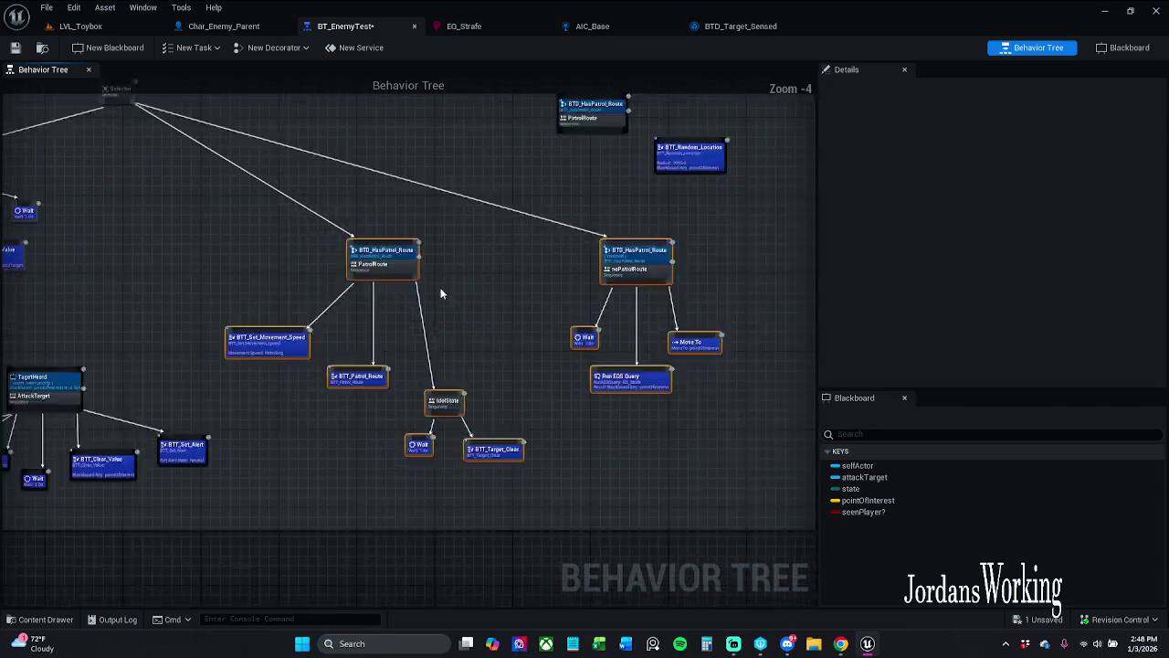
click(438, 293)
click(365, 247)
click(1014, 158)
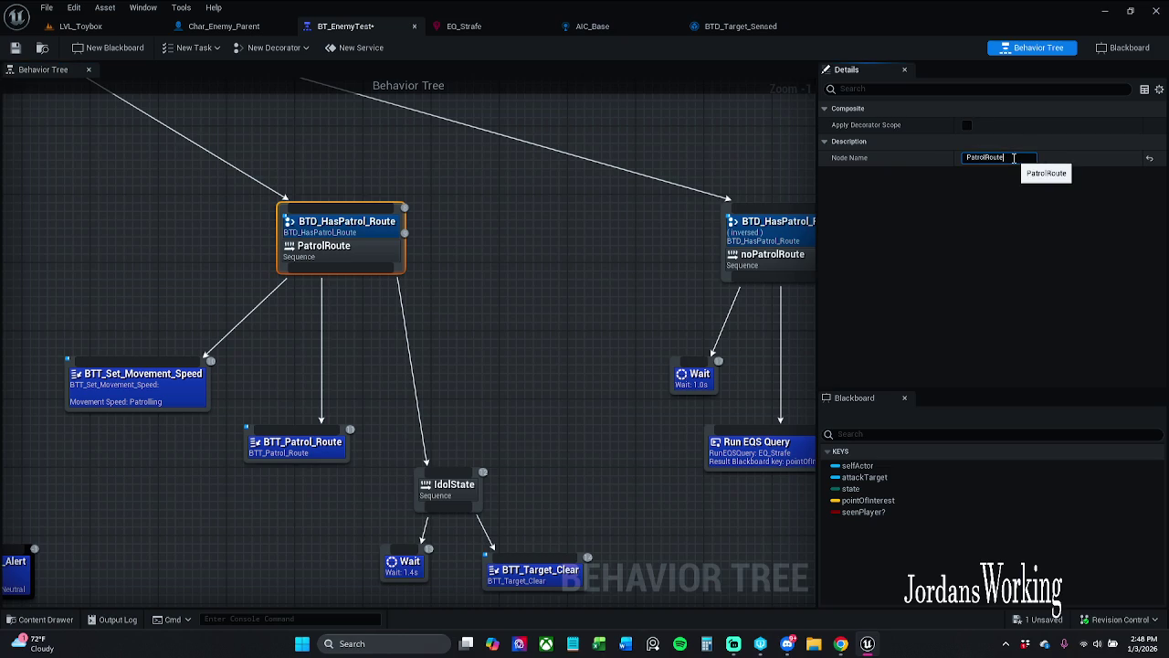
click(585, 345)
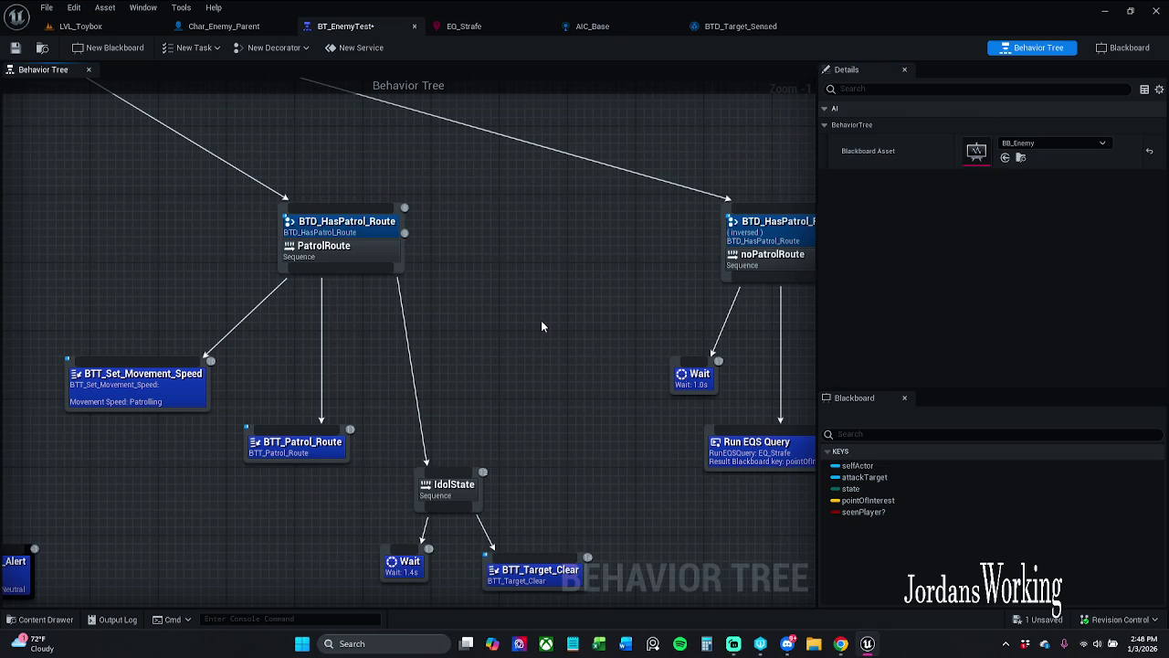
- Reposition the noPatrolRoute branch and its children near BTT_Random_Location
mouse_move(582, 320)
mouse_down()
mouse_move(365, 350)
mouse_move(461, 415)
mouse_move(418, 387)
mouse_move(496, 383)
mouse_move(476, 425)
mouse_move(414, 341)
mouse_up()
mouse_move(435, 261)
mouse_down()
mouse_move(762, 496)
mouse_move(761, 557)
mouse_up()
mouse_move(645, 544)
mouse_down()
mouse_move(601, 544)
mouse_move(601, 502)
mouse_up()
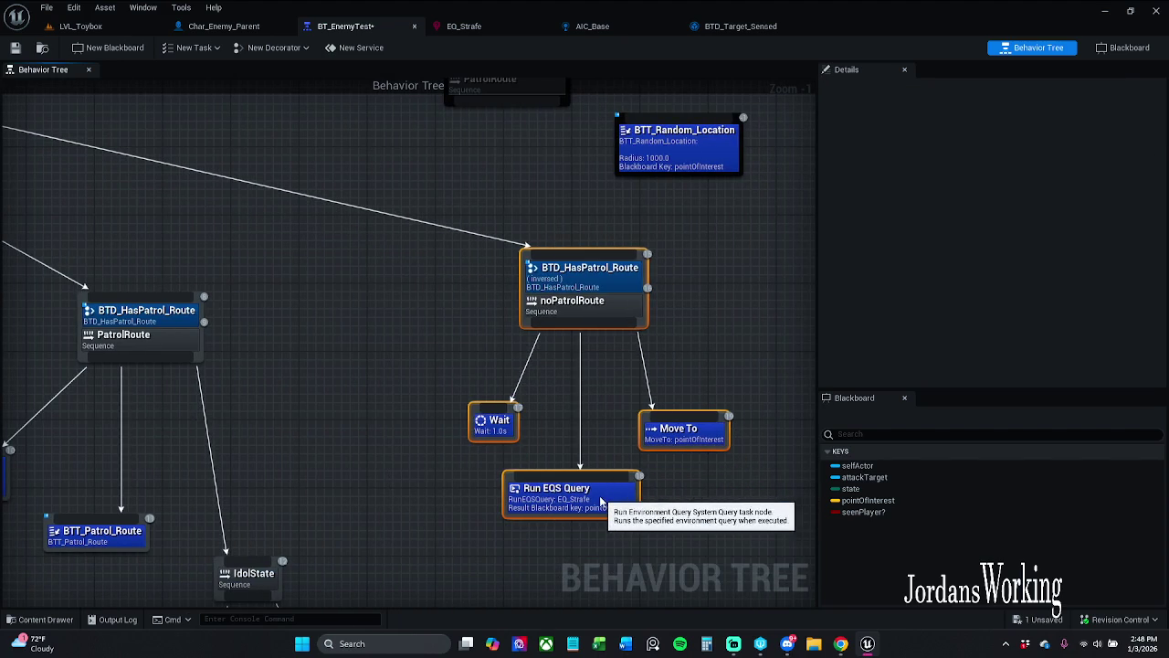
click(686, 316)
mouse_move(686, 316)
mouse_down()
mouse_move(692, 347)
mouse_move(705, 342)
mouse_move(654, 360)
mouse_up()
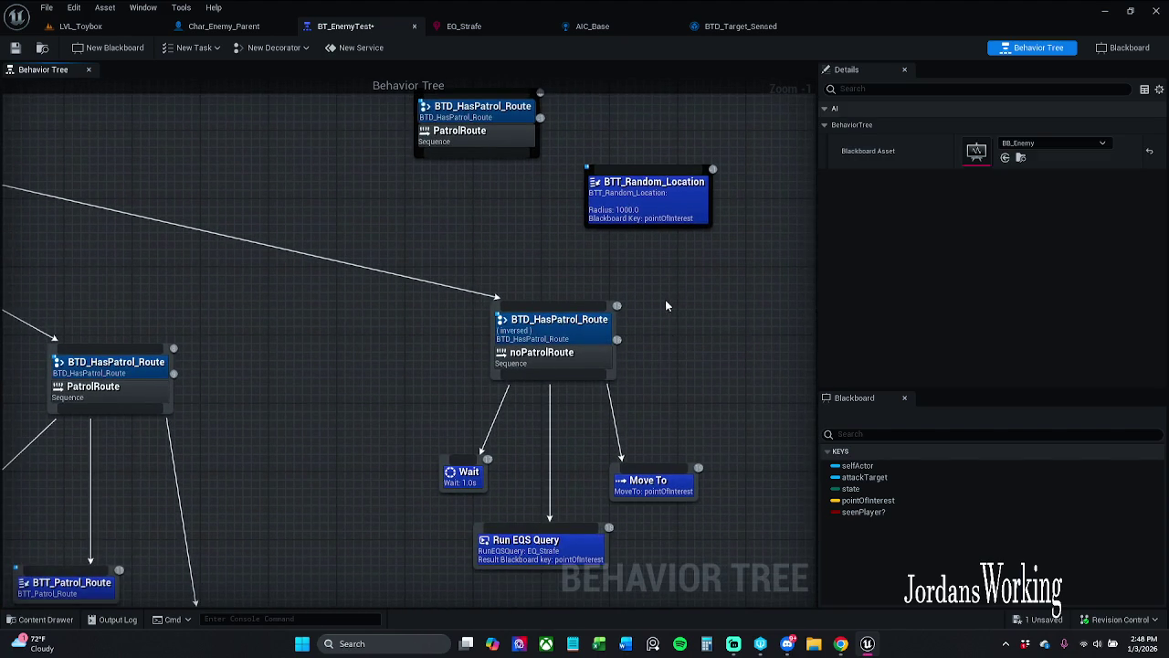
drag(665, 306, 708, 286)
scroll(708, 286, down, 1)
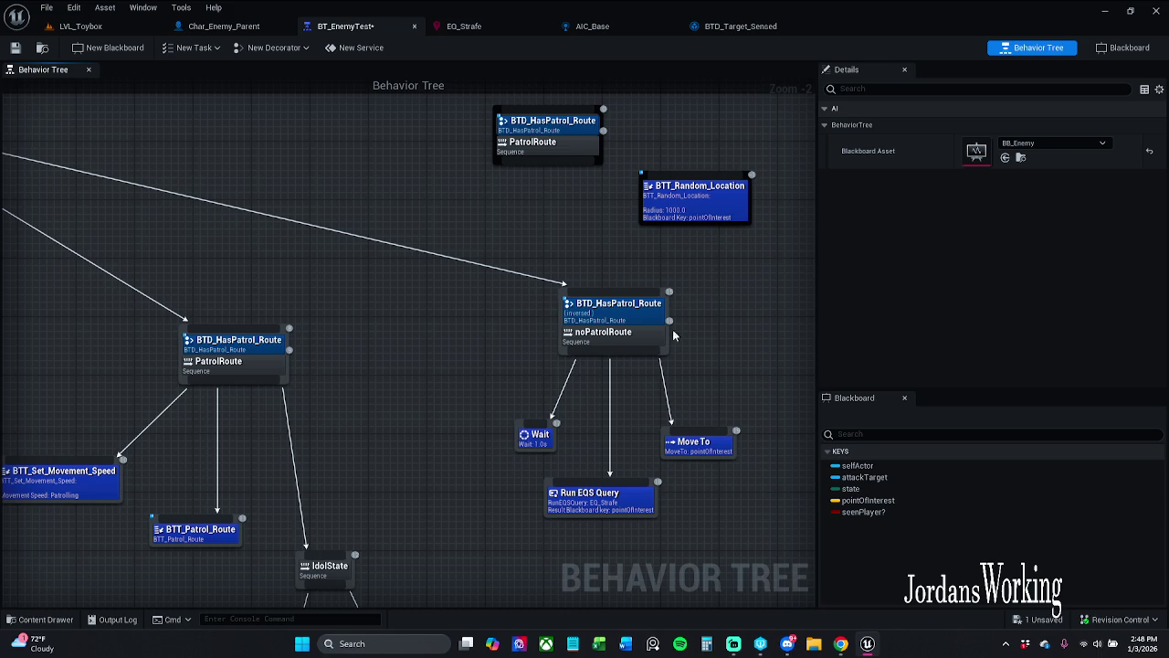
- Disconnect Run EQS Query from noPatrolRoute and wire BTT_Random_Location in its place
alt+click(610, 482)
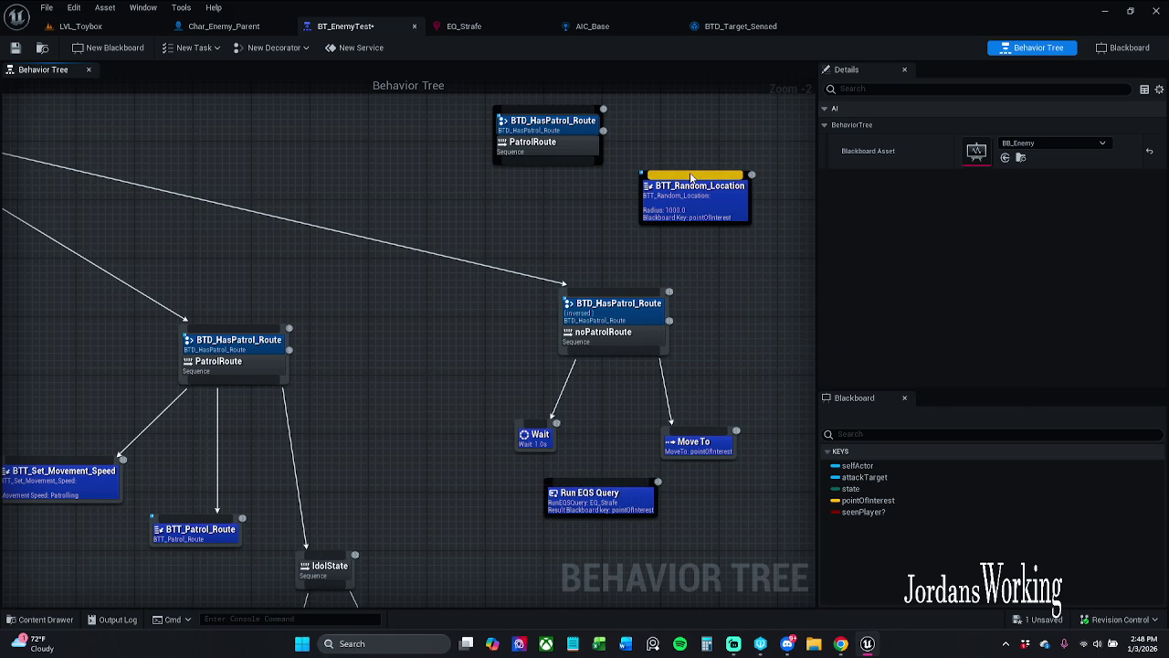
mouse_move(692, 177)
mouse_down()
mouse_move(634, 331)
mouse_move(643, 361)
mouse_up()
mouse_move(711, 214)
mouse_down()
mouse_move(667, 535)
mouse_move(621, 570)
mouse_up()
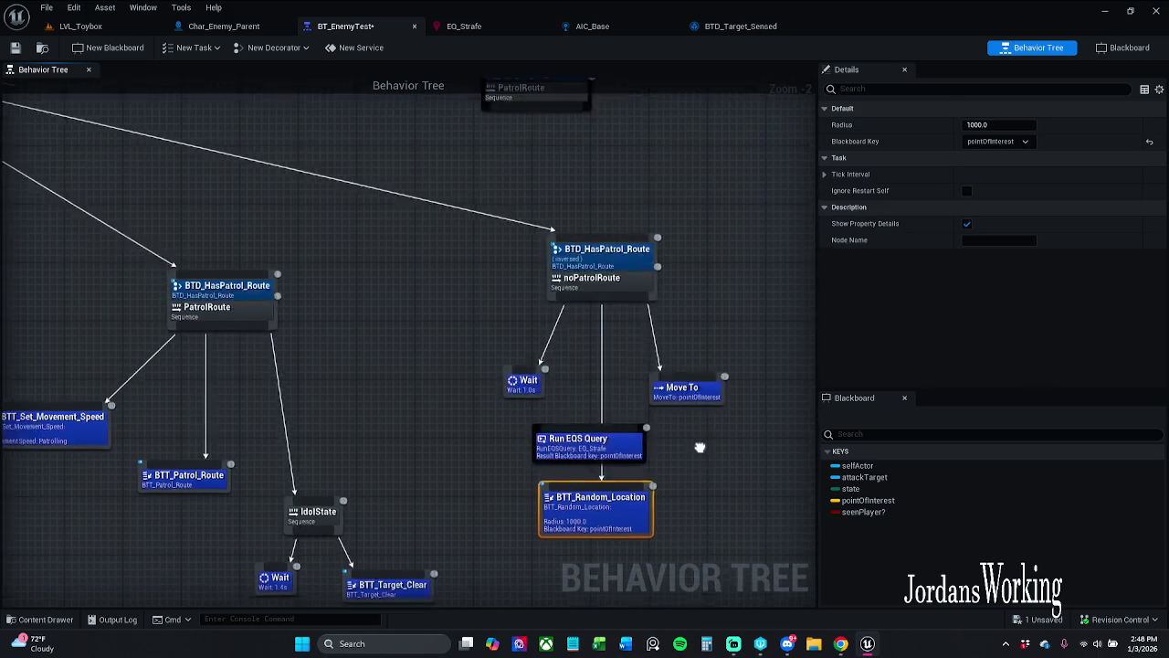
drag(701, 458, 690, 400)
- Move Run EQS Query aside and BTT_Random_Location up under noPatrolRoute, checking its settings
click(548, 388)
drag(548, 388, 394, 249)
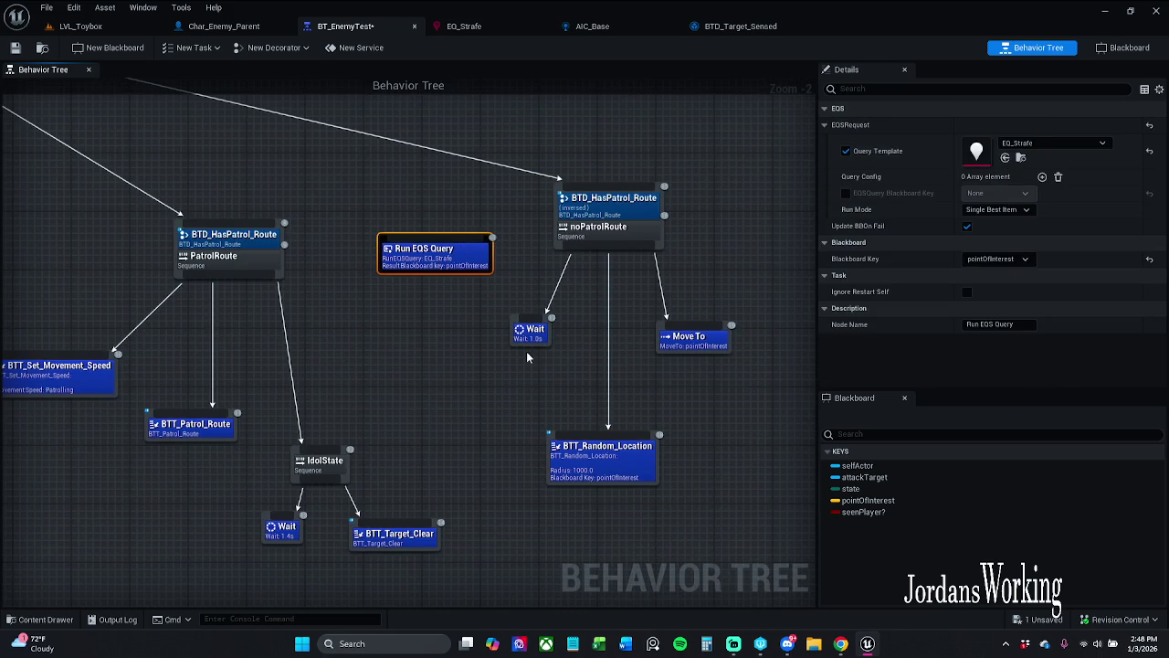
click(542, 389)
click(600, 476)
drag(600, 476, 593, 432)
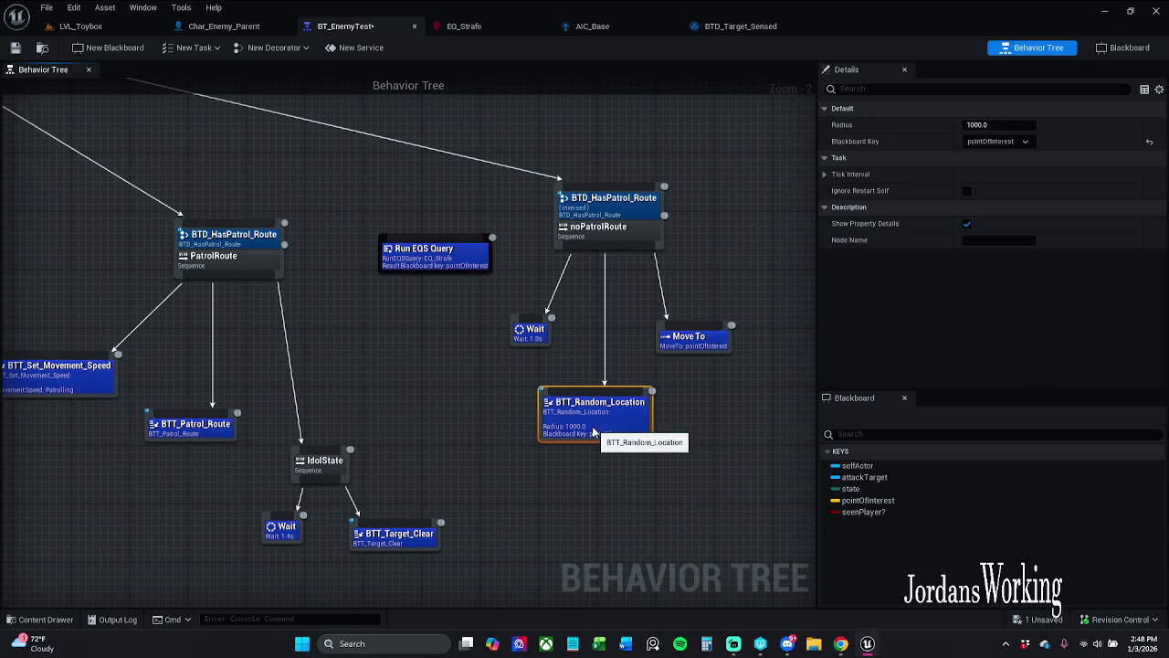
click(670, 422)
click(605, 401)
click(620, 359)
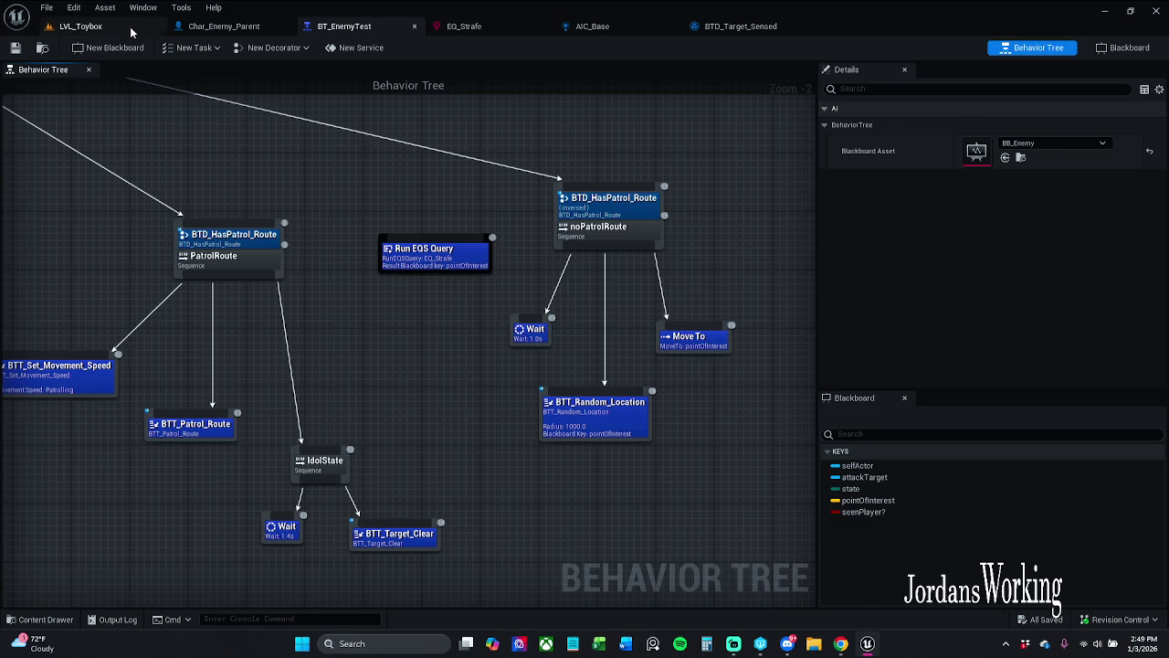
click(91, 26)
- Run a quick play test, stop it, and glance at BT_EnemyTest before returning to LVL_Toybox
click(297, 47)
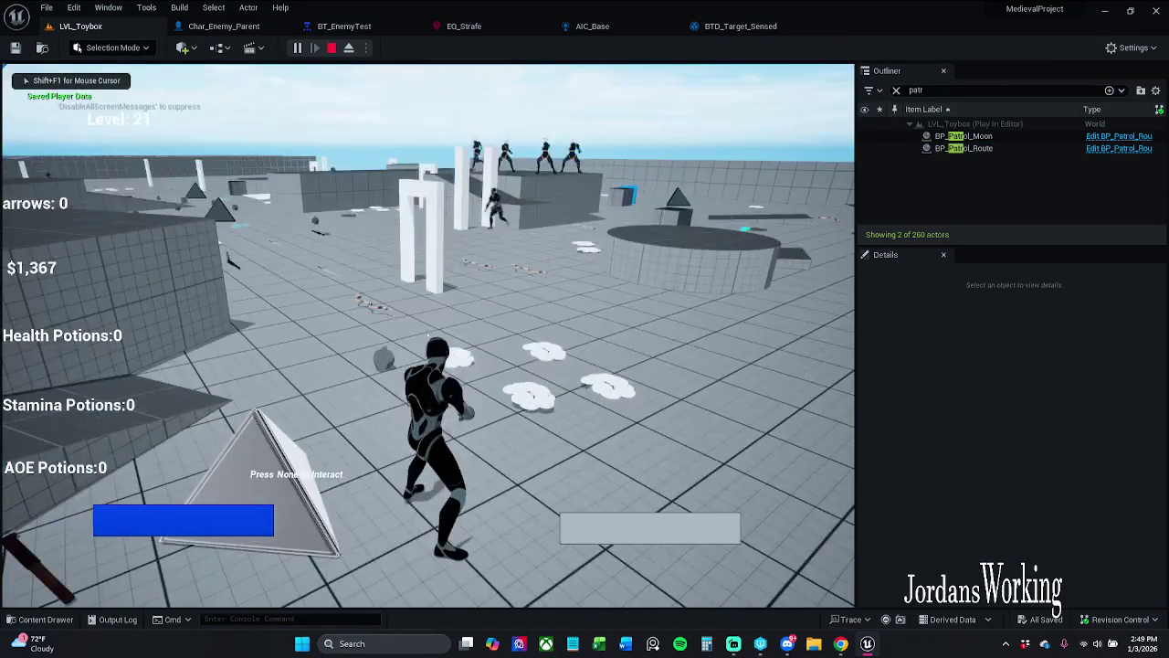
key(Escape)
click(343, 26)
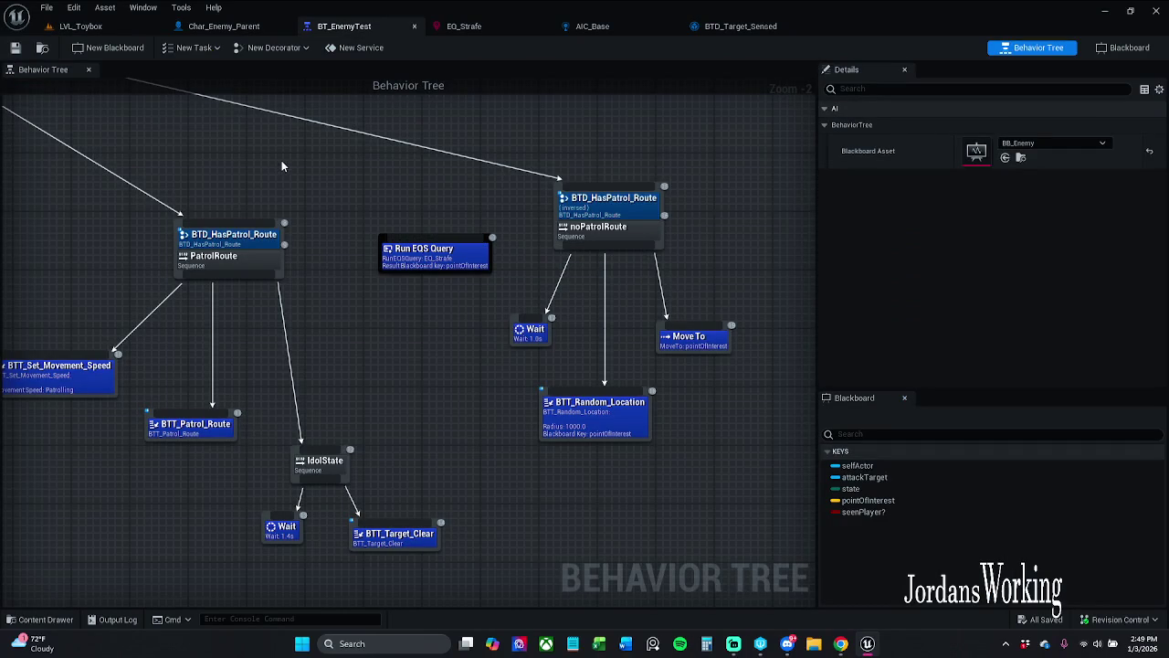
click(80, 26)
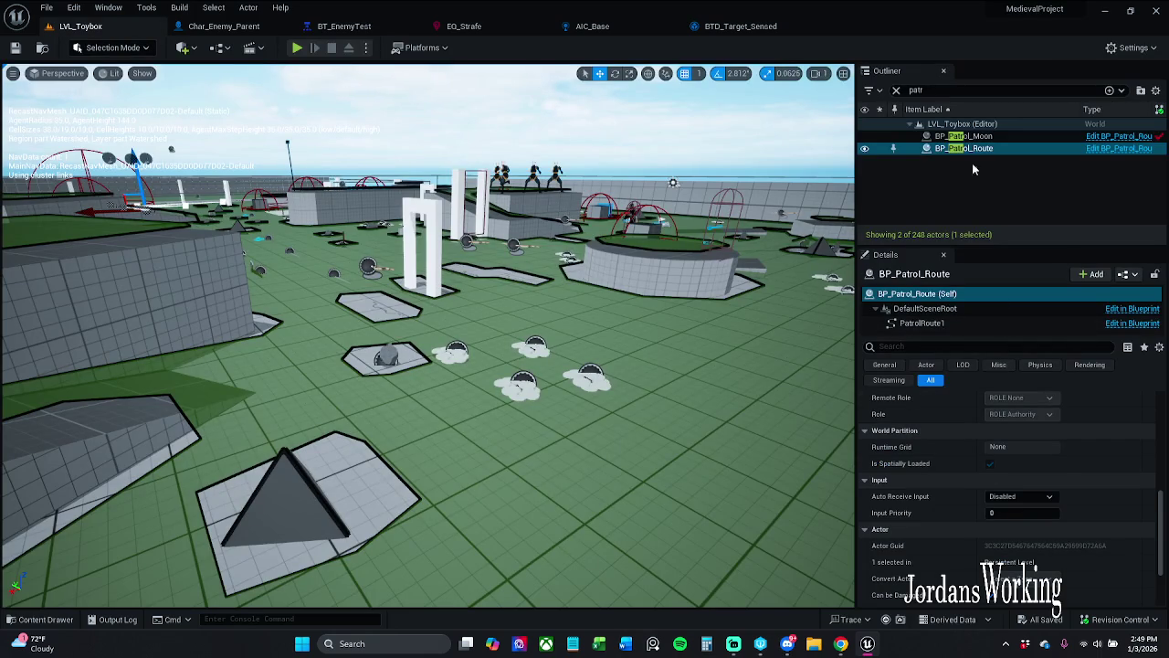
- Reset Char_Enemy_Parent's Patrol Route to None, save the level and start Play
click(898, 90)
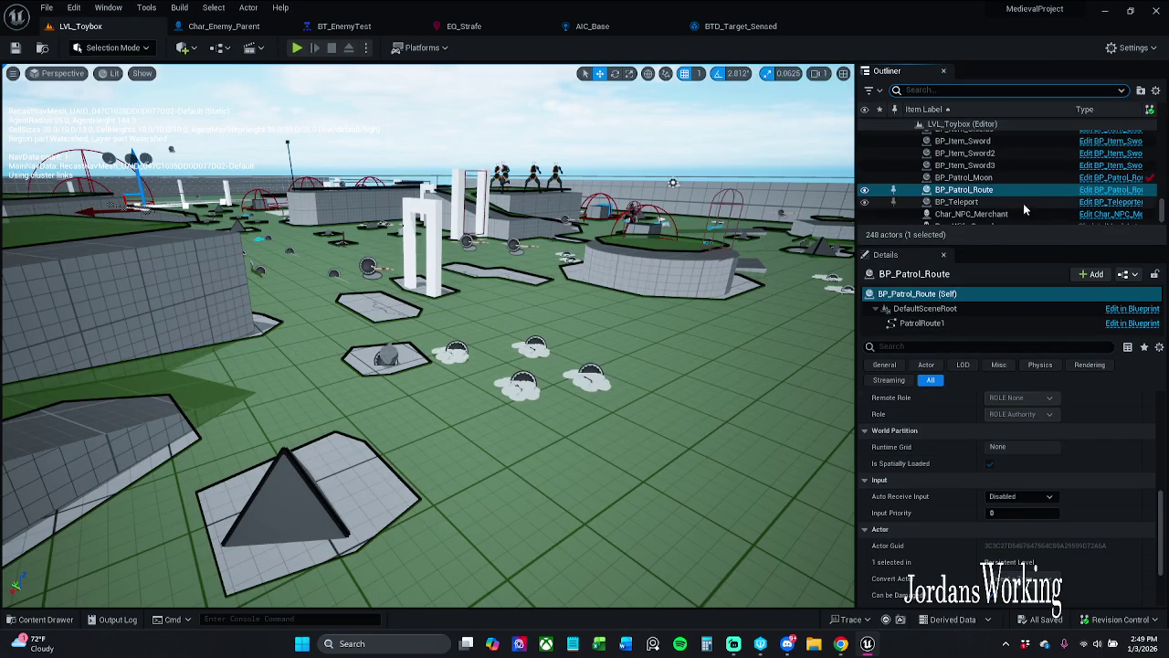
scroll(1165, 210, up, 10)
click(977, 160)
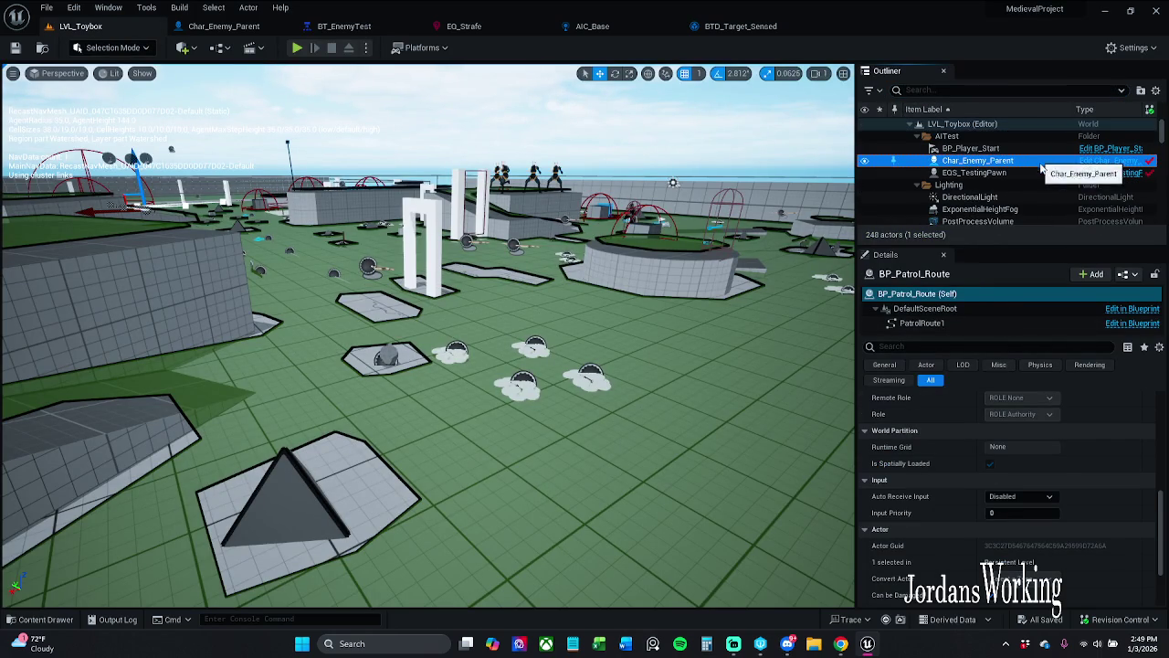
click(1151, 434)
click(15, 47)
click(296, 47)
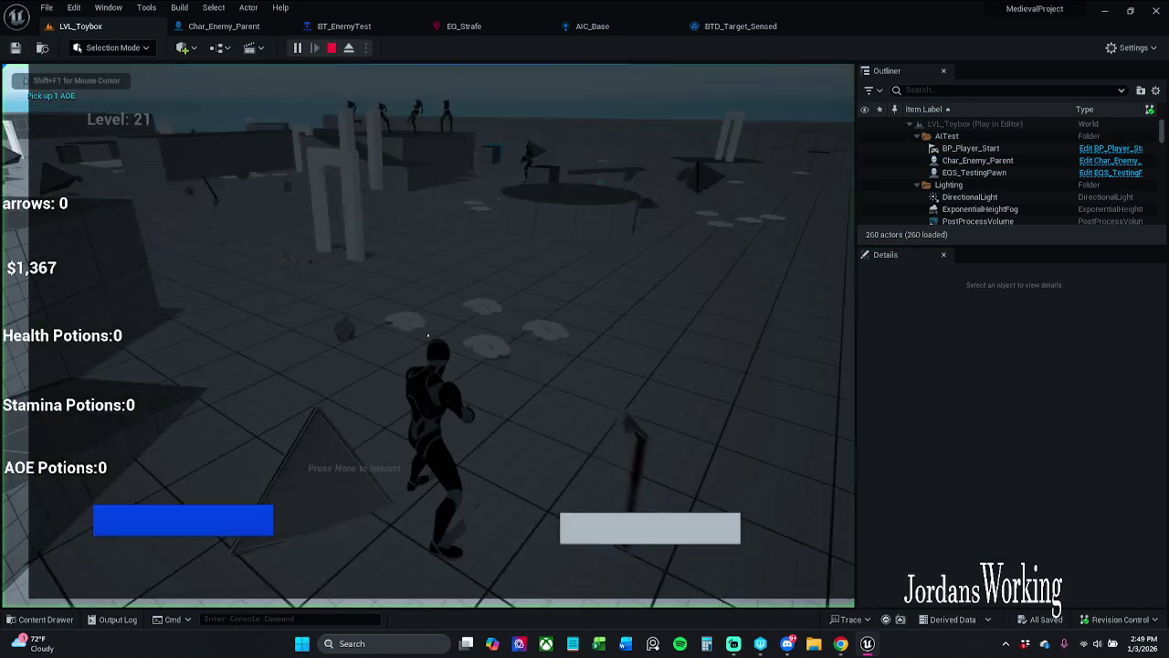
- Play the level twice, running along walls collecting coins and watching the enemies, then stop
key(w)
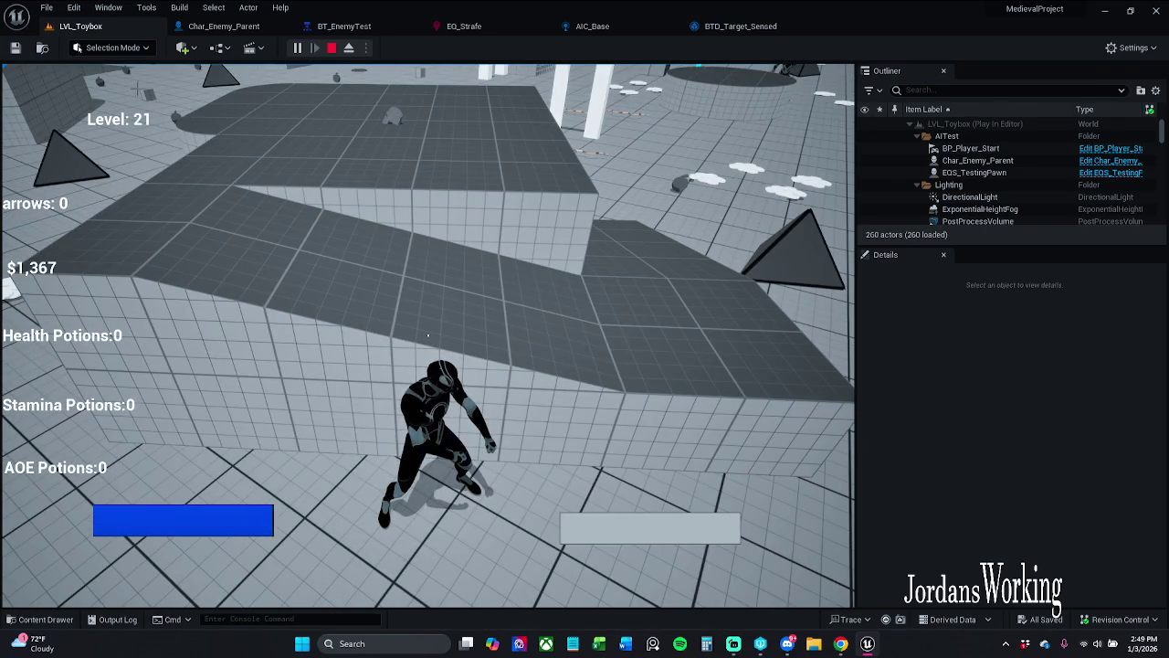
key(Escape)
key(alt+p)
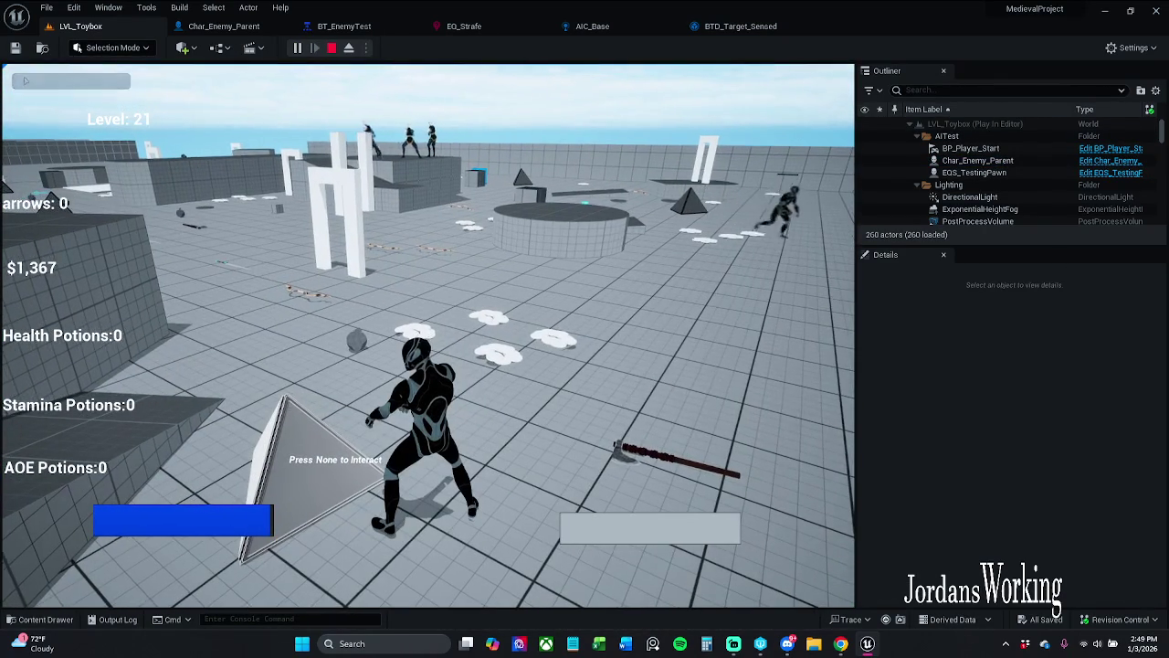
key(w)
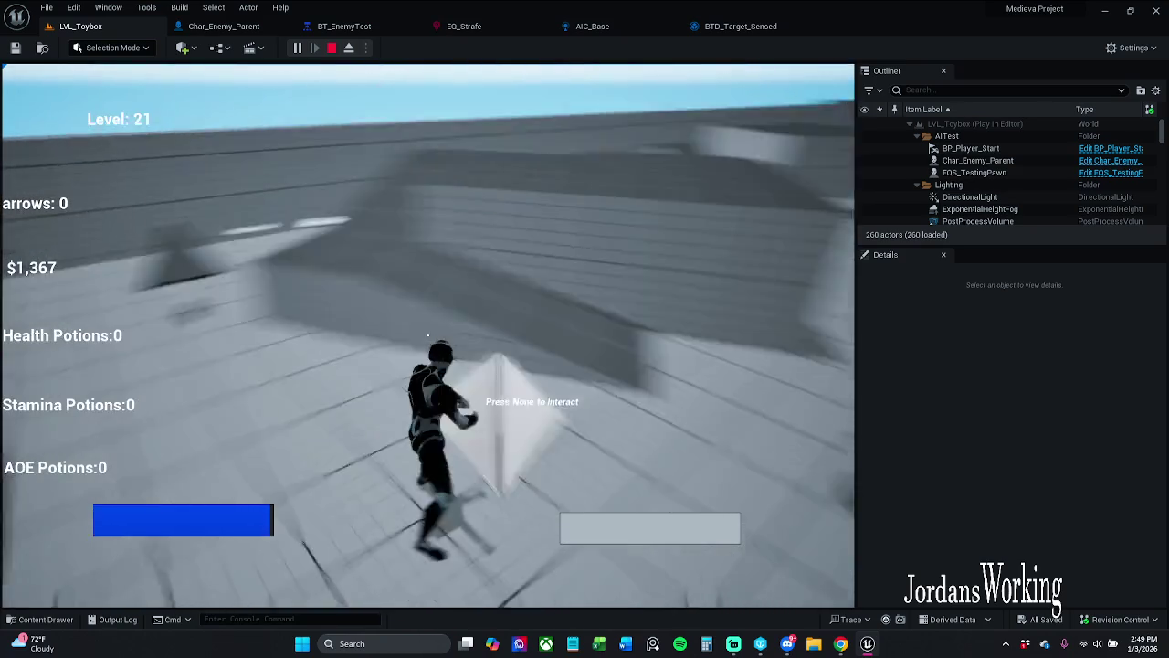
key(w)
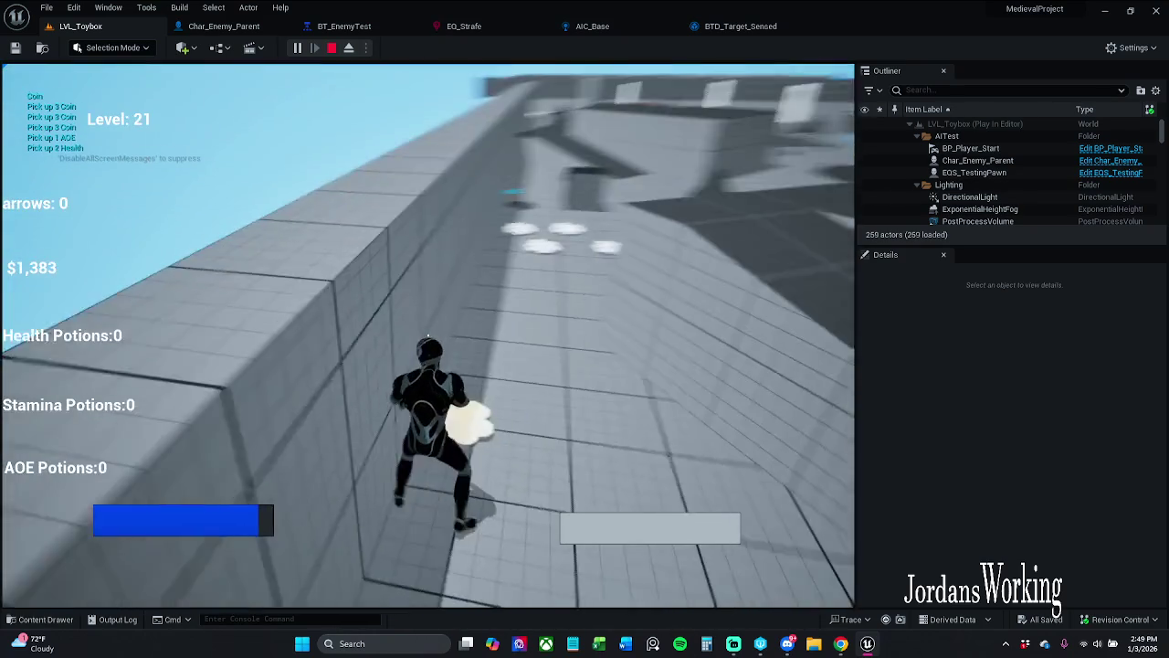
key(w)
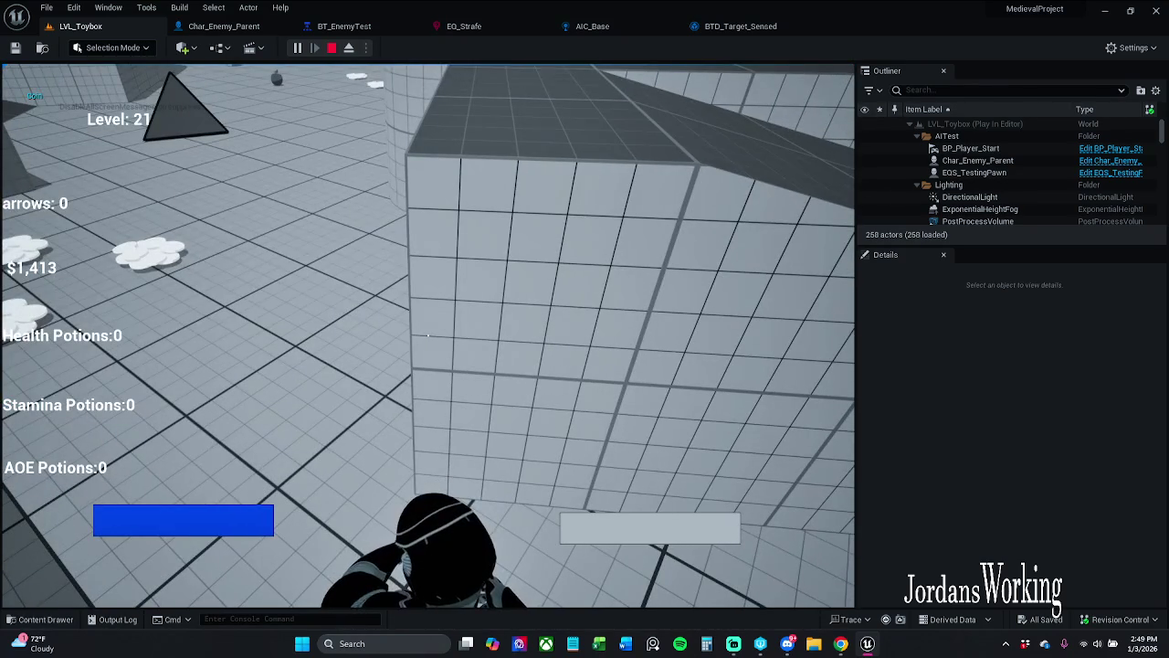
key(w)
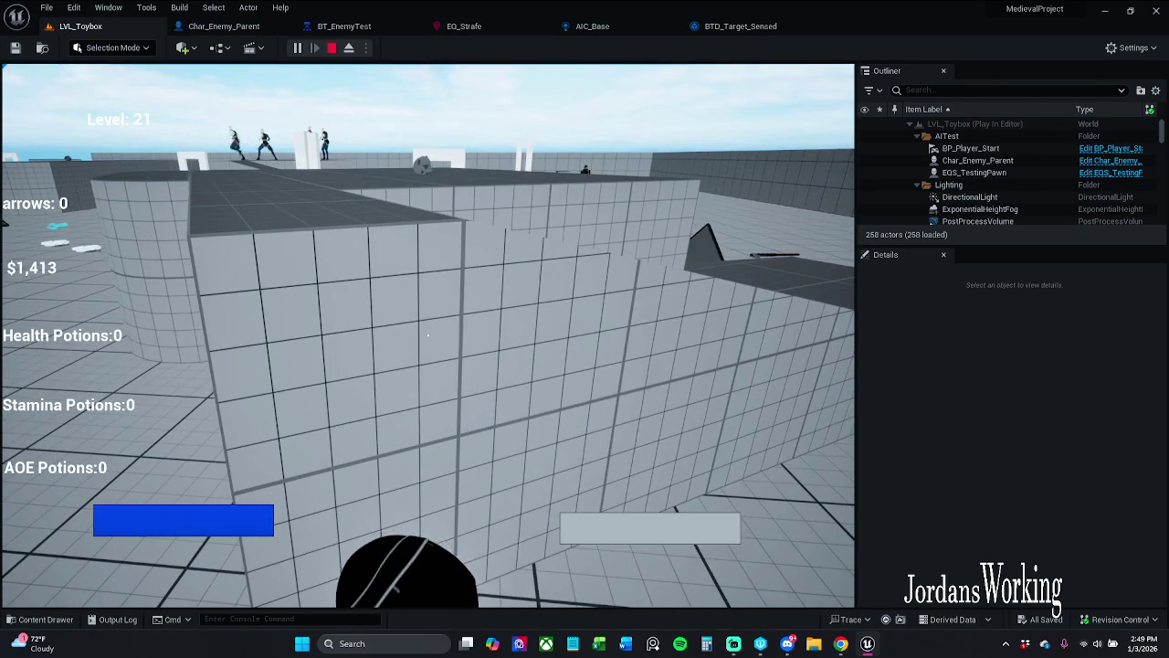
key(w)
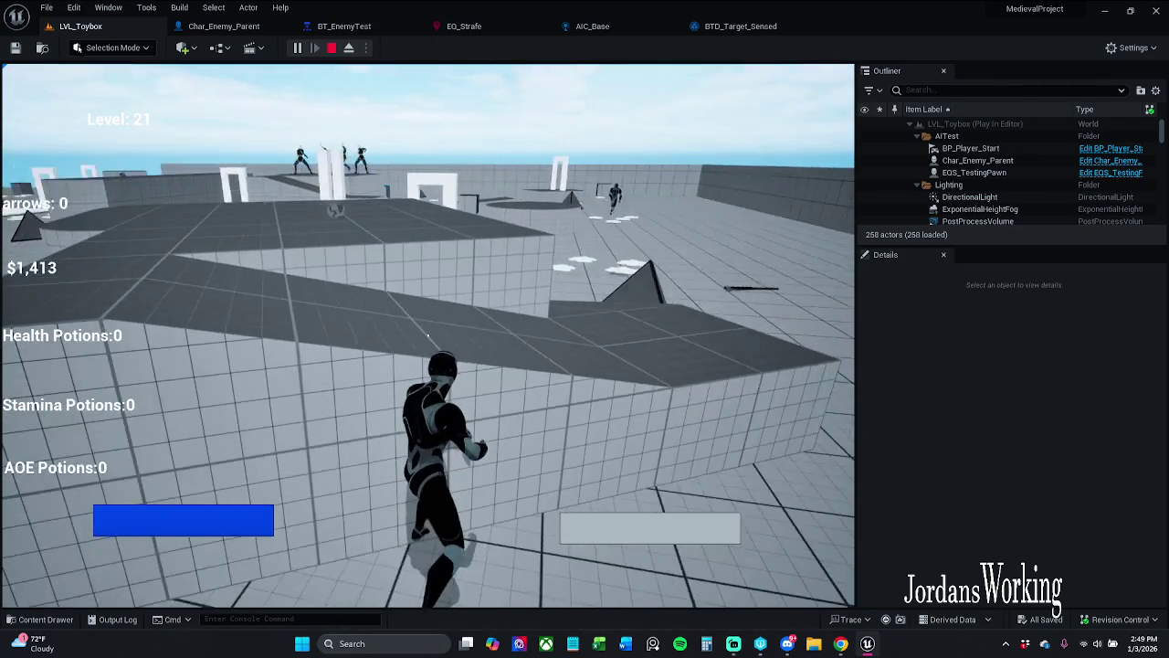
key(Escape)
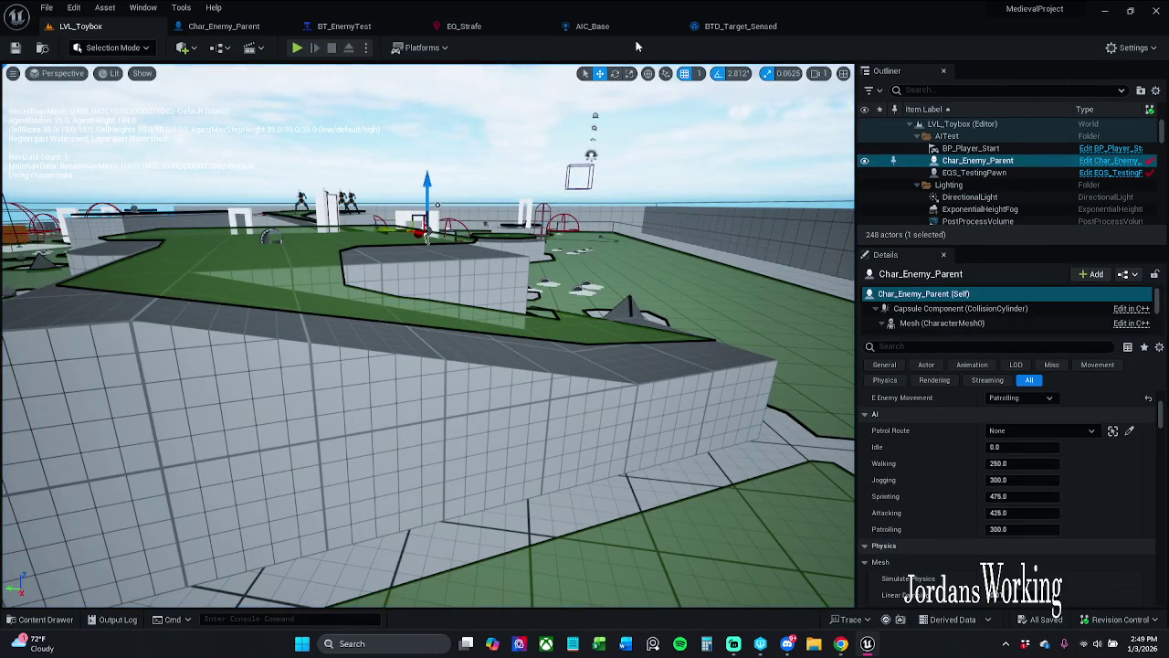
- Review BTD_Target_Sensed's Perform Condition Check AI graph, then go back to BT_EnemyTest
click(738, 27)
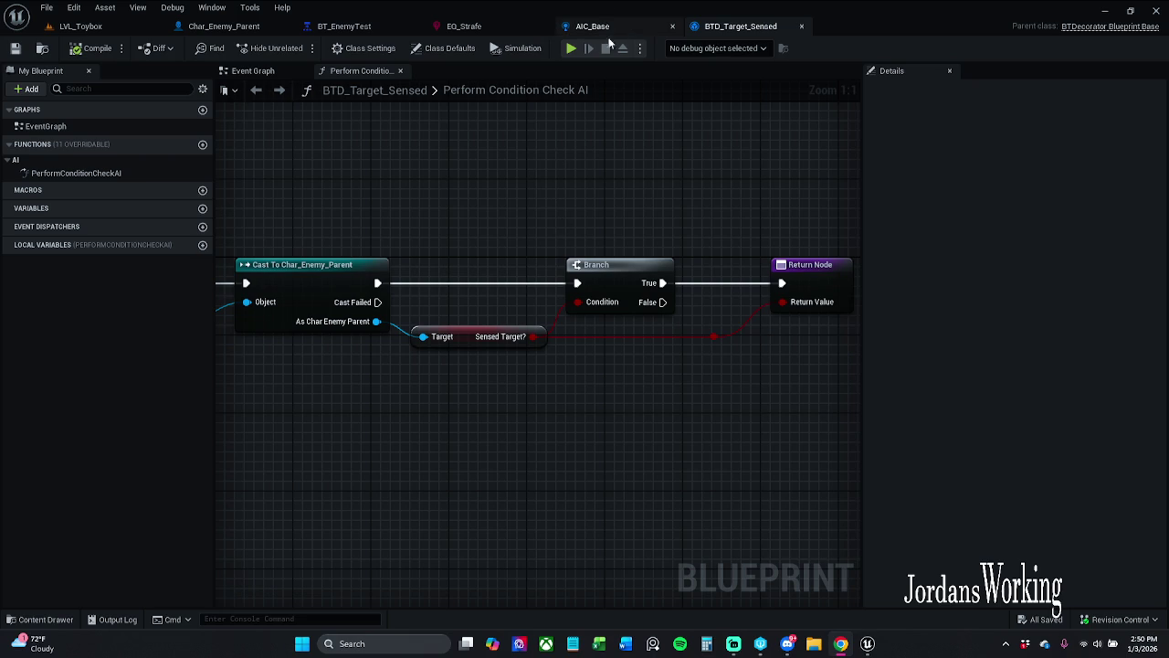
click(345, 26)
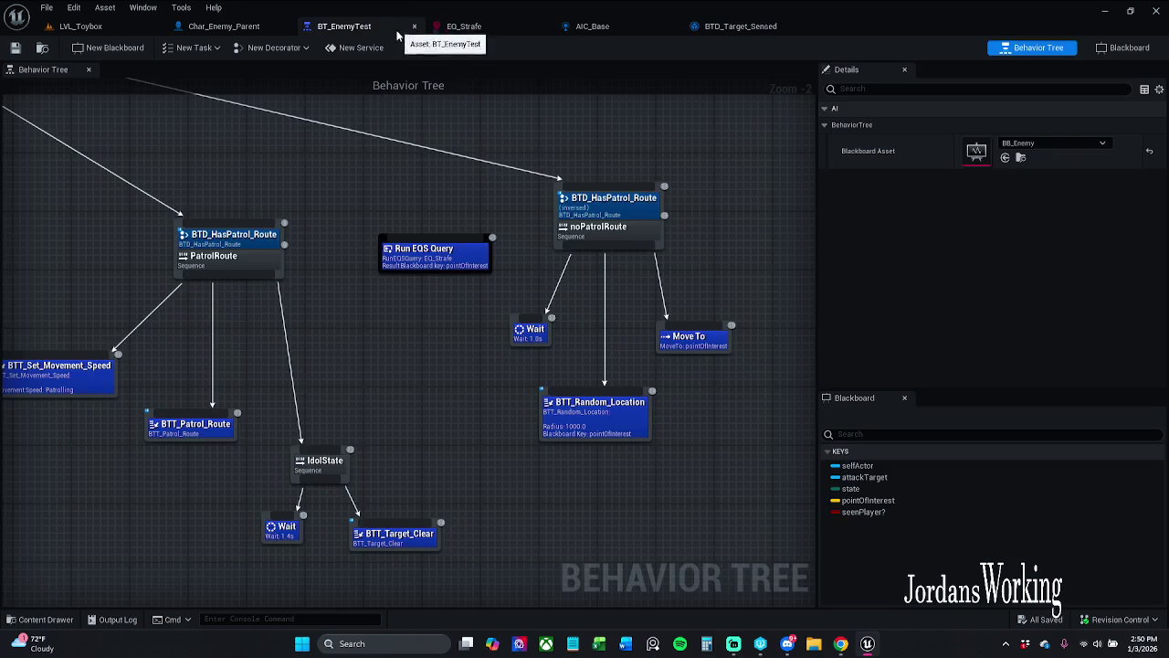
- Move BTT_Random_Location aside and reconnect noPatrolRoute's middle child to Run EQS Query
click(557, 407)
drag(557, 406, 651, 480)
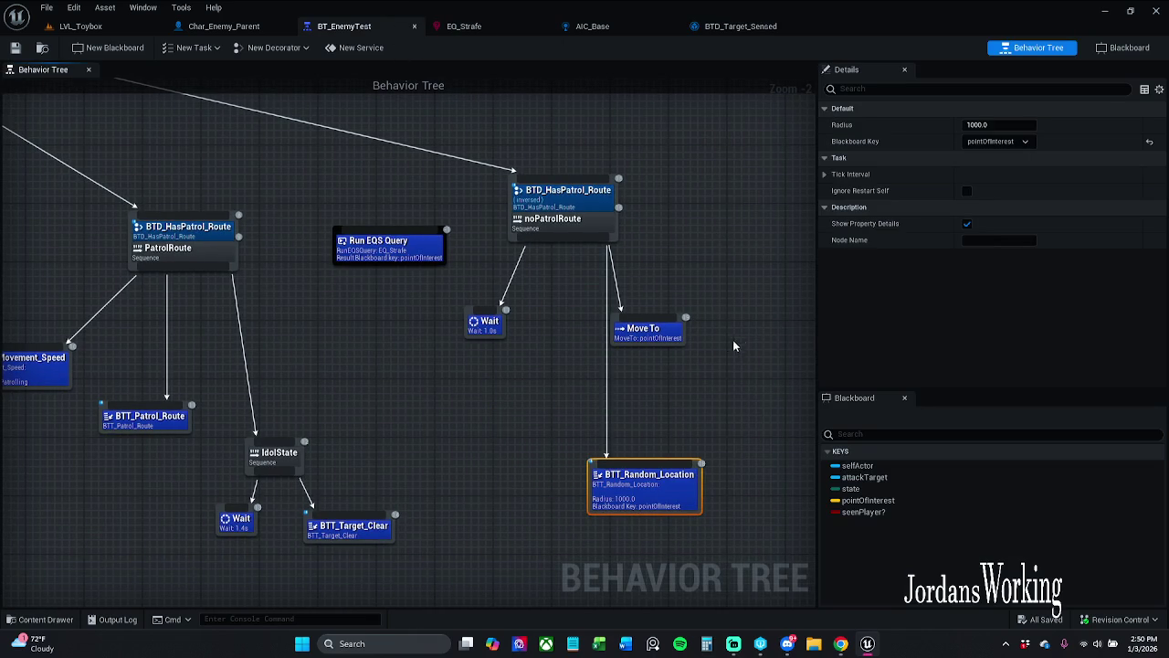
right_click(631, 334)
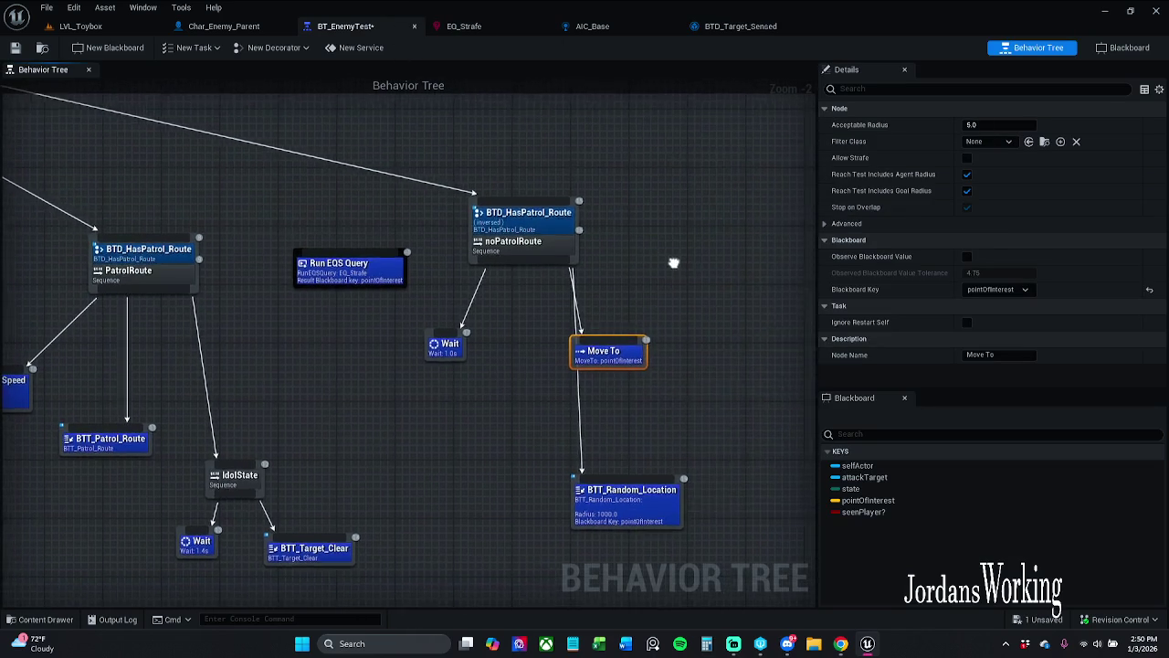
click(697, 409)
mouse_move(649, 475)
mouse_down()
mouse_move(726, 243)
mouse_move(758, 212)
mouse_move(411, 239)
mouse_move(426, 242)
mouse_up()
click(713, 143)
mouse_move(687, 203)
mouse_down()
mouse_move(607, 248)
mouse_move(337, 252)
mouse_move(408, 319)
mouse_move(531, 403)
mouse_up()
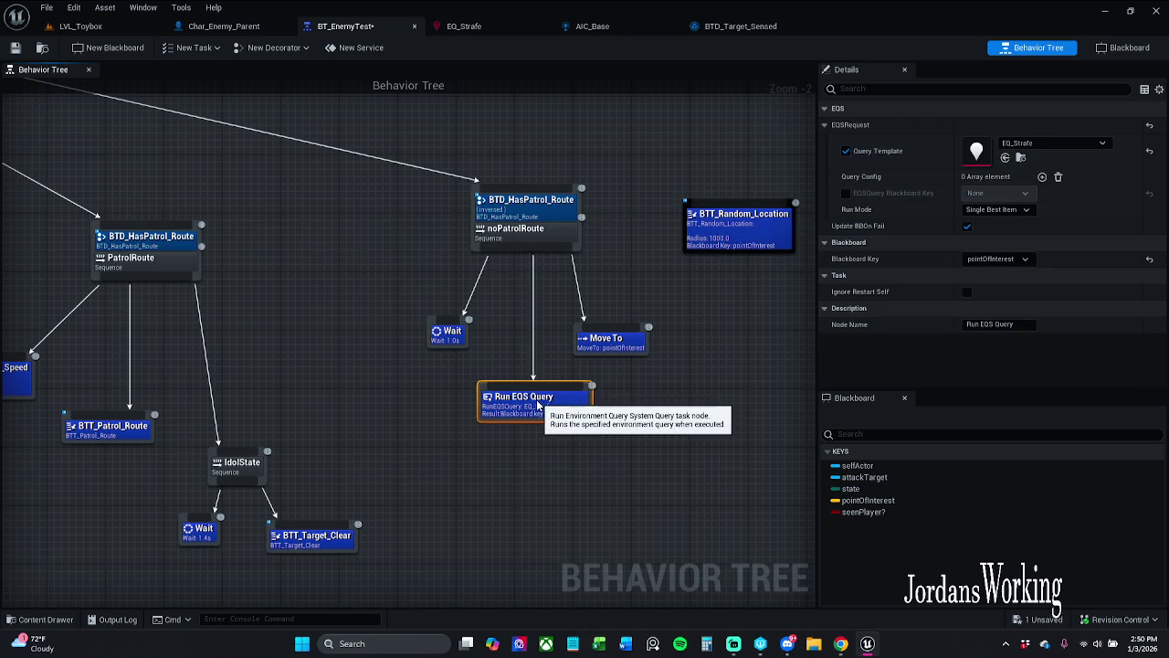
click(640, 287)
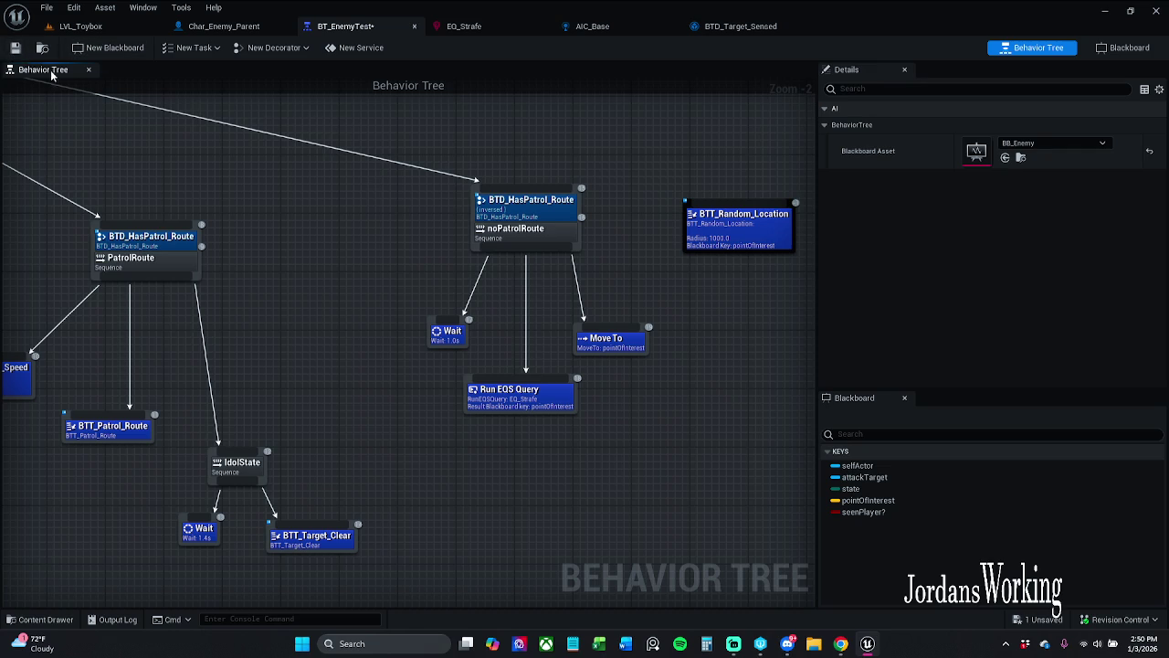
- Align the Wait, Run EQS Query and Move To nodes neatly under noPatrolRoute
drag(610, 343, 618, 343)
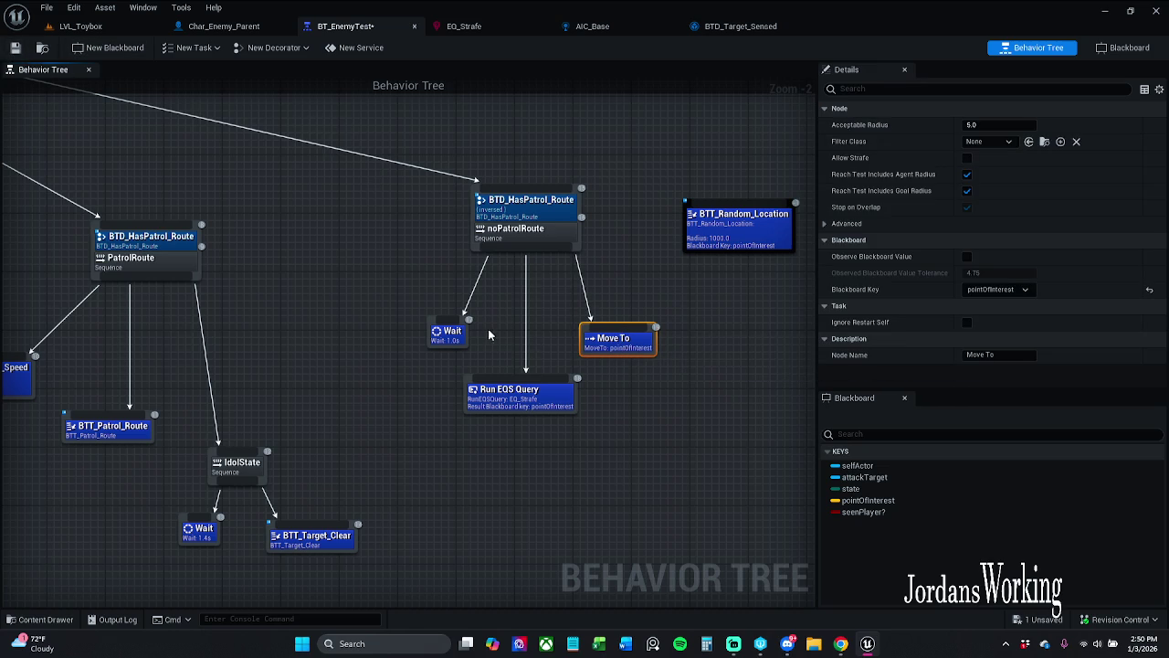
drag(448, 340, 463, 351)
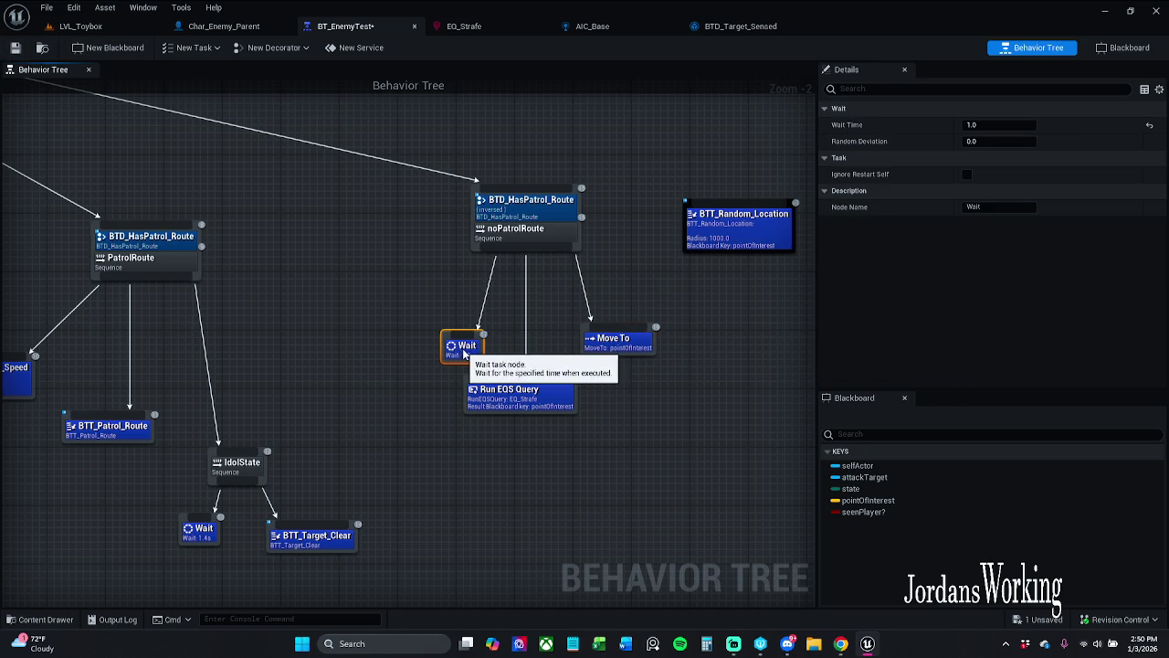
drag(628, 355, 600, 363)
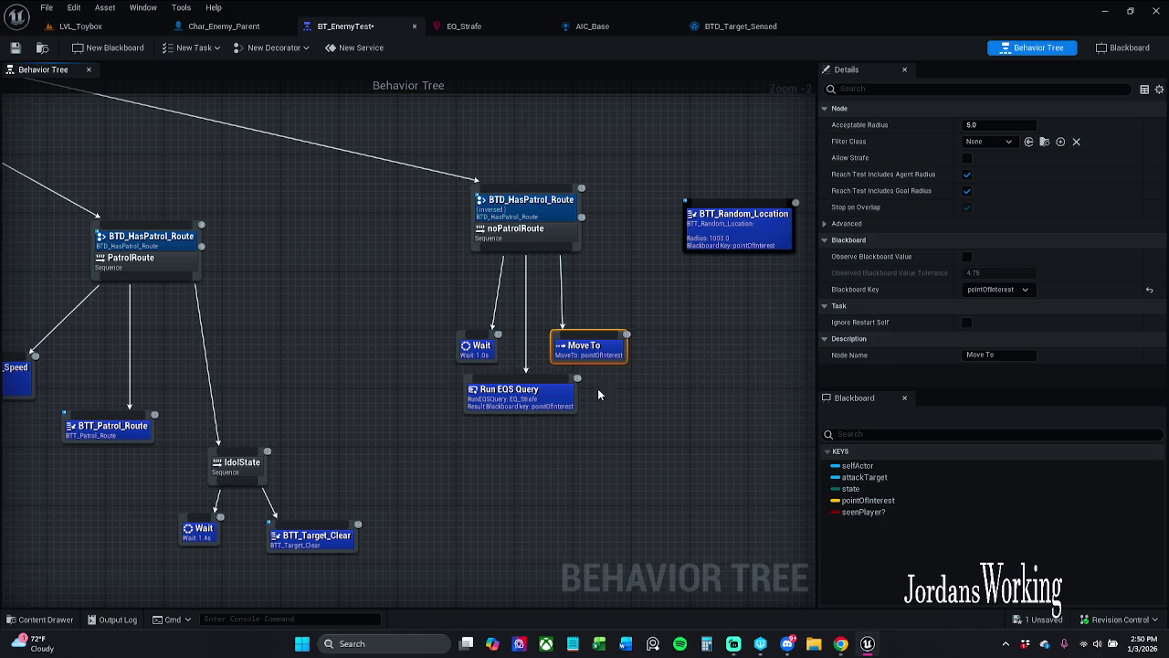
click(589, 431)
drag(542, 411, 549, 427)
drag(438, 458, 640, 296)
drag(581, 348, 592, 299)
click(662, 342)
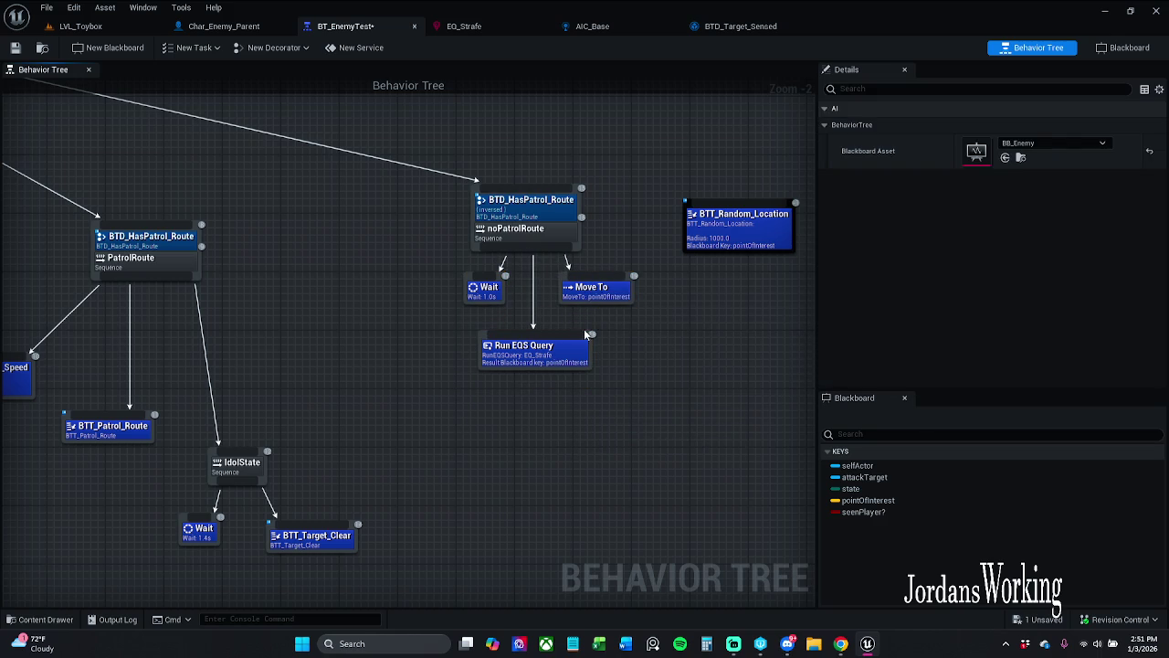
click(487, 304)
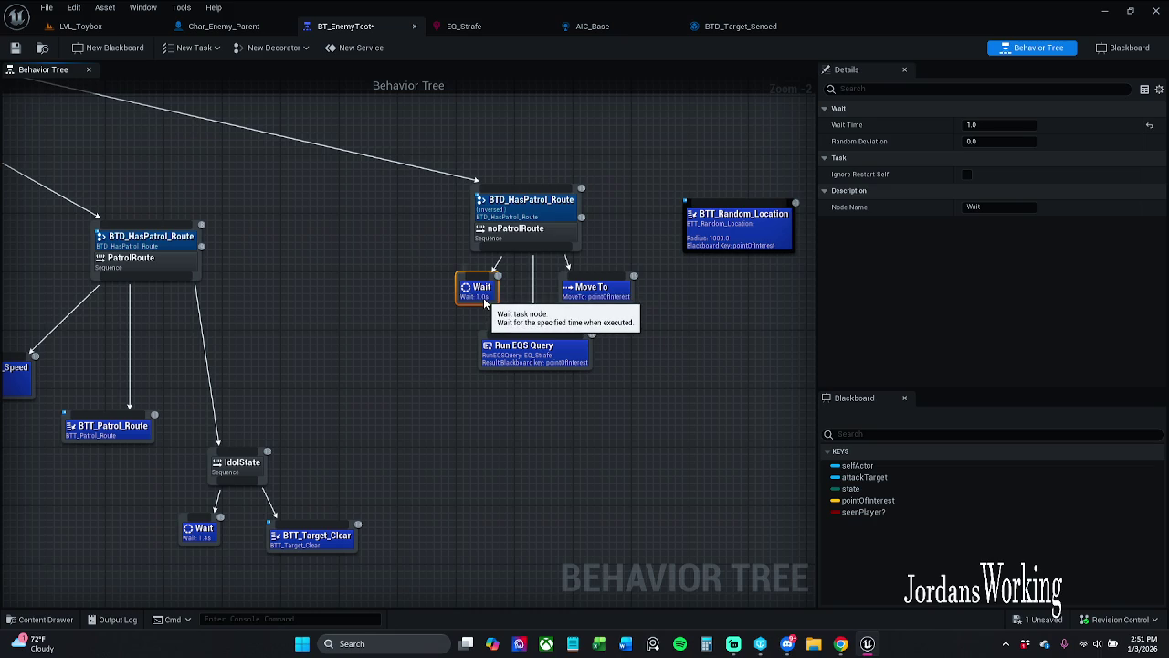
drag(487, 304, 479, 304)
click(618, 346)
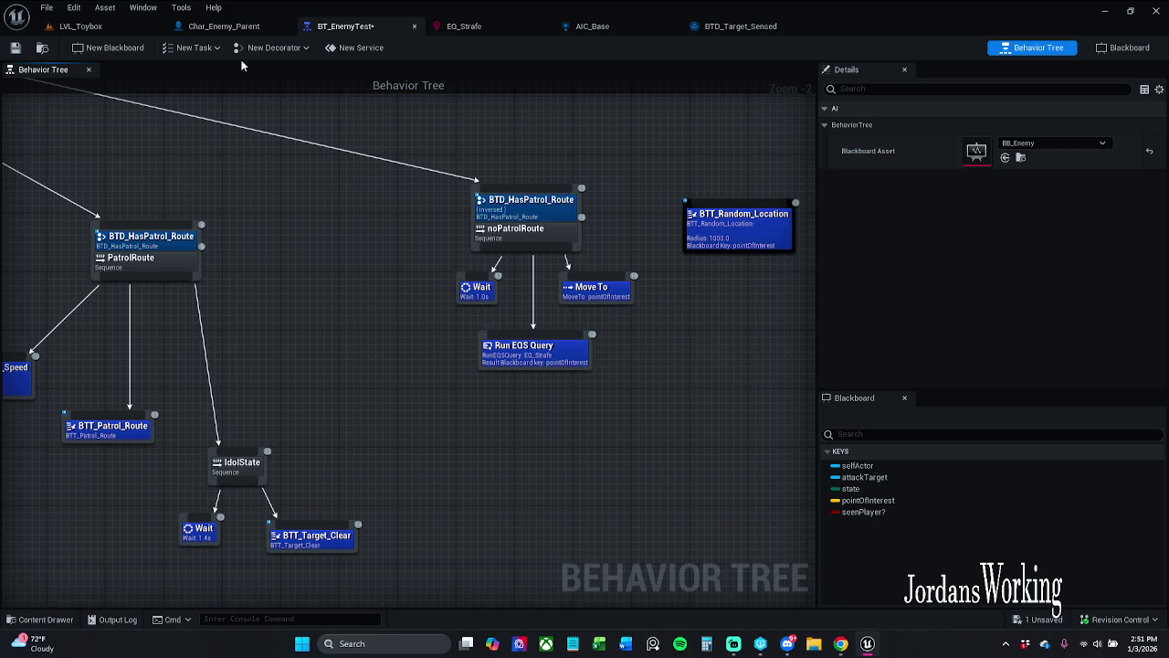
- Save BT_EnemyTest and pan over the patrol branches to review them
click(16, 49)
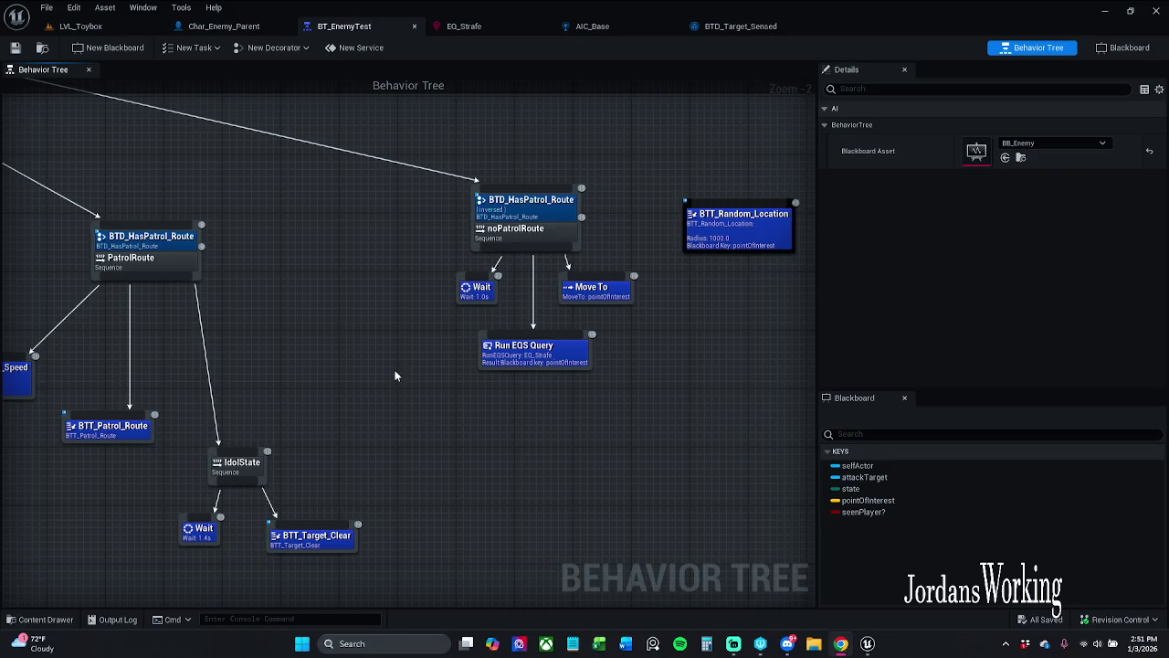
drag(314, 312, 575, 379)
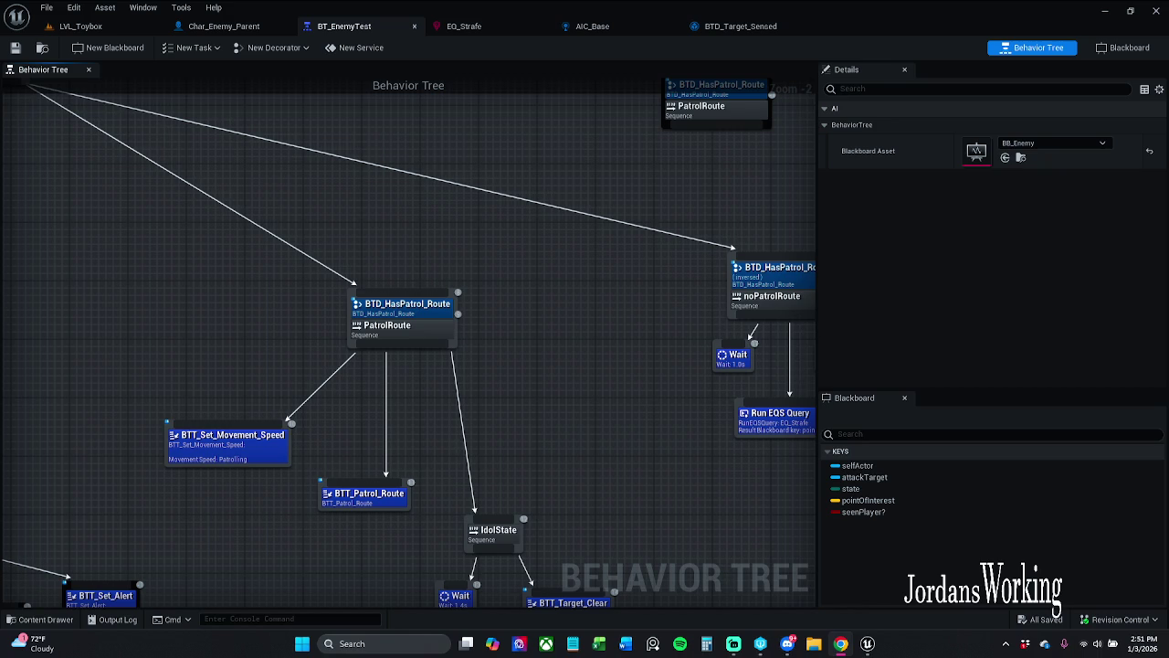
click(80, 26)
- Nudge the framed Char_Enemy_Parent along one axis, Save All, then briefly play-test the level
key(f)
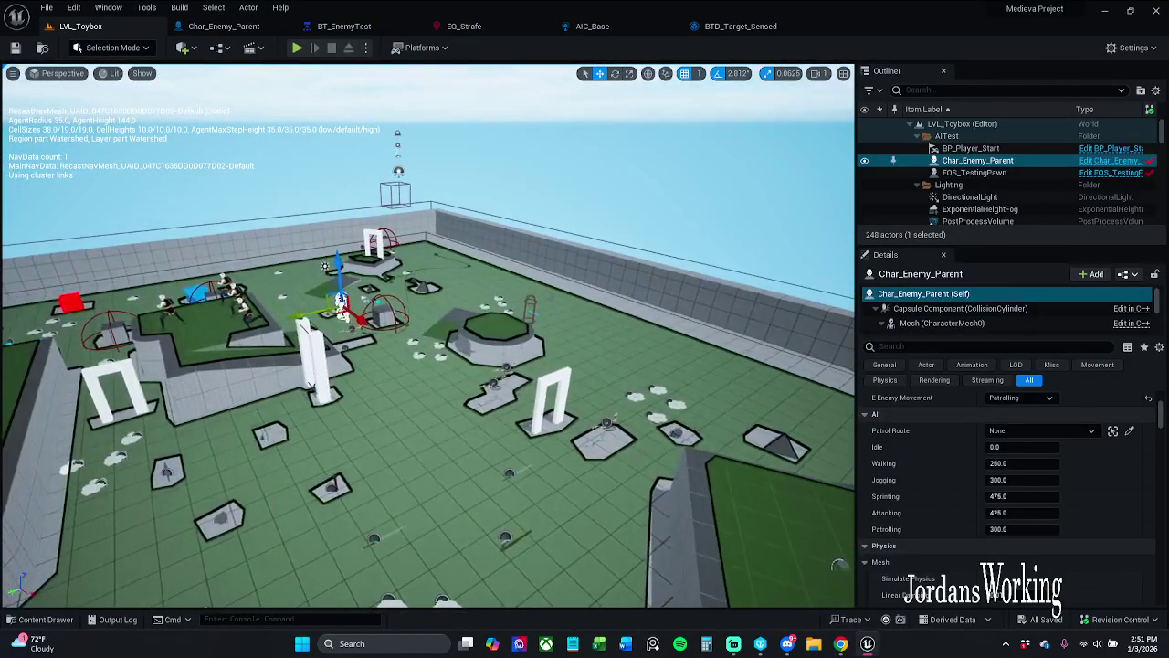
drag(339, 309, 343, 283)
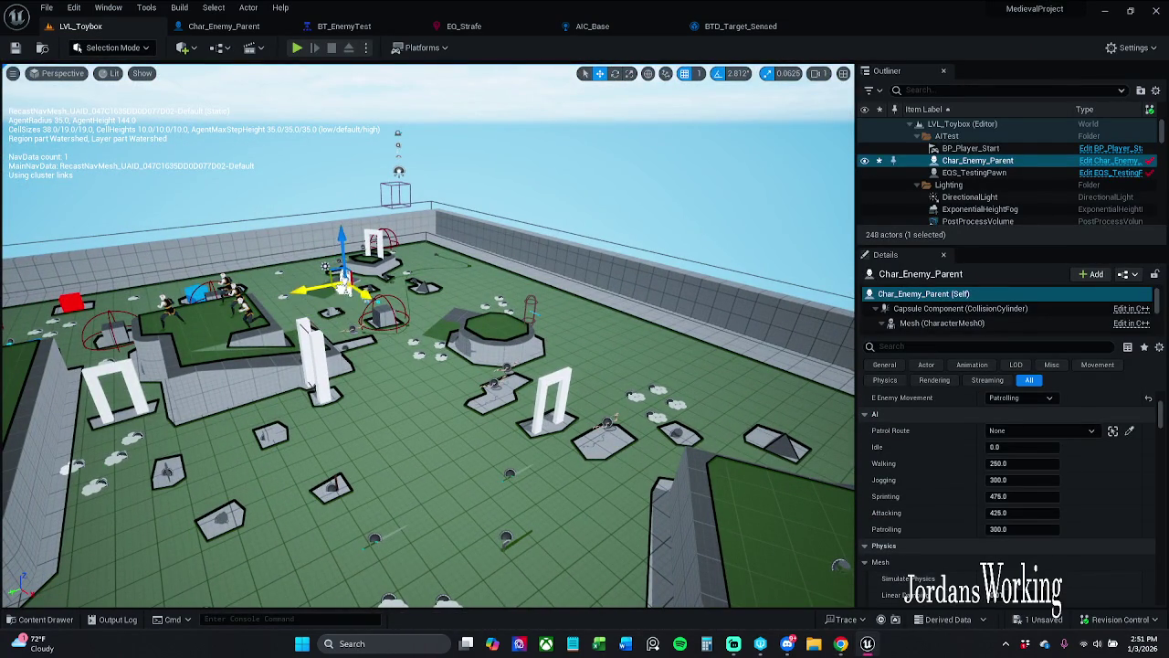
click(46, 8)
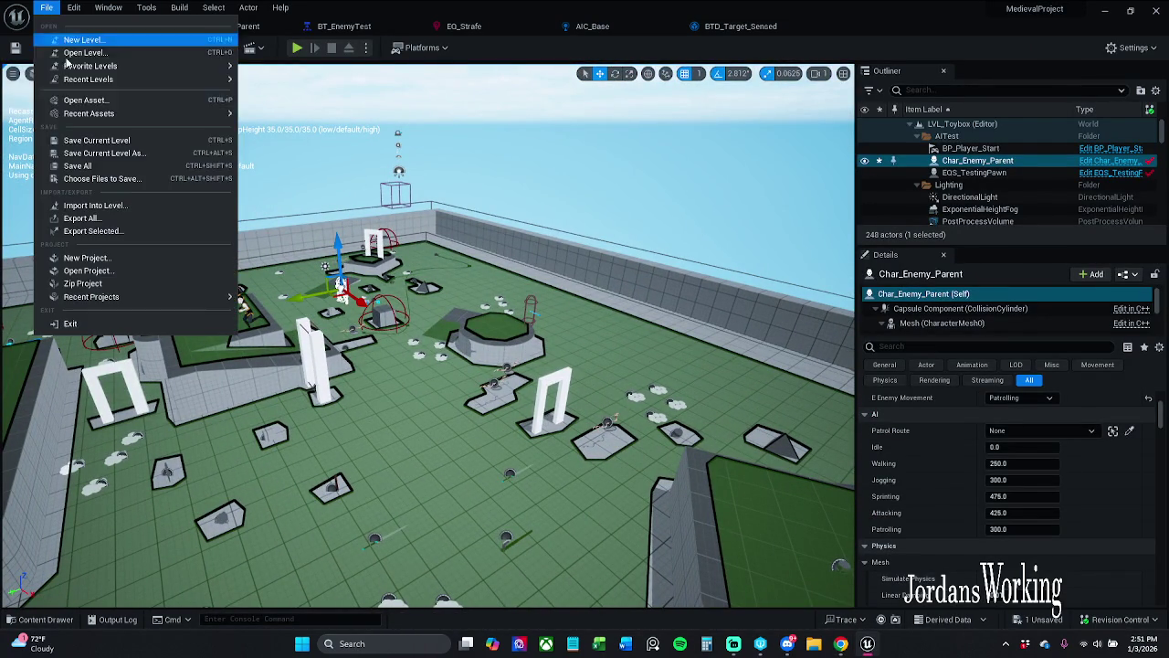
click(86, 168)
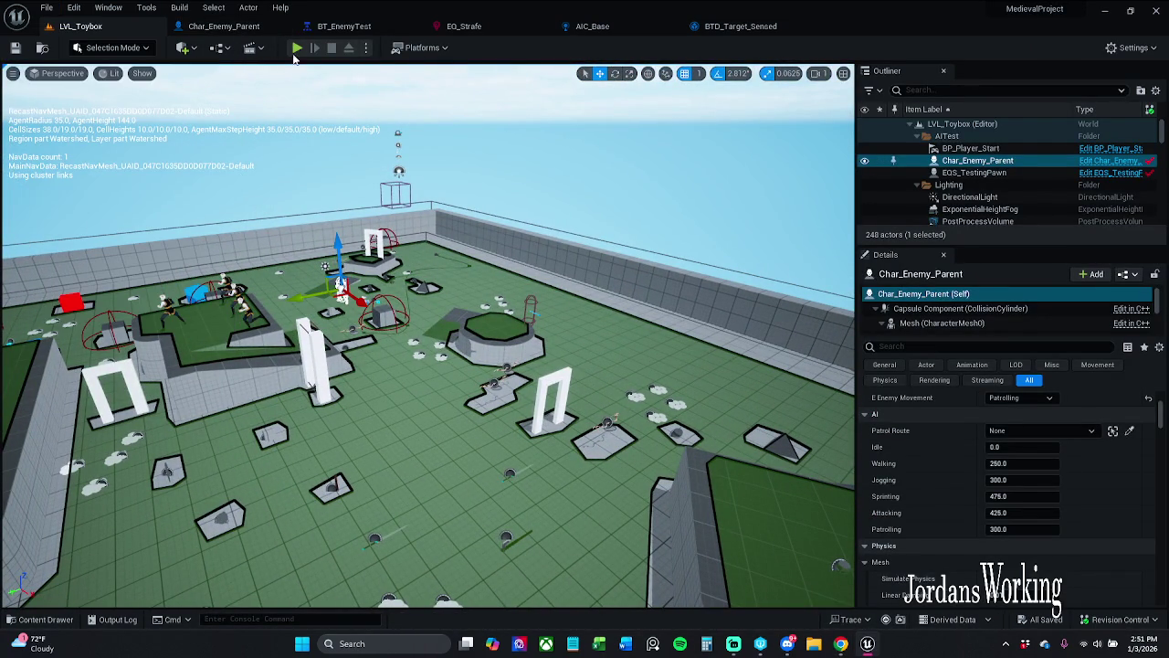
click(296, 48)
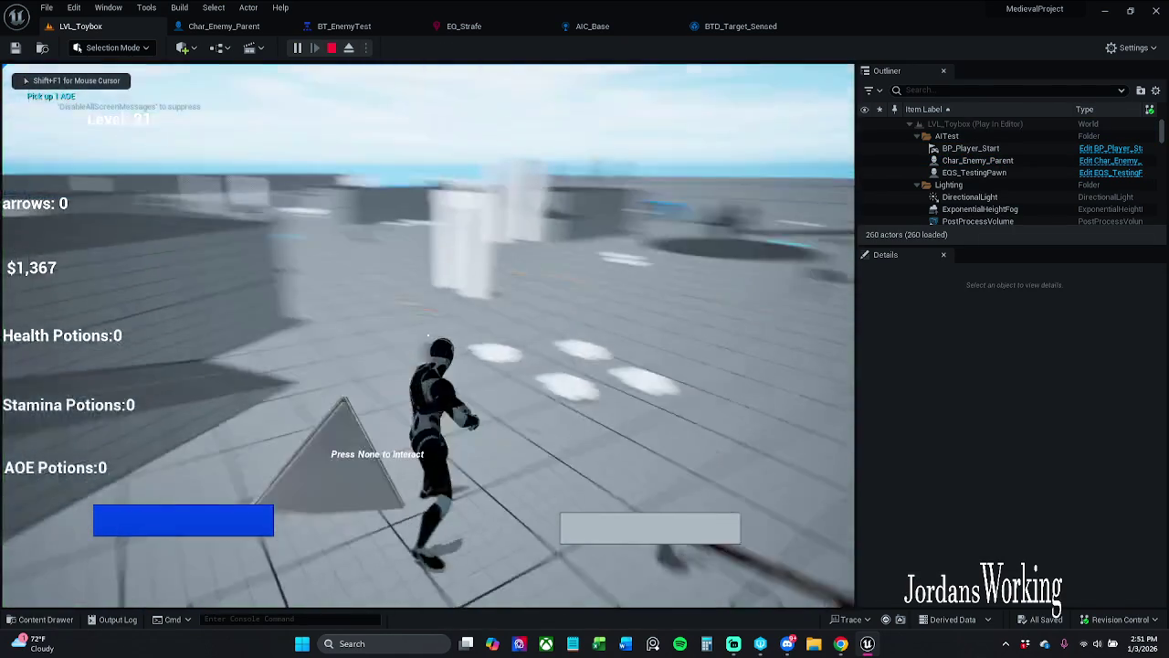
key(Escape)
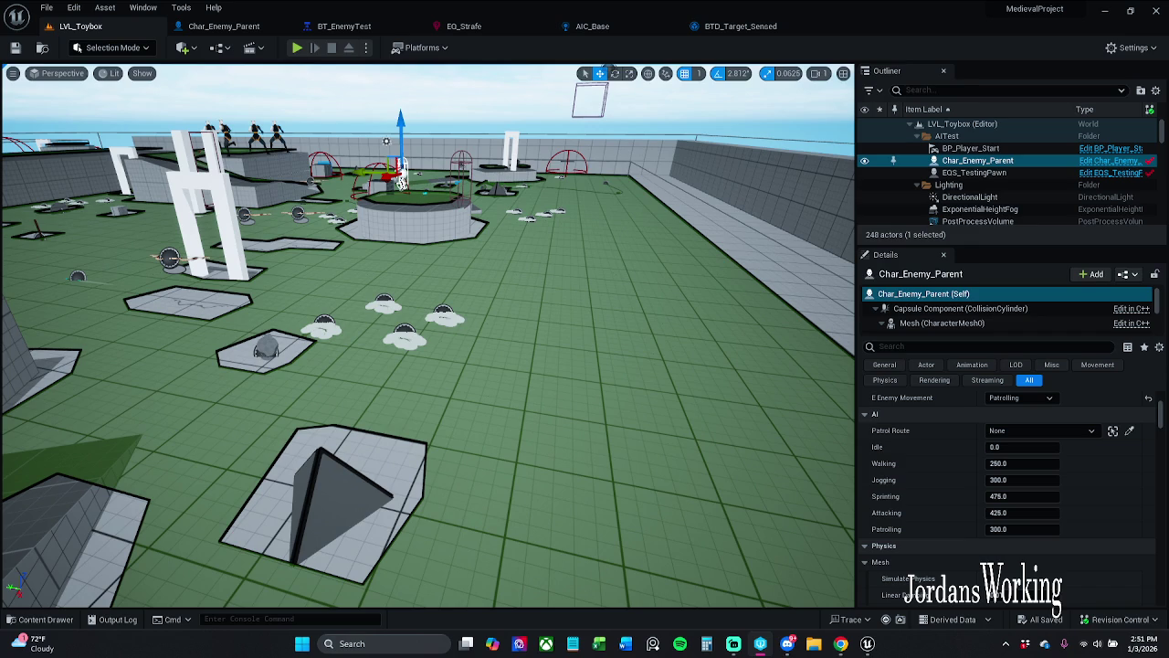
- Submit the changed files with description 'Submitting what I have before I break something!', then open Task Manager
click(1110, 621)
click(1068, 563)
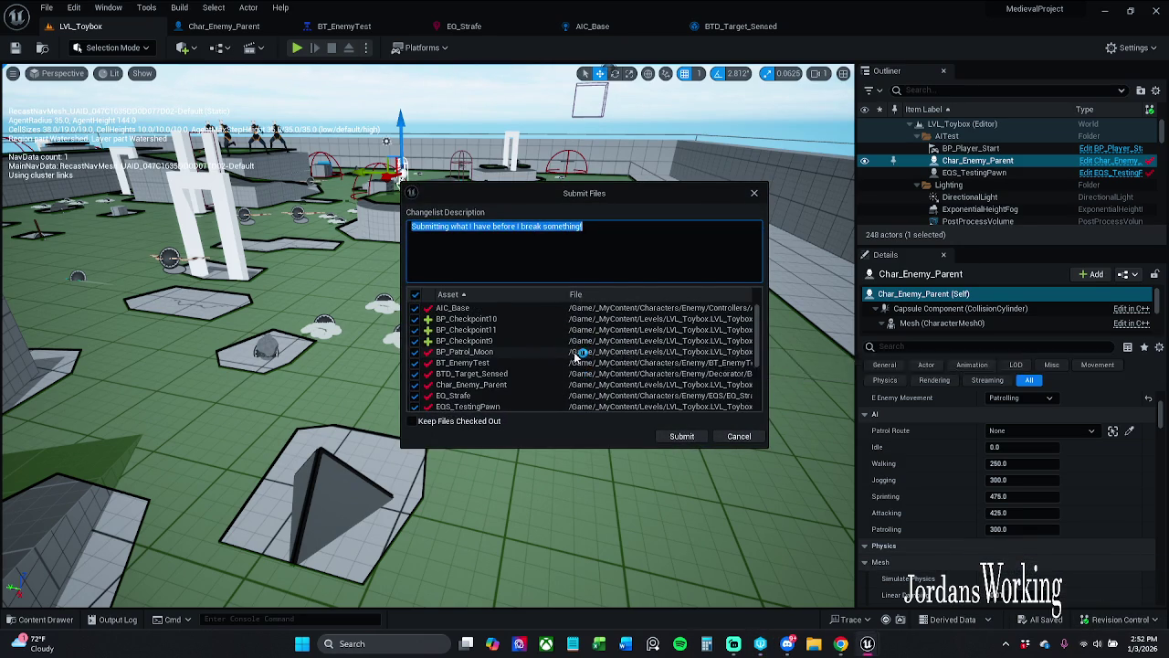
click(596, 228)
text(the enem)
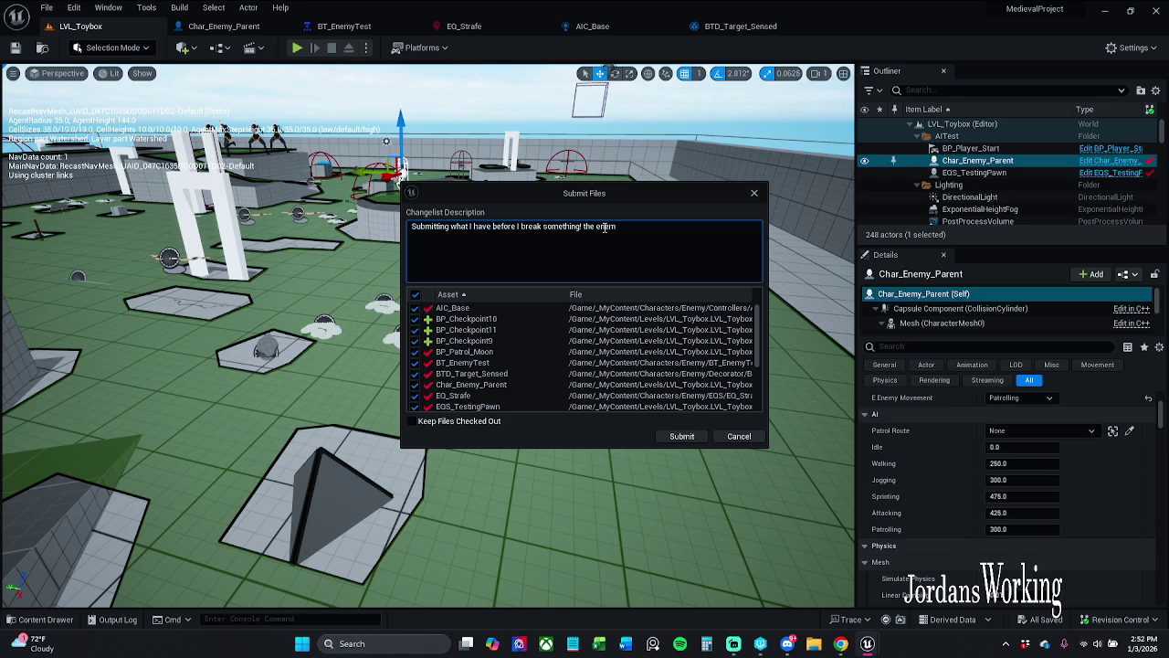
key(BackSpace)
key(BackSpace)
key(BackSpace)
click(683, 436)
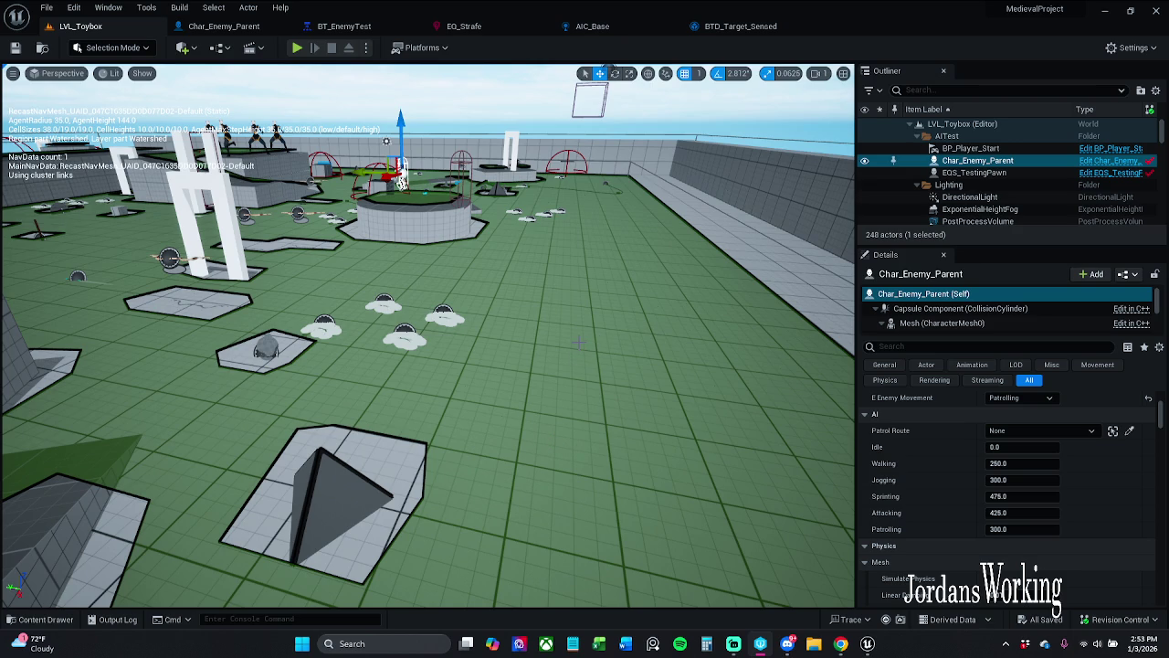
key(ctrl+shift+Escape)
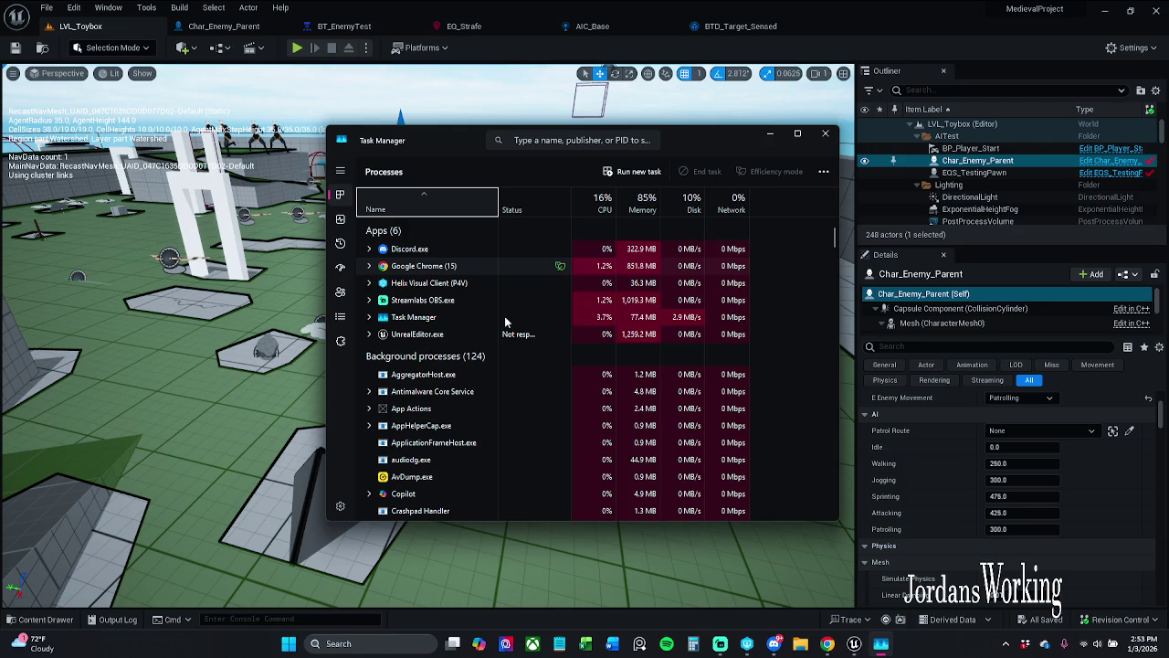
- End the unresponsive UnrealEditor.exe task in Task Manager, close it, and bring Chrome forward
right_click(385, 334)
click(495, 358)
click(824, 133)
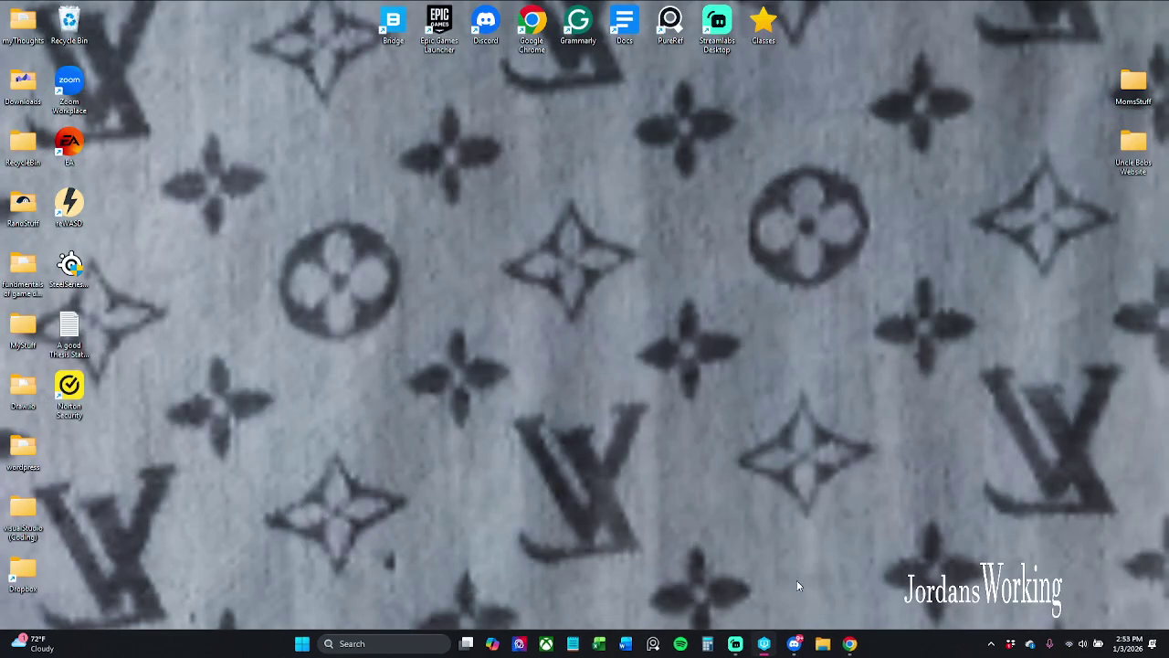
mouse_move(853, 645)
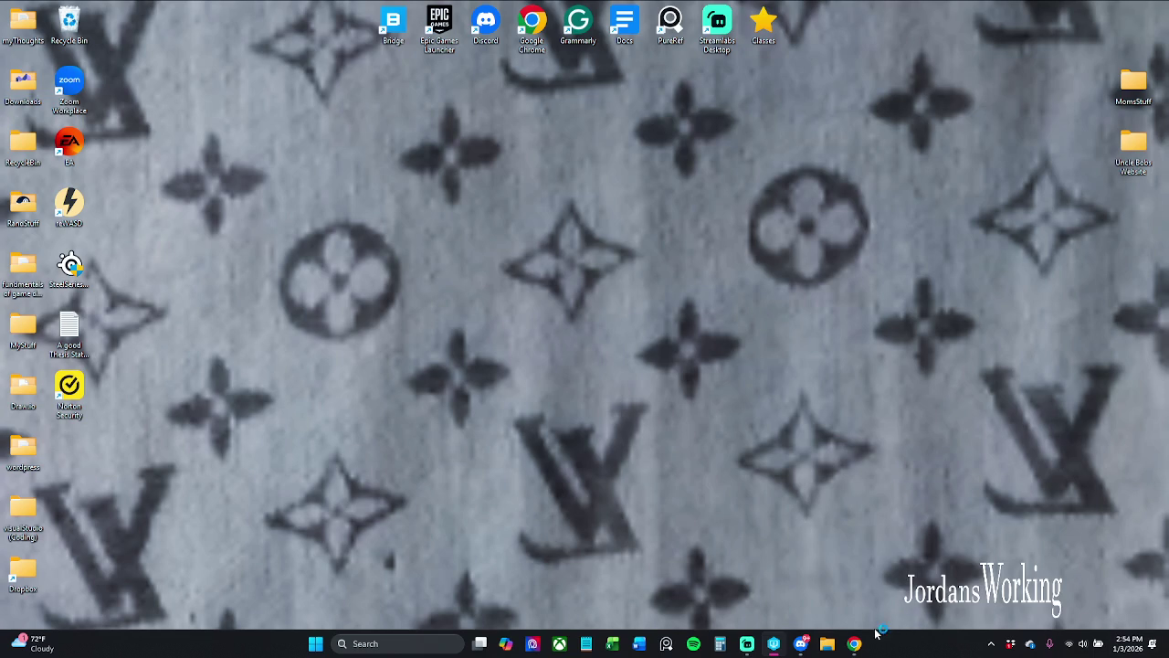
click(853, 643)
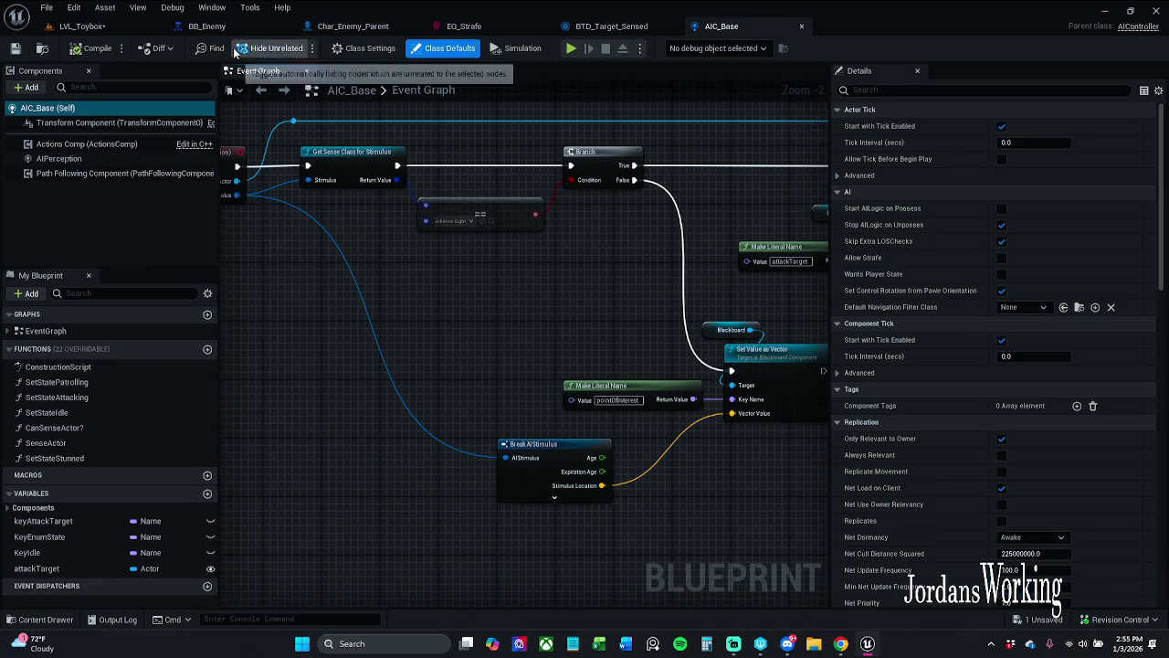
- Check out and save the LVL_Toybox level, then Save All open assets
click(69, 25)
click(15, 47)
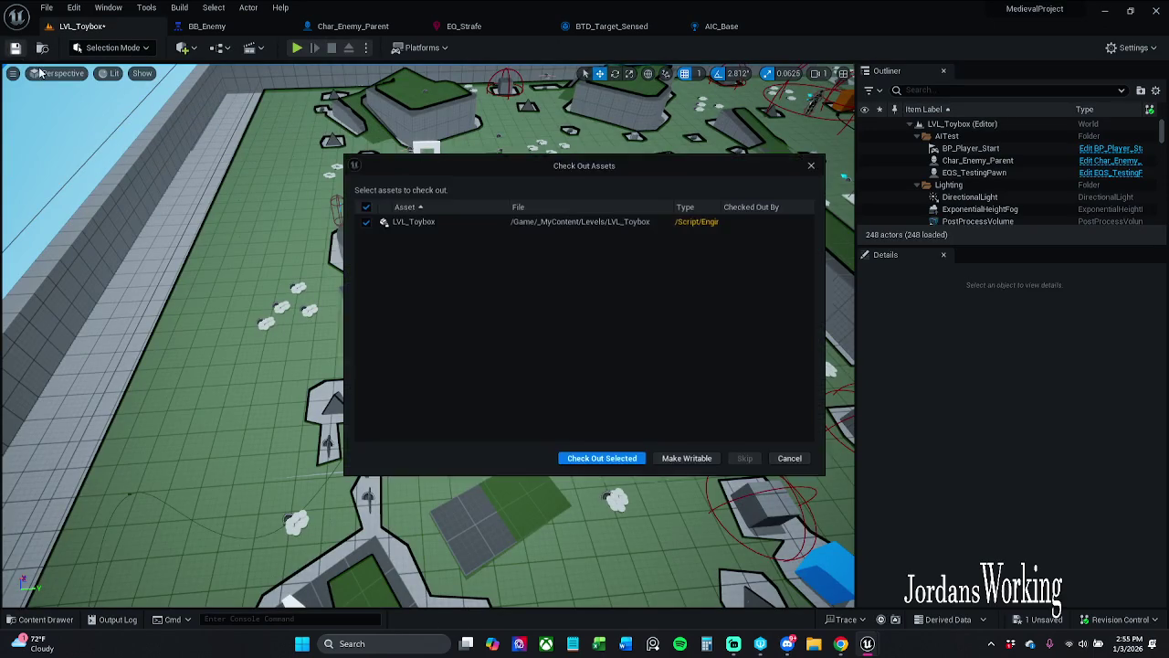
click(602, 459)
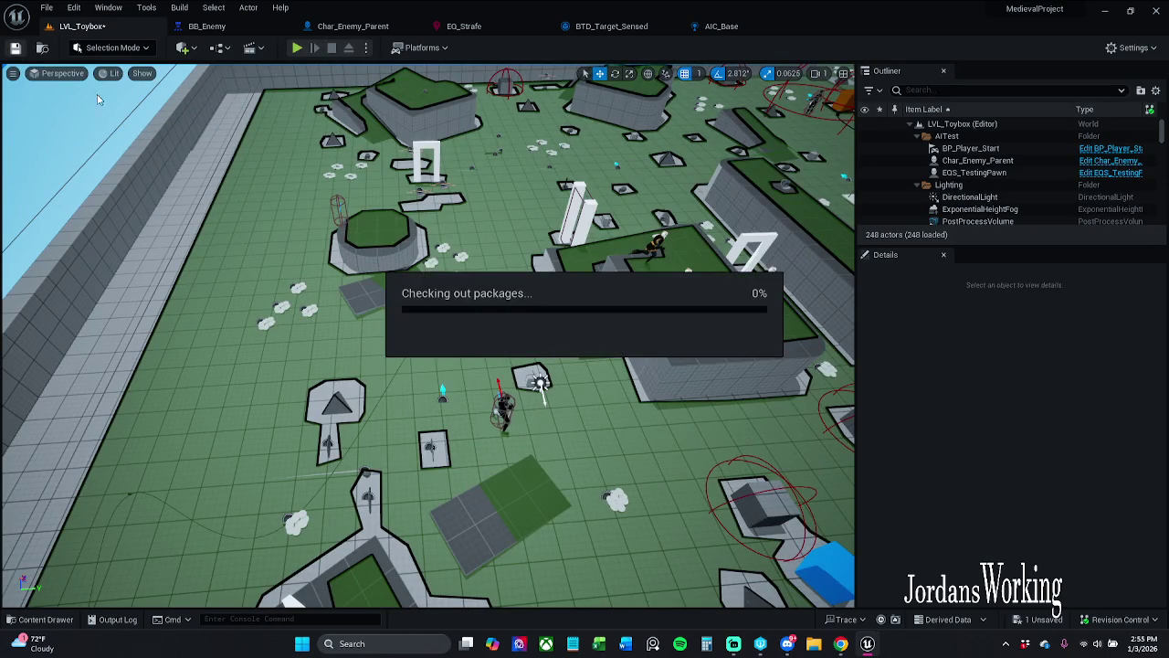
click(45, 7)
click(78, 165)
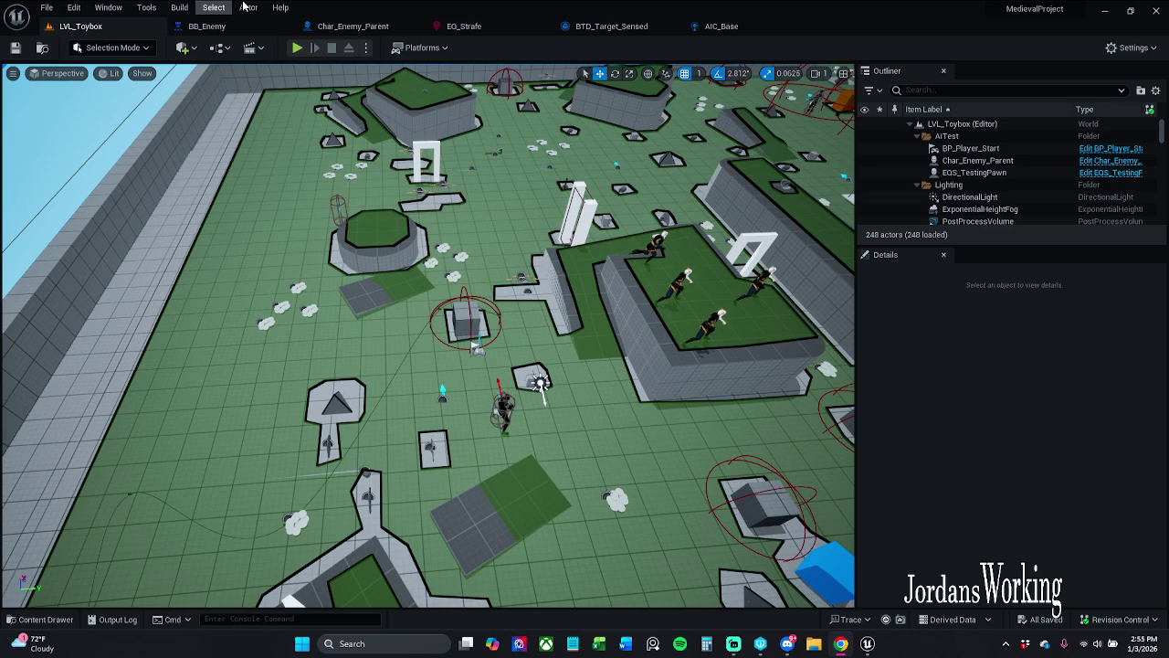
click(227, 27)
- Review BT_EnemyTest's TagetSeen AttackTarget branch in the behavior tree graph
click(1061, 47)
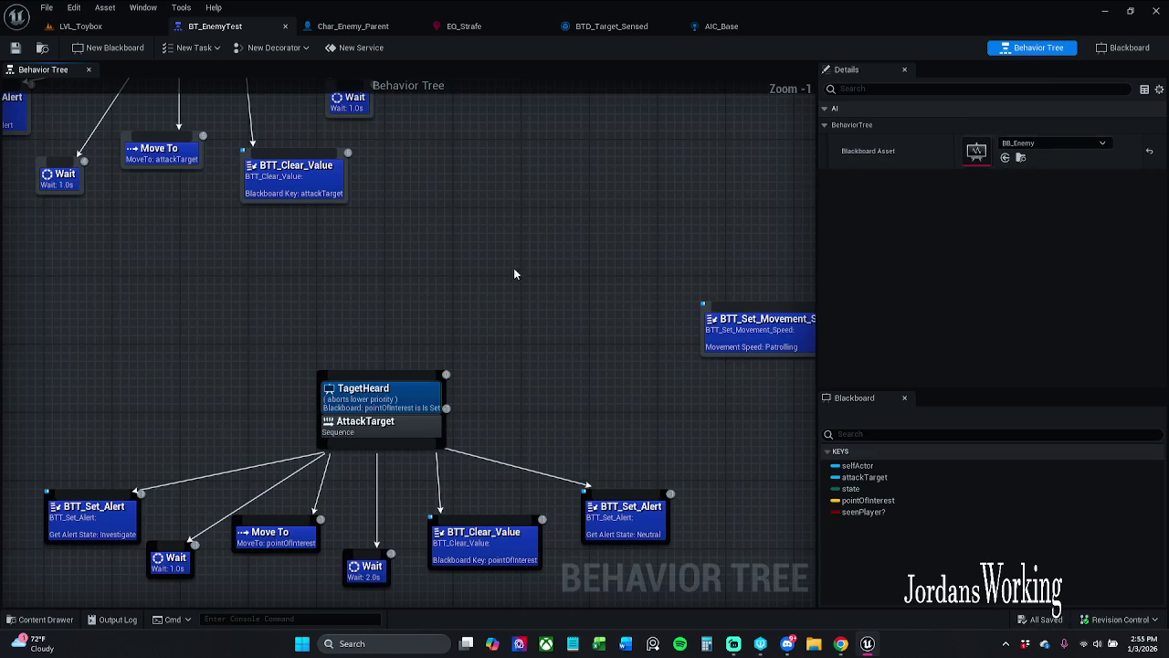
scroll(444, 333, down, 3)
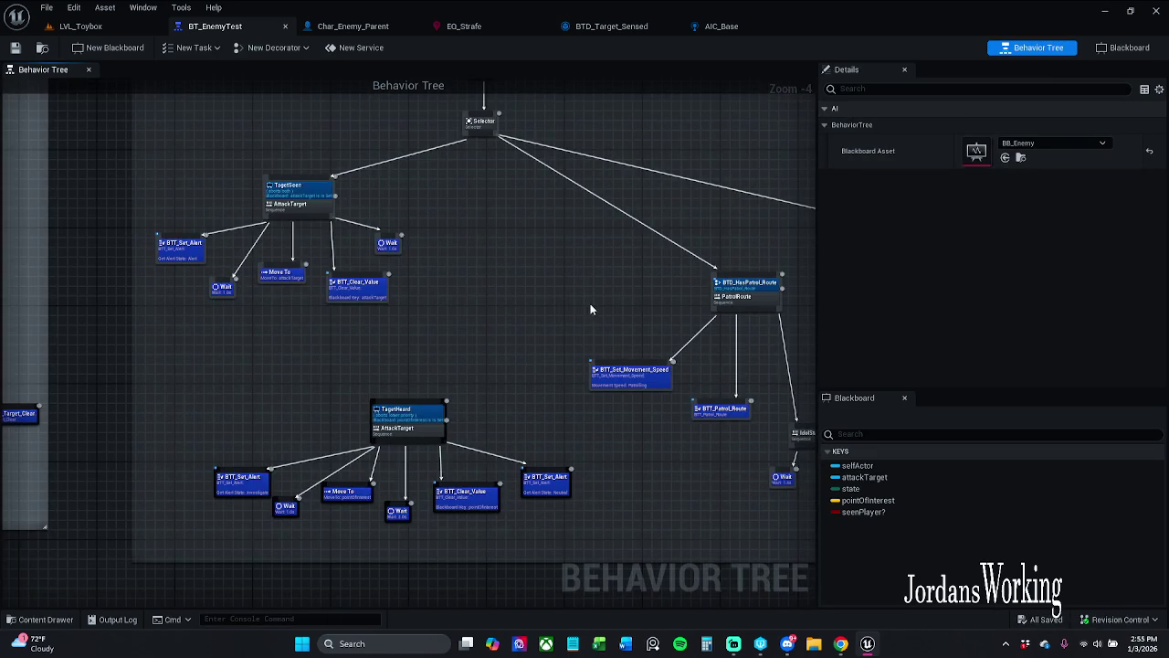
scroll(510, 283, up, 3)
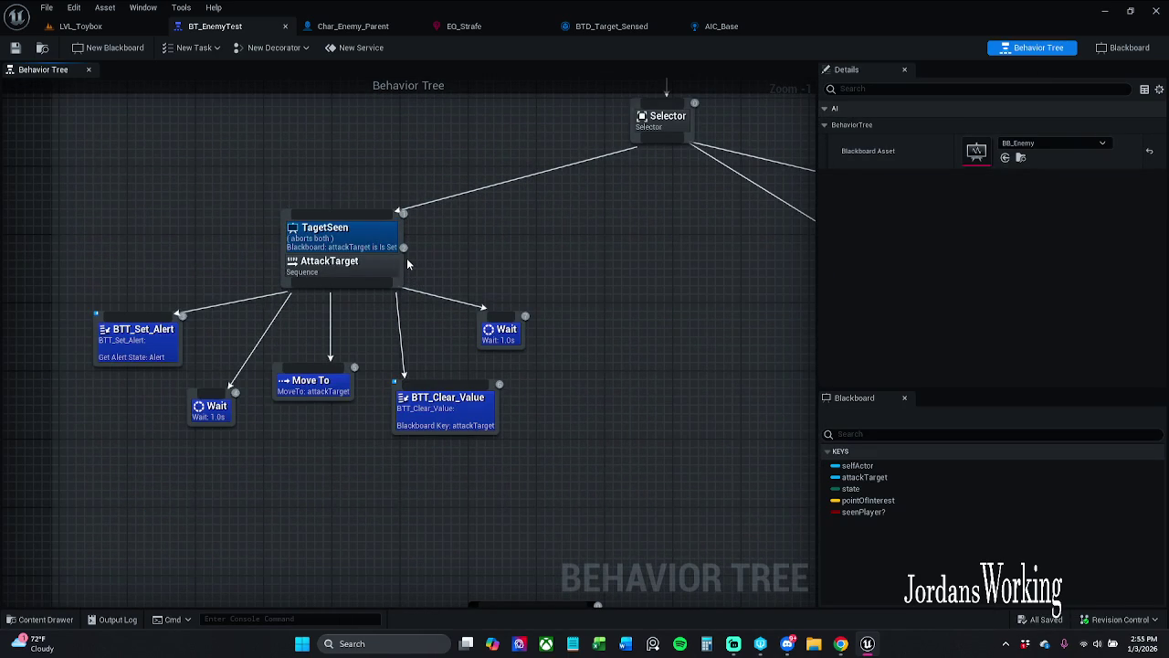
drag(431, 248, 464, 271)
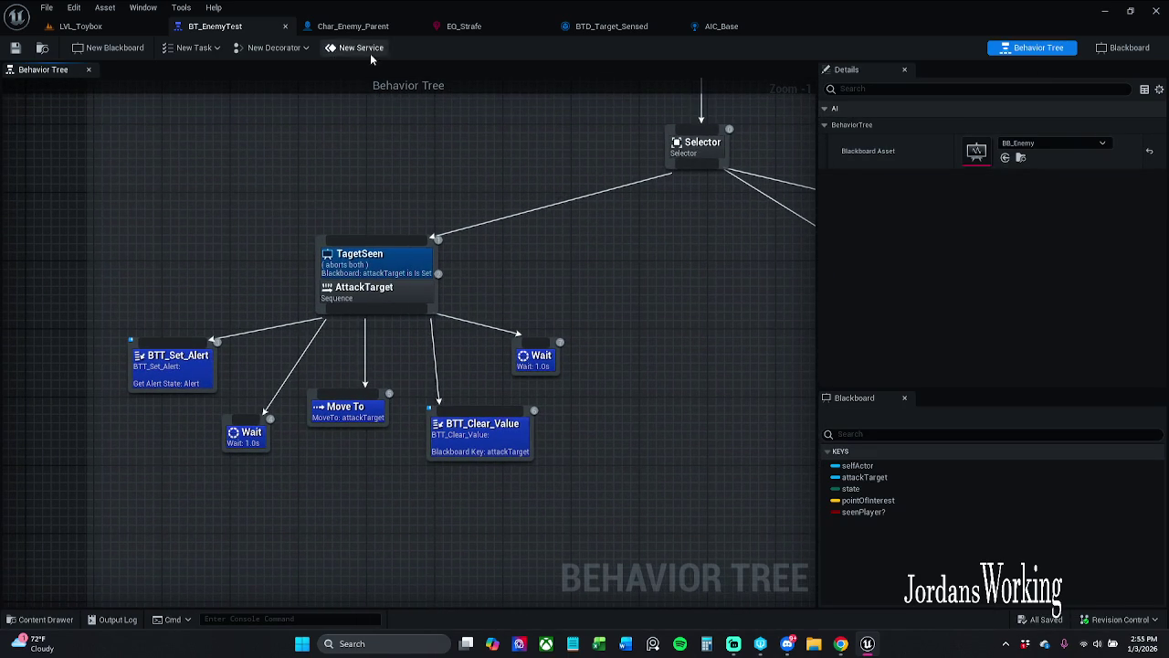
- Review the Char_Enemy_Parent blueprint's Event Graph
click(363, 25)
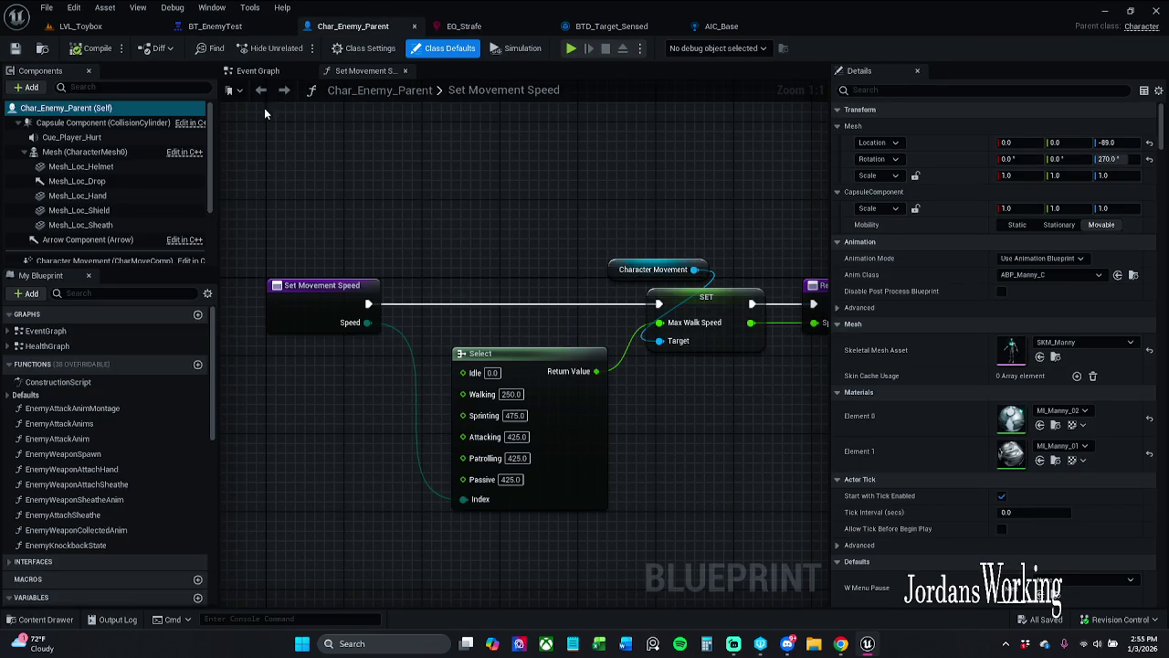
click(257, 71)
scroll(419, 340, down, 10)
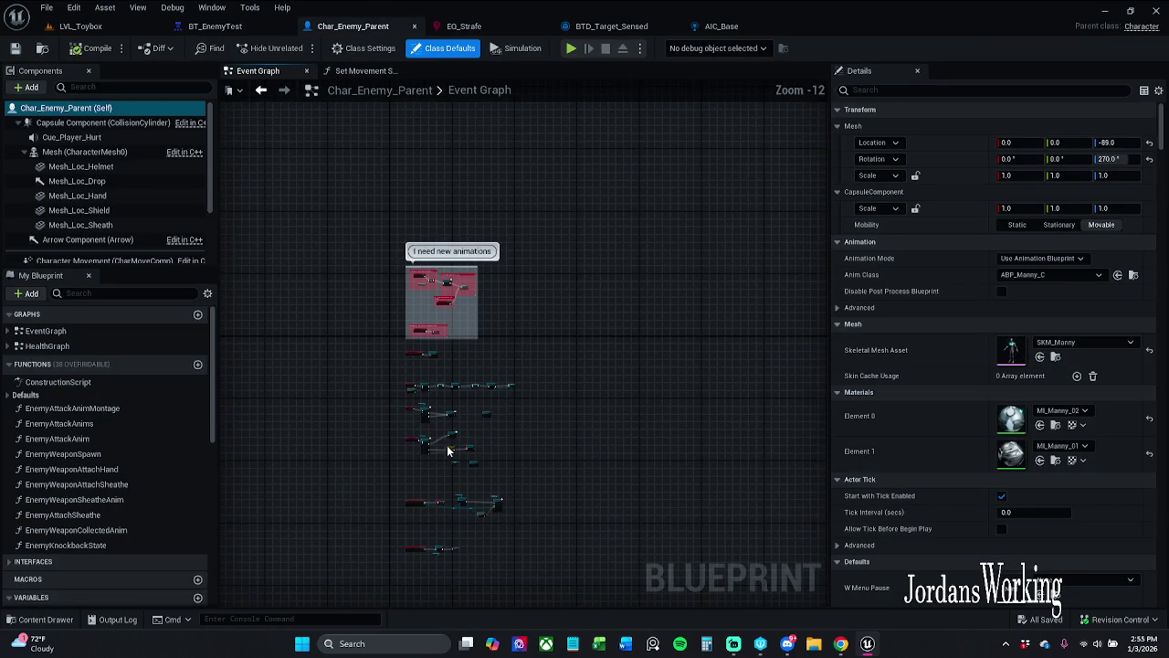
scroll(464, 304, up, 7)
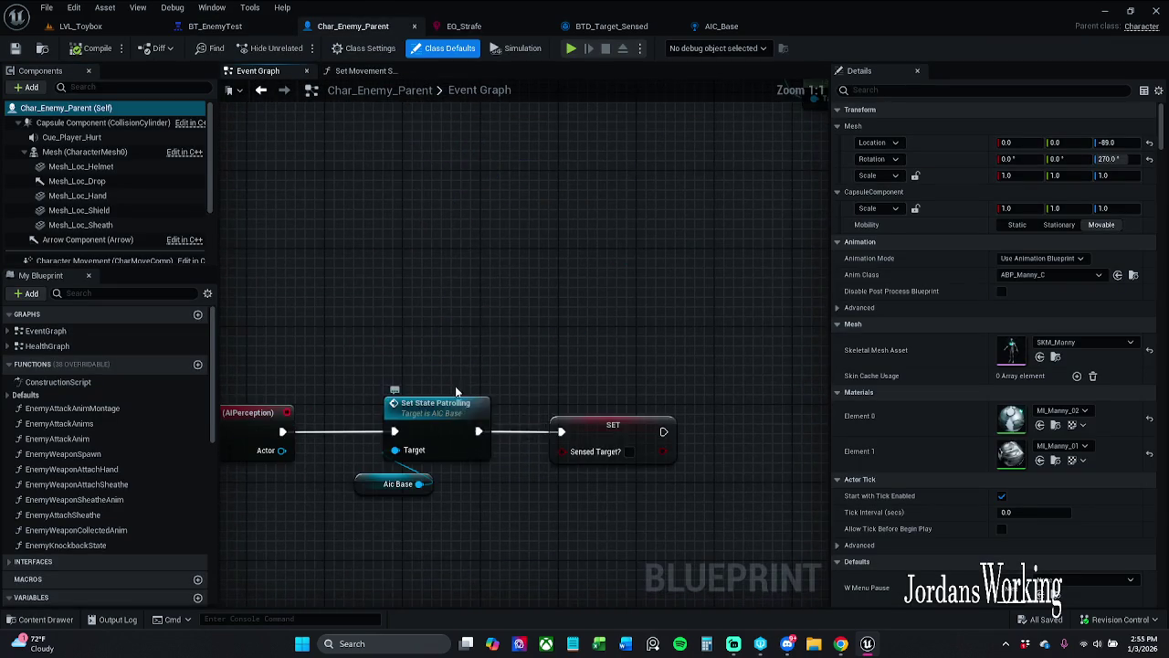
scroll(466, 151, up, 6)
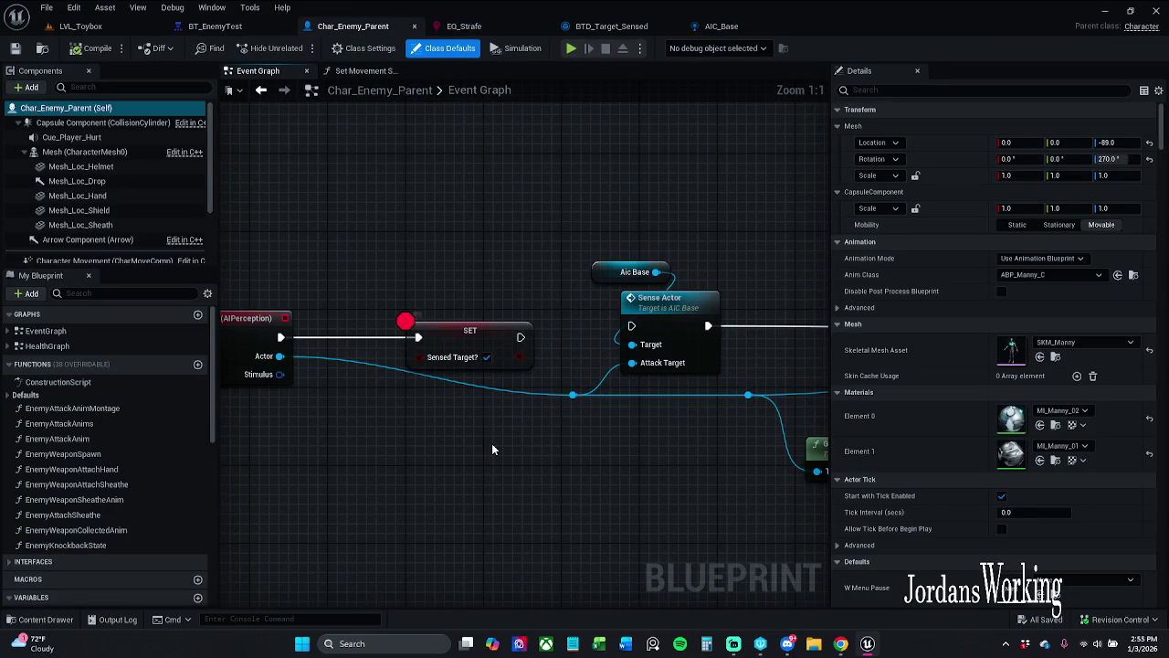
- Open the BTD_Target_Sensed decorator blueprint from the Content Drawer's Decorator folder
click(228, 28)
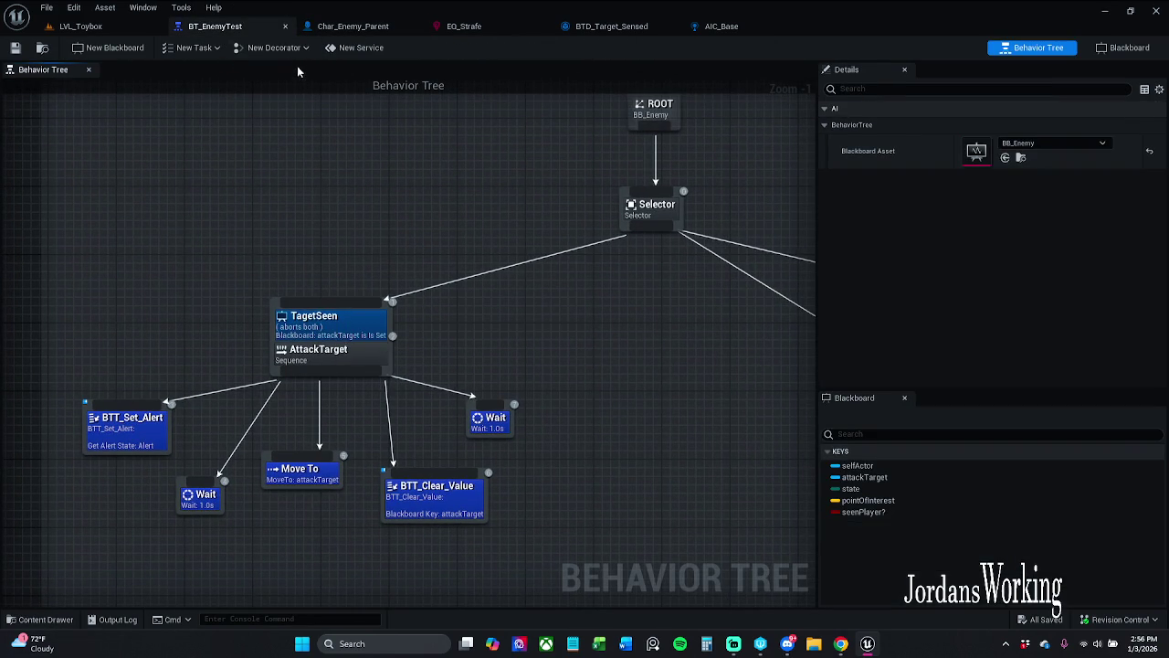
click(29, 621)
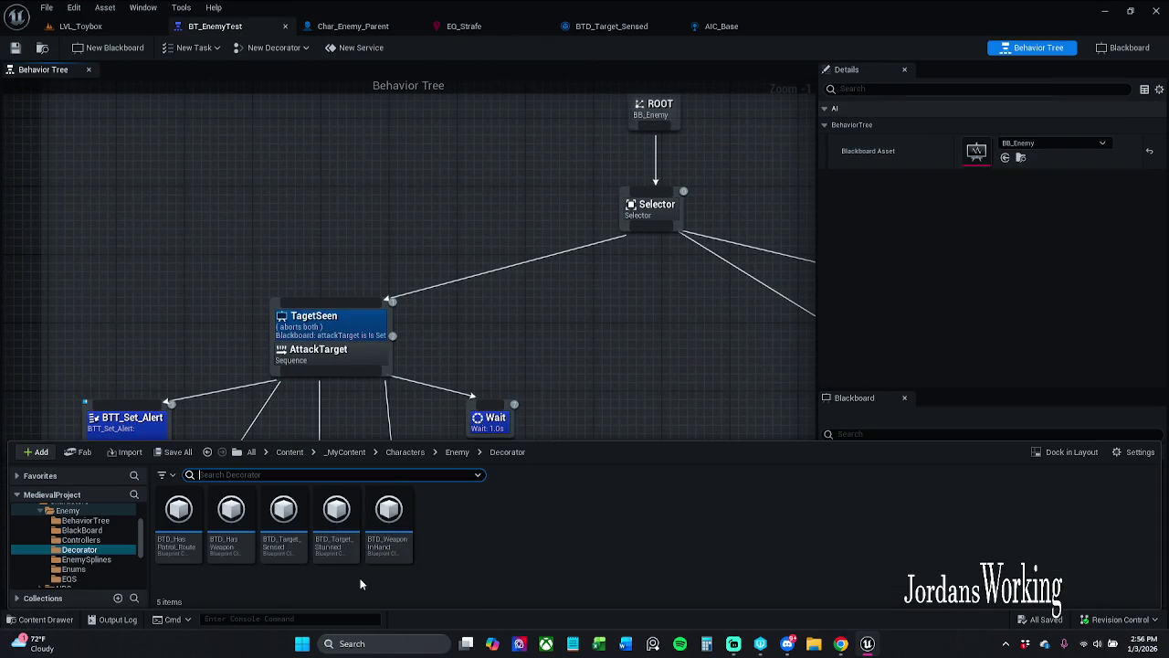
double_click(278, 539)
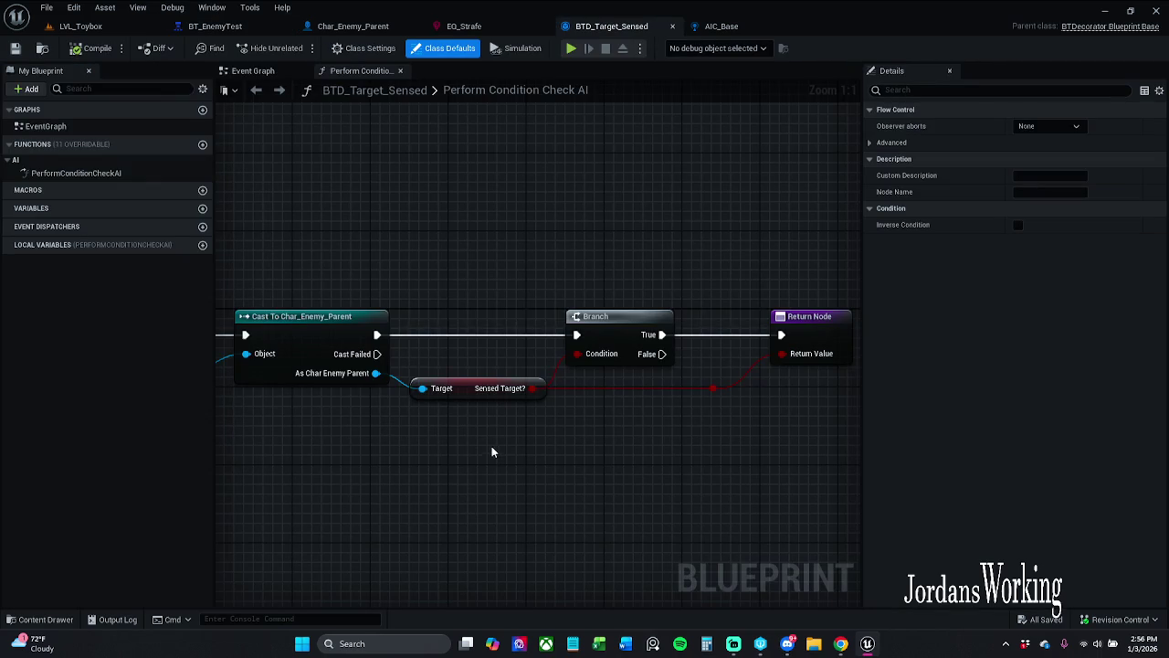
- Inspect the Sensed Target? getter in the condition graph, then return to BT_EnemyTest
click(482, 387)
mouse_move(570, 224)
mouse_down()
mouse_move(446, 219)
mouse_move(1078, 223)
mouse_move(459, 213)
mouse_up()
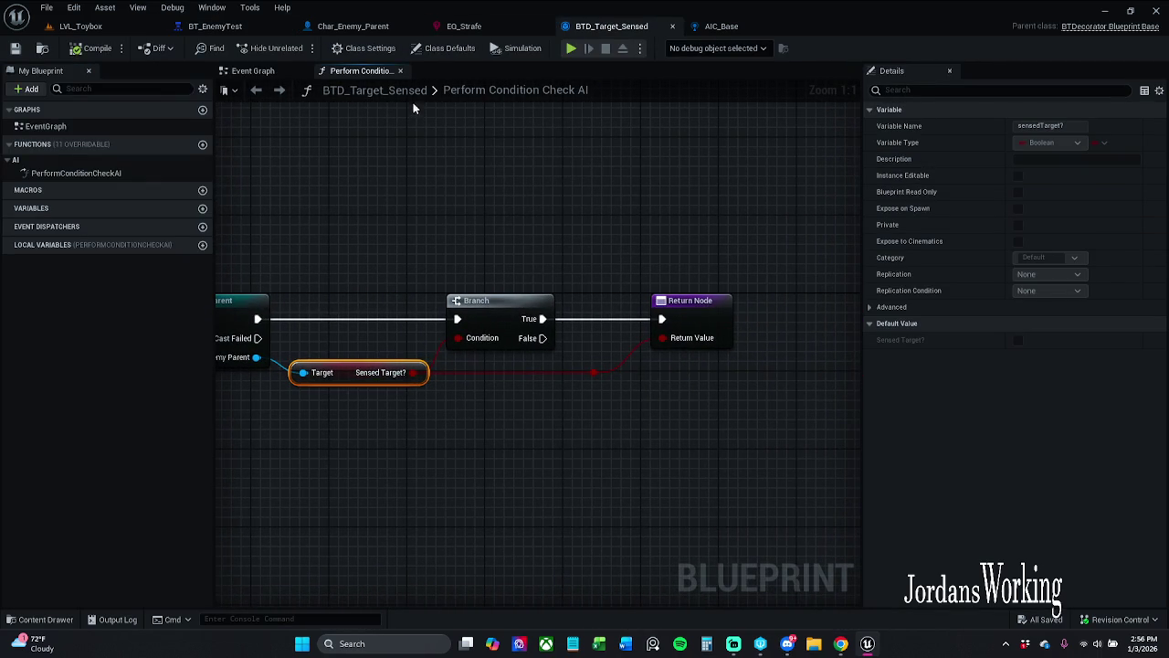
click(235, 23)
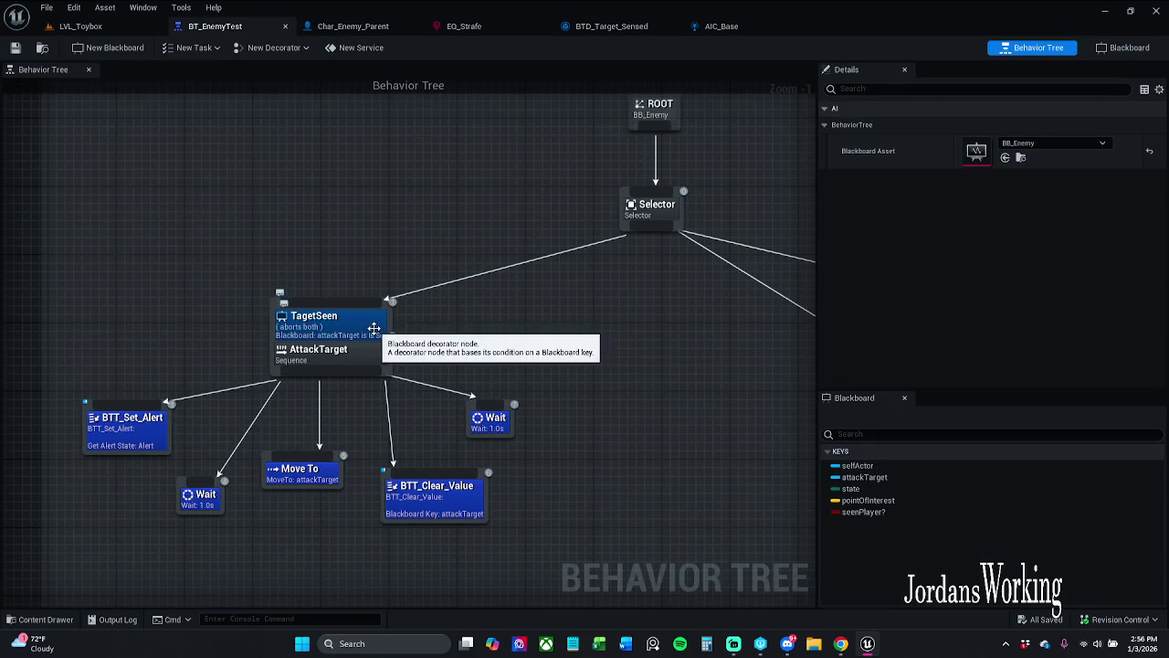
- Duplicate the AttackTarget sequence with its TagetSeen decorator and park the copy upper-left
click(334, 325)
drag(357, 348, 386, 255)
click(425, 250)
click(321, 351)
key(ctrl+d)
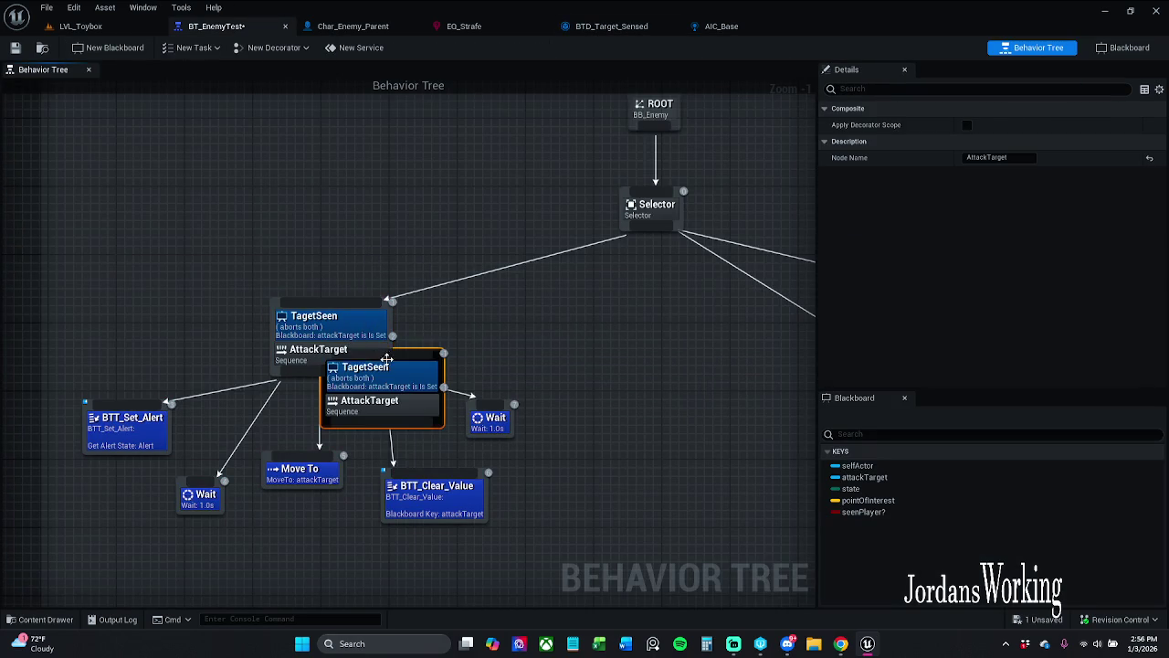
drag(437, 420, 375, 195)
click(361, 265)
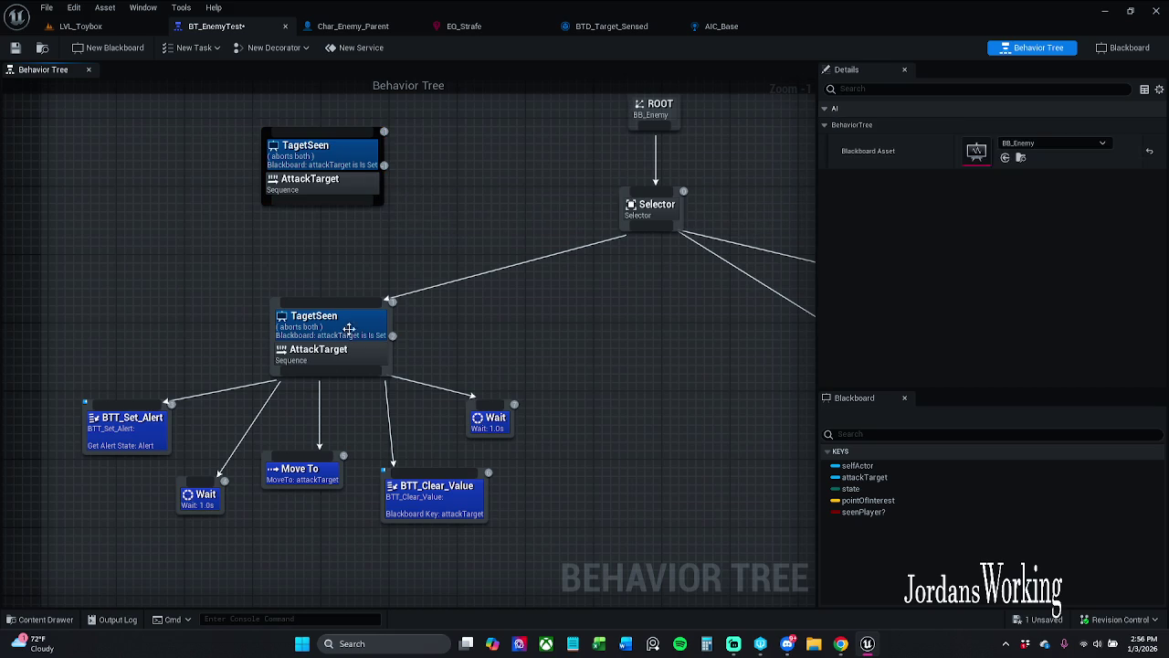
- Replace AttackTarget's TagetSeen decorator with a BTD_Target_Sensed decorator
click(345, 334)
key(Delete)
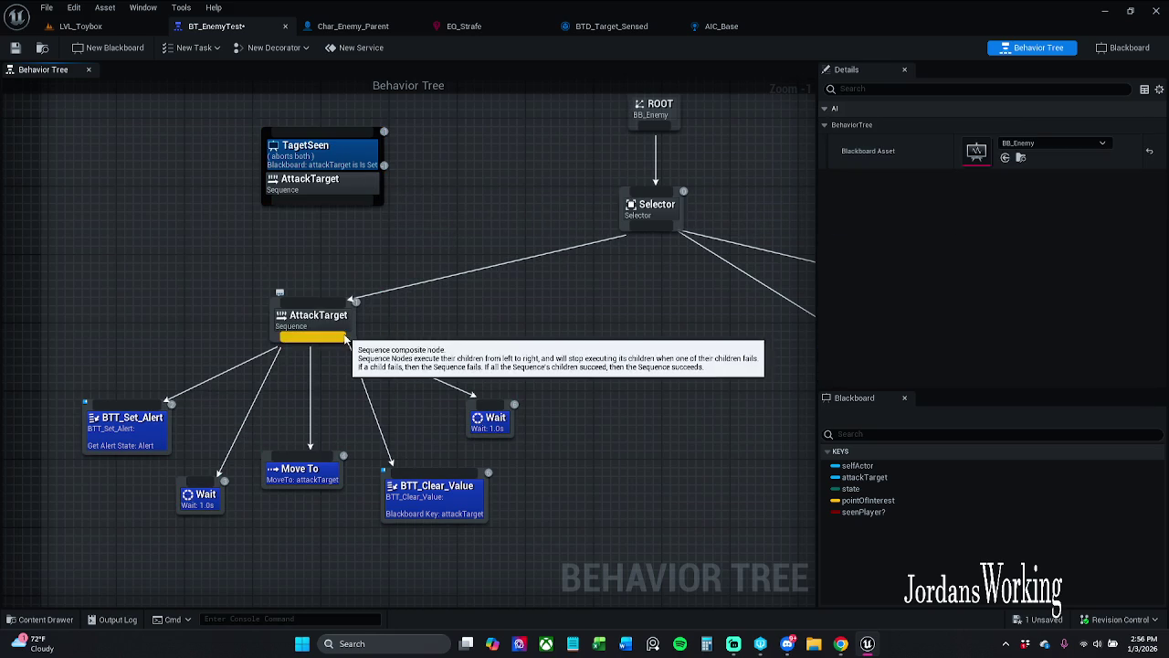
click(347, 335)
right_click(347, 335)
mouse_move(403, 486)
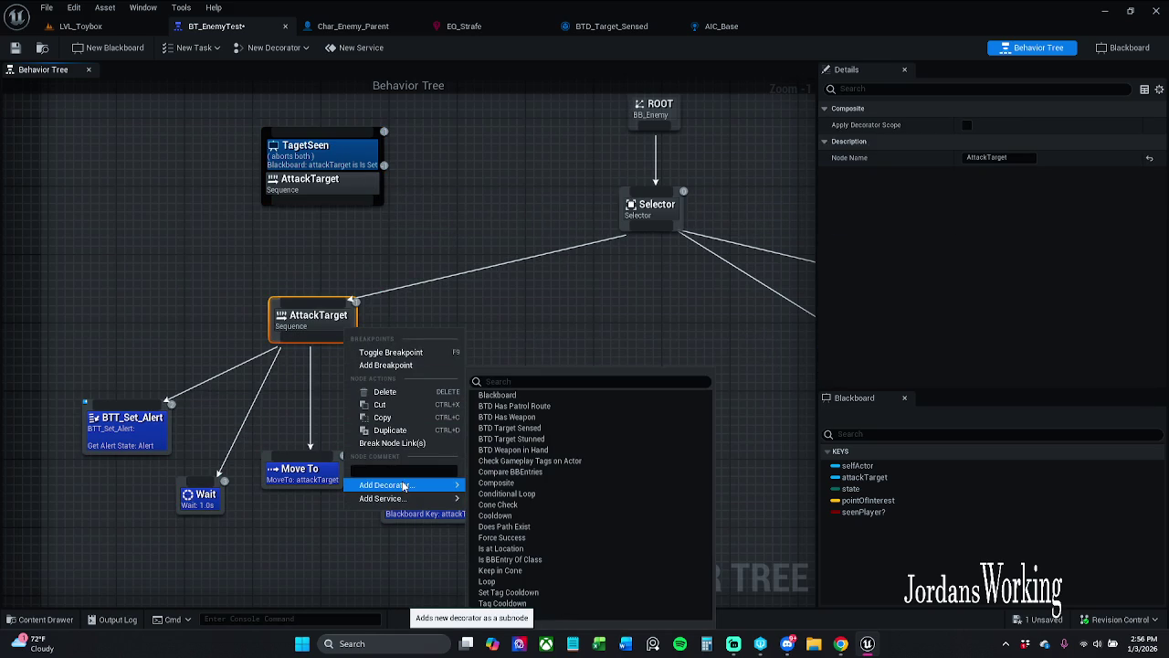
click(556, 428)
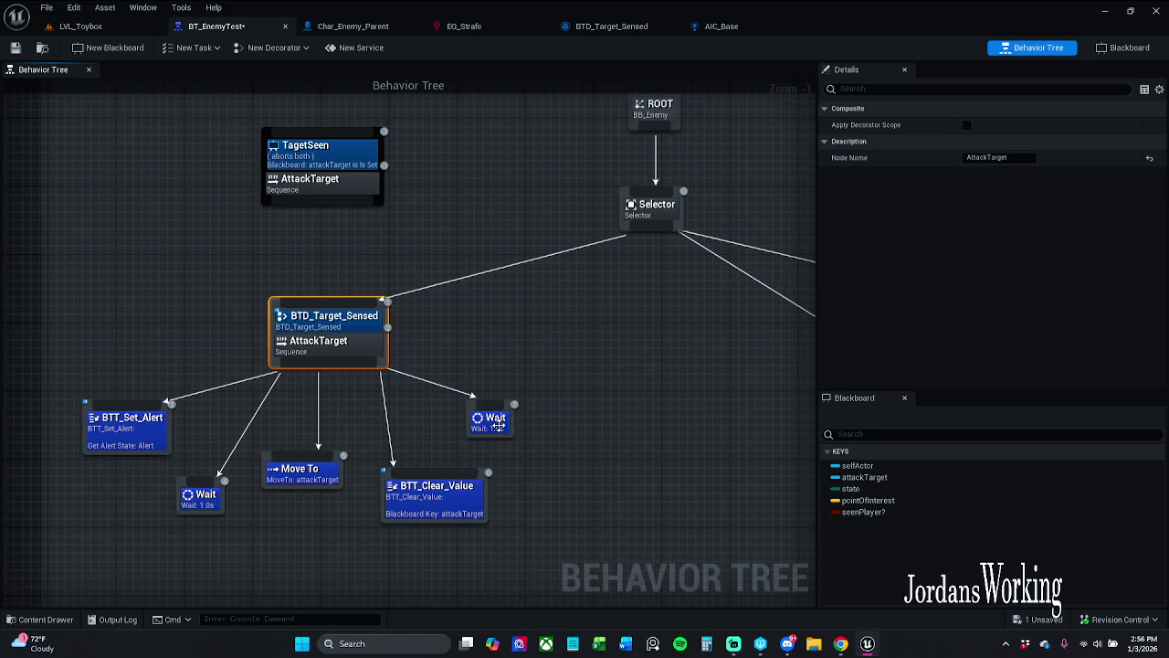
- Save and check out BT_EnemyTest, then start playing LVL_Toybox
click(23, 54)
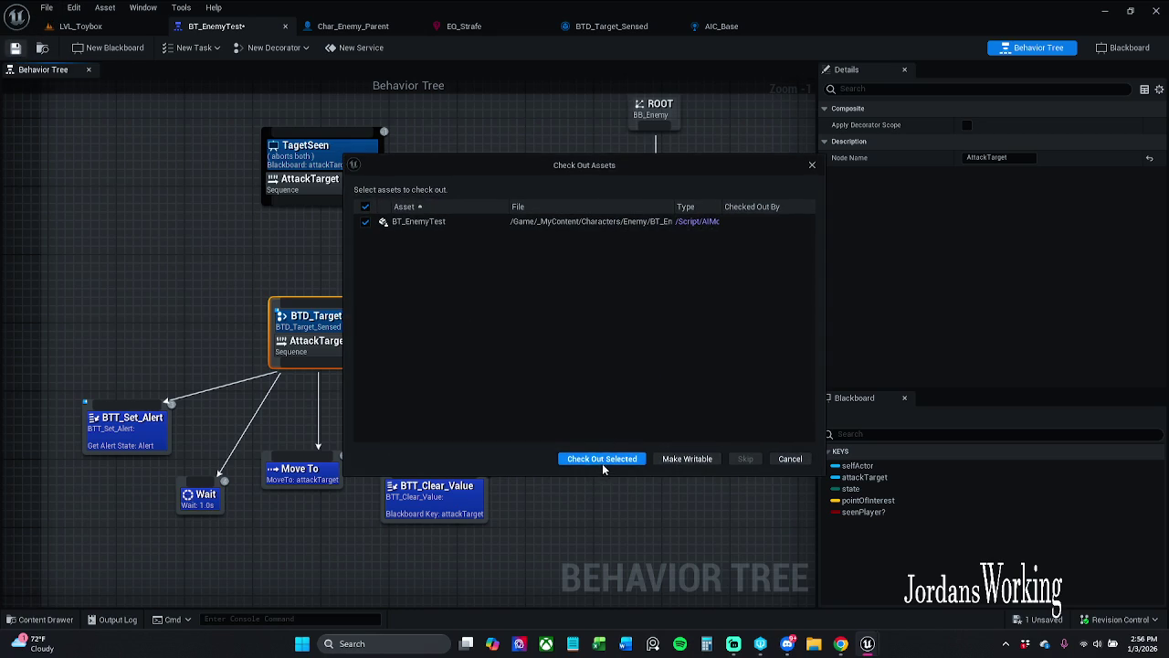
click(602, 459)
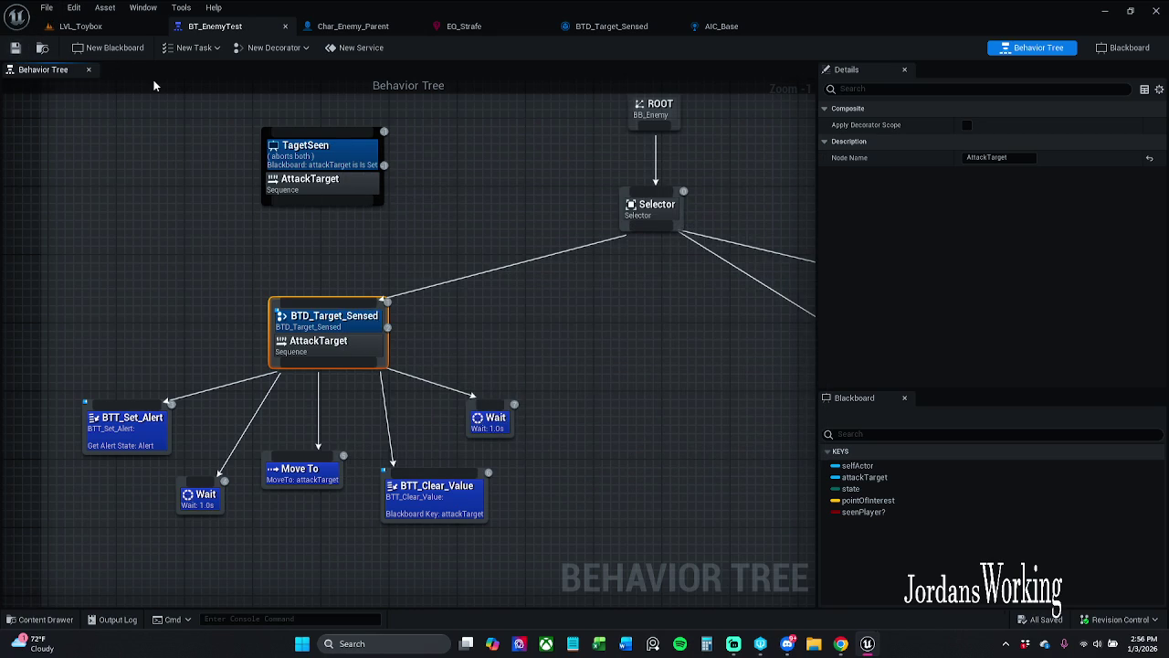
click(103, 26)
click(297, 47)
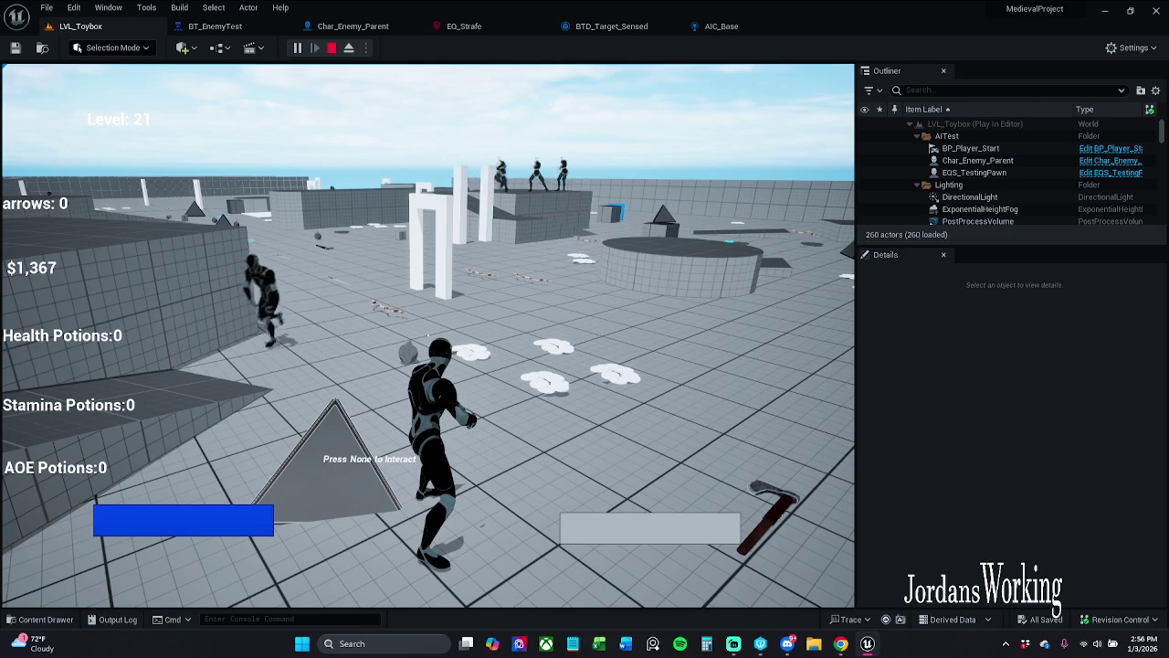
- Run and jump the player past the enemies, then stop play and return to BT_EnemyTest
key(w)
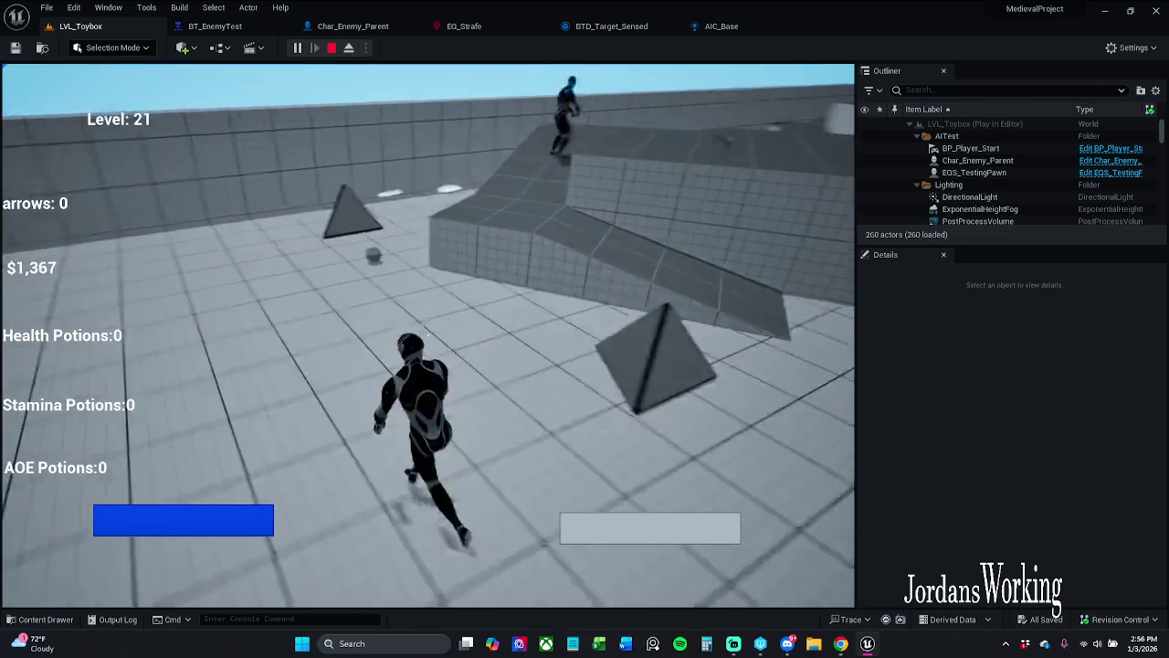
key(s)
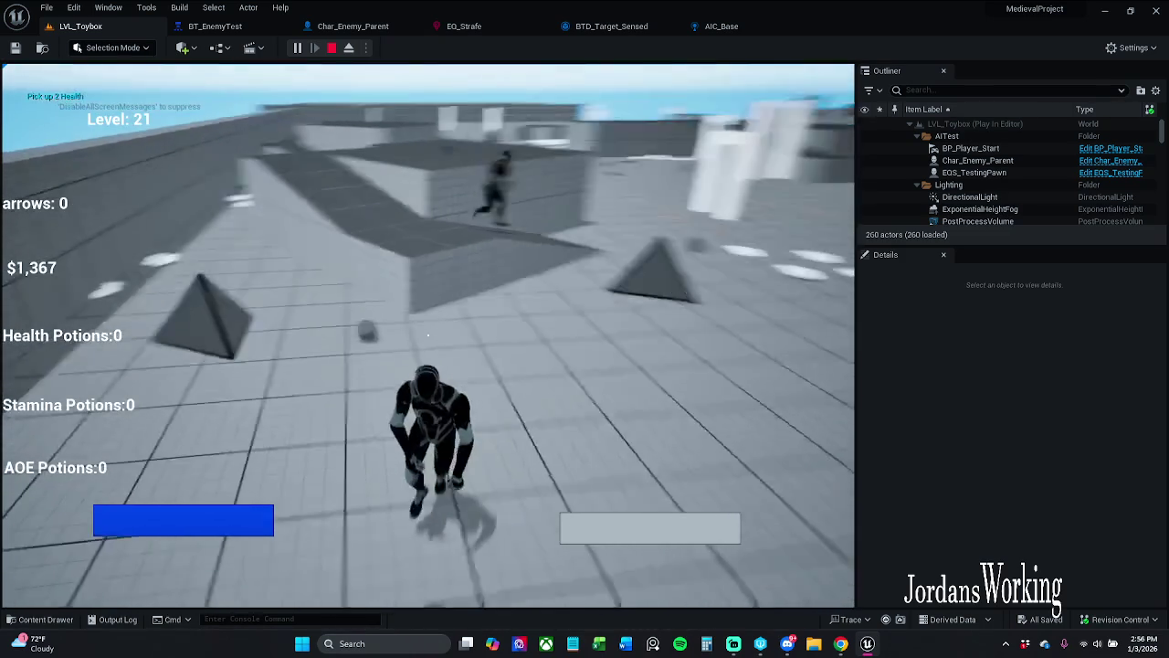
key(w)
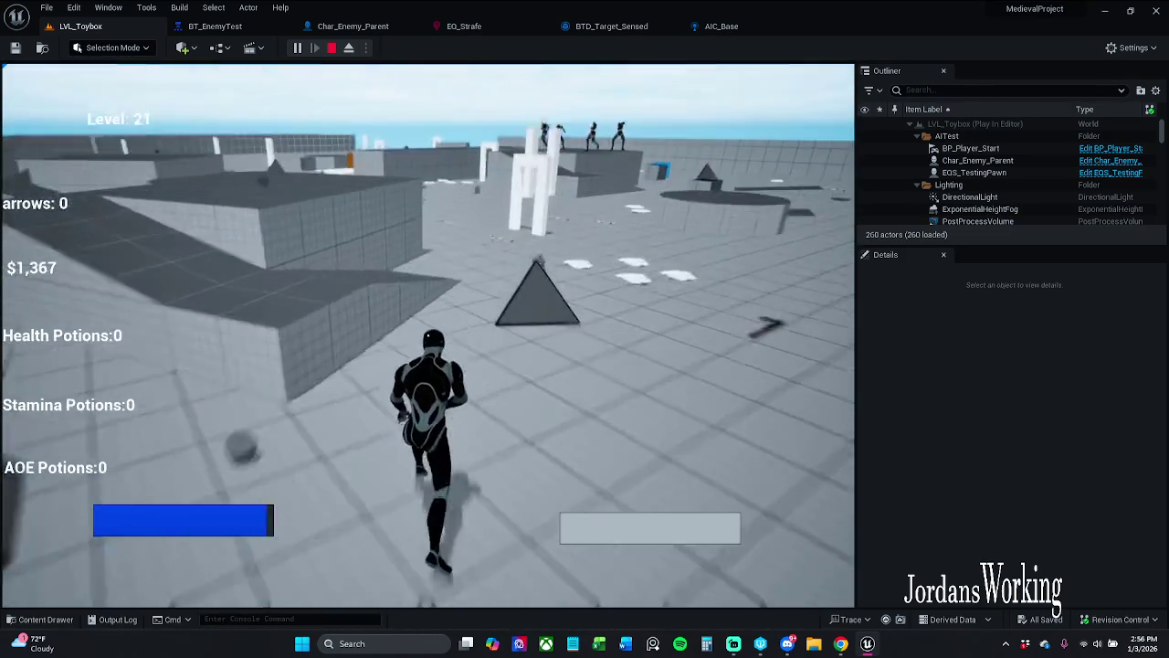
key(space)
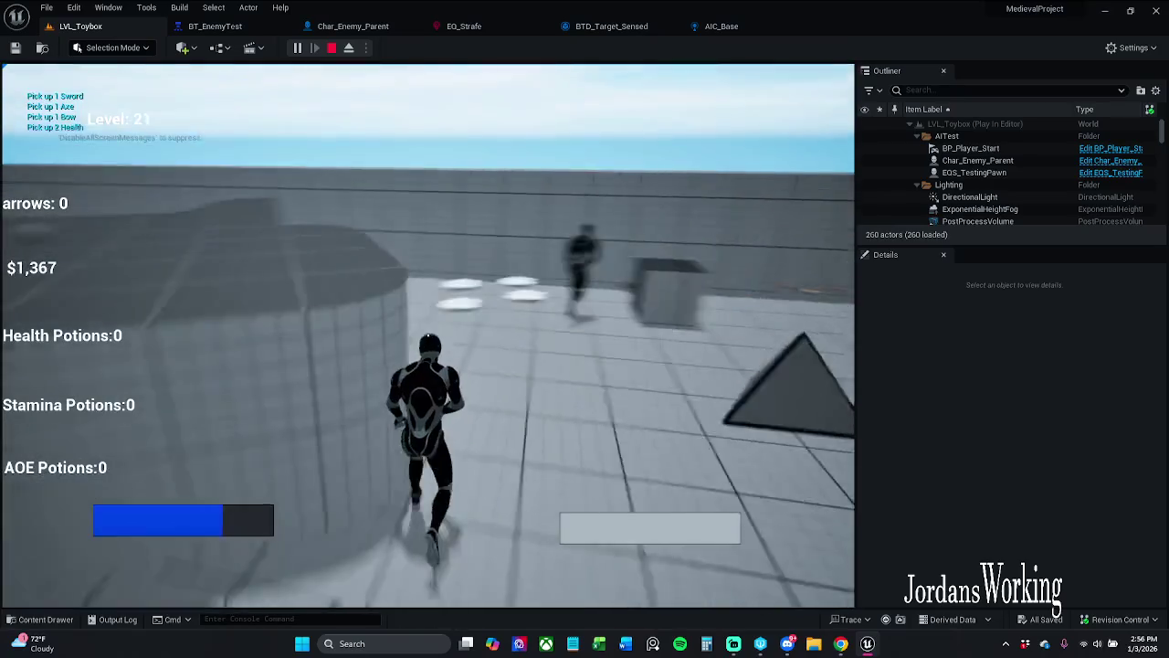
key(w)
key(w)
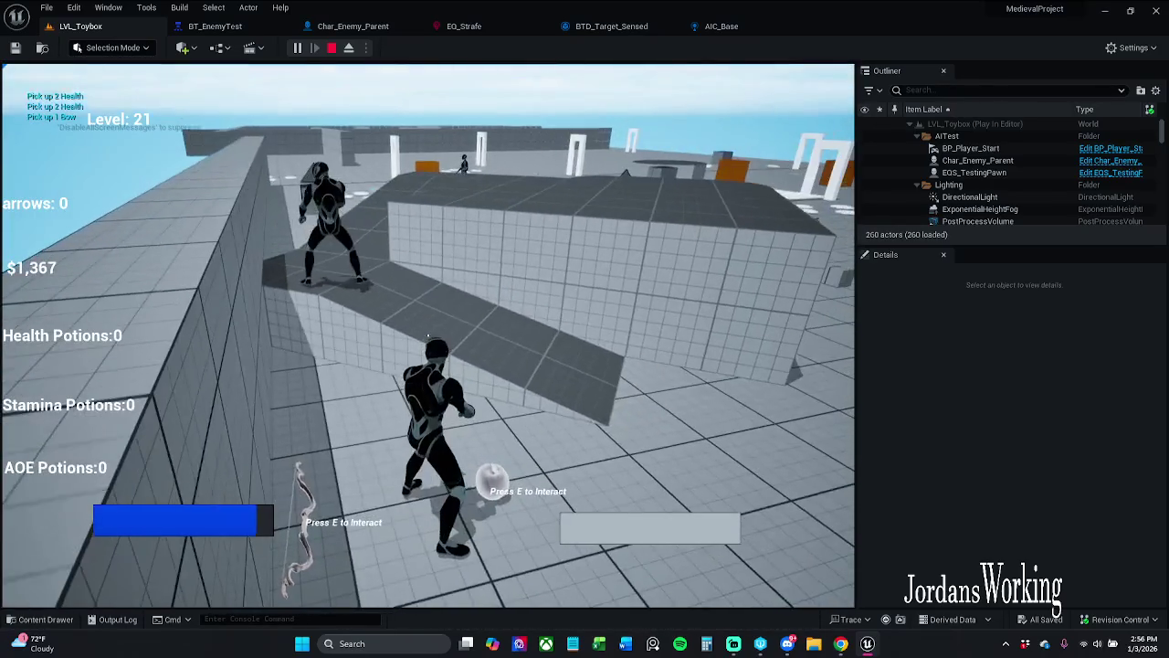
key(Escape)
click(214, 25)
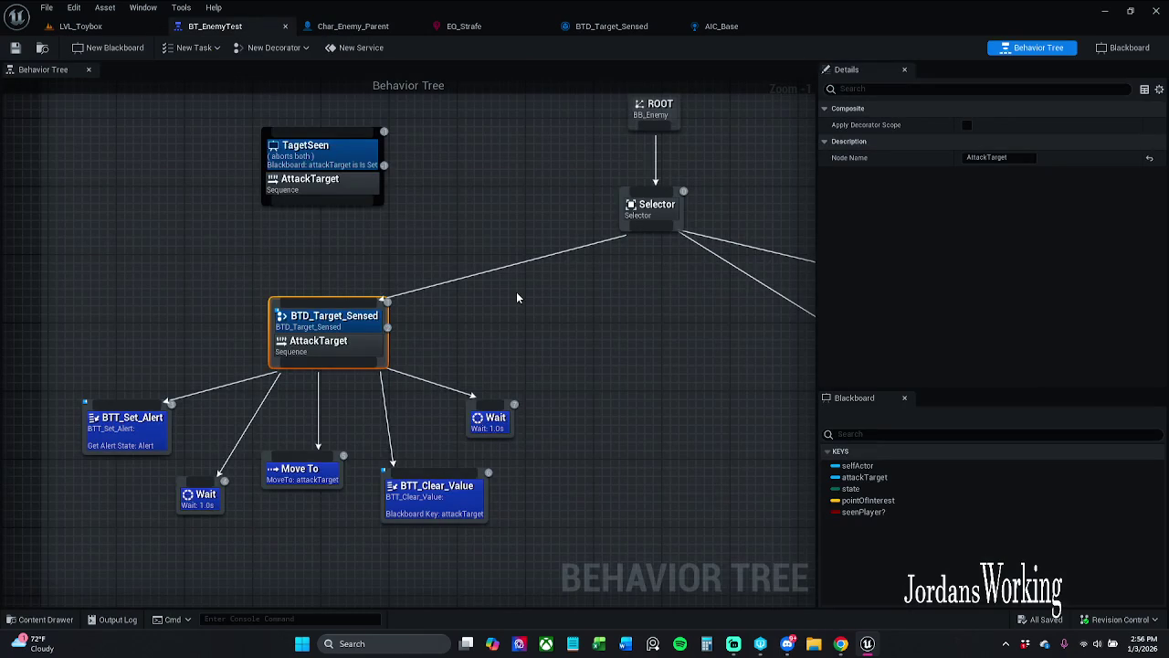
- Tick Inverse Condition on the BTD_Target_Sensed decorator, save the tree, and replay LVL_Toybox
click(329, 316)
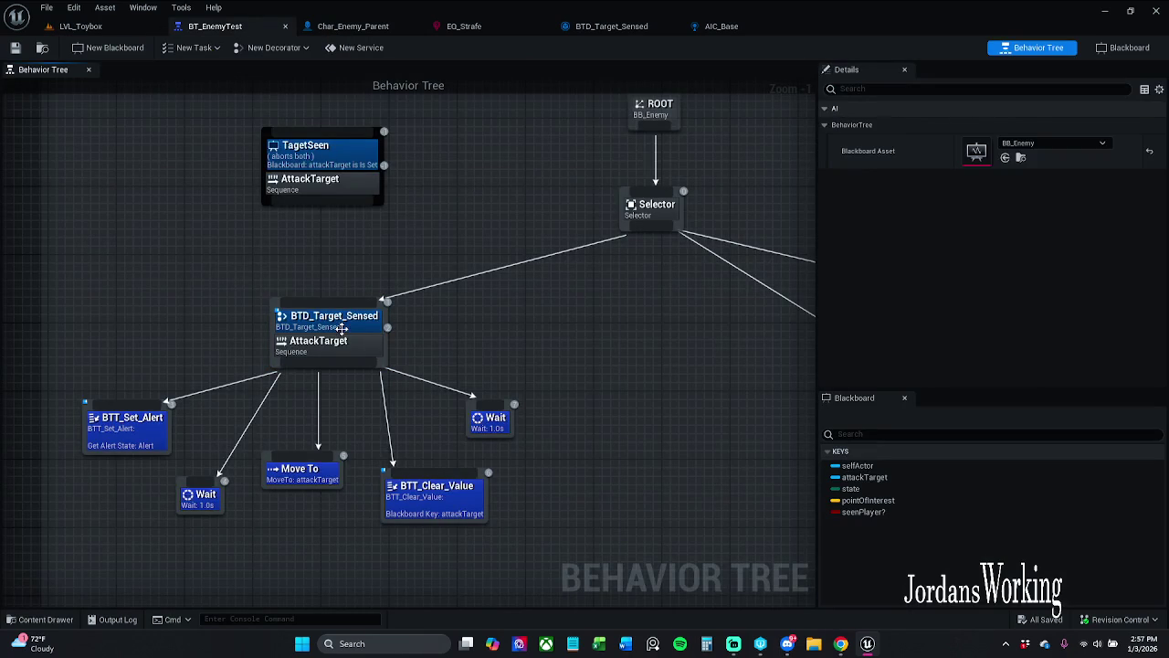
click(967, 207)
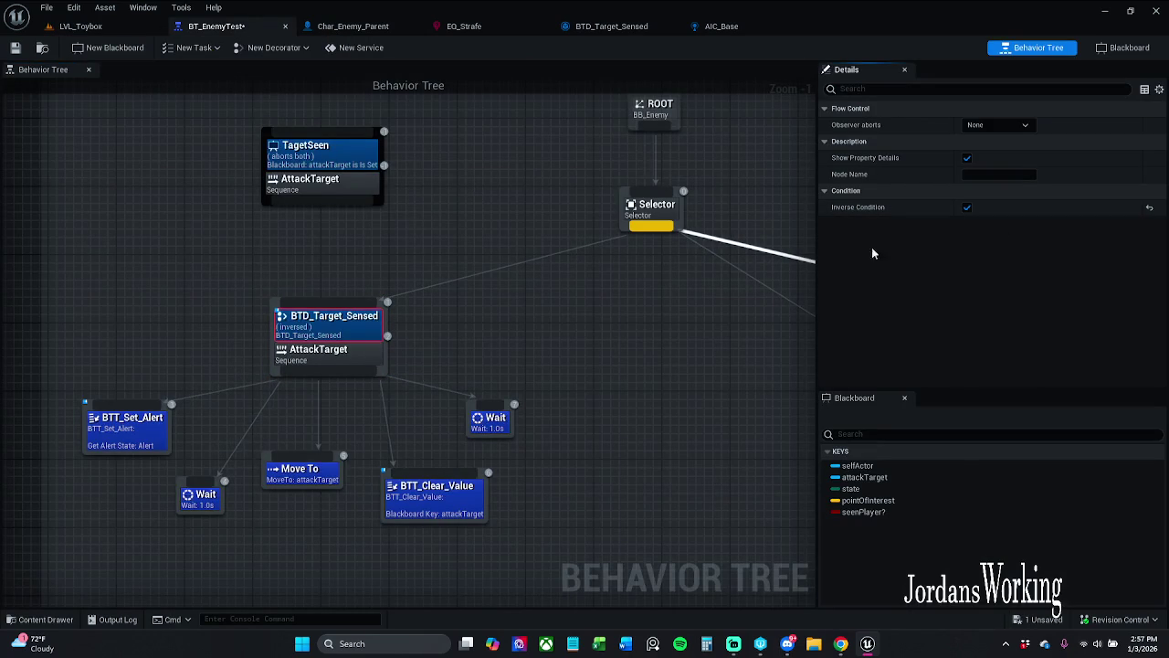
click(34, 47)
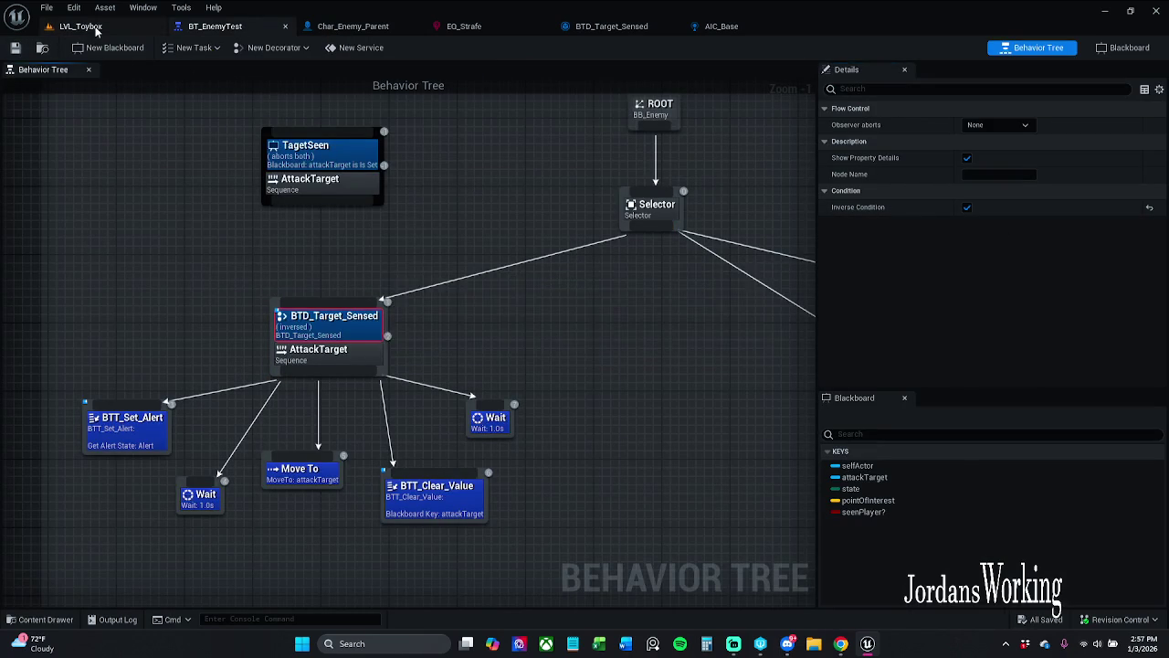
click(87, 25)
click(297, 47)
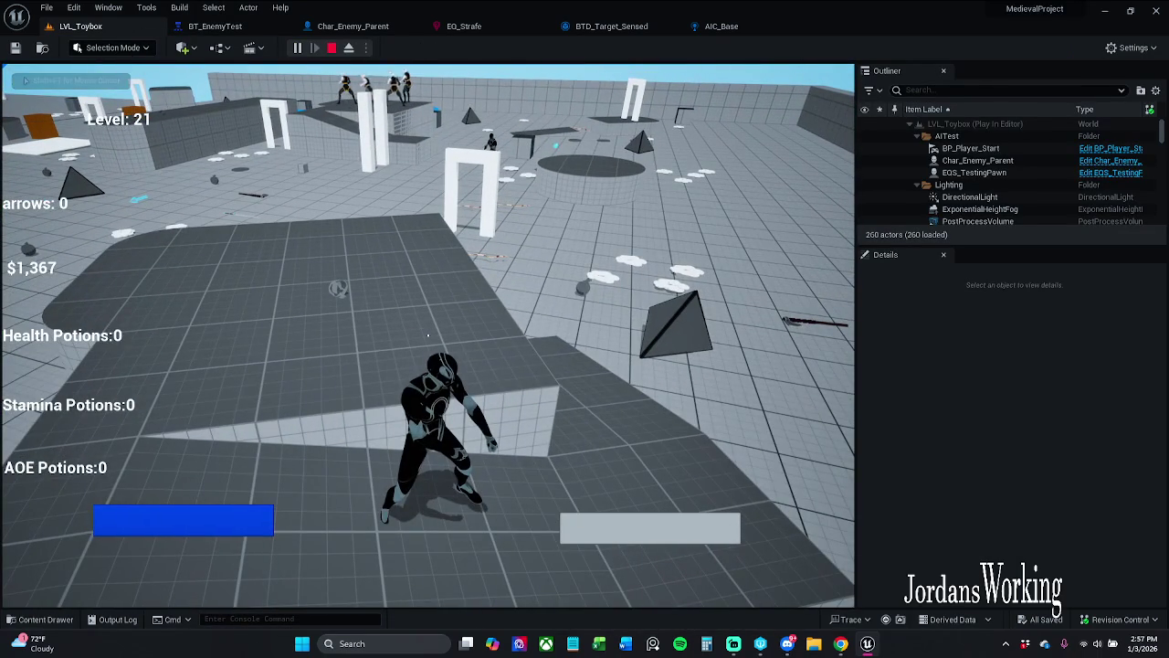
- Run the character forward to watch the enemies, then stop the play session
key(w)
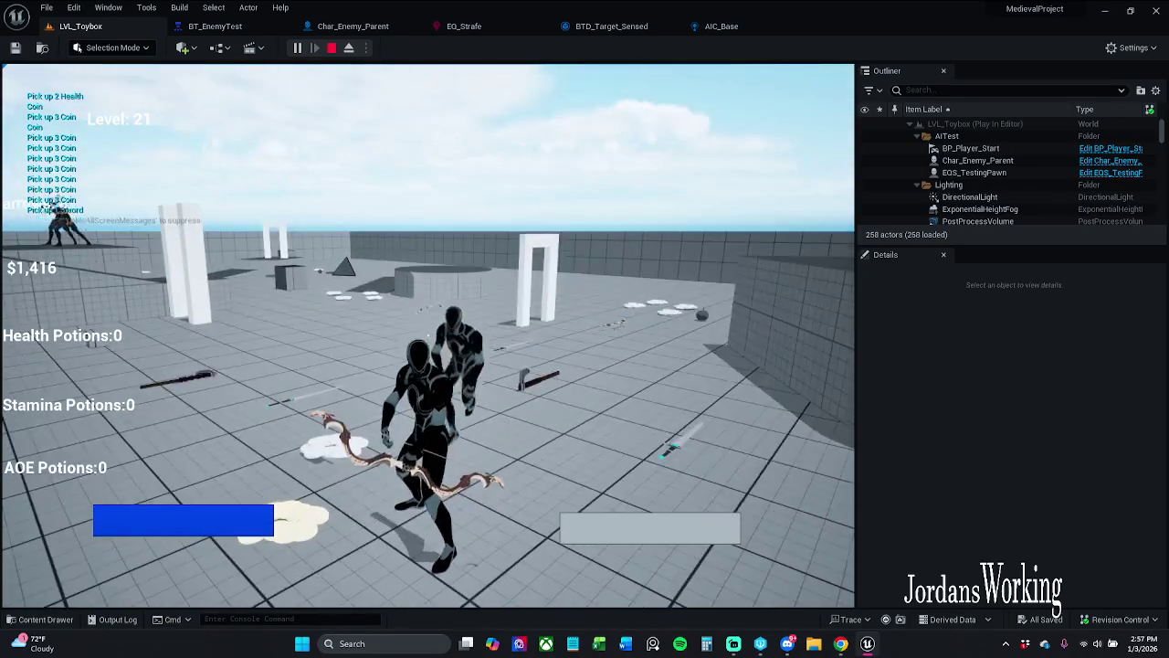
key(Escape)
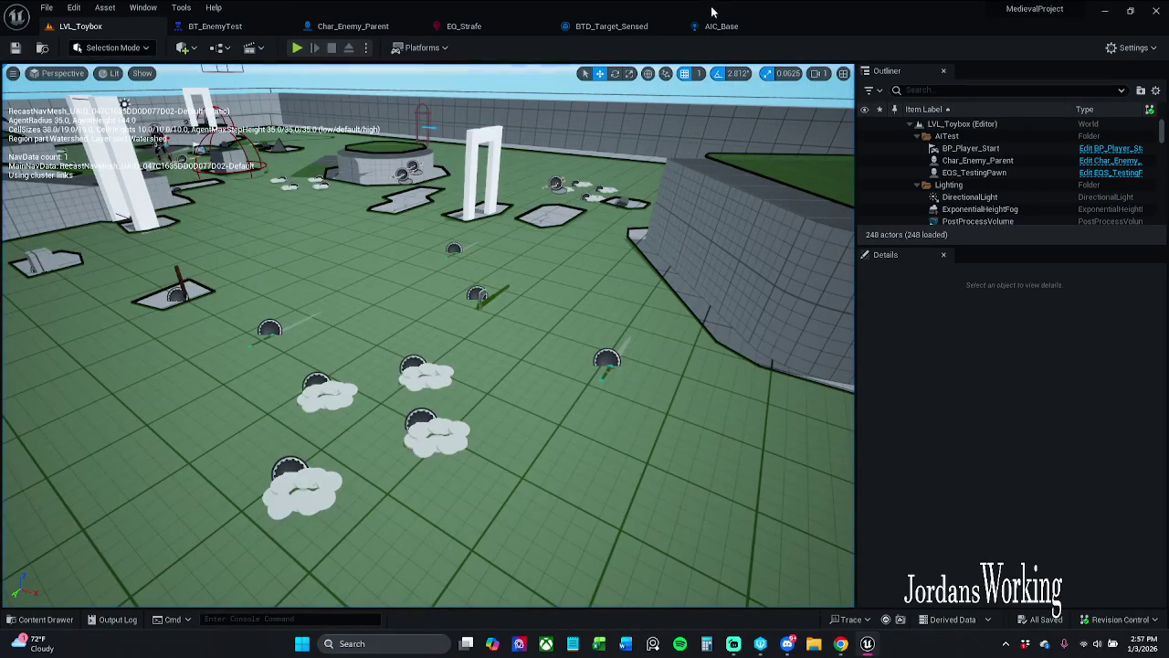
- Inspect the BTD_Target_Sensed blueprint from BT_EnemyTest, then untick its Inverse Condition
click(219, 28)
click(411, 249)
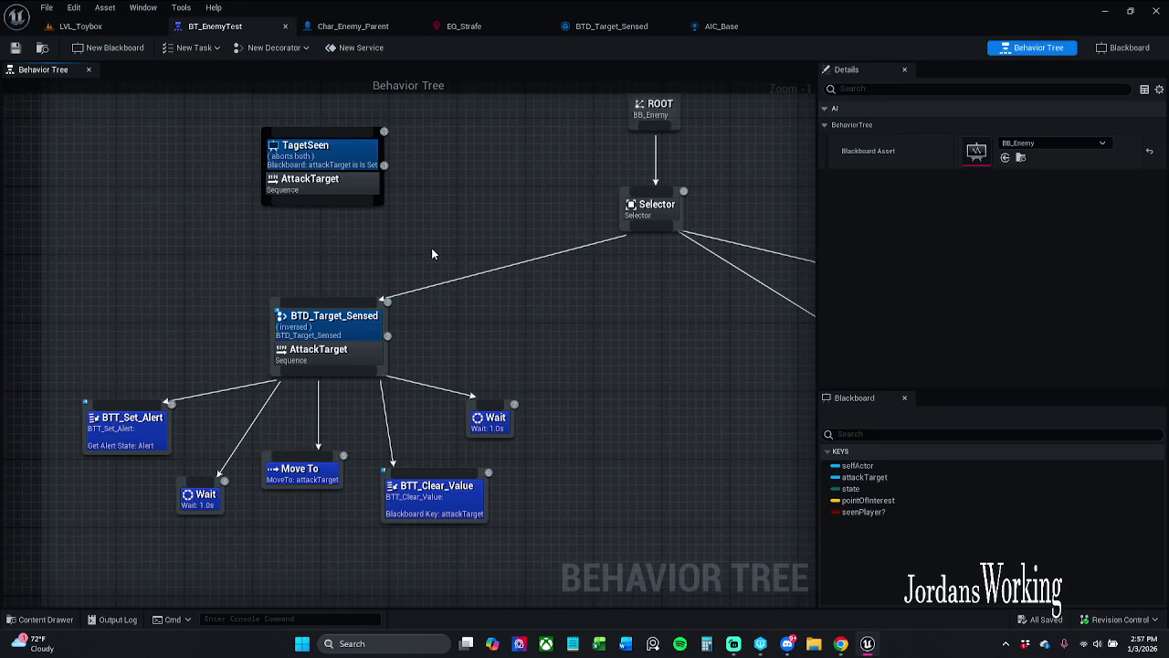
drag(476, 277, 441, 235)
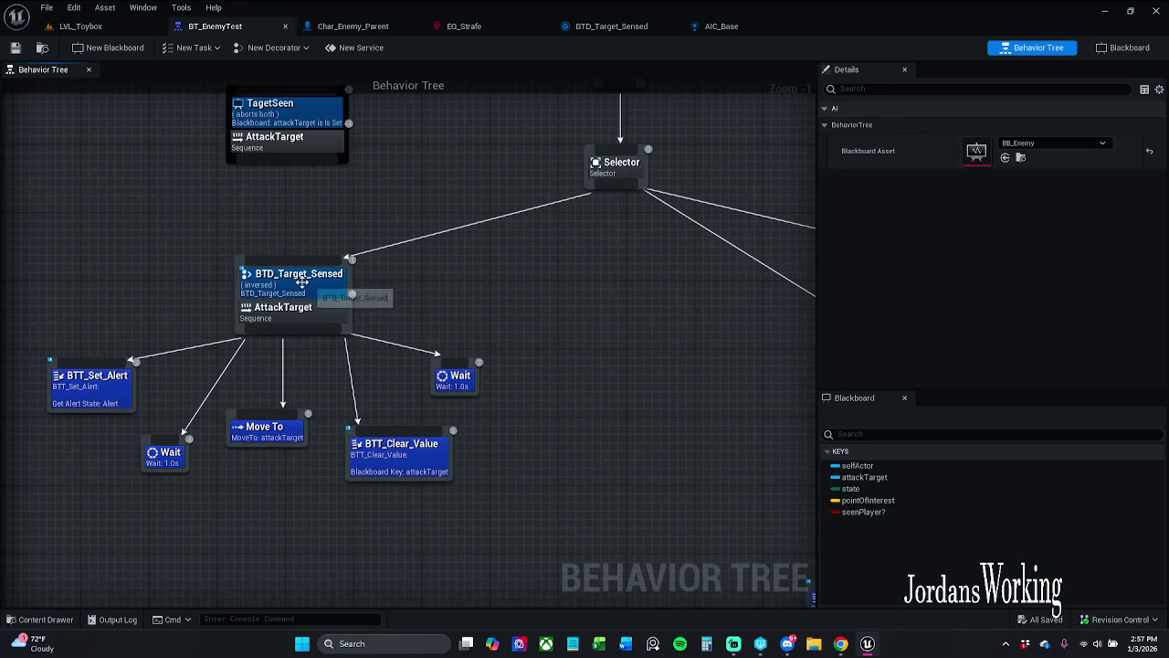
double_click(304, 283)
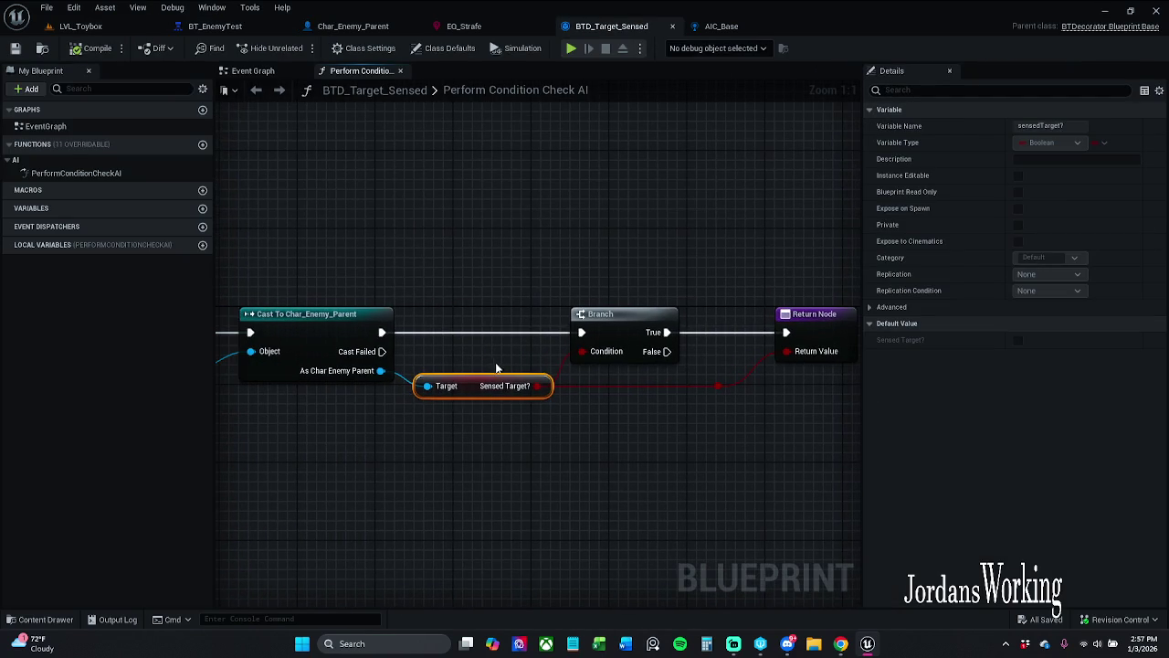
click(212, 27)
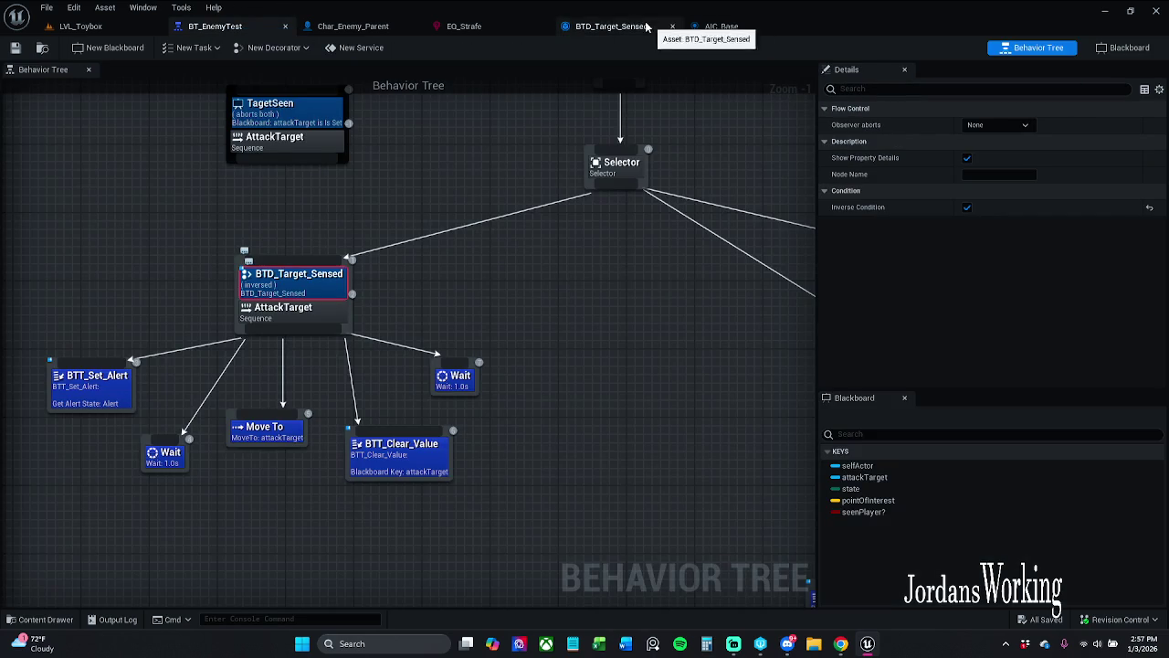
click(966, 209)
click(352, 26)
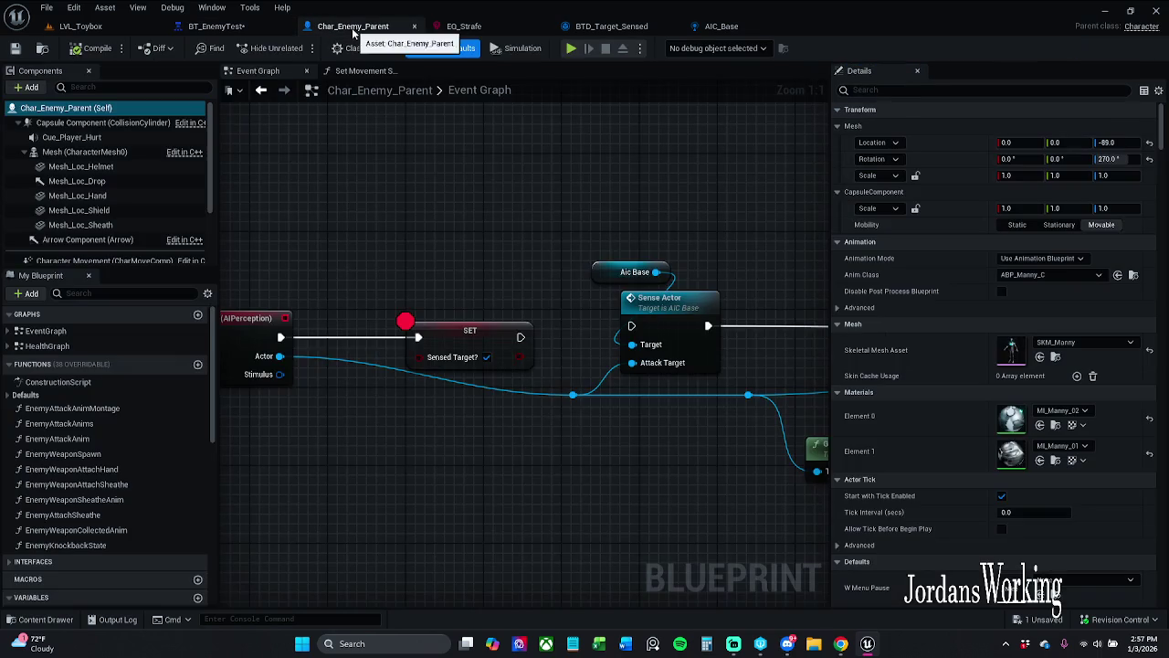
- Make Sensed Target? default to true and save the checked-out Char_Enemy_Parent
click(464, 376)
click(1002, 340)
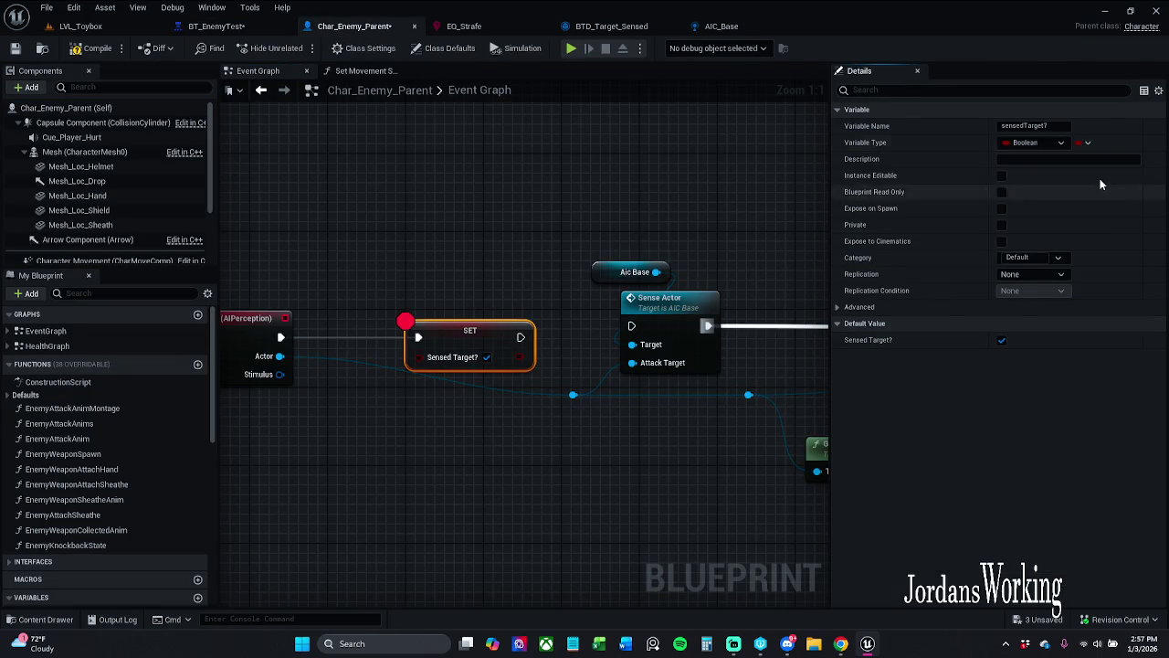
click(16, 48)
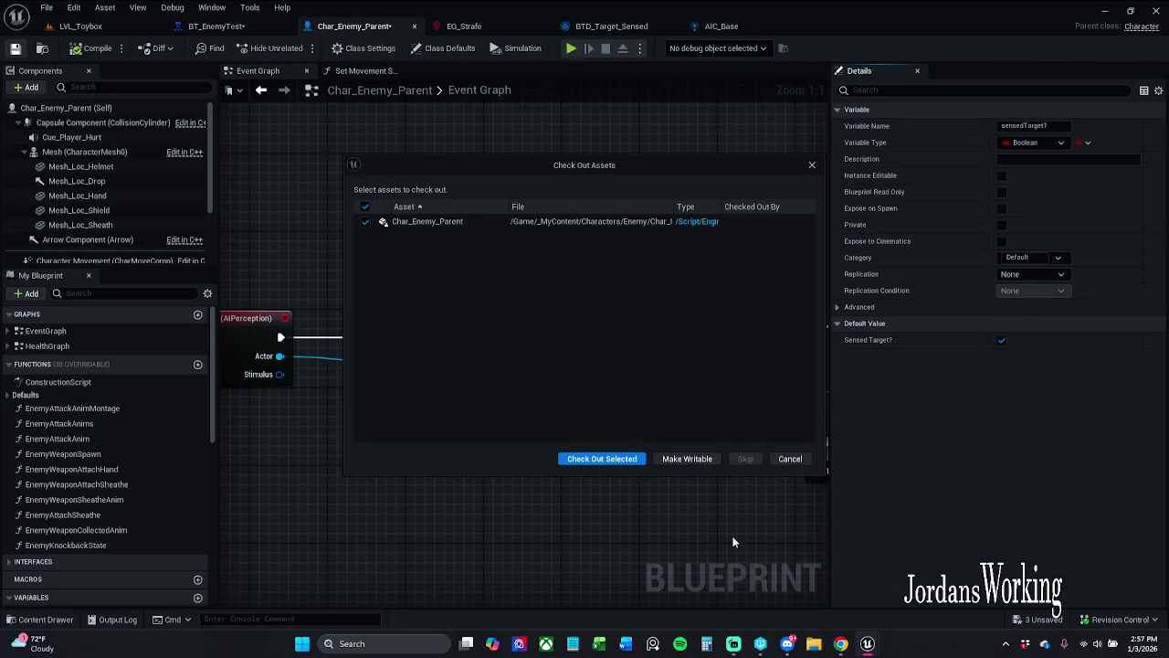
click(633, 460)
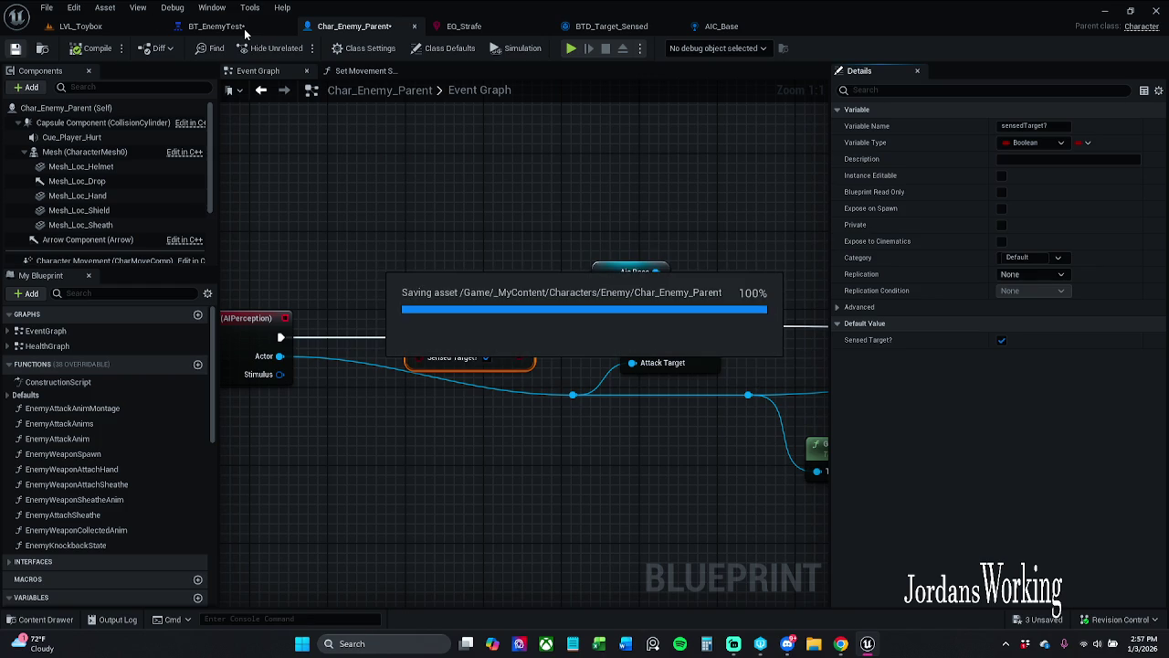
- Add a set sensedTarget? node after AIC Base in BeginPlay, then compile and save
scroll(402, 245, down, 10)
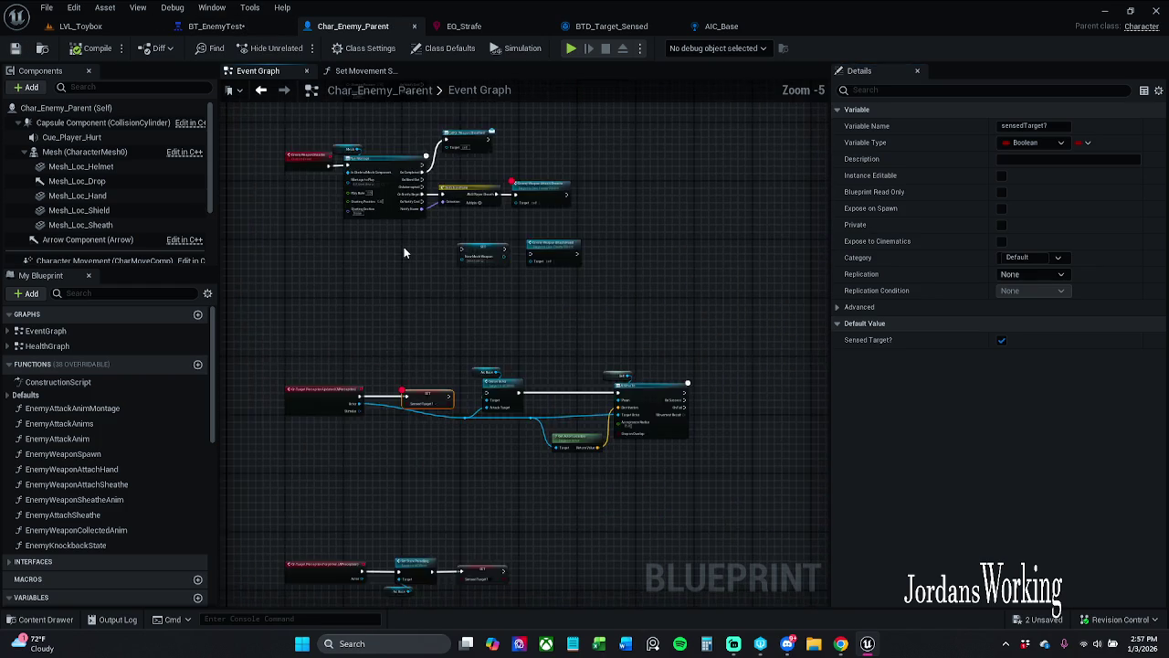
drag(402, 181, 417, 376)
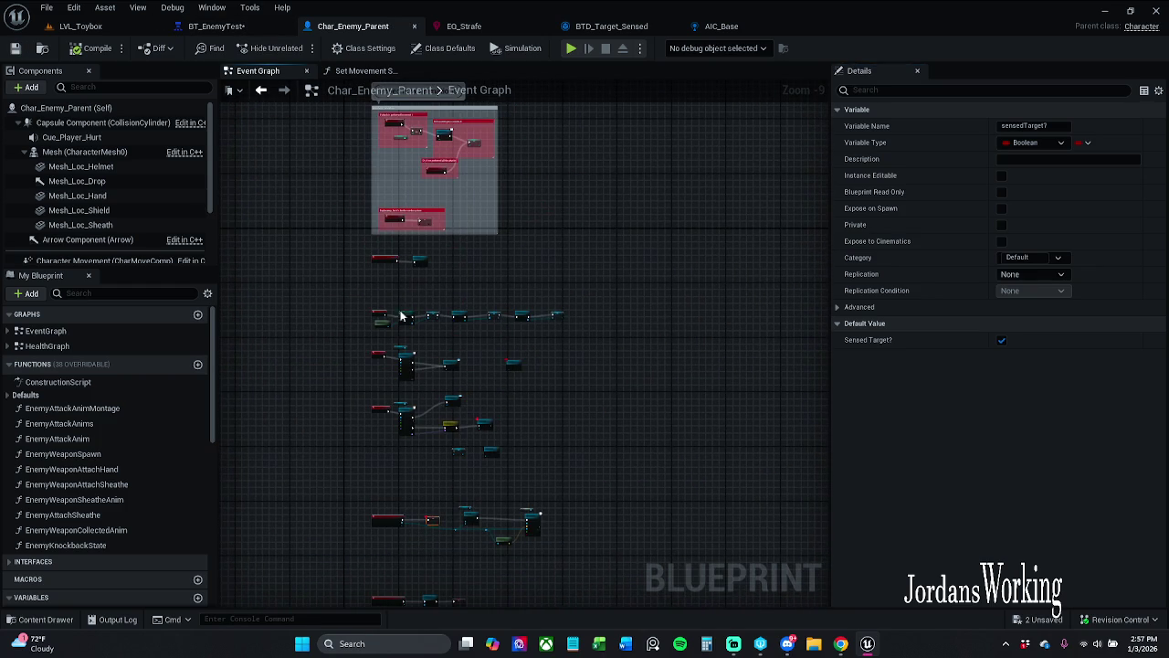
scroll(393, 323, up, 6)
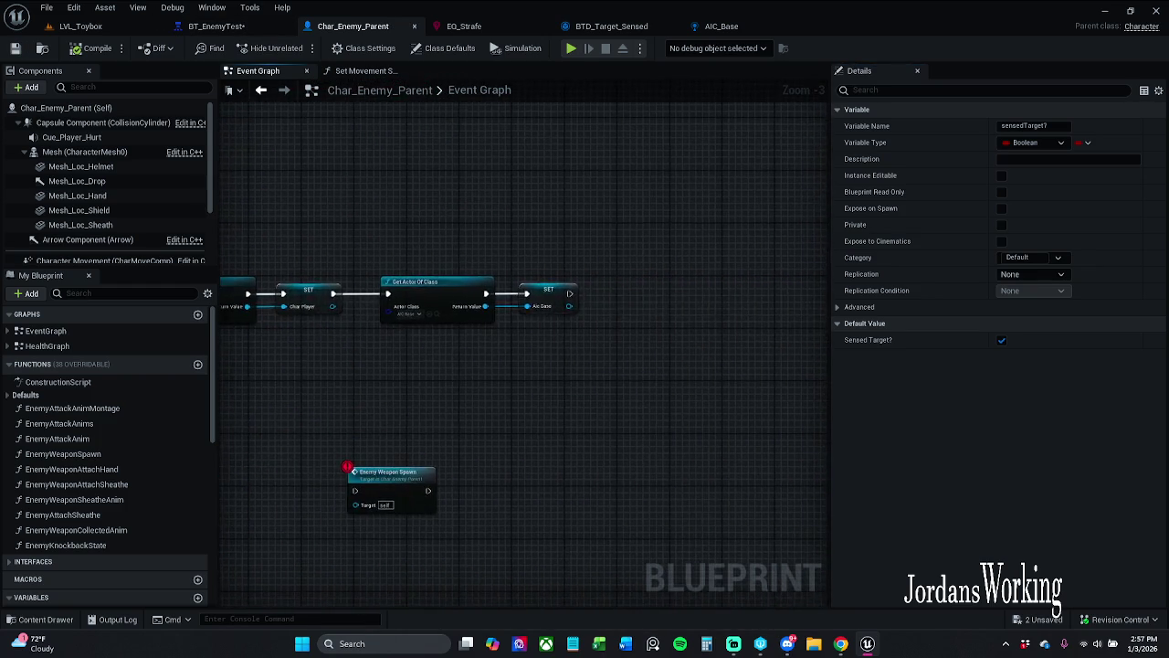
mouse_move(652, 336)
mouse_down()
mouse_move(295, 312)
mouse_move(322, 316)
mouse_up()
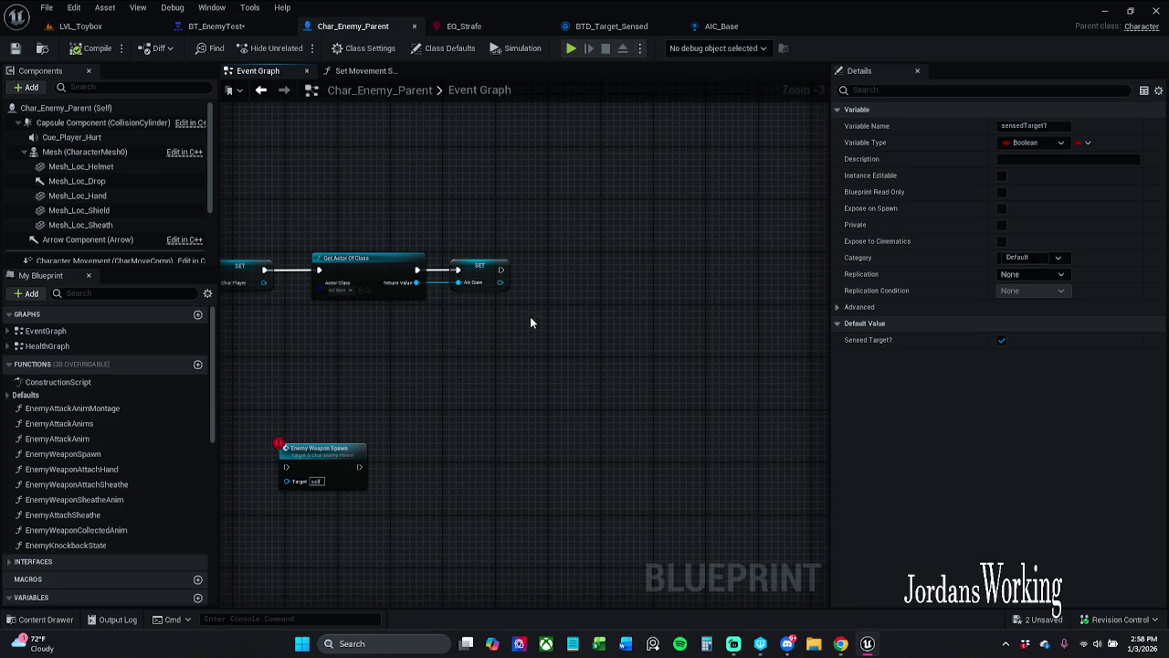
scroll(66, 466, down, 10)
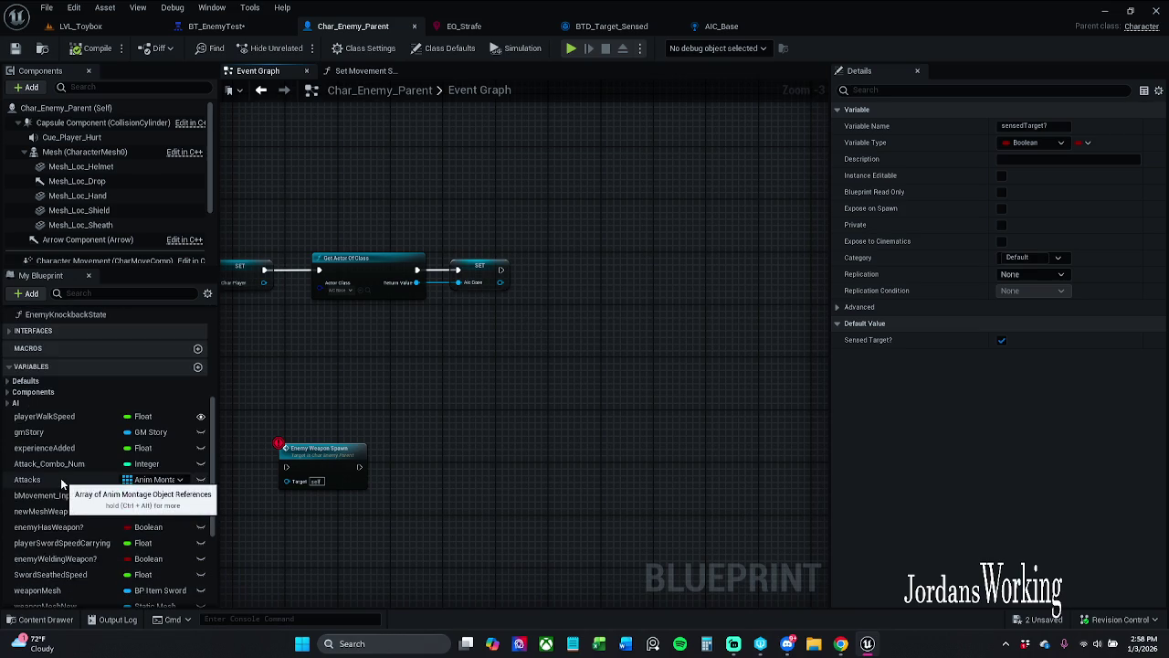
scroll(60, 548, down, 1)
mouse_move(72, 566)
mouse_down()
mouse_move(496, 274)
mouse_move(535, 274)
mouse_up()
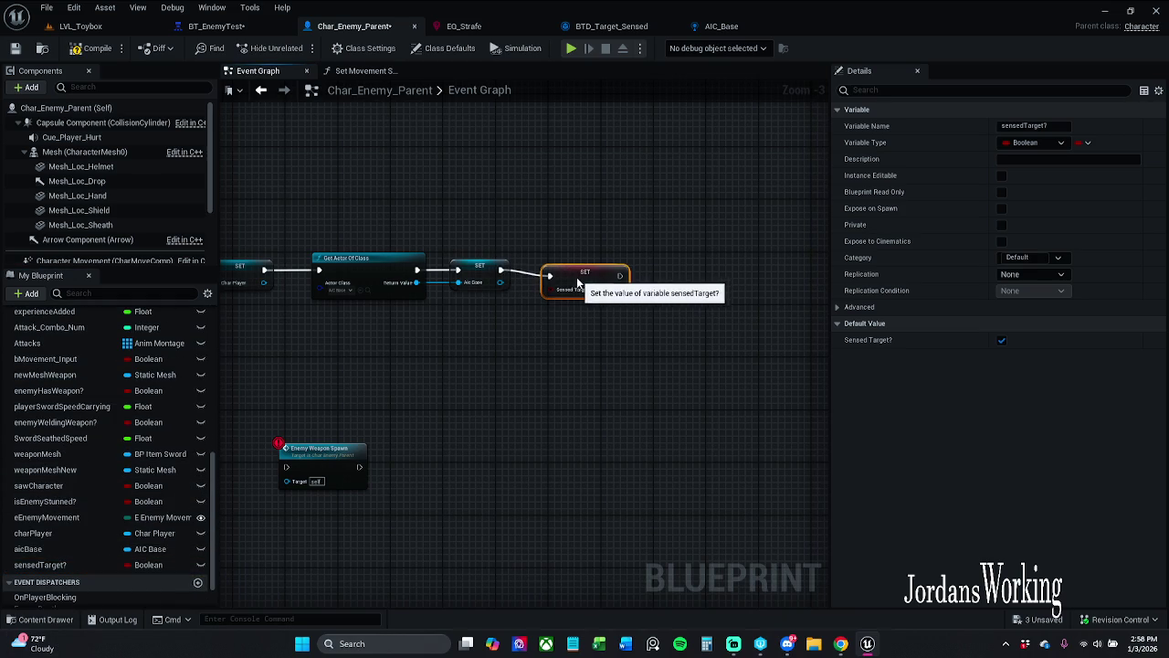
scroll(575, 276, up, 3)
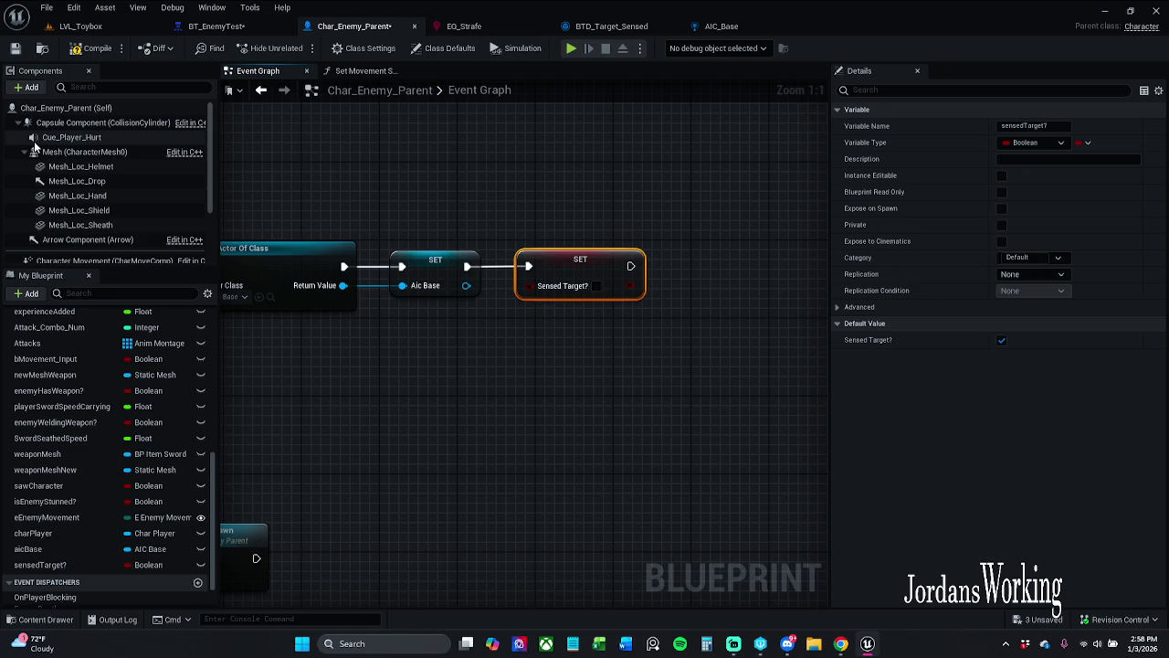
click(96, 48)
click(25, 55)
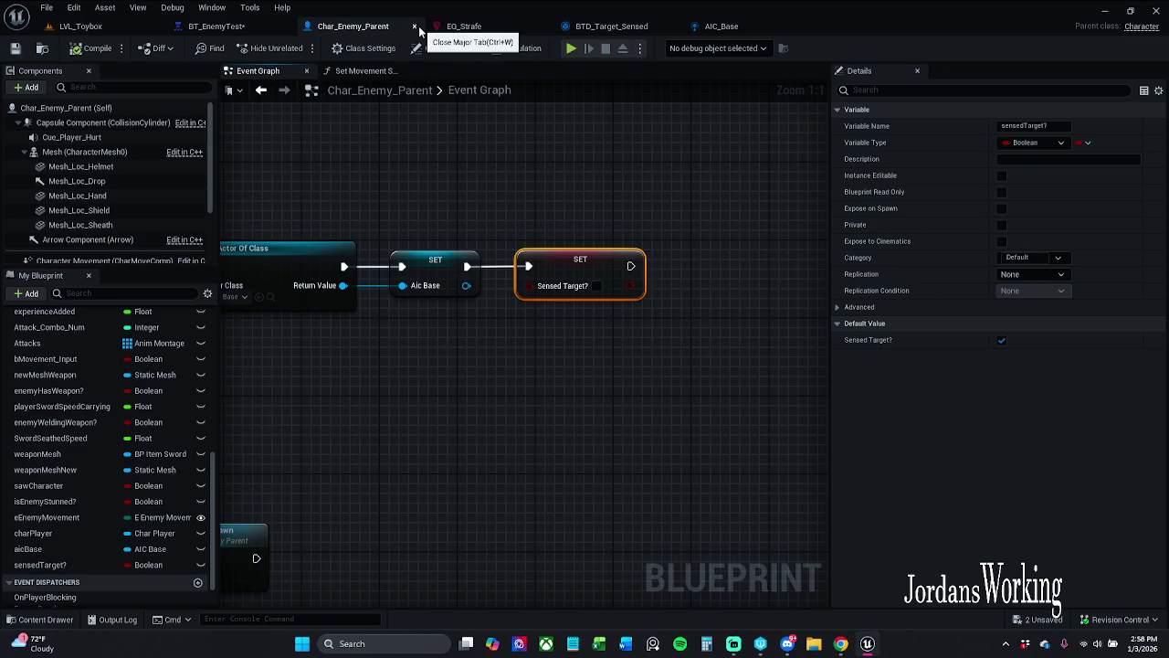
- Select the new set Sensed Target? node and save Char_Enemy_Parent again
click(500, 209)
drag(543, 223, 724, 364)
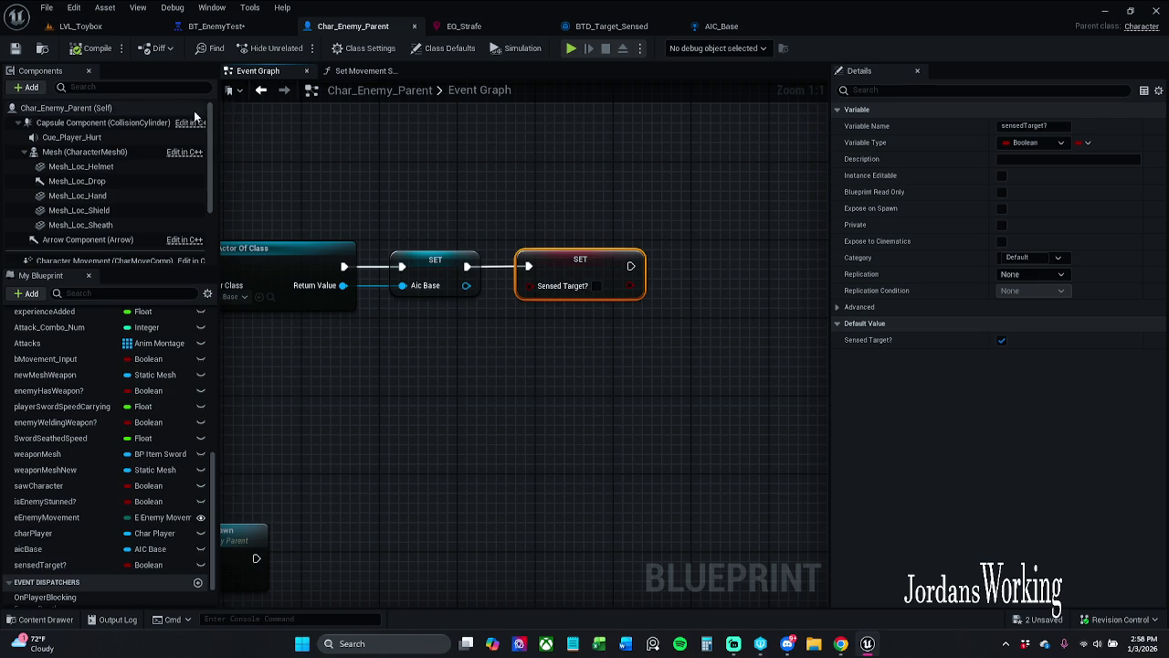
click(15, 55)
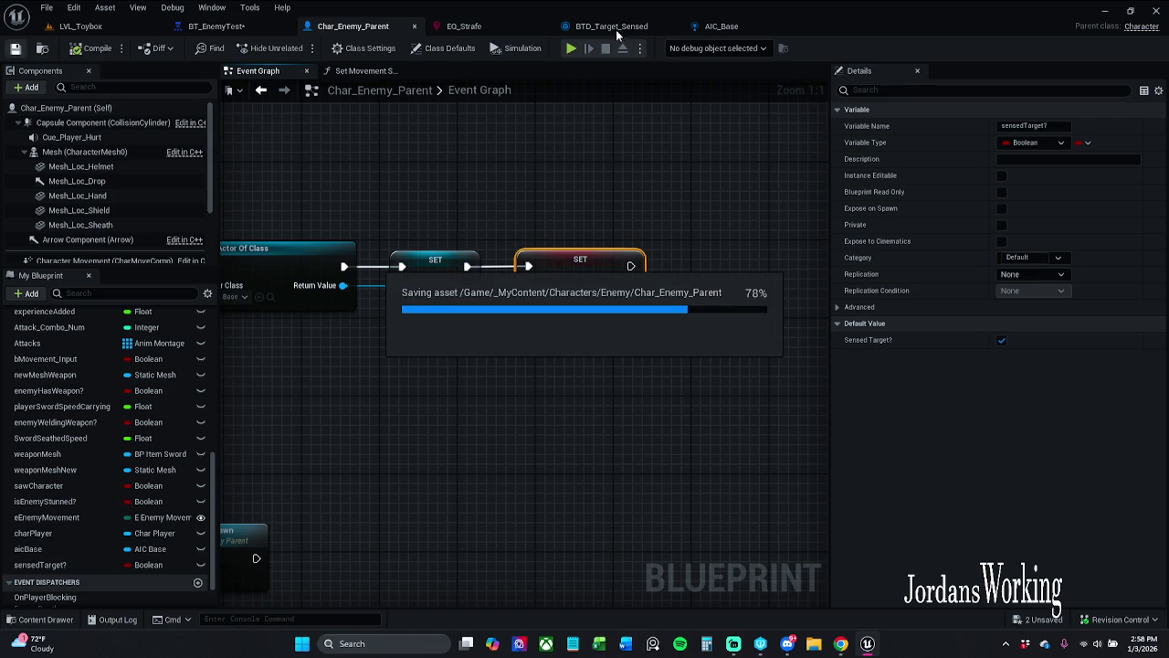
- In BTD_Target_Sensed, select the Sensed Target? getter, then the Branch and Return nodes
click(618, 29)
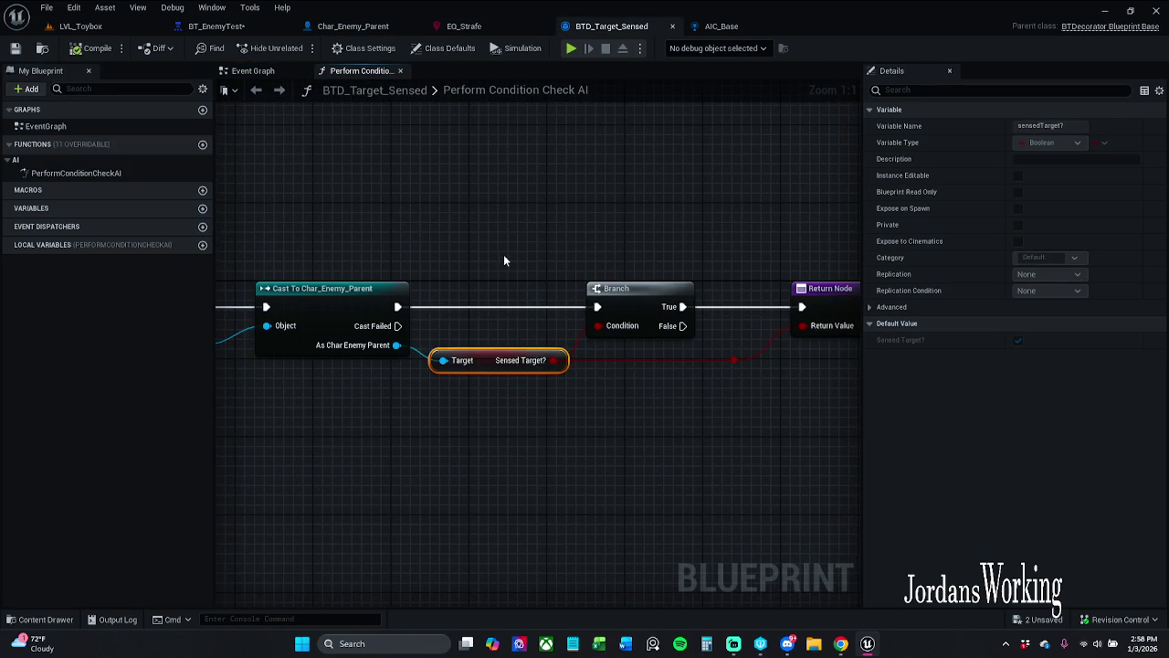
click(503, 254)
click(515, 365)
drag(672, 400, 581, 412)
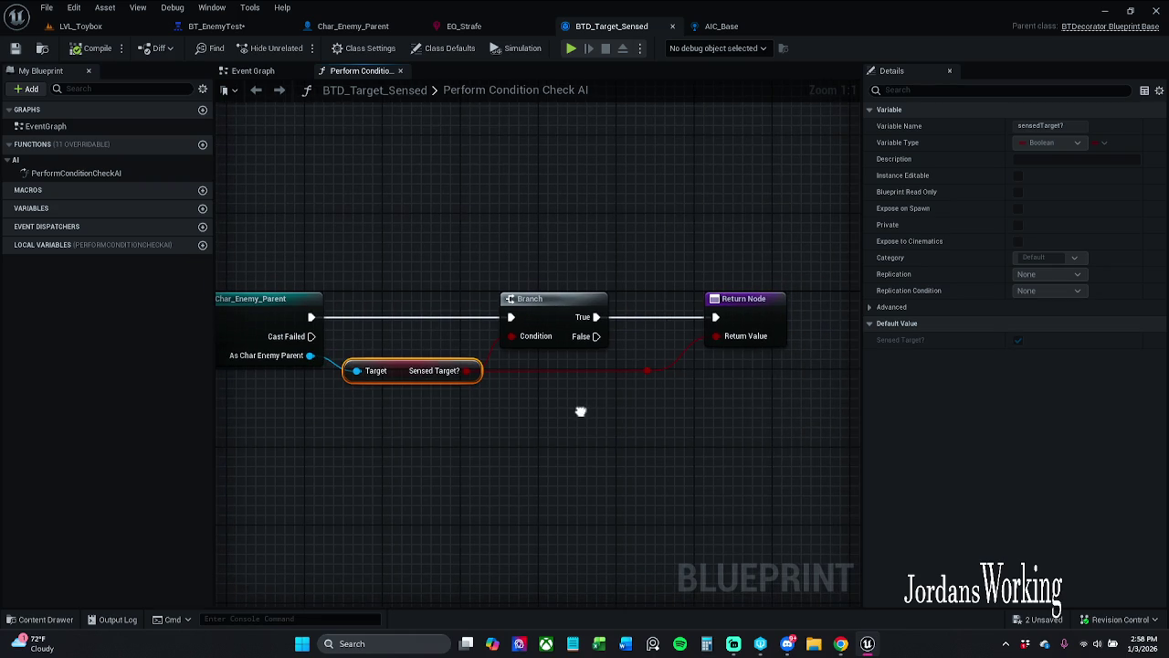
mouse_move(504, 254)
mouse_down()
mouse_move(725, 377)
mouse_move(849, 430)
mouse_up()
- Go back to BT_EnemyTest and inspect the BTD_Target_Sensed decorator on the AttackTarget sequence
double_click(519, 95)
click(489, 30)
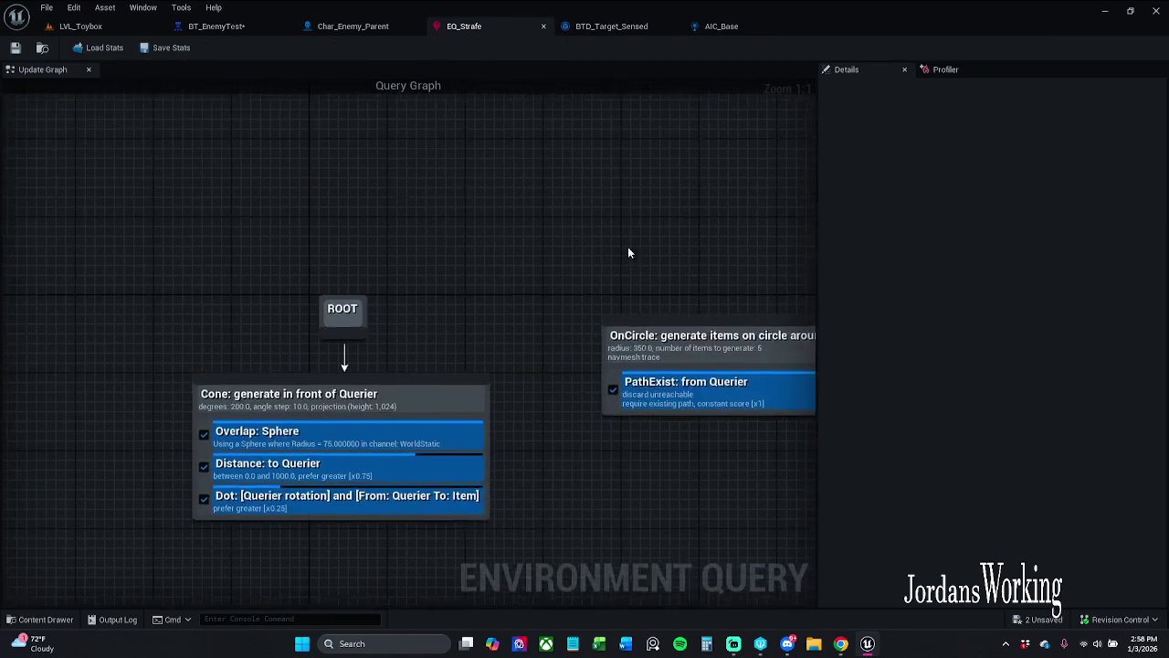
click(272, 25)
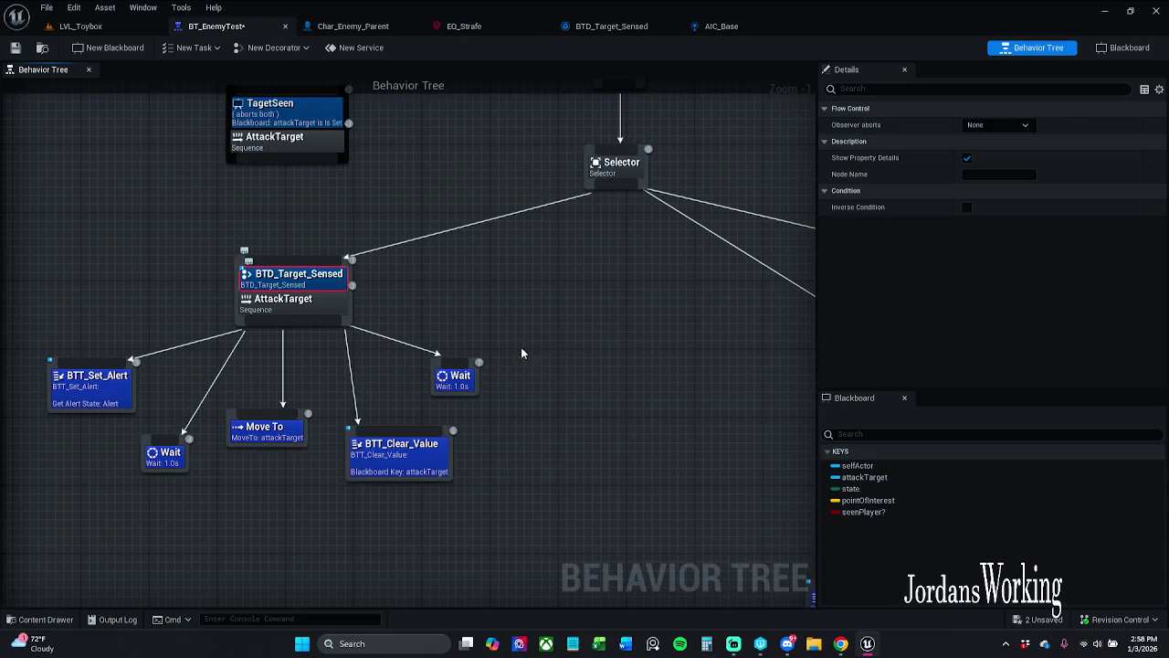
drag(521, 347, 519, 328)
drag(128, 257, 794, 598)
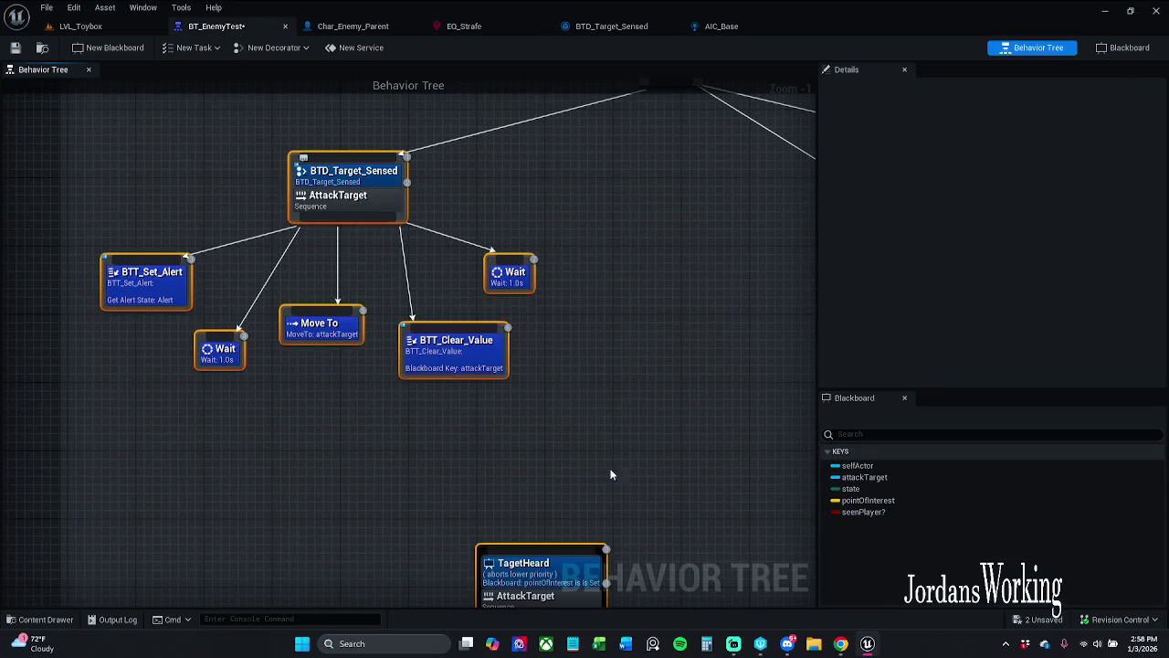
click(613, 488)
click(335, 245)
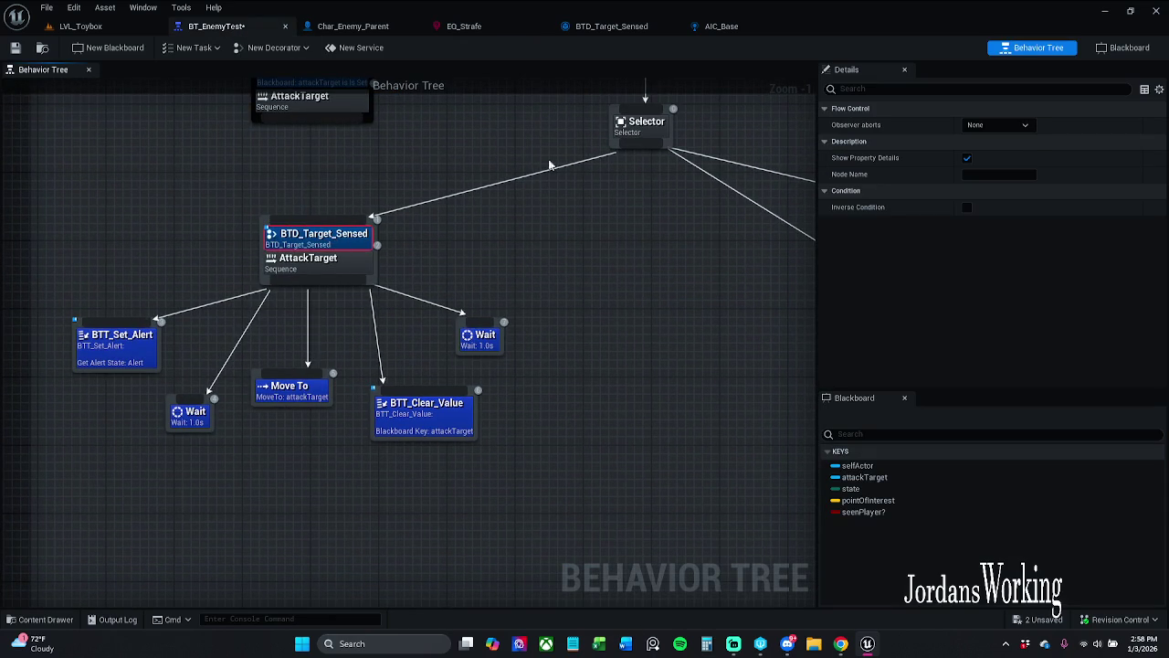
click(128, 26)
- Play the Toybox level, running the character over coins toward the distant enemy
click(295, 50)
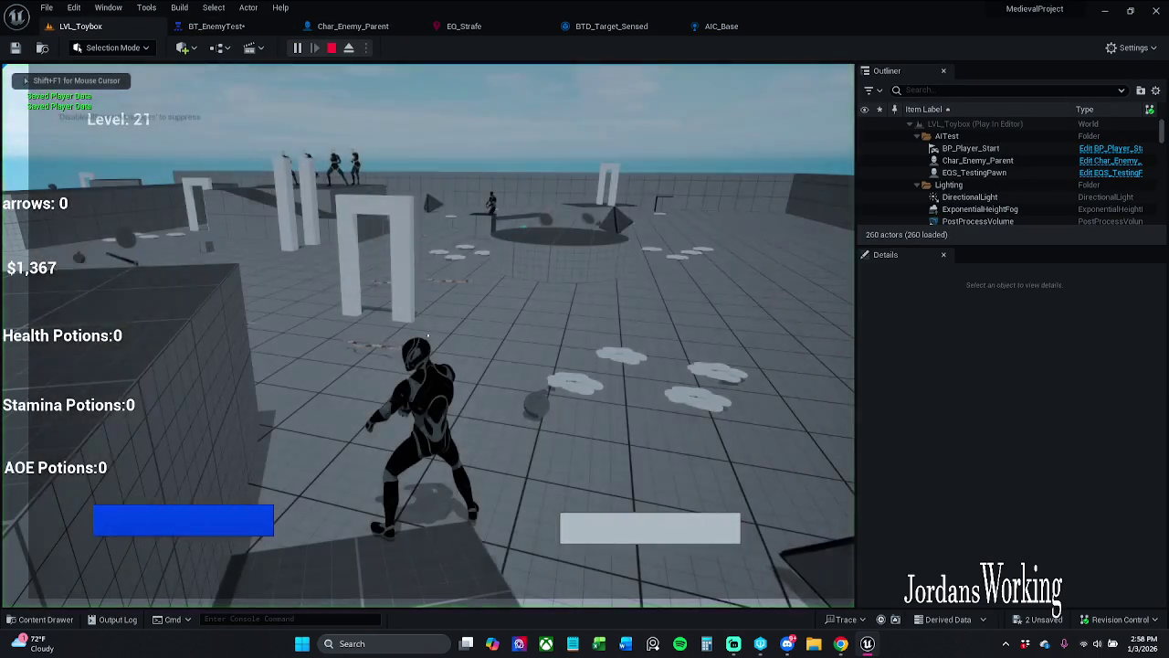
key(s)
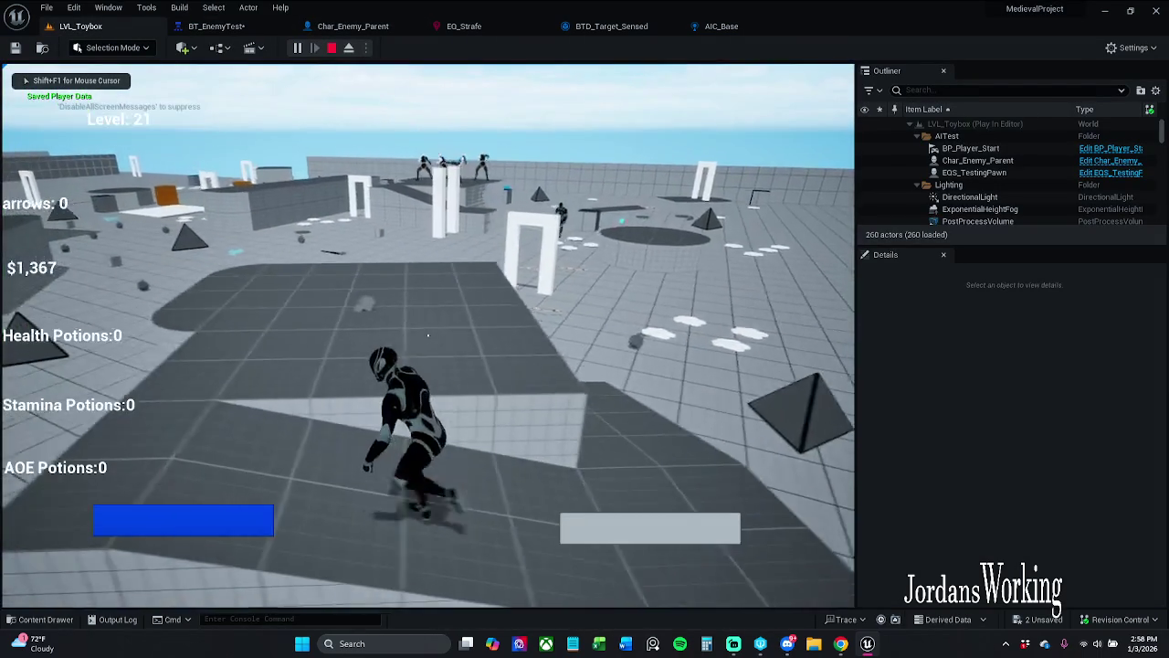
key(w)
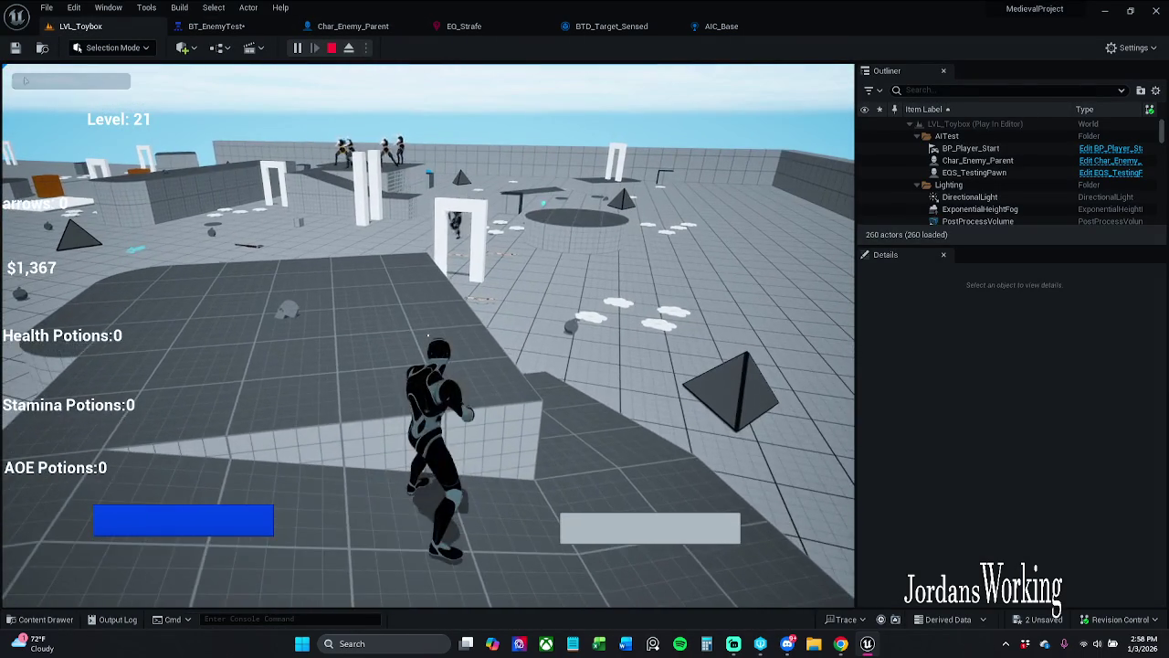
key(s)
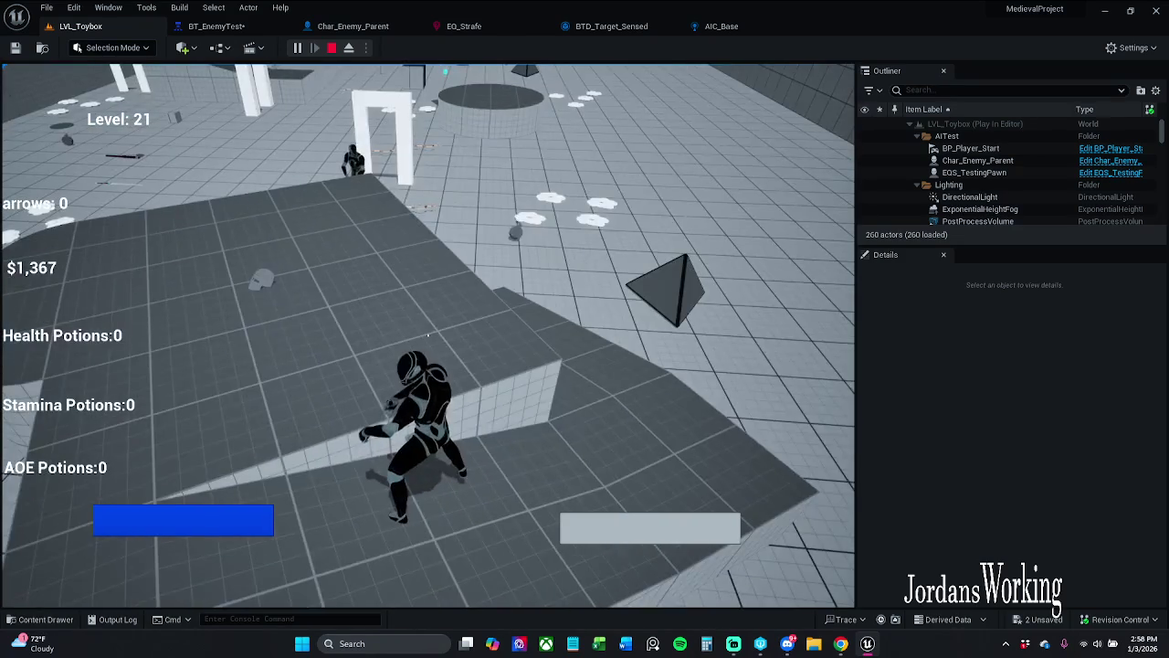
key(w)
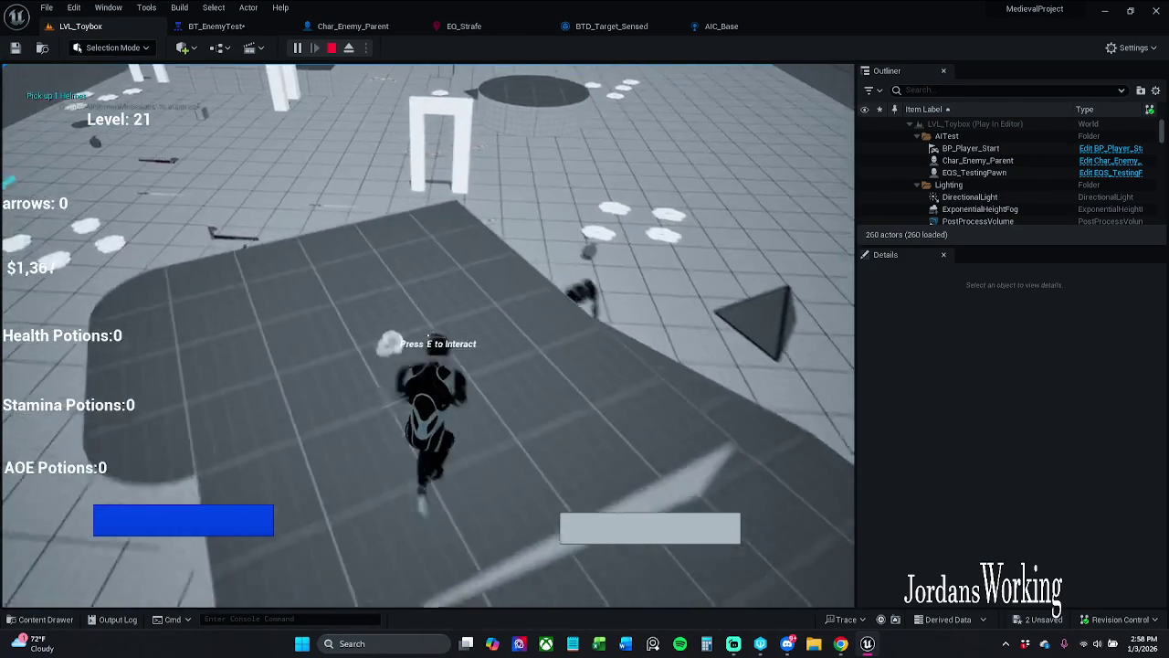
key(w)
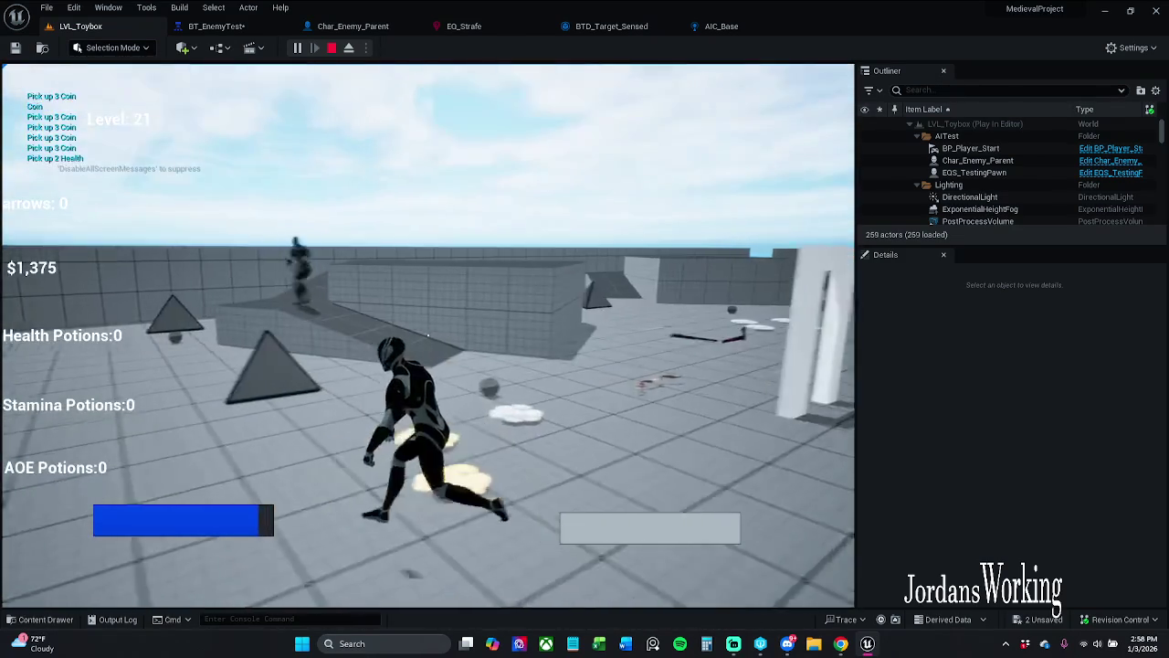
key(w)
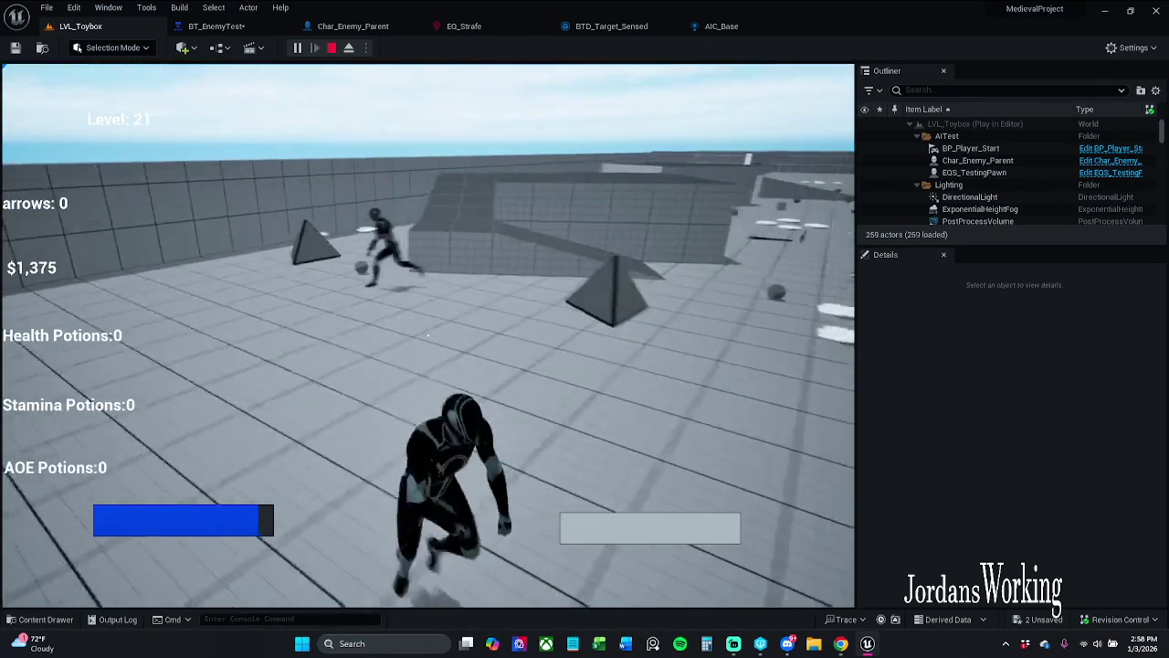
key(w)
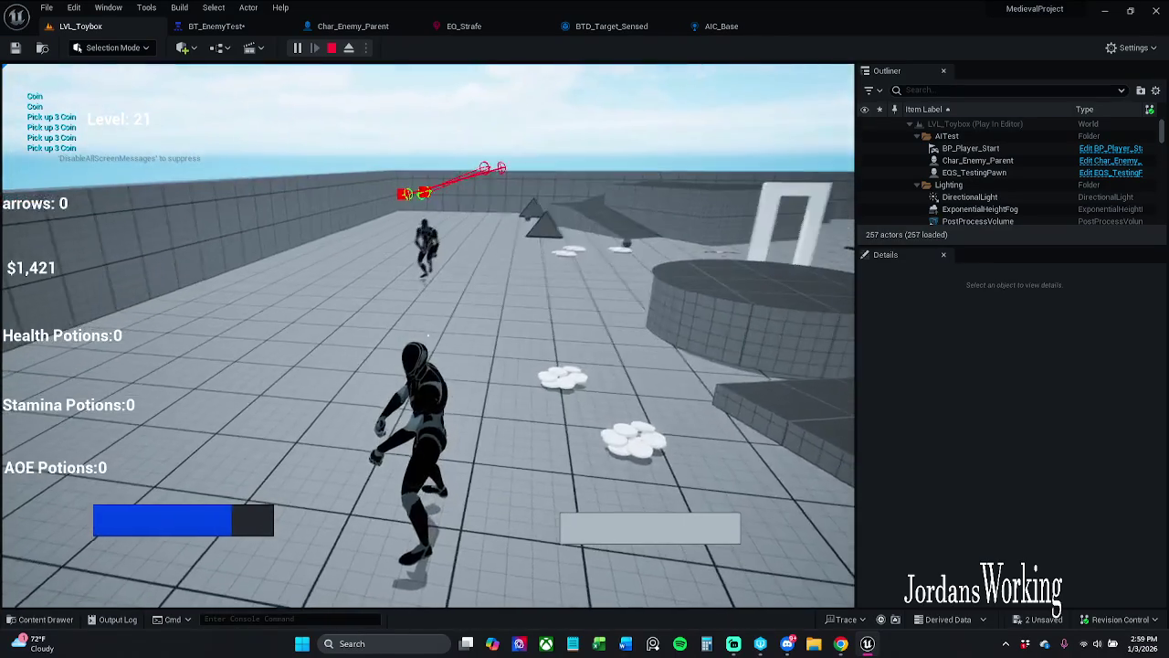
- Stop the session, then run a second short play test and stop it
key(Escape)
key(alt+p)
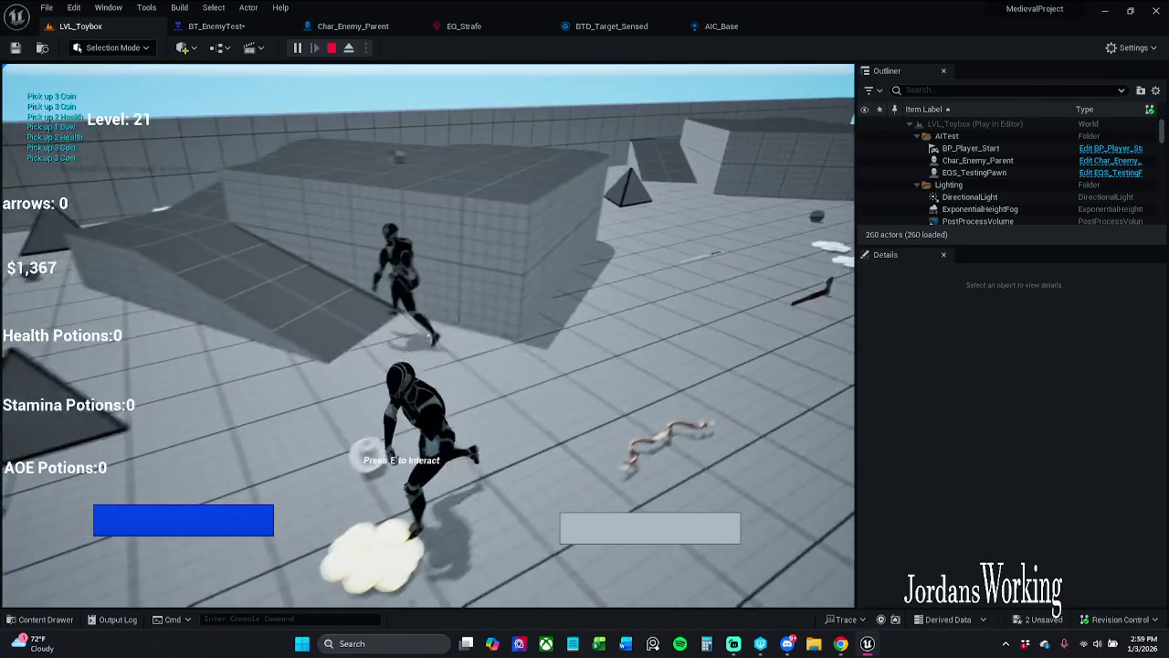
key(Escape)
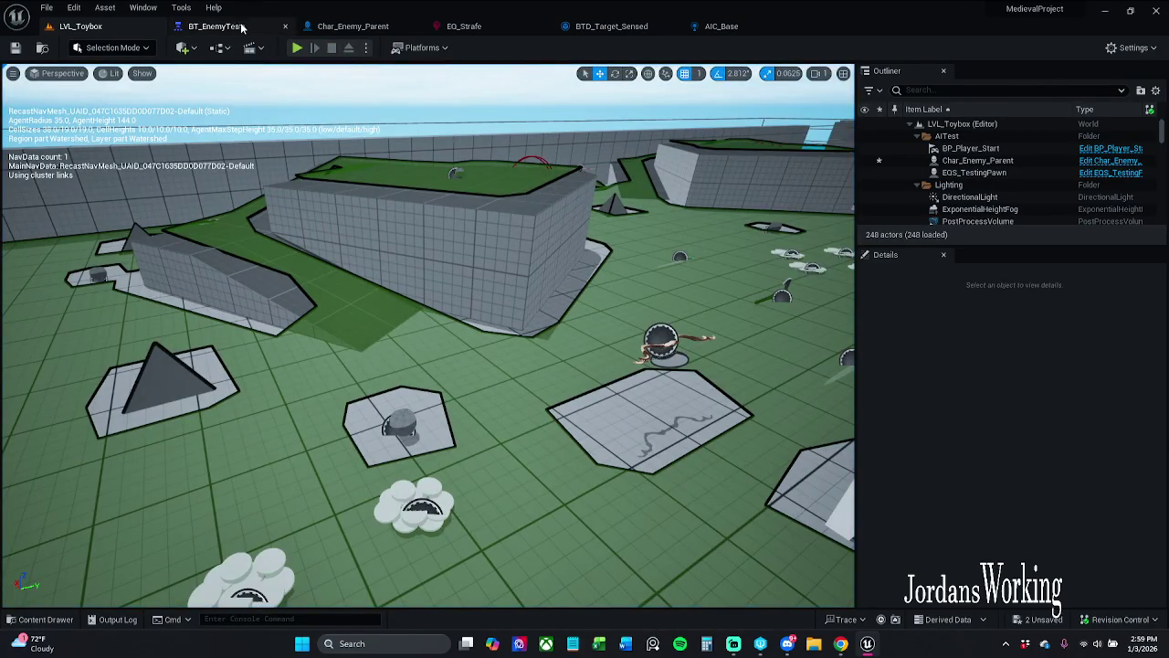
- Pan across the BT_EnemyTest behavior tree to see more of its nodes
click(241, 30)
scroll(470, 235, down, 3)
mouse_move(469, 235)
mouse_down()
mouse_move(457, 247)
mouse_move(331, 229)
mouse_up()
- Review Char_Enemy_Parent's AI settings in the LVL_Toybox Details, then return to BT_EnemyTest
click(92, 26)
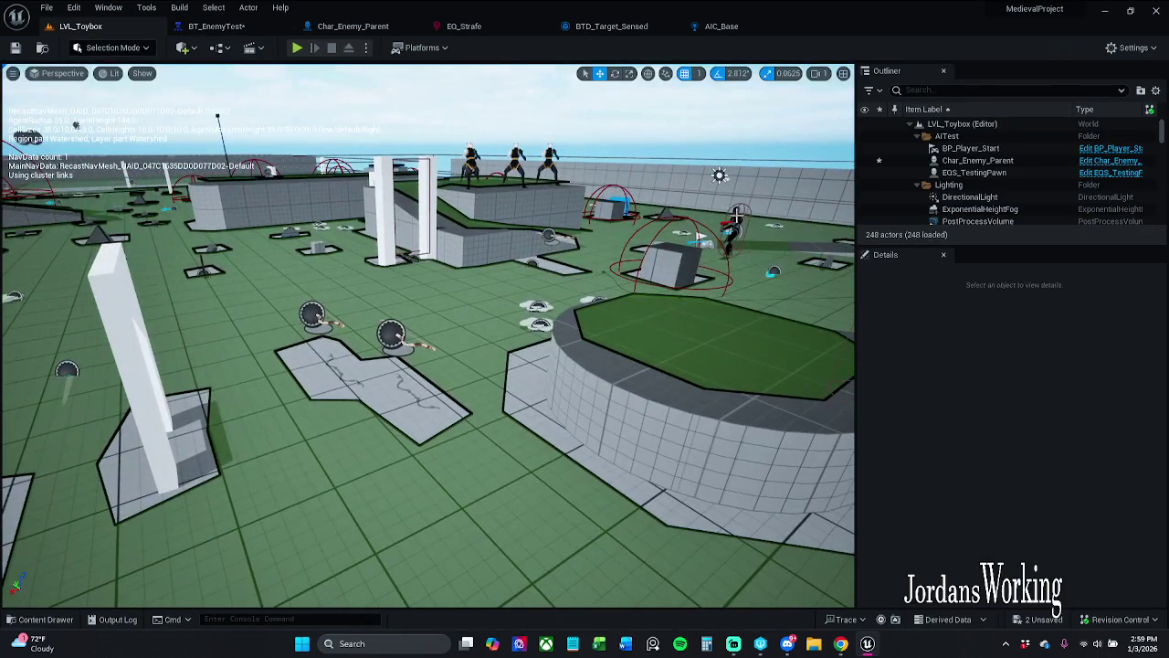
click(736, 216)
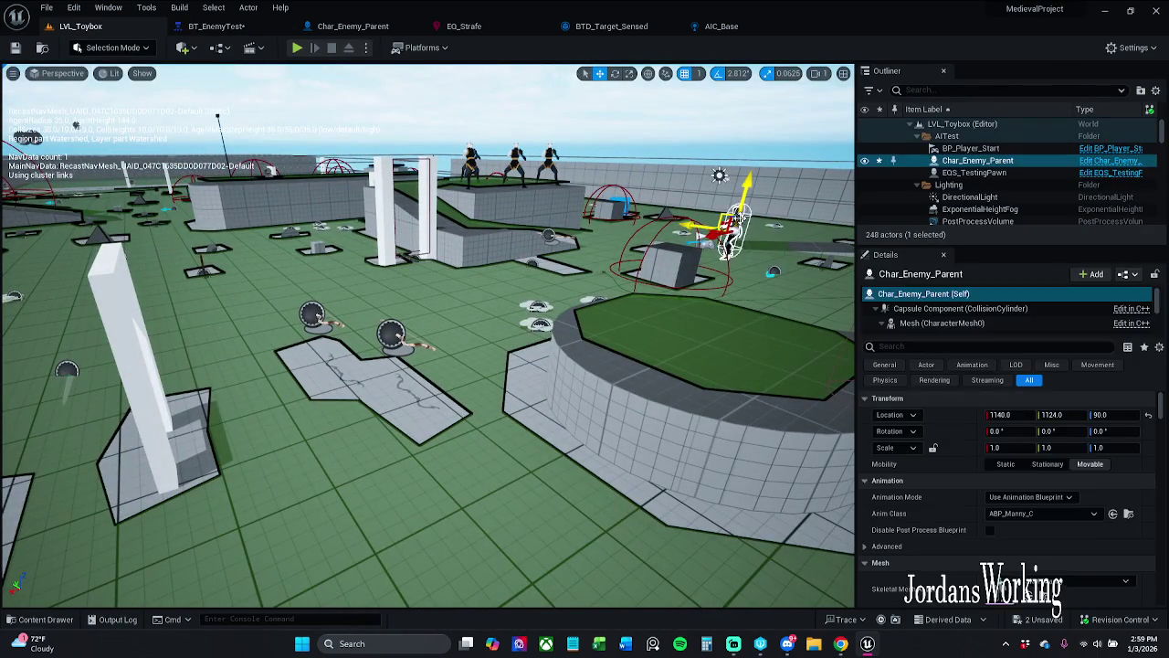
scroll(1074, 485, down, 10)
scroll(1110, 526, down, 1)
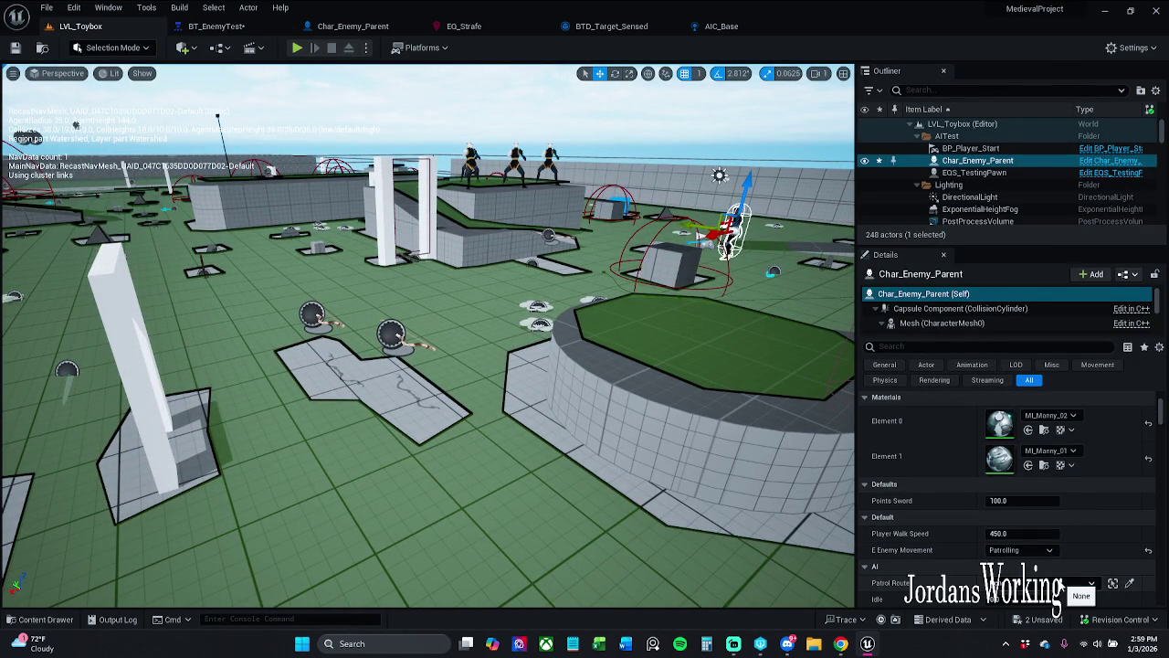
click(219, 25)
scroll(439, 313, up, 3)
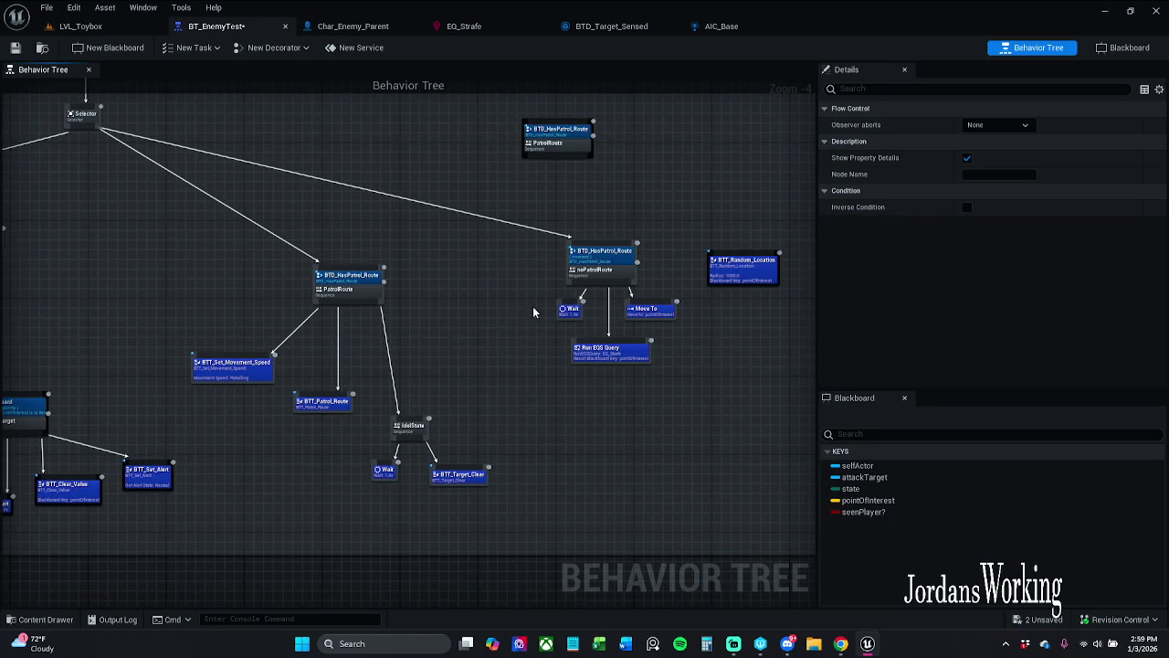
- Enable Inverse Condition on BTD_Target_Sensed and uncheck Char_Enemy_Parent's Sensed Target? default
scroll(557, 297, up, 1)
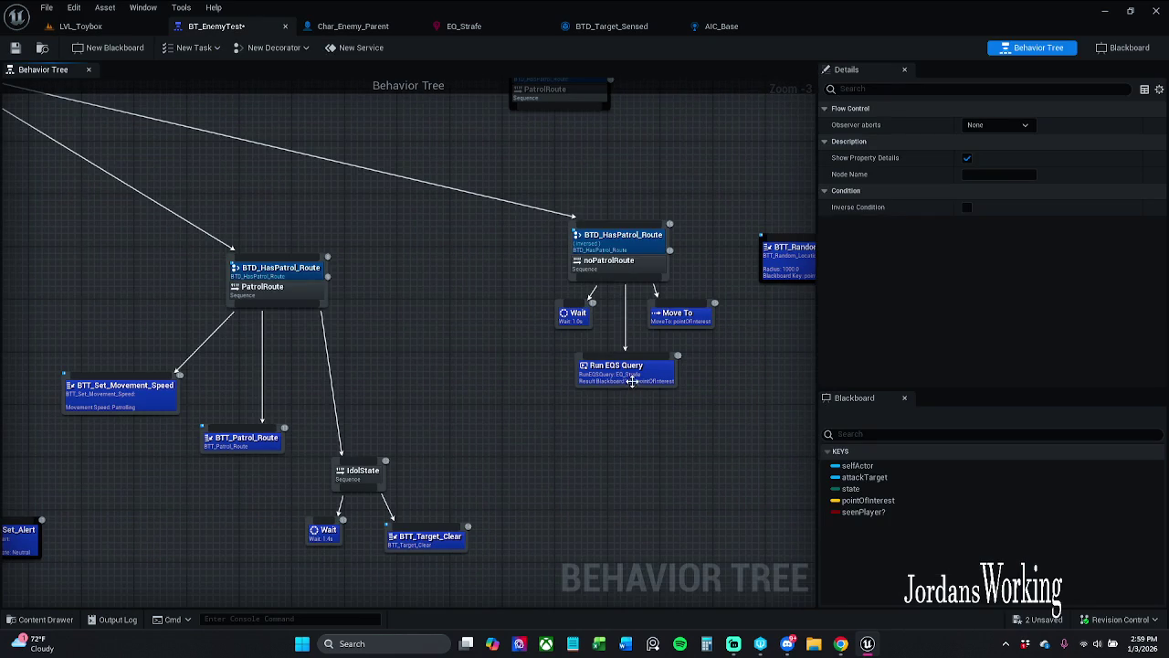
mouse_move(603, 417)
mouse_down()
mouse_move(459, 410)
mouse_move(585, 410)
mouse_move(755, 379)
mouse_up()
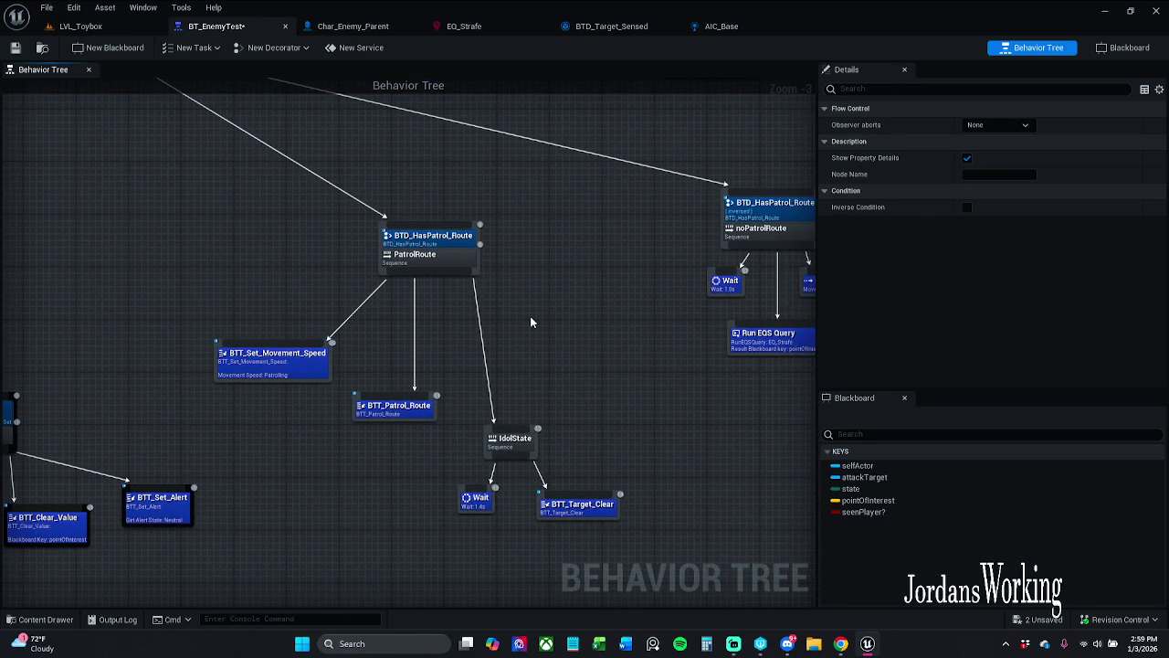
drag(530, 316, 627, 301)
scroll(656, 285, down, 1)
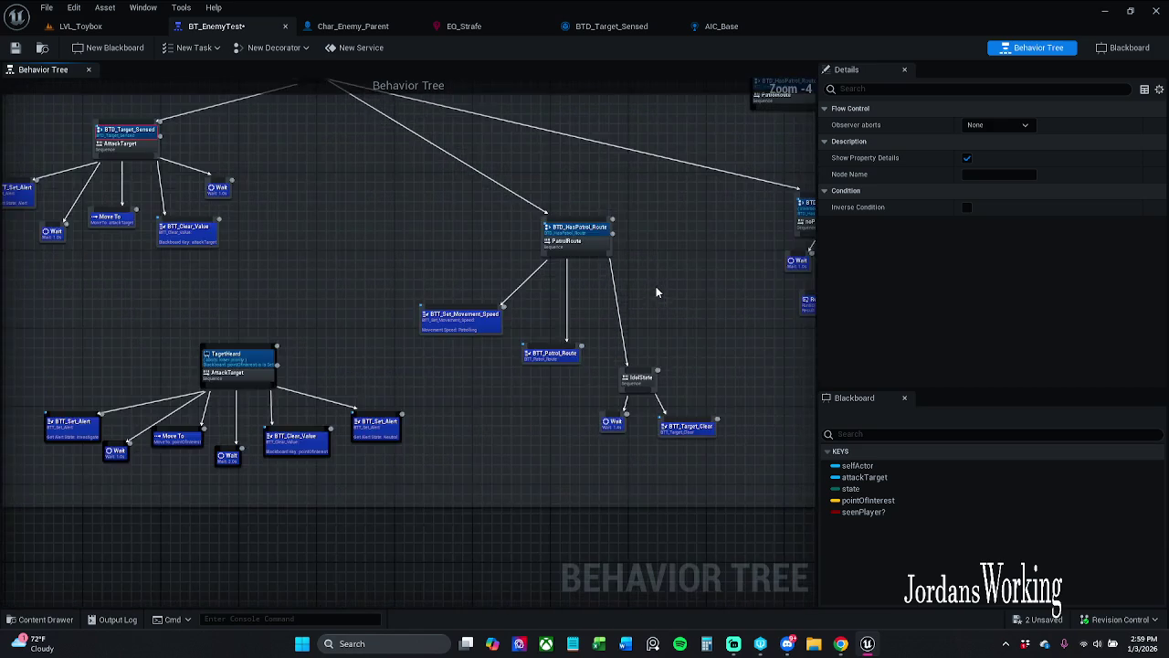
click(968, 207)
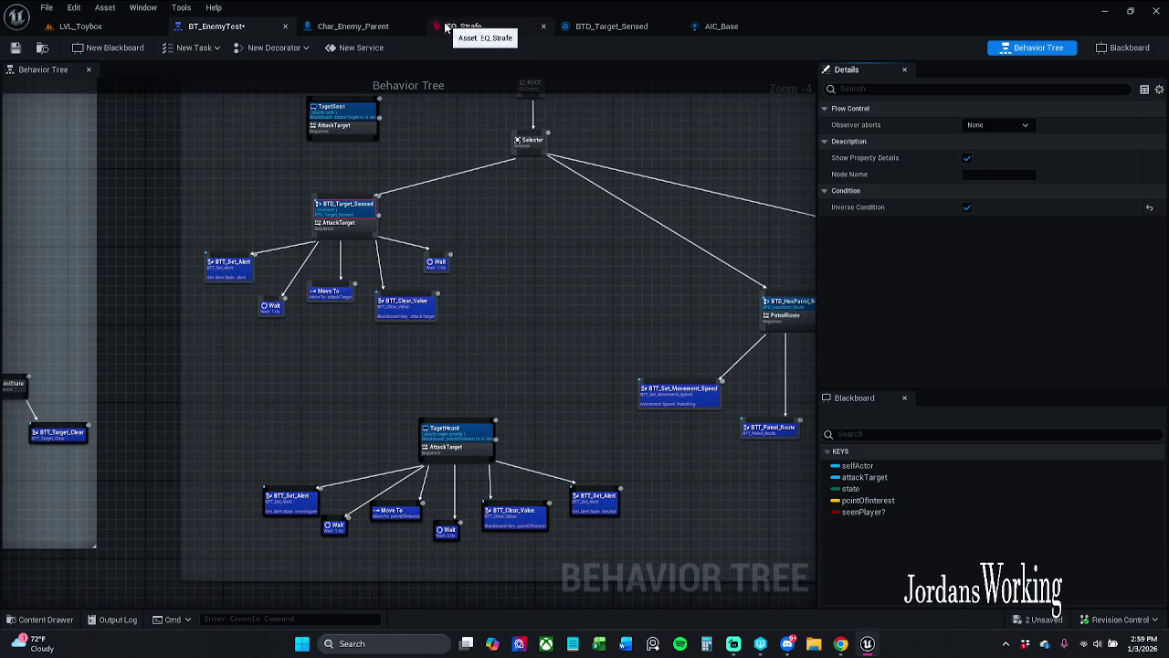
click(384, 25)
click(1002, 340)
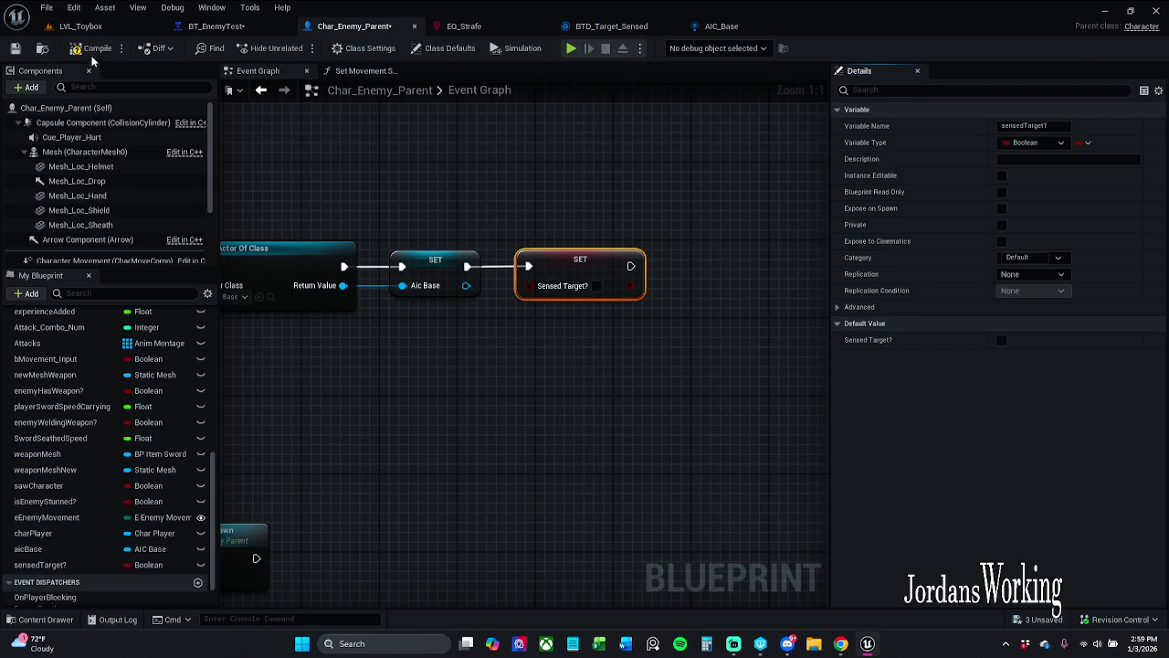
- Save the Char_Enemy_Parent blueprint and the BT_EnemyTest behavior tree
click(15, 49)
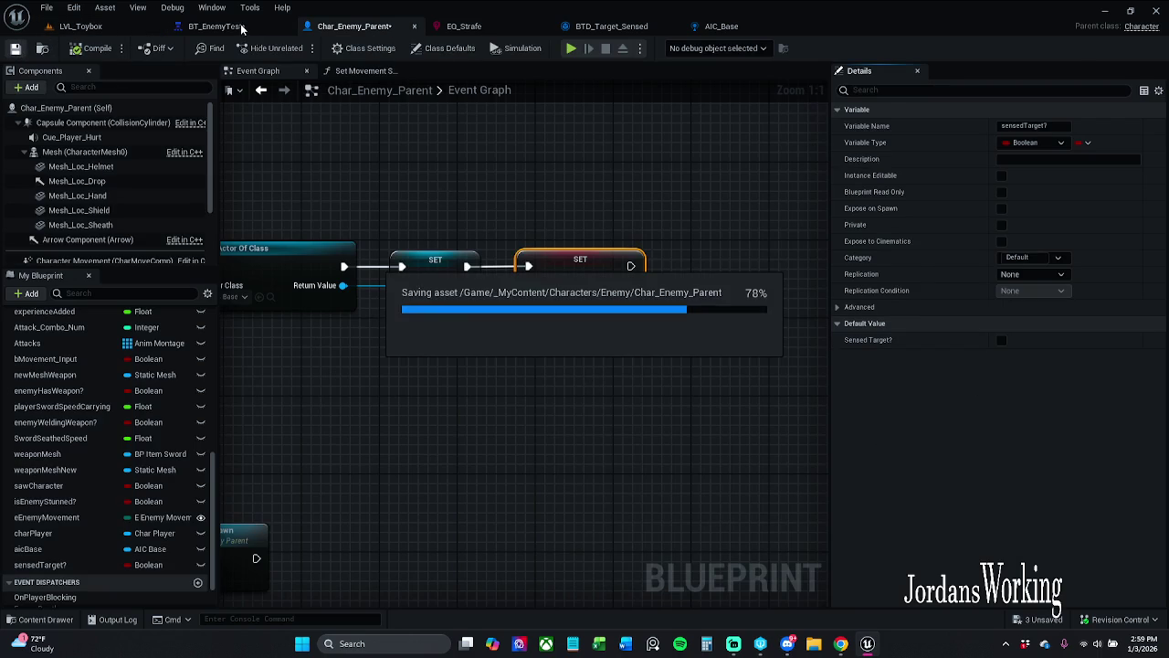
click(242, 30)
click(15, 49)
- Use File > Save All to save every remaining asset, confirming the dialog
click(42, 8)
click(101, 78)
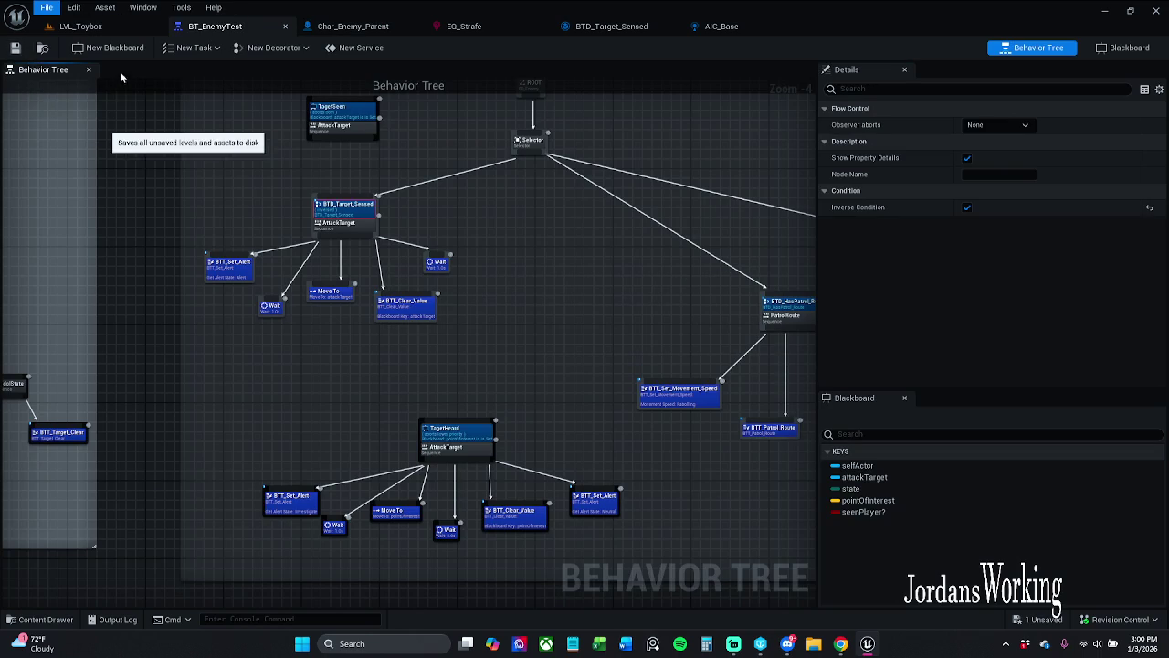
click(598, 458)
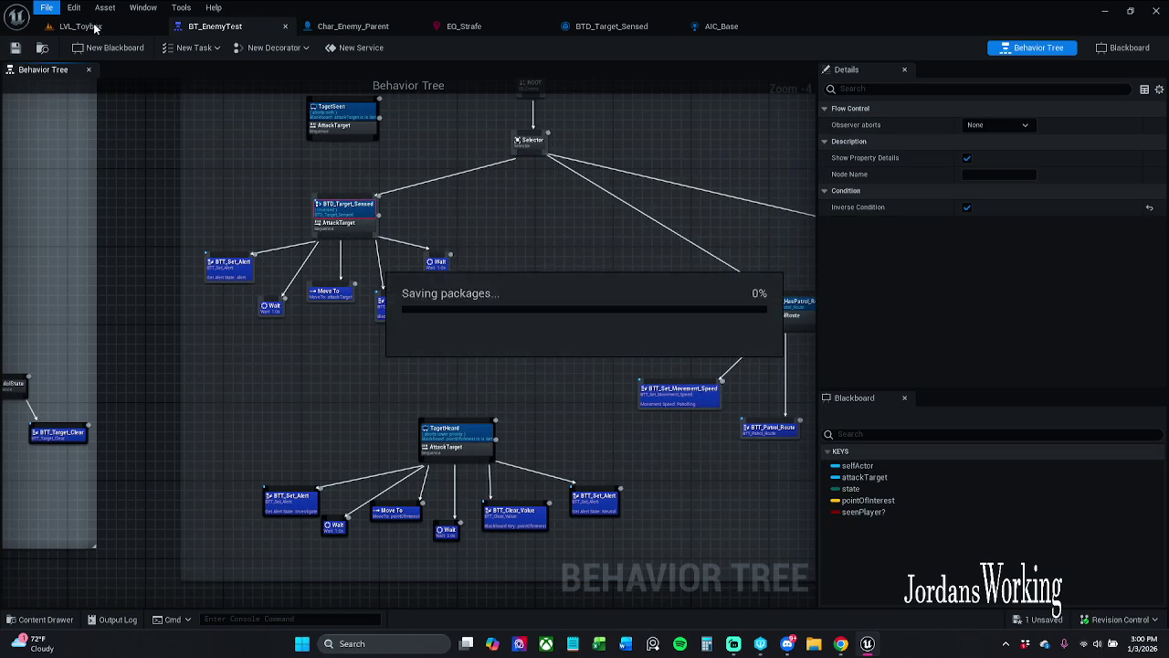
click(80, 25)
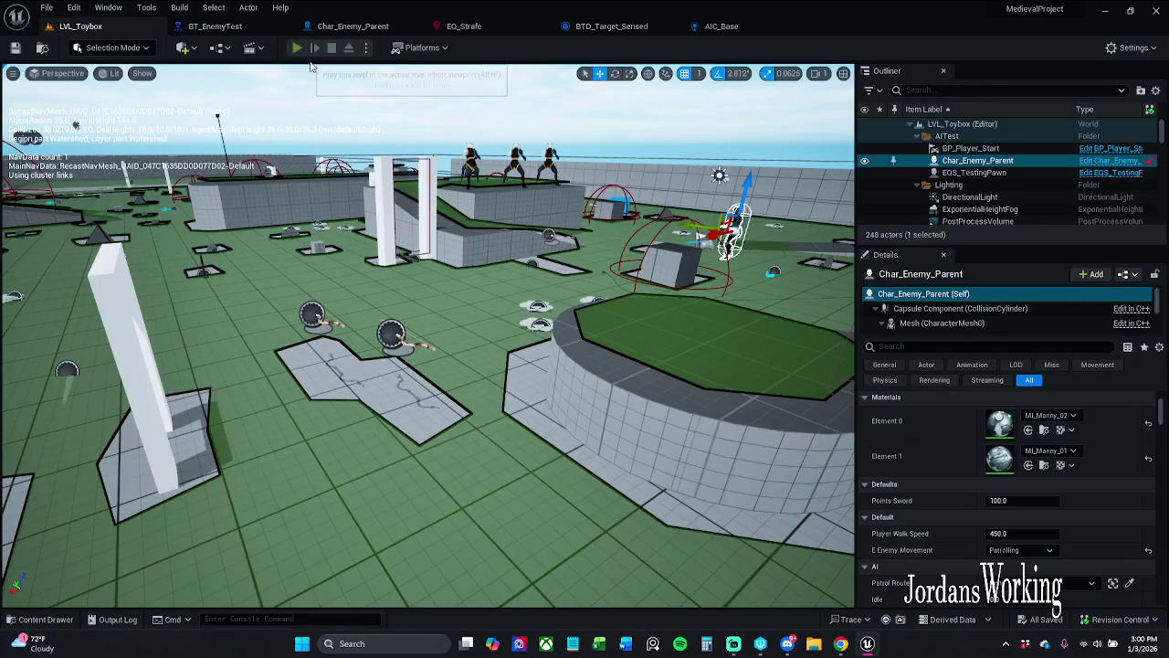
- Play LVL_Toybox, running and rolling away from the chasing enemy, then reopen BT_EnemyTest
click(297, 47)
key(w)
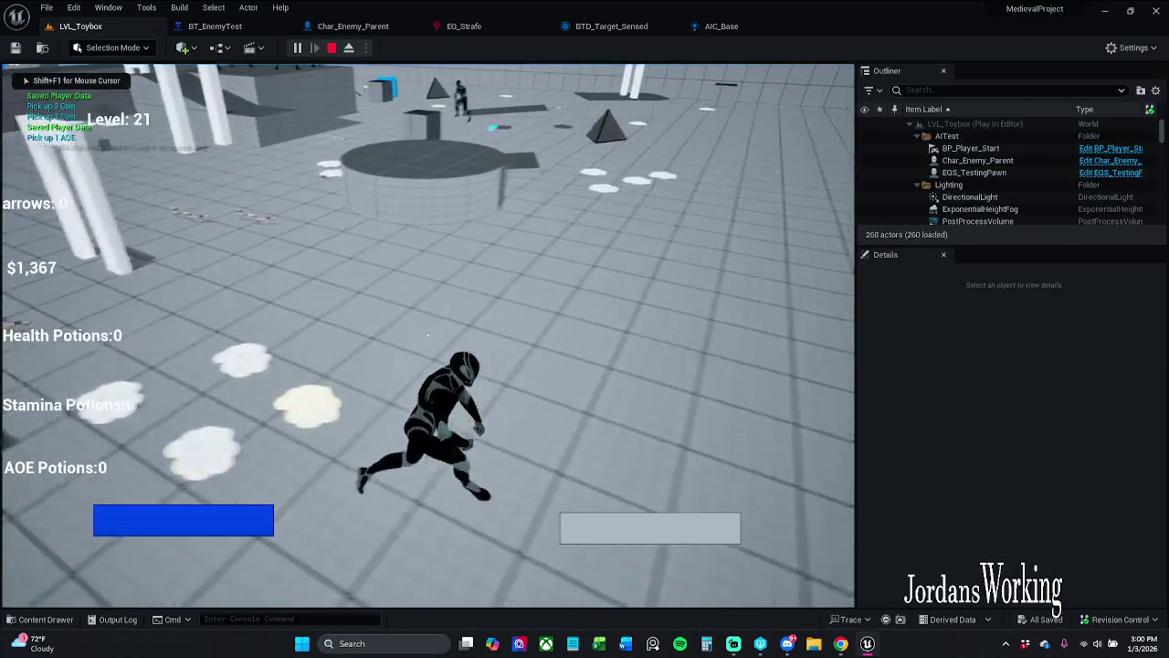
key(shift)
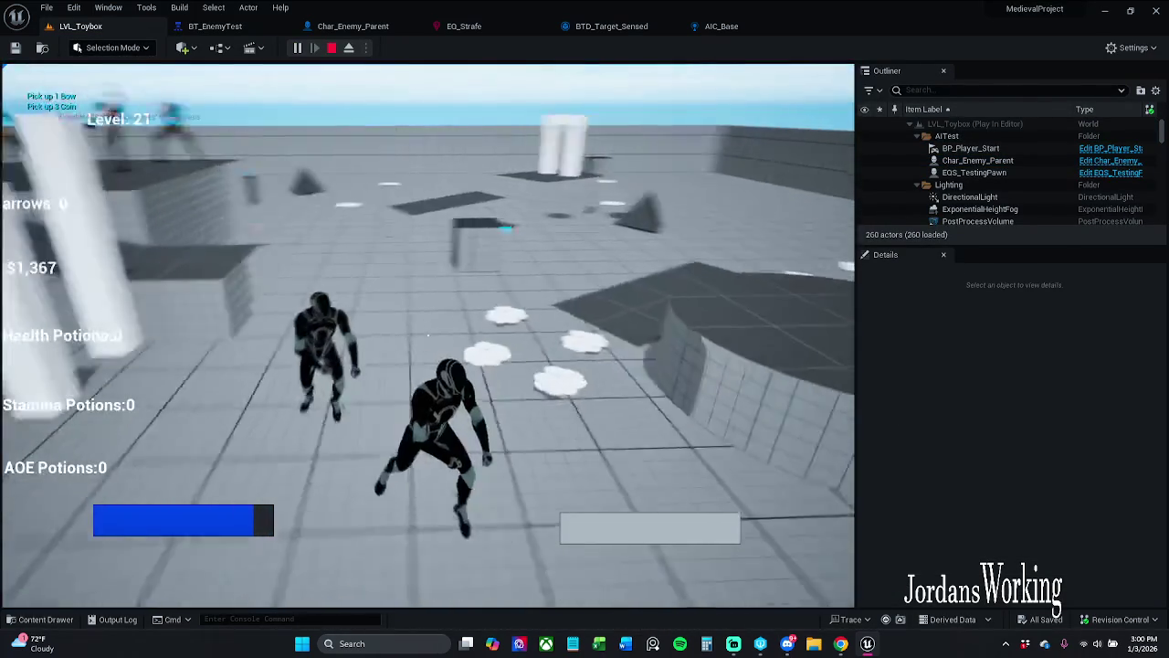
key(Escape)
click(214, 26)
click(522, 347)
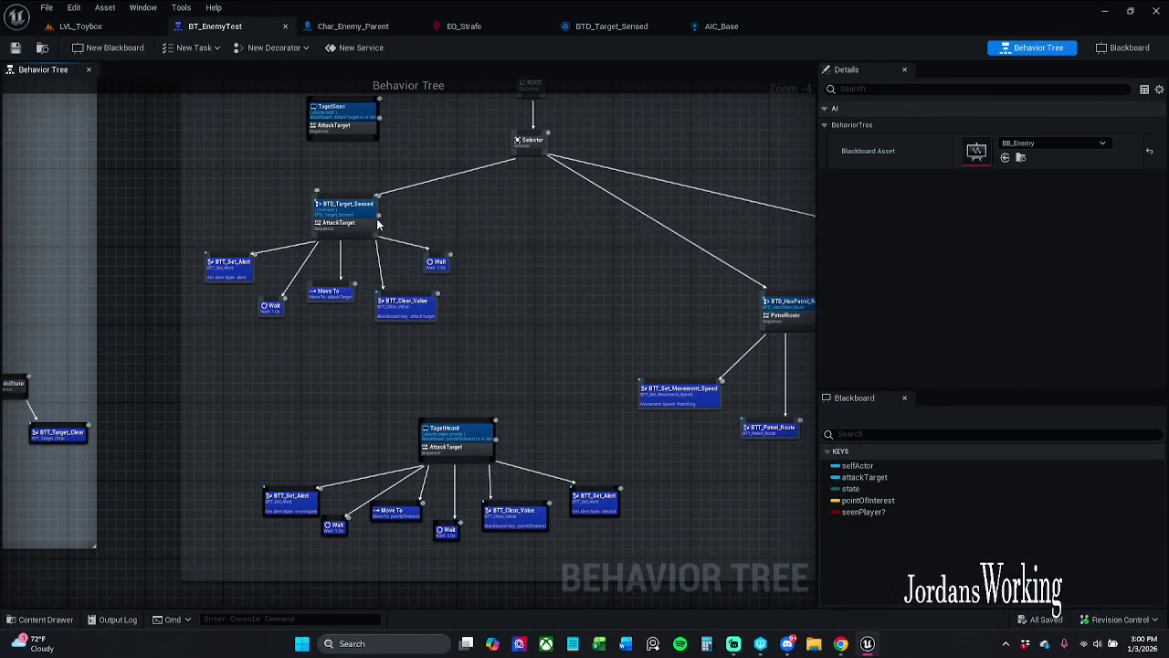
- Pan and zoom the BT_EnemyTest graph to bring the Selector and patrol branches into view
scroll(383, 223, up, 2)
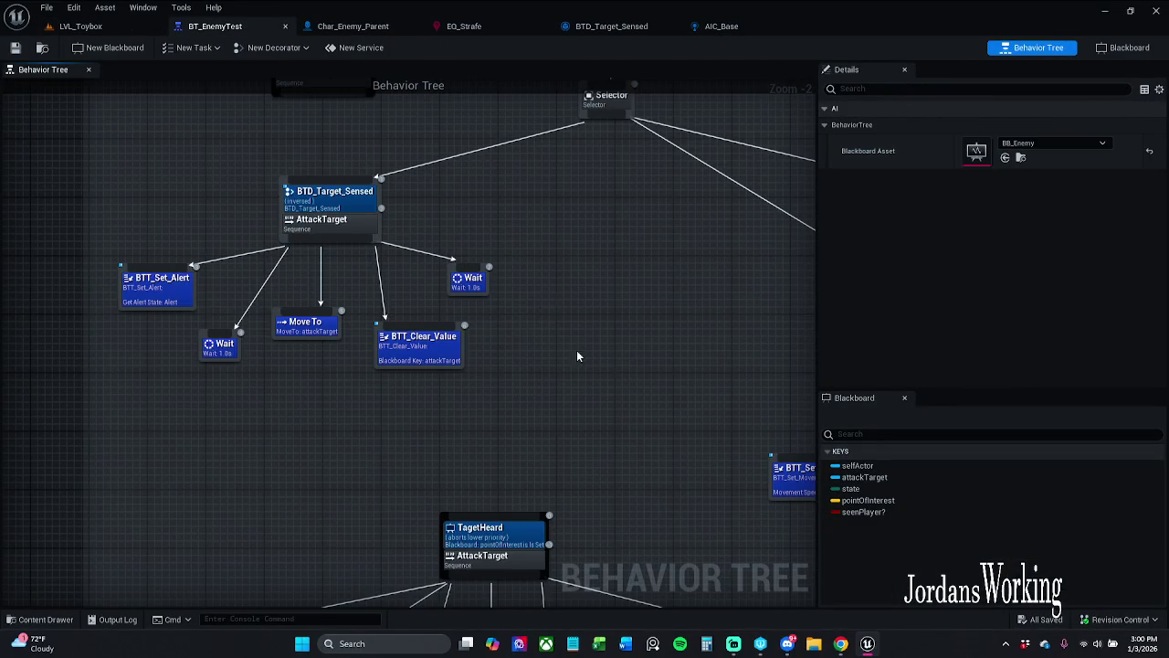
drag(604, 361, 526, 275)
mouse_move(485, 367)
mouse_down()
mouse_move(533, 419)
mouse_move(357, 381)
mouse_up()
scroll(522, 404, down, 1)
mouse_move(517, 381)
mouse_down()
mouse_move(347, 363)
mouse_move(721, 372)
mouse_move(378, 350)
mouse_move(242, 319)
mouse_up()
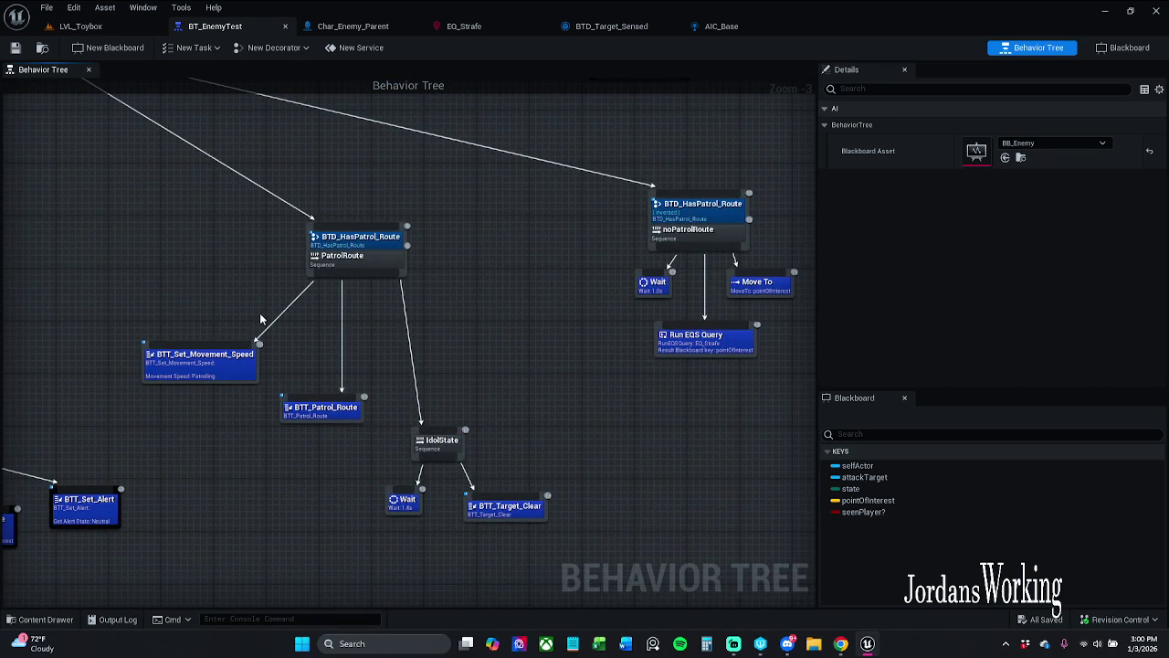
- Move the PatrolRoute sequence and its children up and left, then save the tree
mouse_move(195, 235)
mouse_down()
mouse_move(511, 503)
mouse_move(599, 537)
mouse_up()
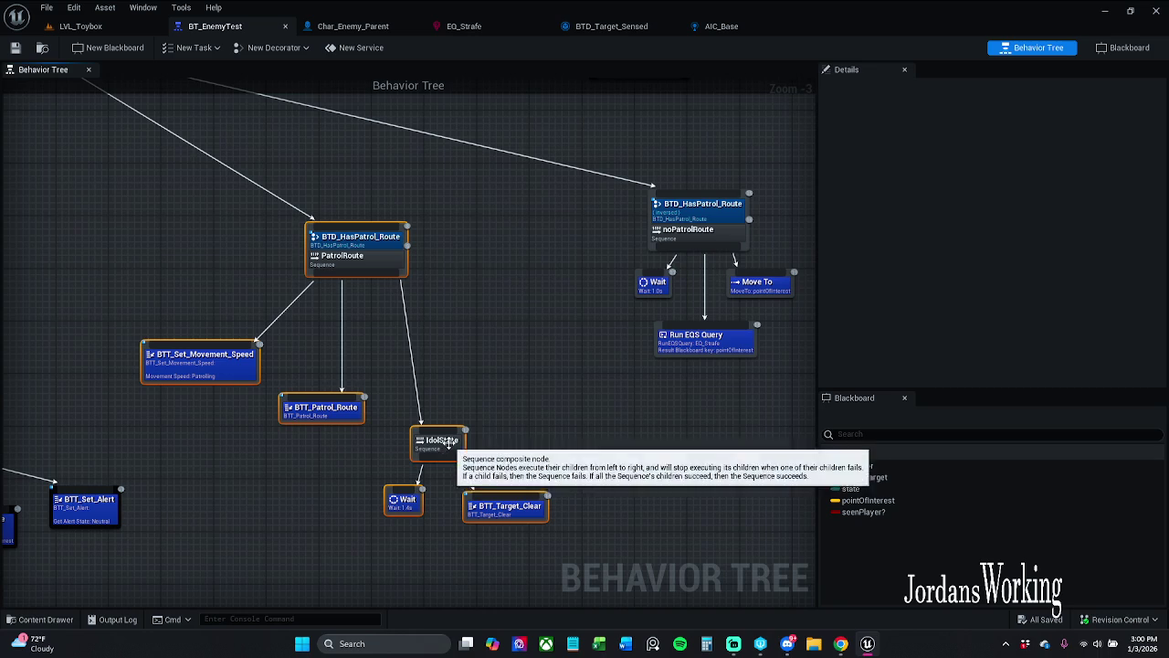
drag(448, 442, 395, 417)
click(407, 351)
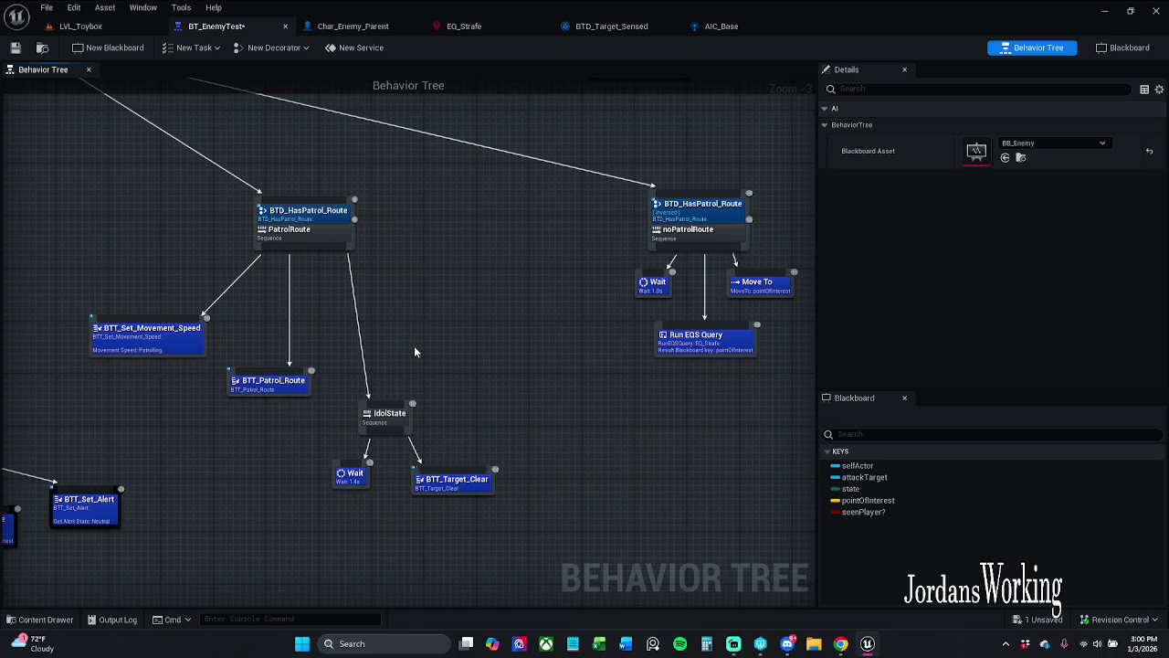
click(14, 47)
- Shift the noPatrolRoute group up and left, save, and show navigation in LVL_Toybox
drag(564, 214, 796, 405)
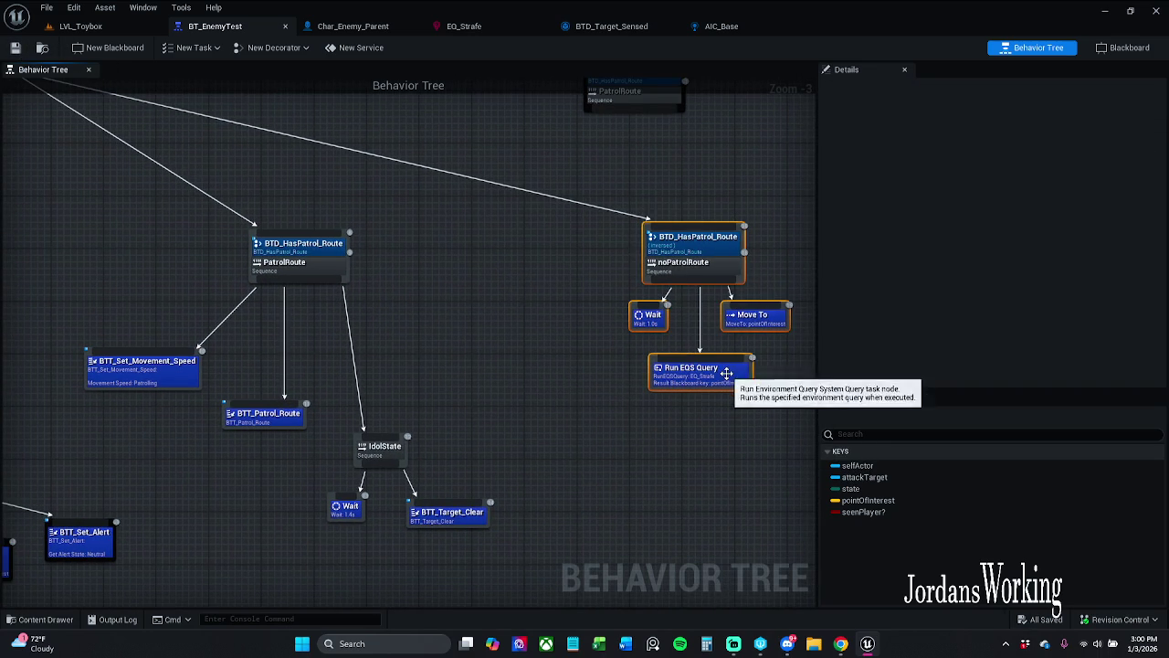
drag(676, 374, 664, 354)
click(520, 309)
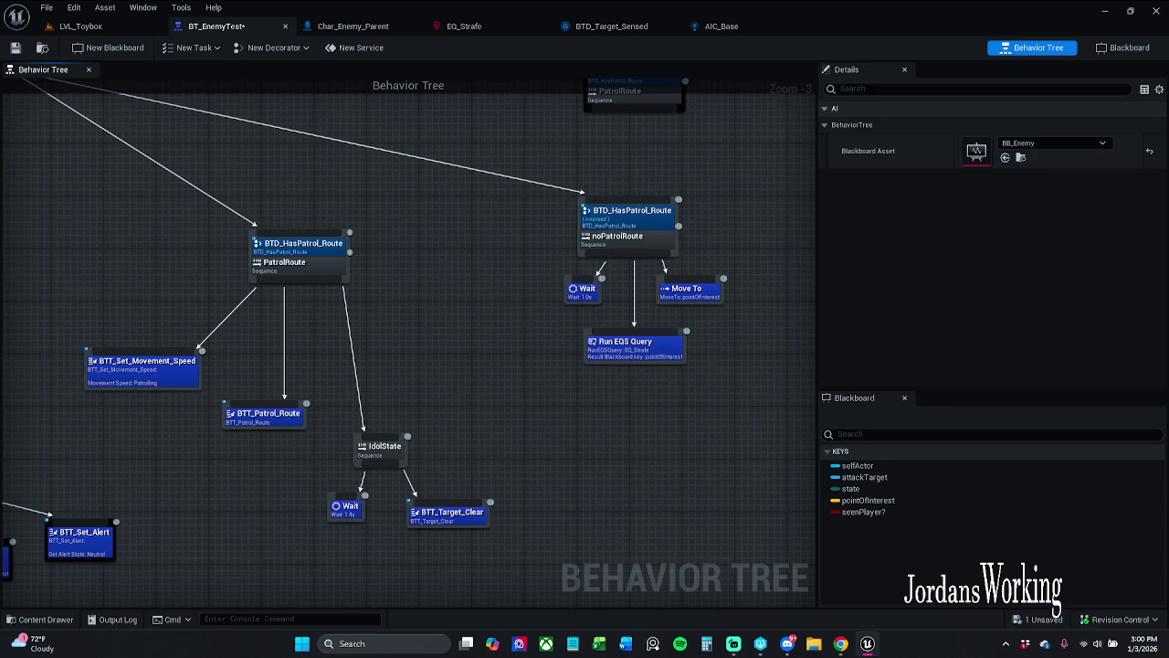
click(15, 48)
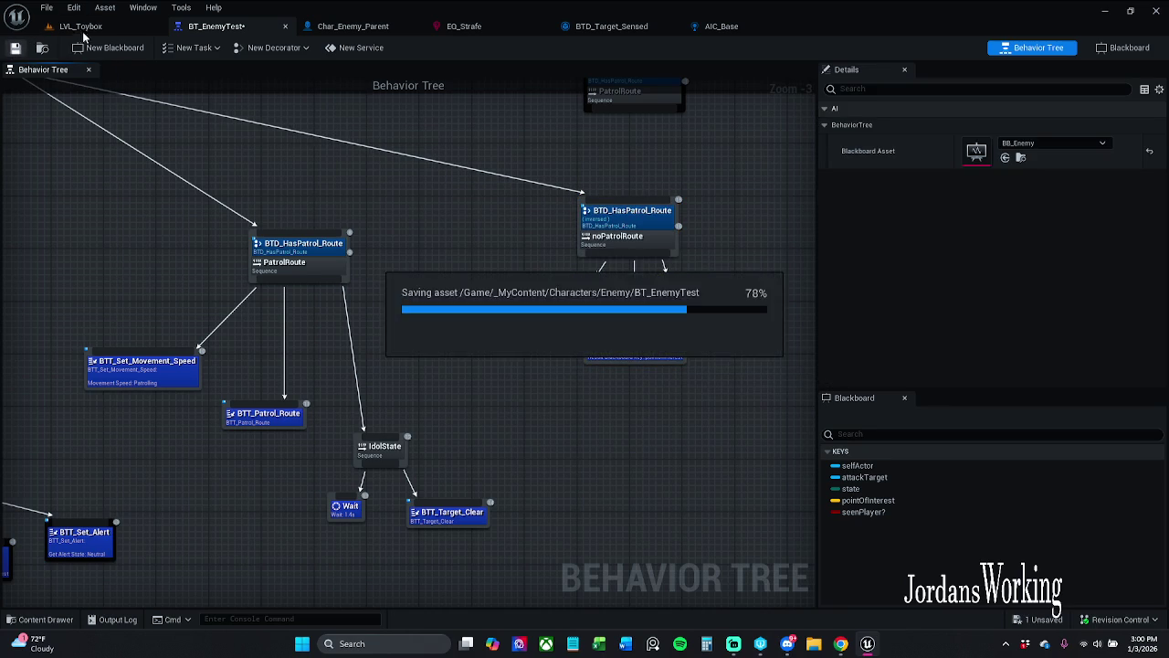
click(80, 27)
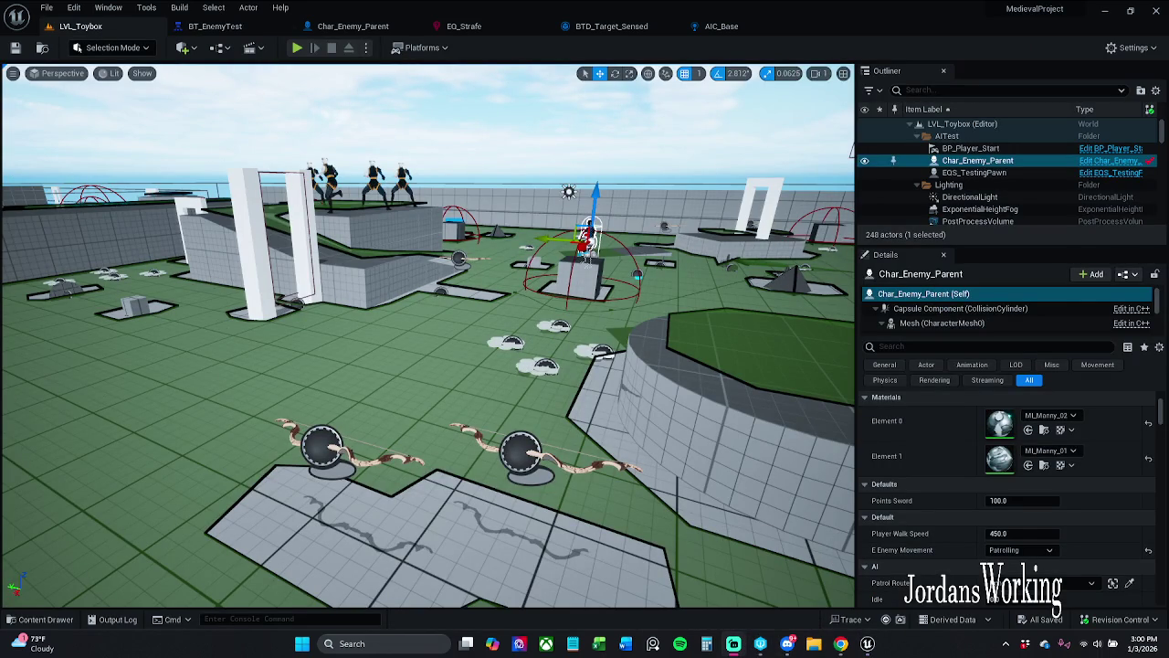
key(p)
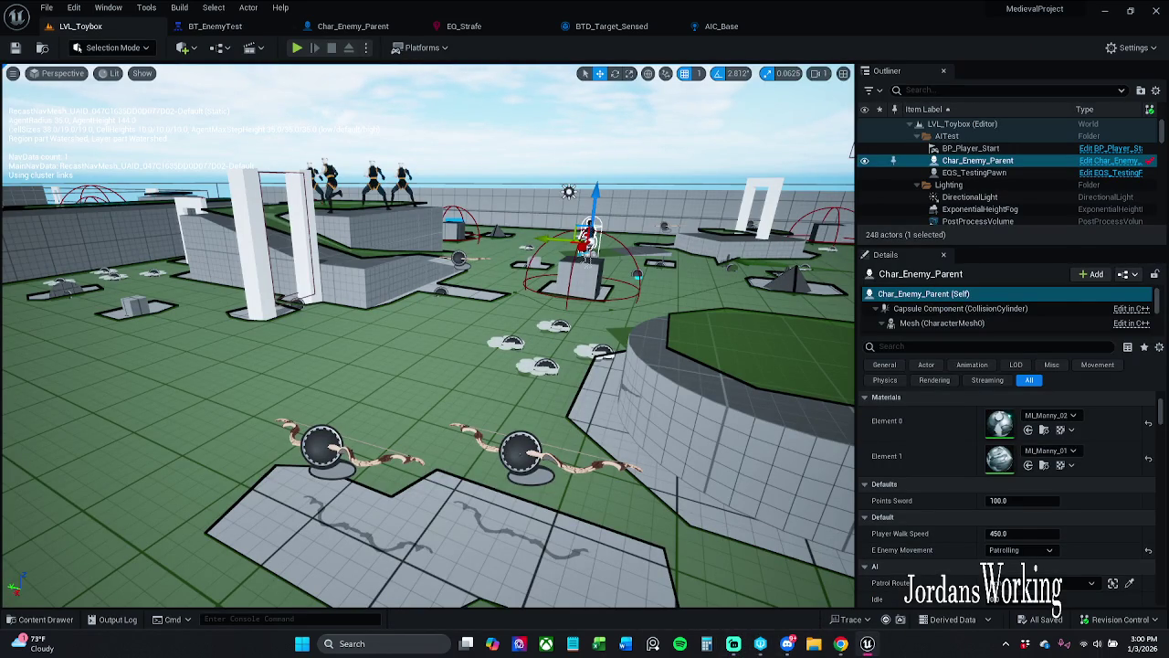
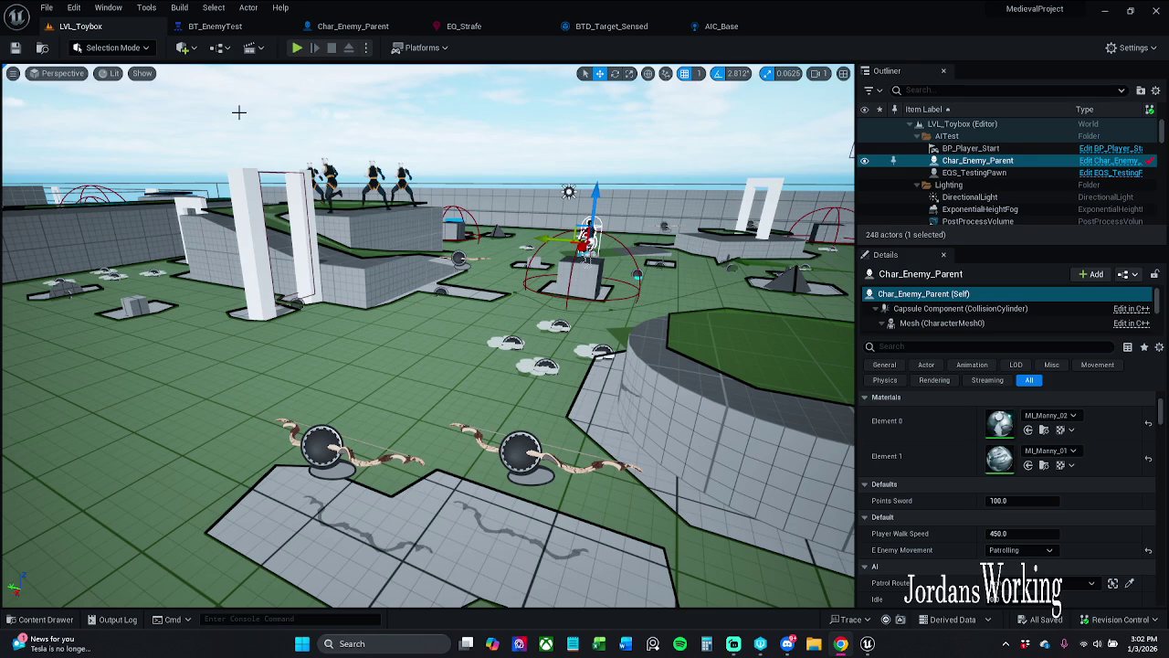
- Review BTD_Target_Sensed's Perform Condition Check AI graph and its empty Event Graph, then close the decorator
click(608, 25)
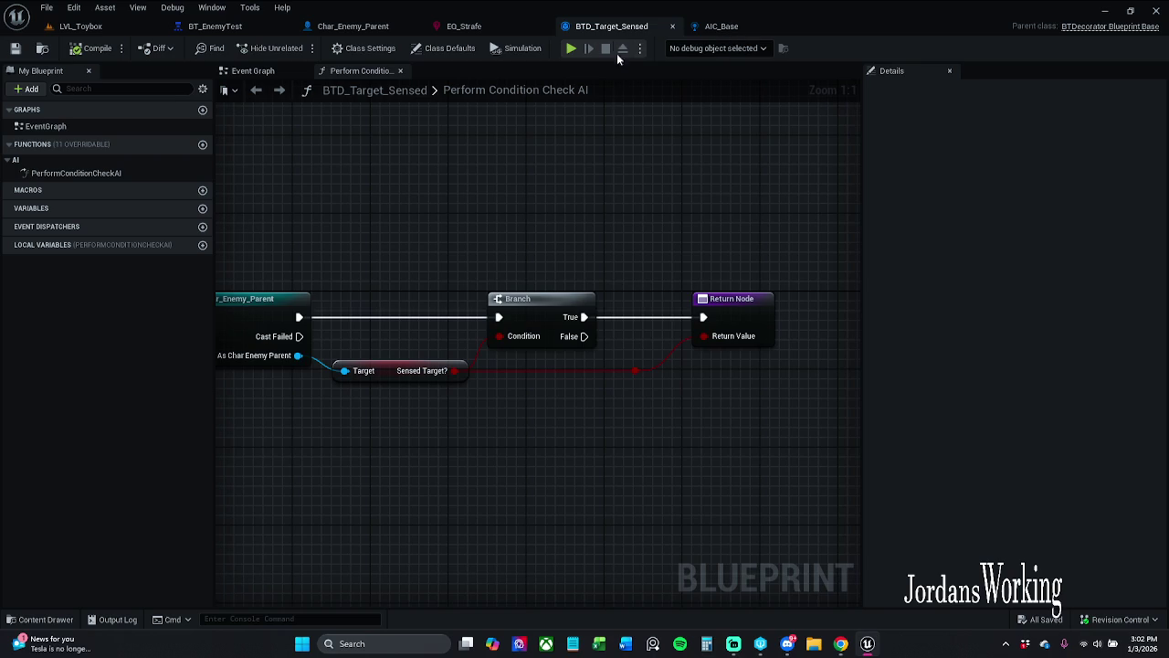
scroll(469, 179, down, 1)
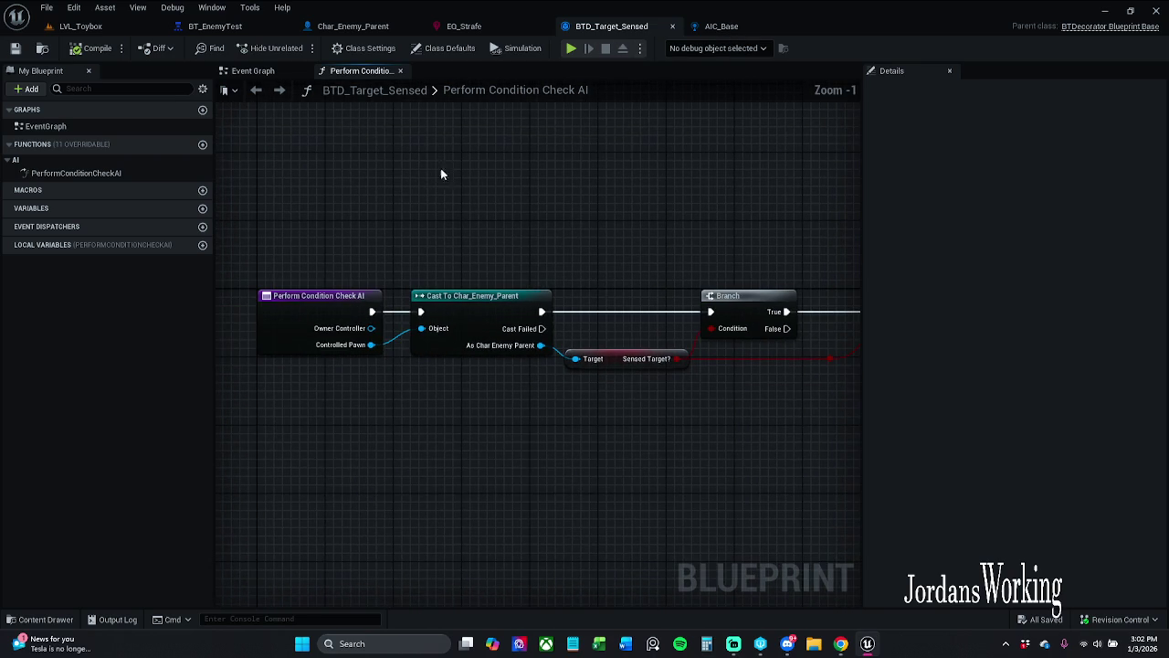
click(259, 72)
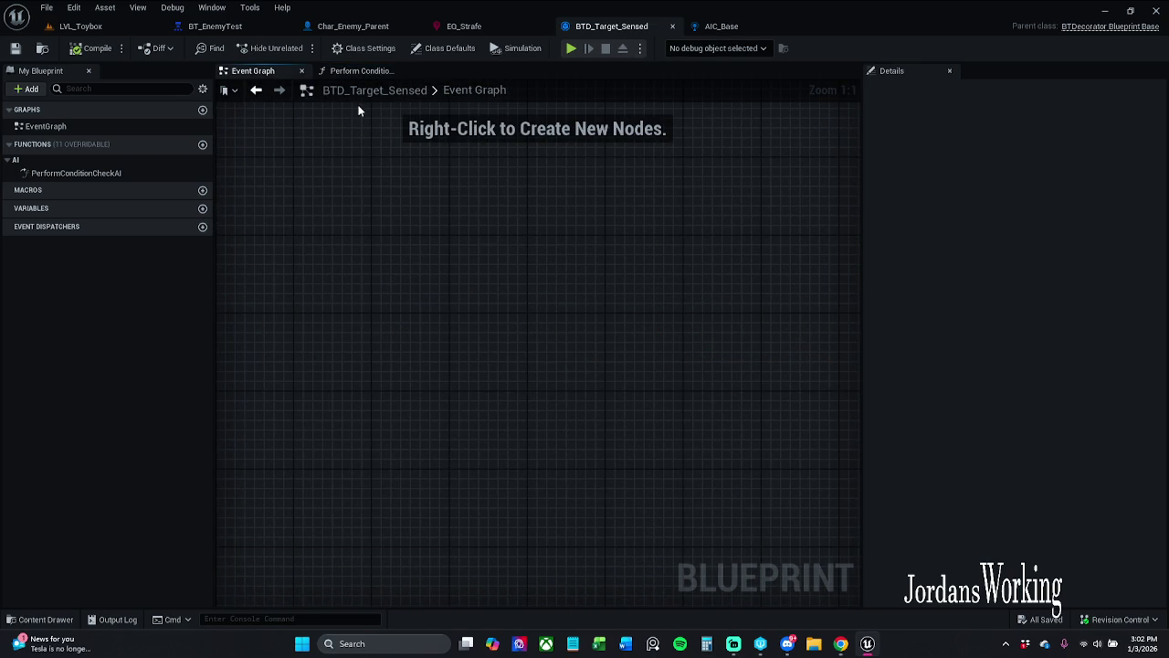
click(301, 72)
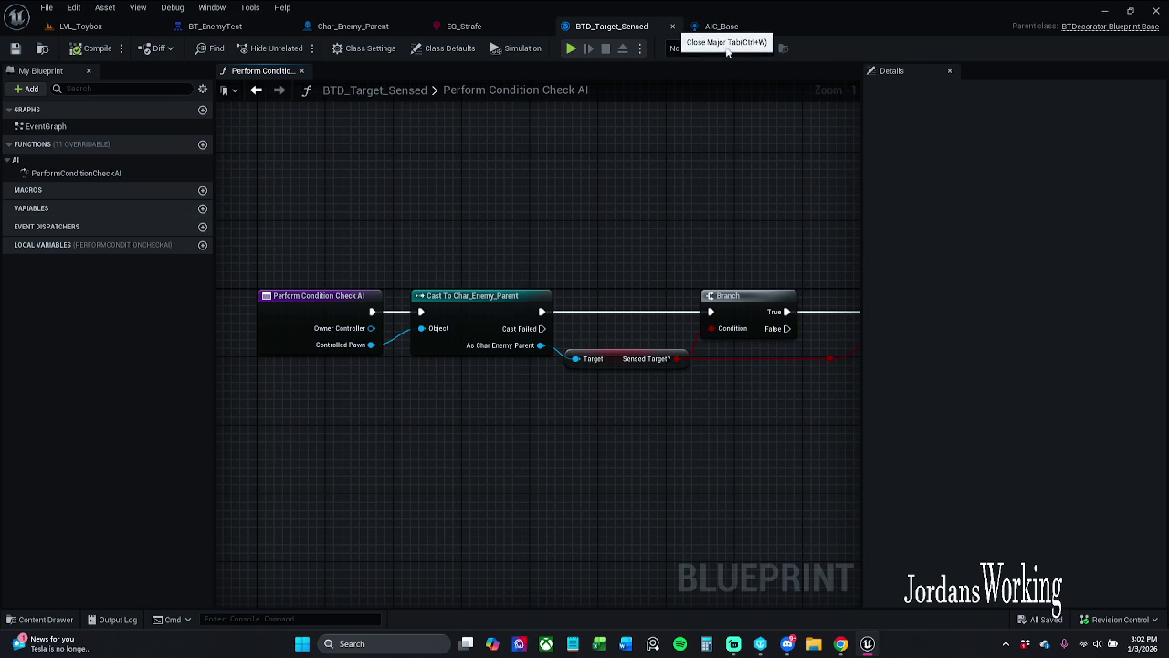
key(ctrl+w)
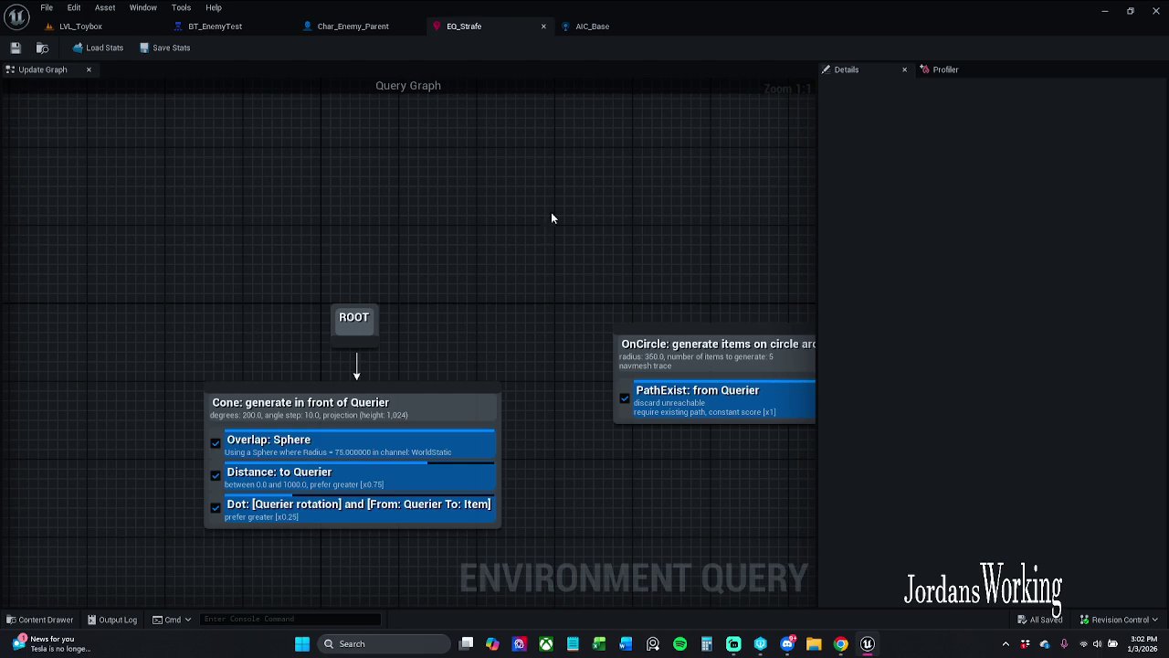
click(603, 26)
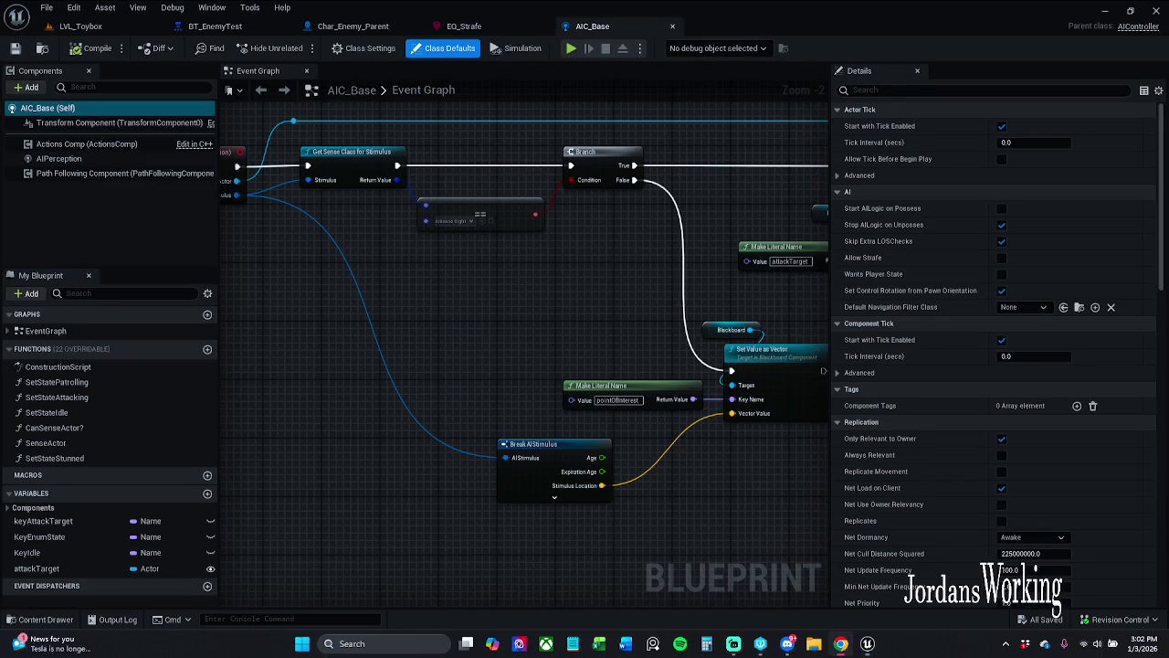
- Expand the Break AIStimulus node in AIC_Base to show all its pins
click(554, 498)
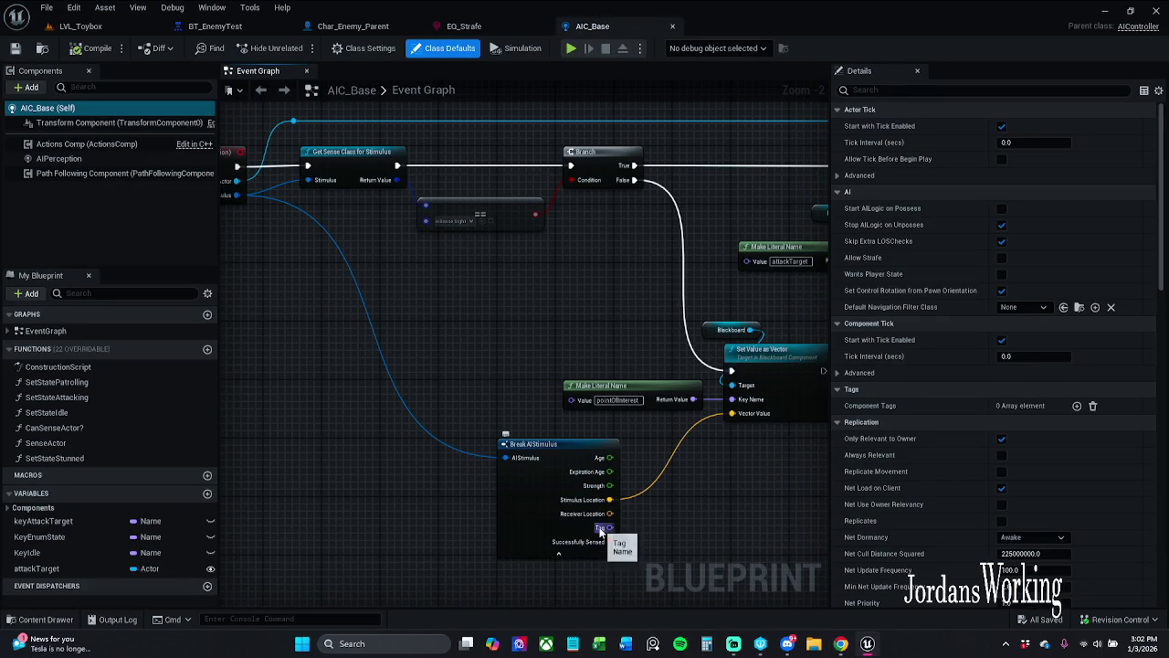
scroll(603, 516, up, 2)
drag(696, 530, 692, 523)
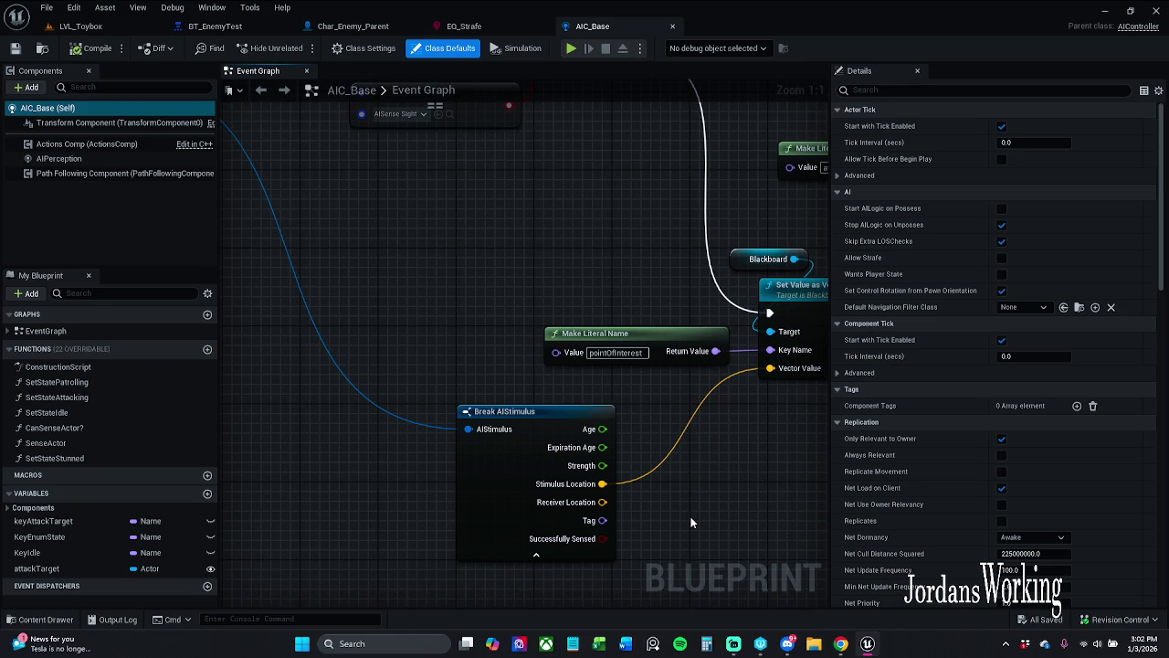
- Check the AIPerception component's hearing sense with its 1500 range, then open the Content Drawer
key(alt+Tab)
click(97, 160)
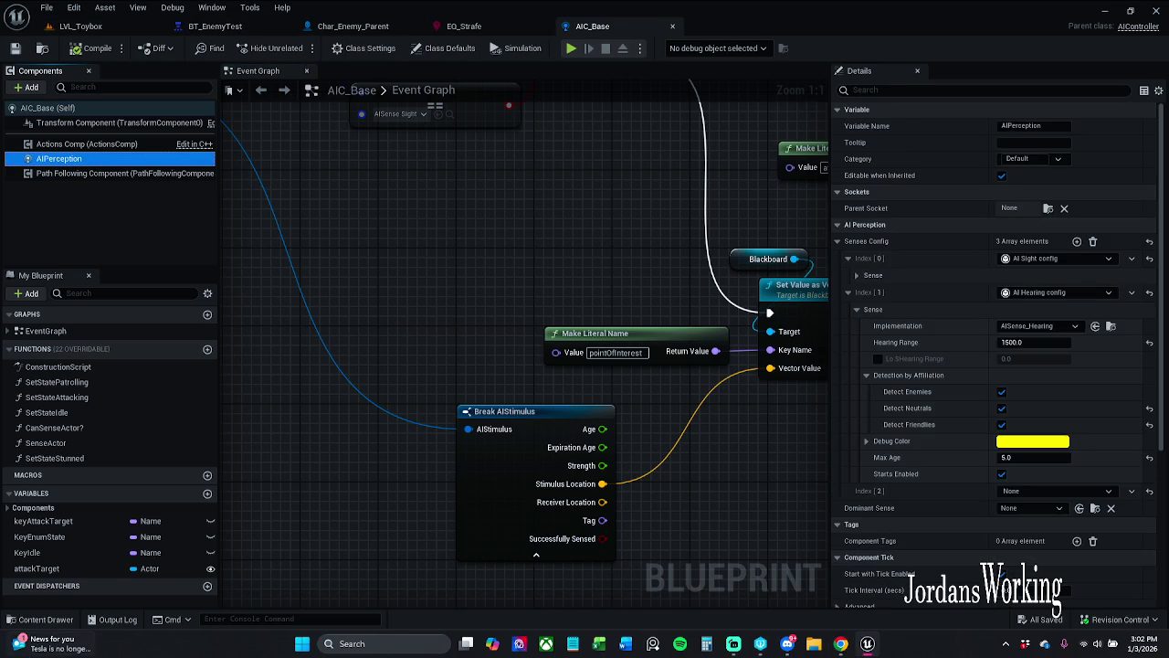
click(40, 620)
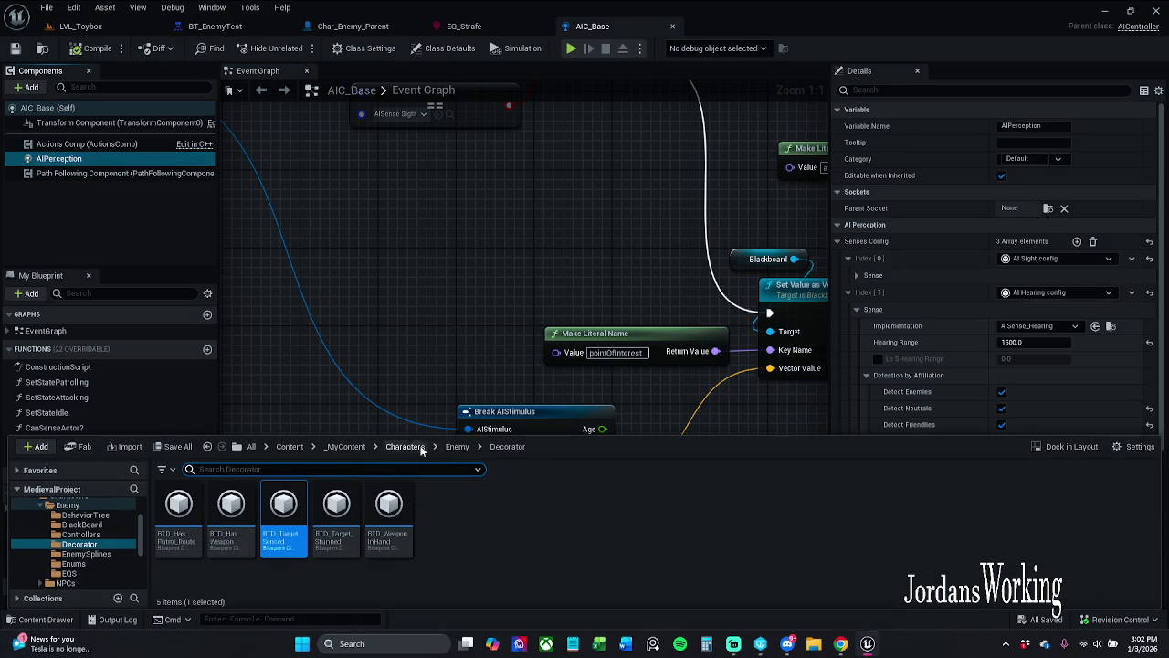
- Open the BP_Arrow blueprint from _MyContent > Actors
click(345, 446)
double_click(181, 521)
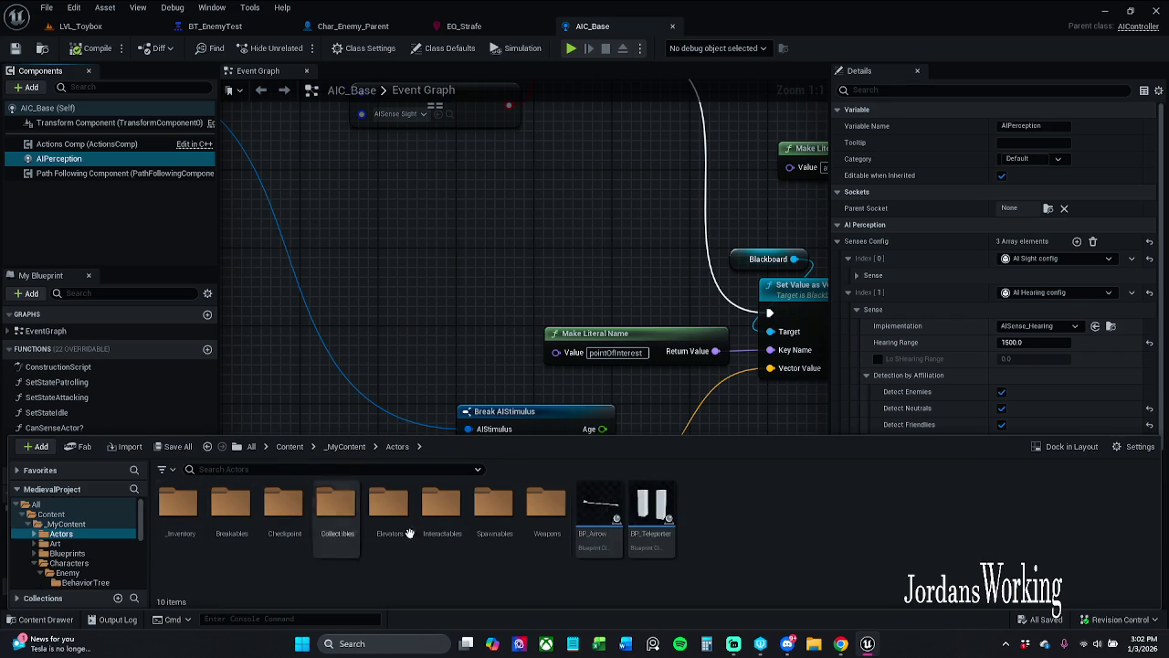
double_click(595, 535)
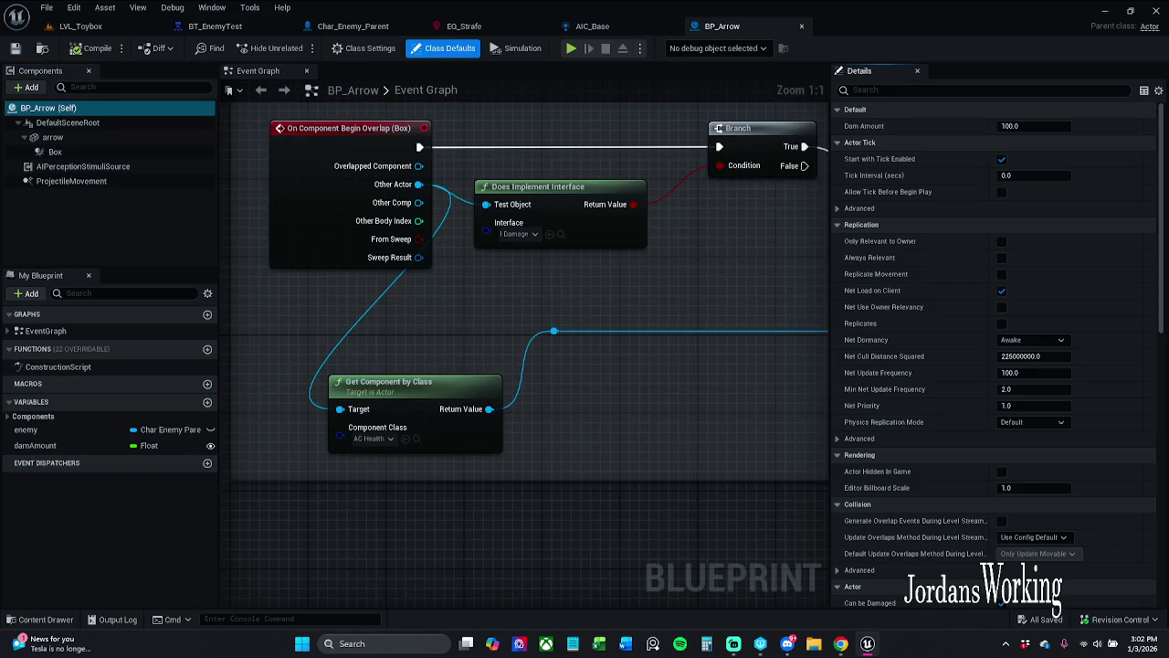
- Confirm BP_Arrow's AIPerceptionStimuliSource registers AISense_Hearing, then close BP_Arrow
click(108, 170)
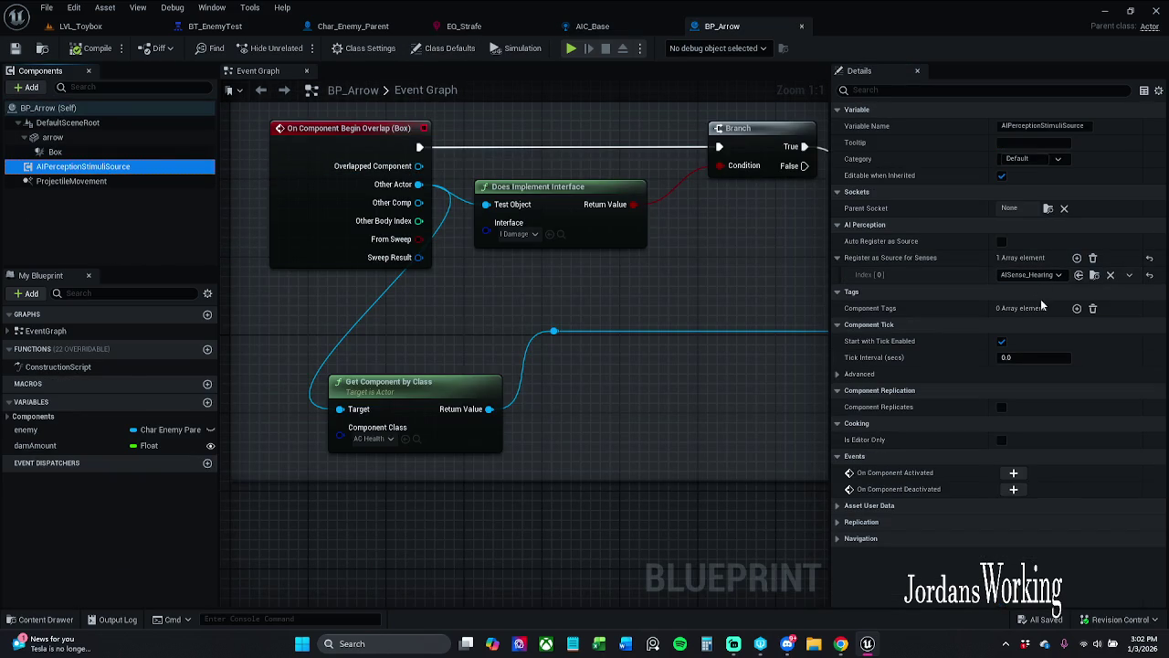
click(1042, 275)
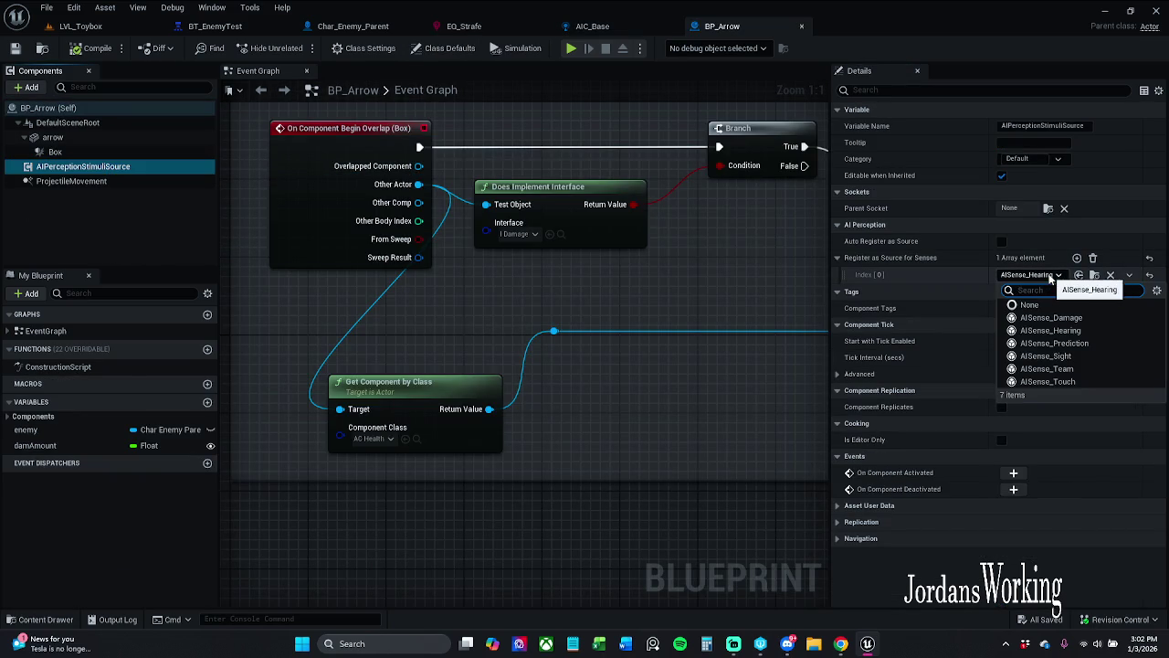
click(1048, 277)
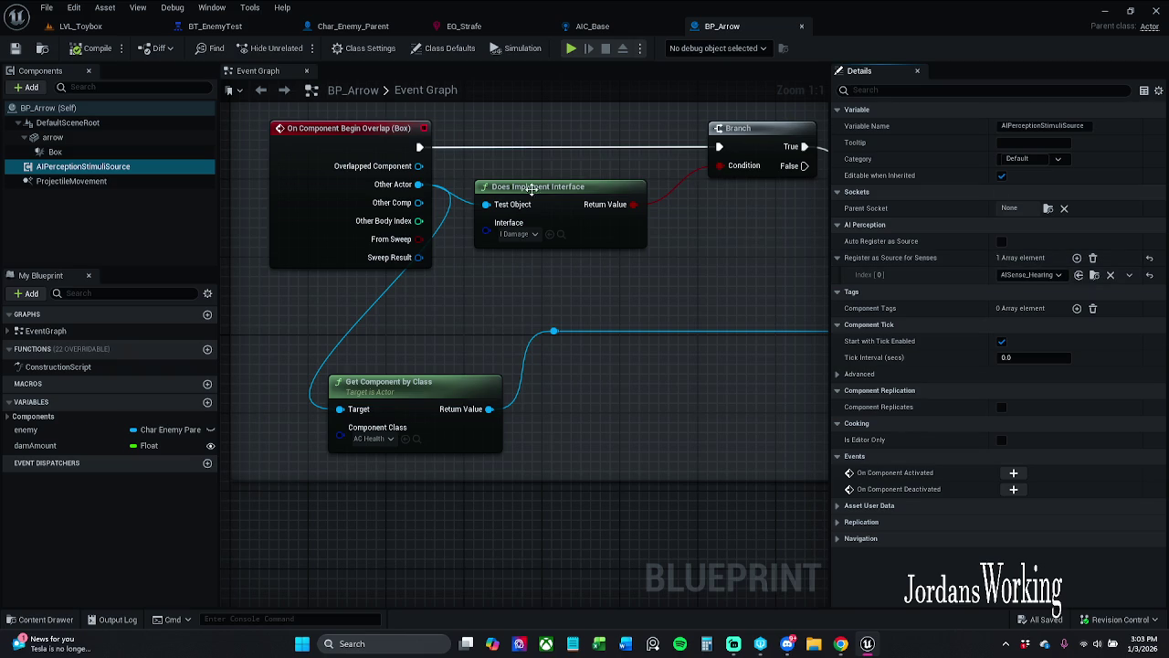
click(801, 26)
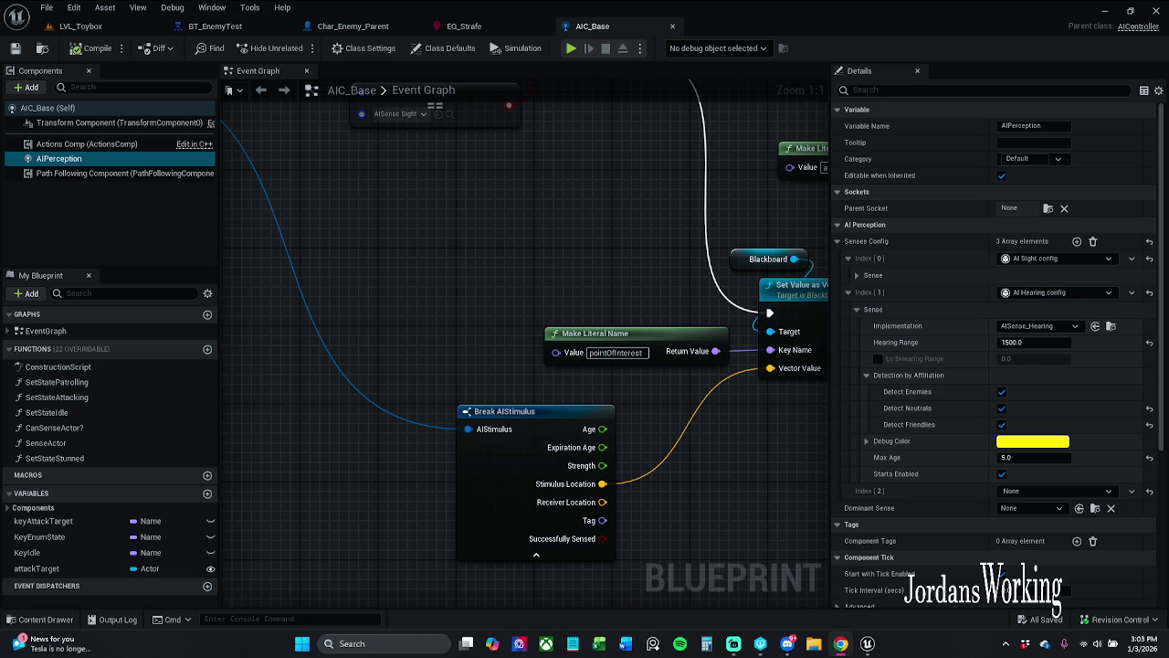
click(105, 27)
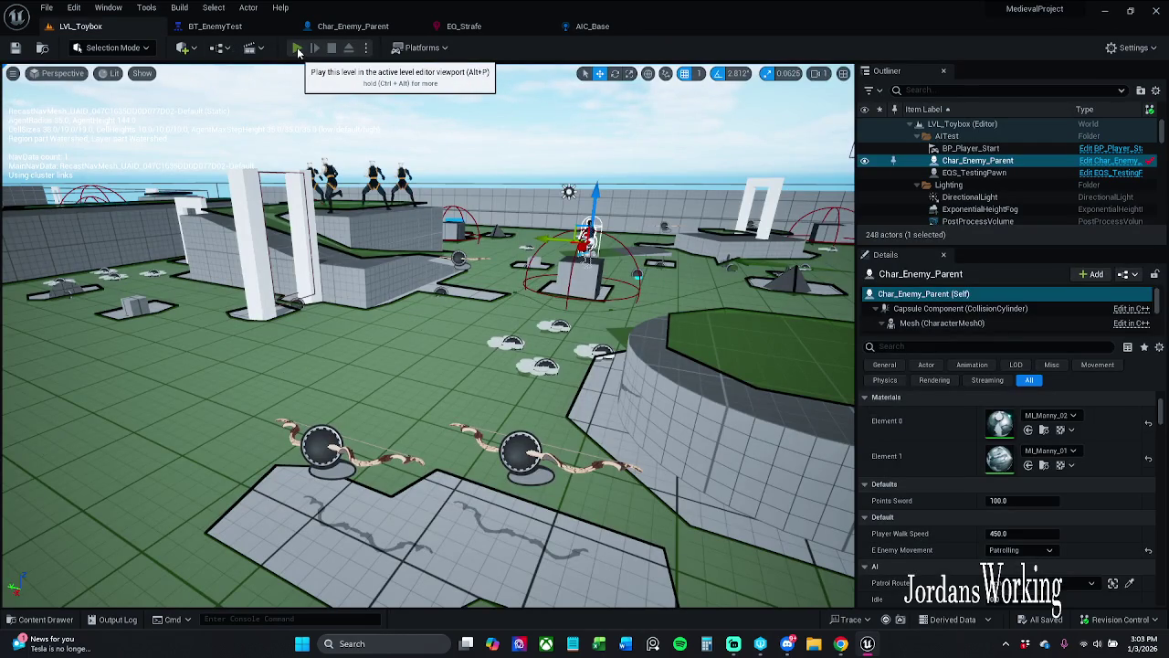
- Play LVL_Toybox with Char_Enemy_Parent debugged and the gameplay debugger showing EQS query scores
click(297, 48)
key(Escape)
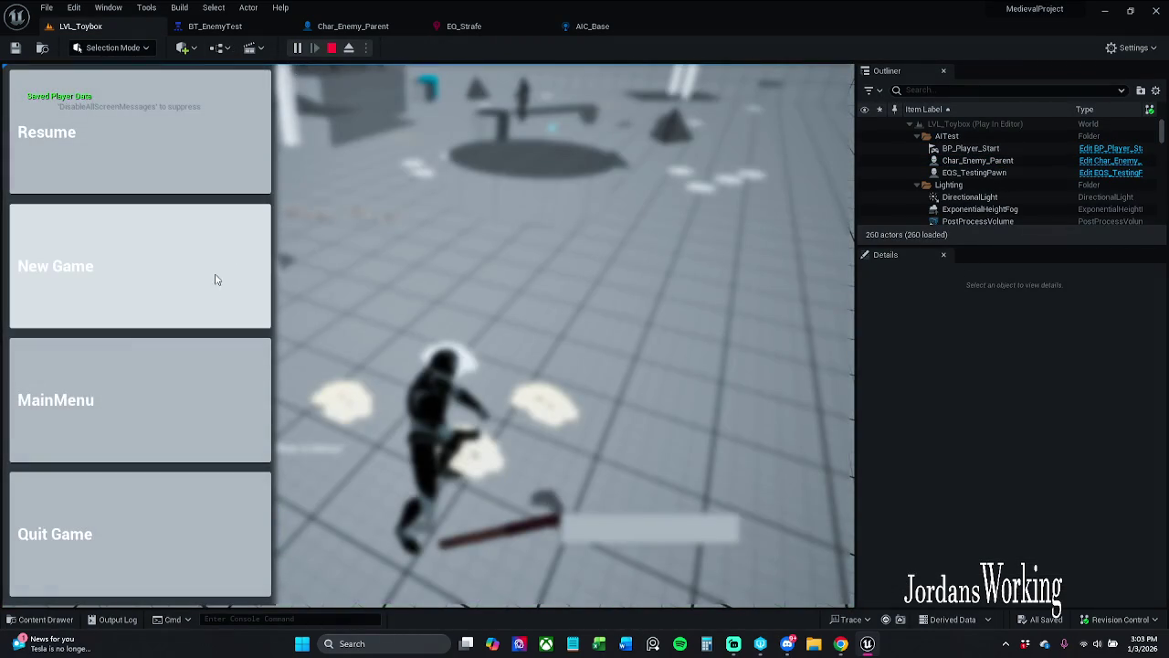
click(996, 162)
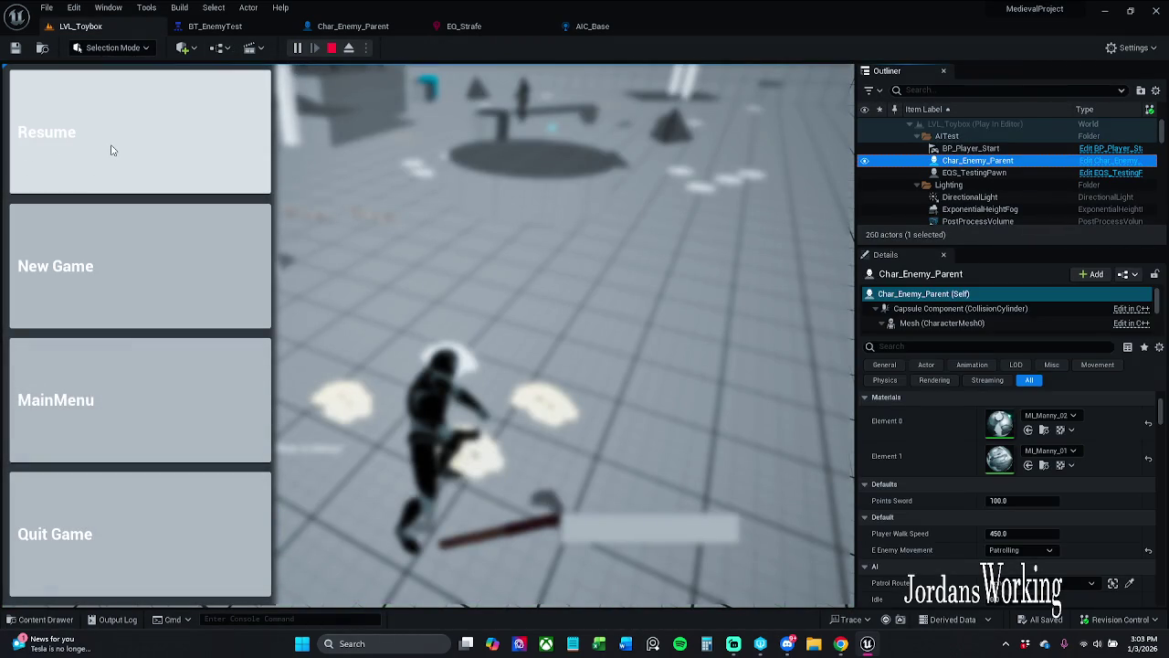
click(112, 150)
key(apostrophe)
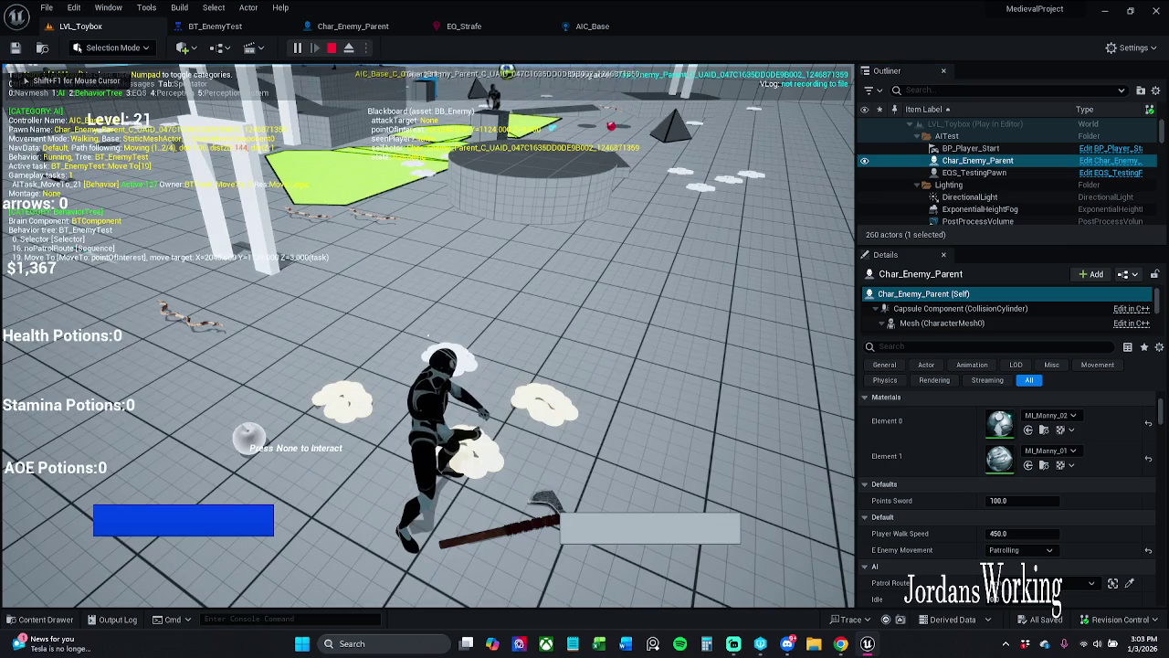
key(KP_0)
key(KP_3)
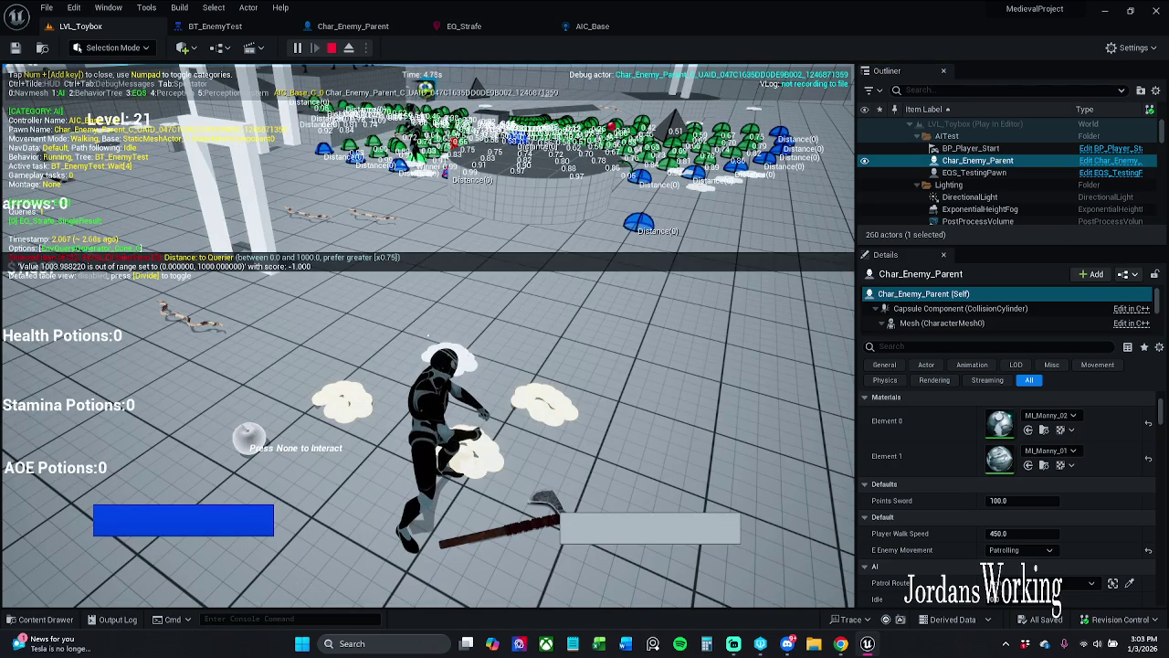
- Fly the spectator camera over the level to follow the enemy, then stop the session
key(Tab)
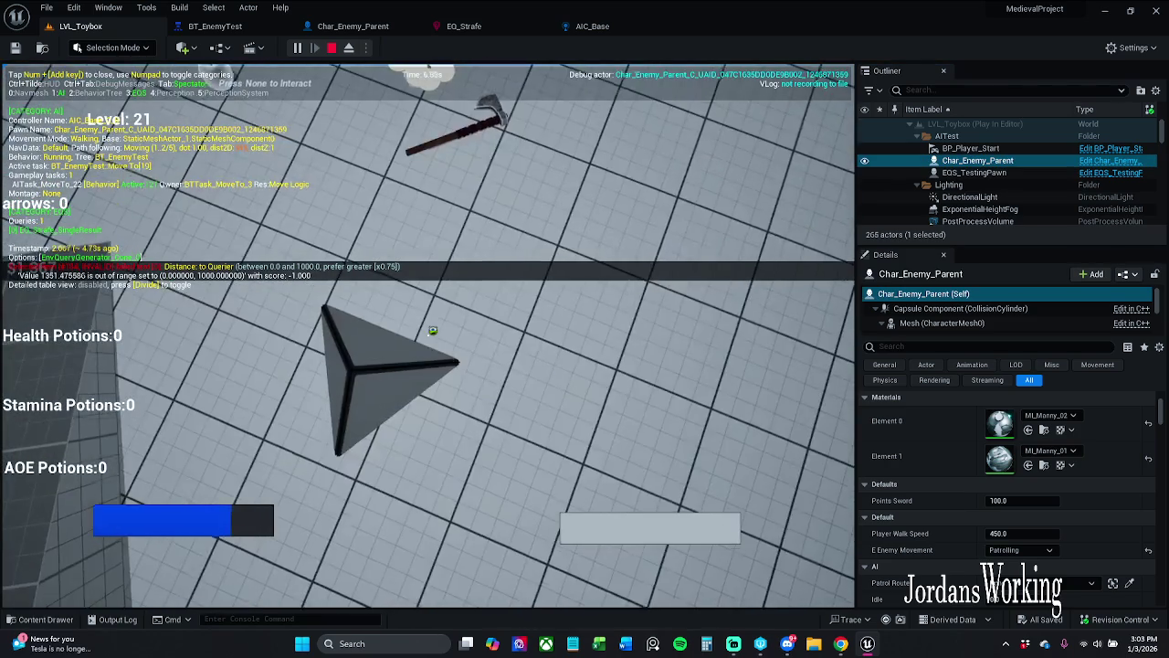
key(s)
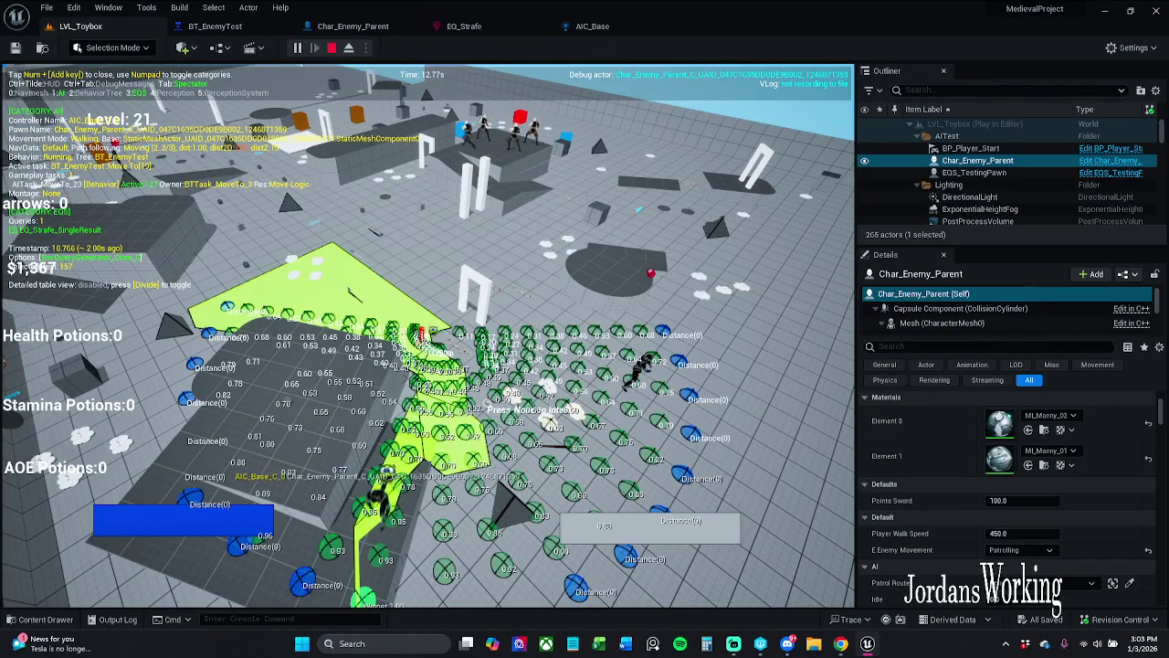
key(w)
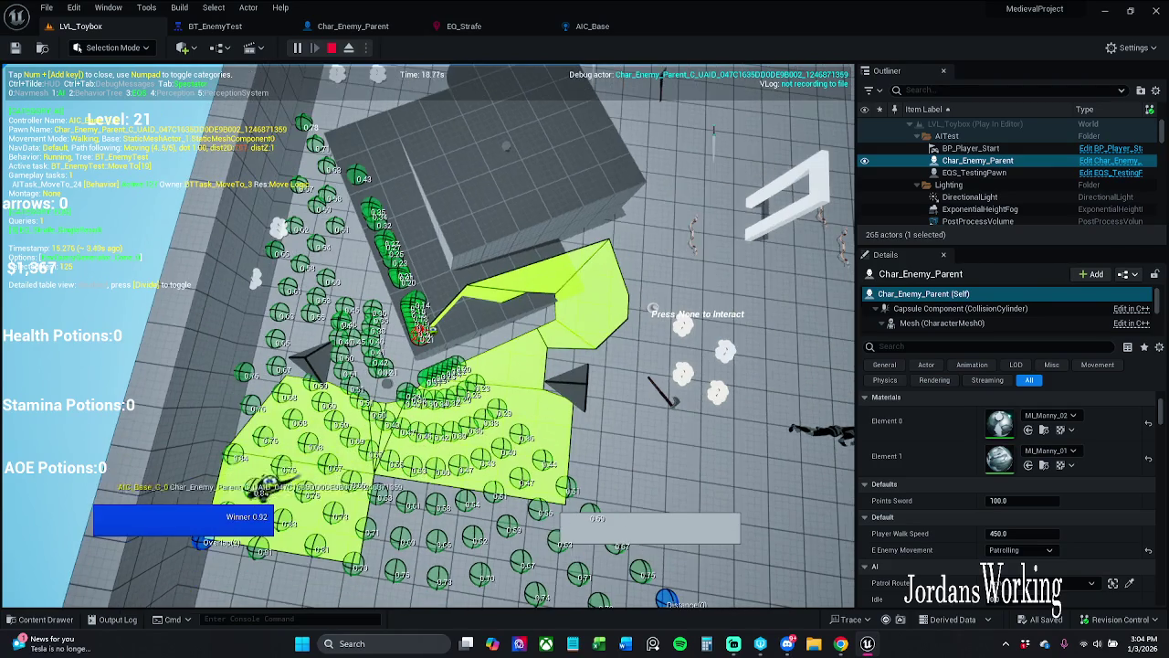
key(a)
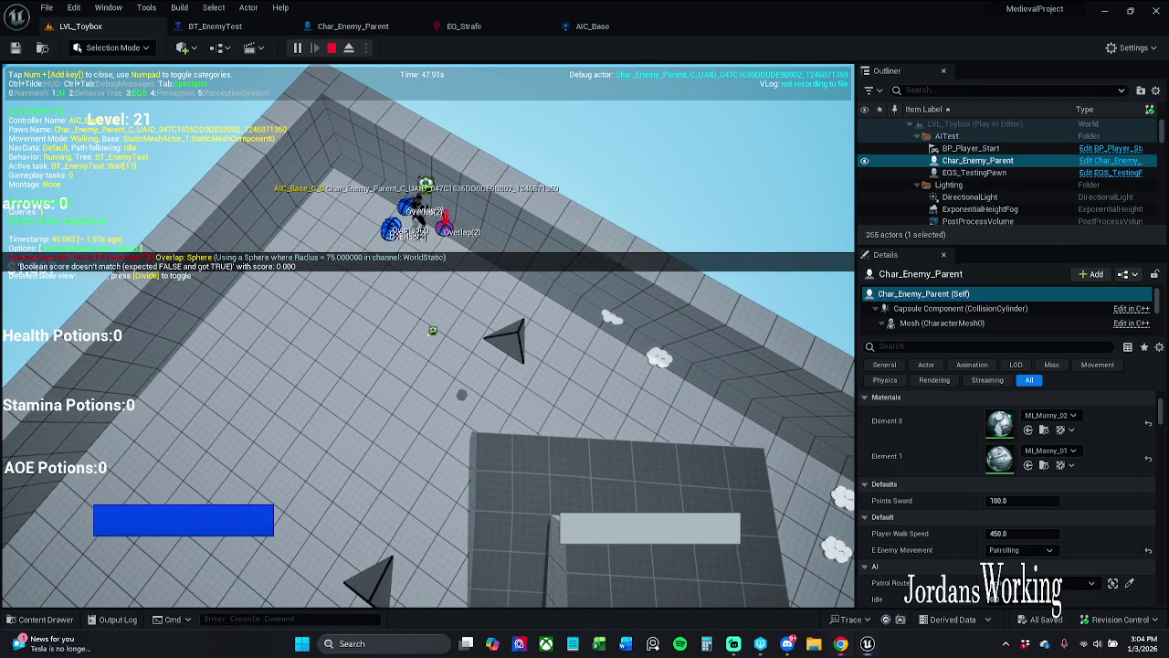
key(Escape)
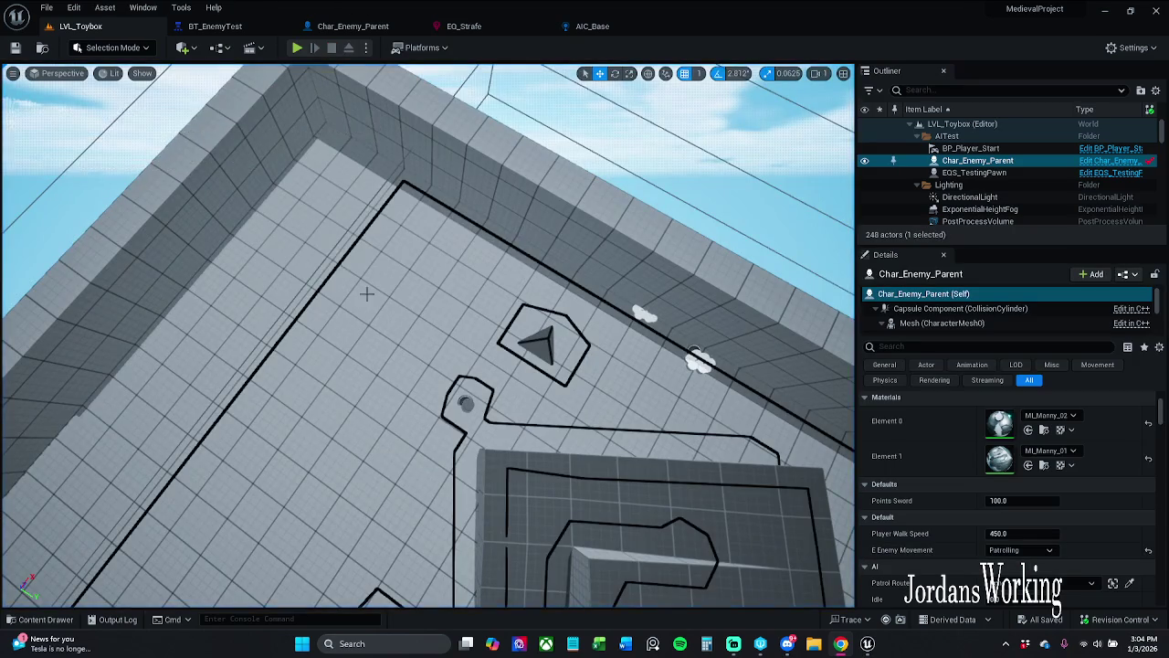
- Show the navmesh overlay and move the NavMeshBoundsVolume right and down
key(p)
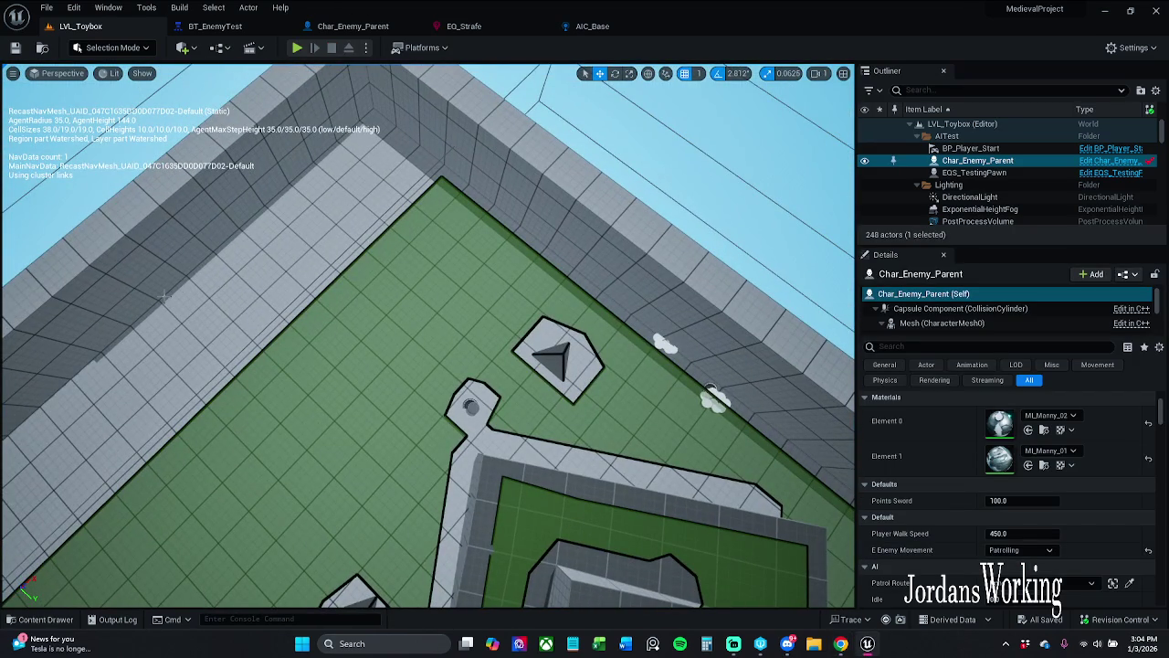
click(345, 258)
key(f)
key(e)
key(r)
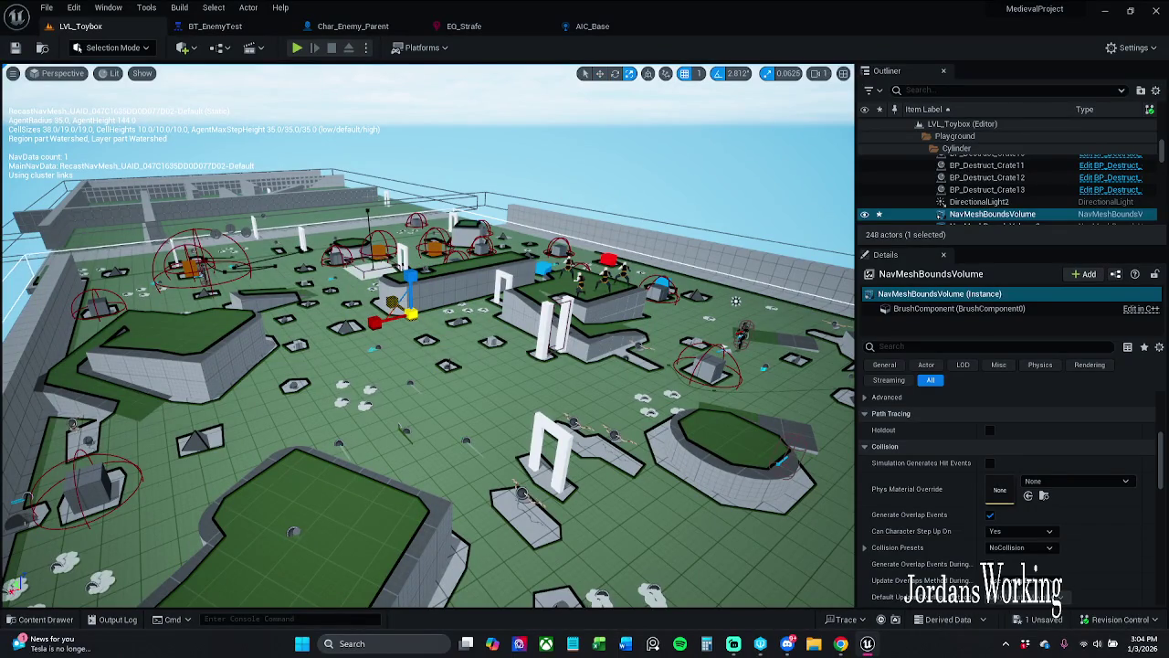
key(w)
mouse_move(397, 316)
mouse_down()
mouse_move(436, 328)
mouse_move(407, 327)
mouse_move(484, 294)
mouse_move(326, 321)
mouse_up()
- Raise the SM_Cube24 strip and shift NavMeshBoundsVolume3 to cover more of the level
click(540, 384)
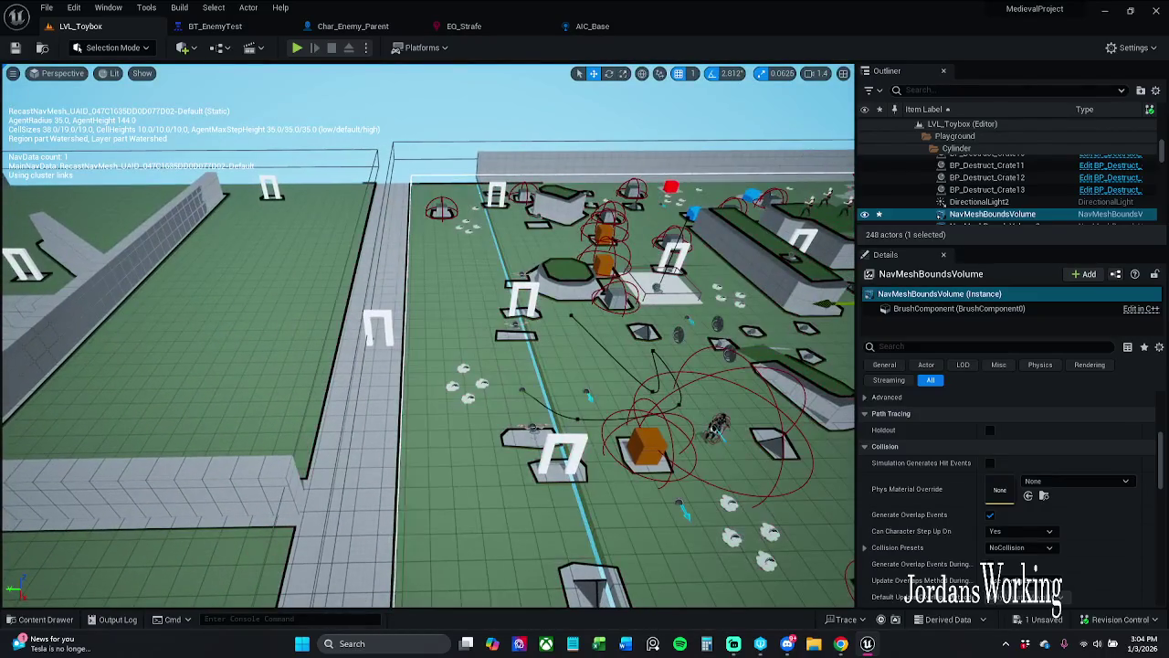
mouse_move(479, 150)
mouse_down()
mouse_move(491, 146)
mouse_move(478, 173)
mouse_move(484, 155)
mouse_up()
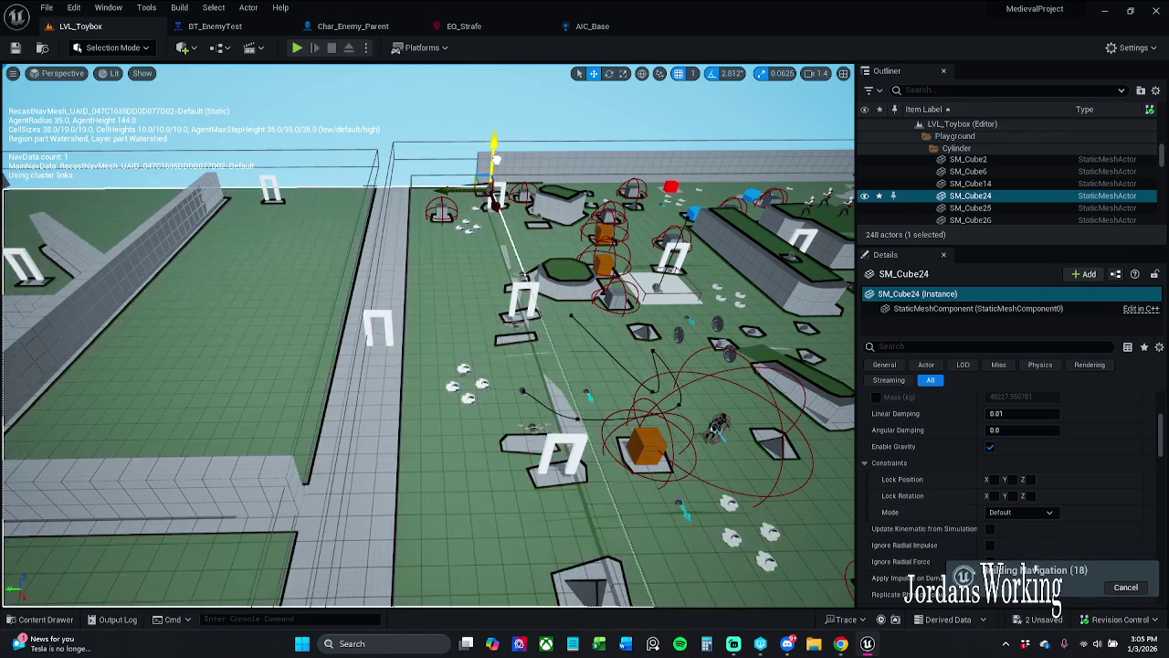
click(539, 313)
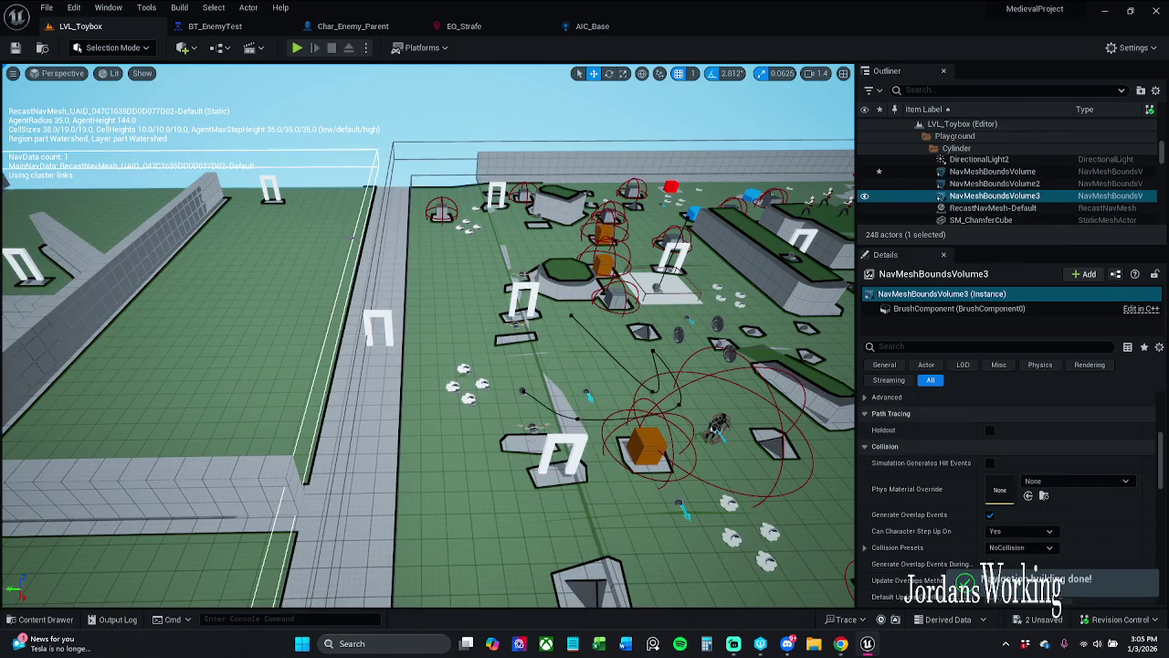
key(f)
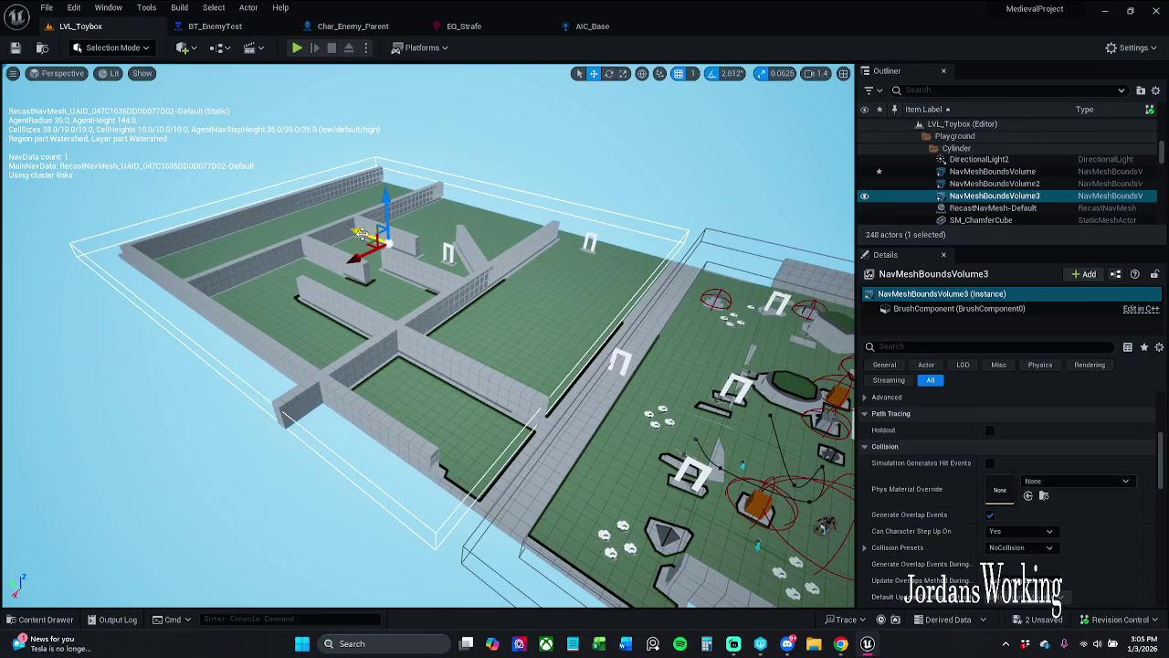
drag(358, 234, 392, 242)
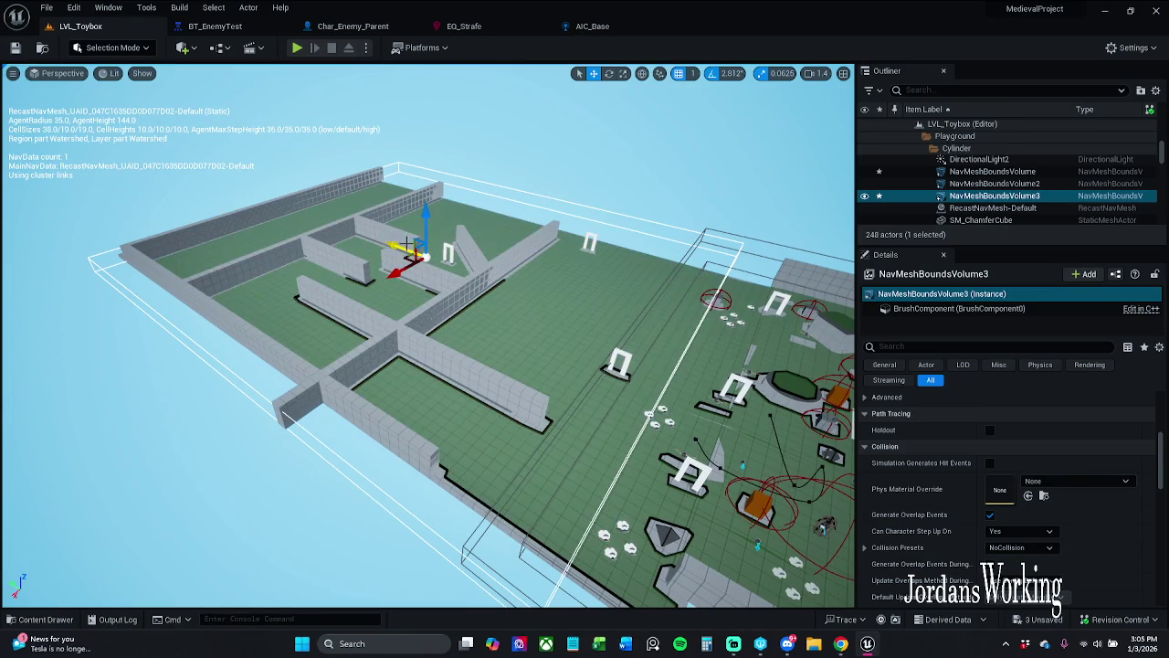
- Save all modified assets, checking out the changed files
click(47, 7)
click(87, 171)
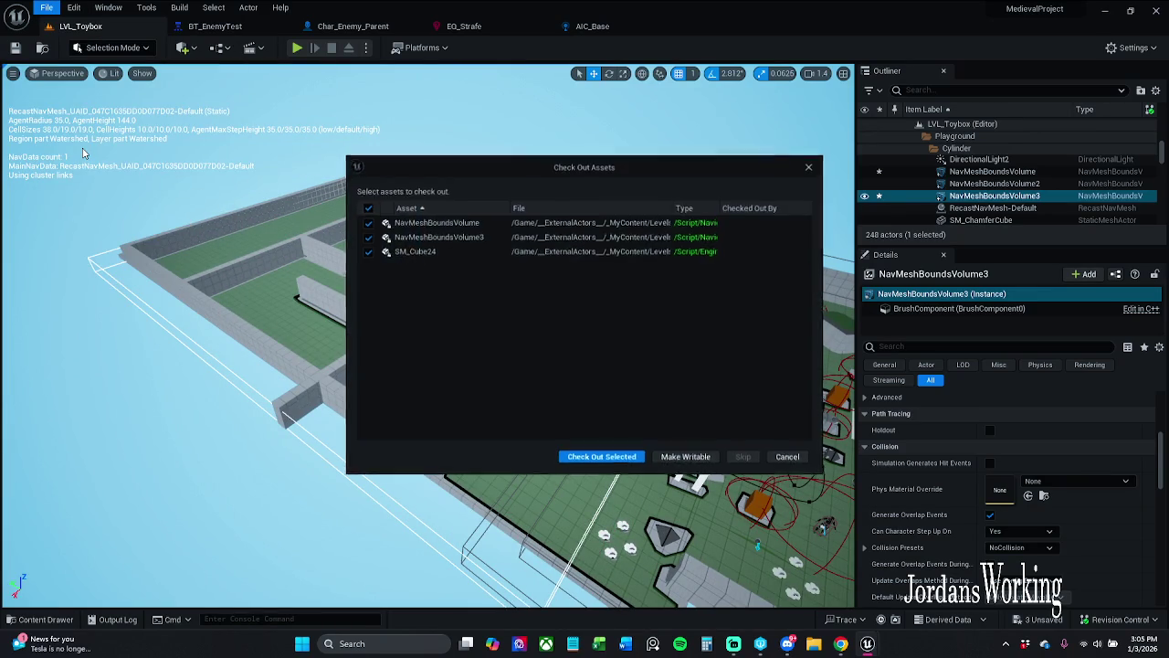
click(587, 457)
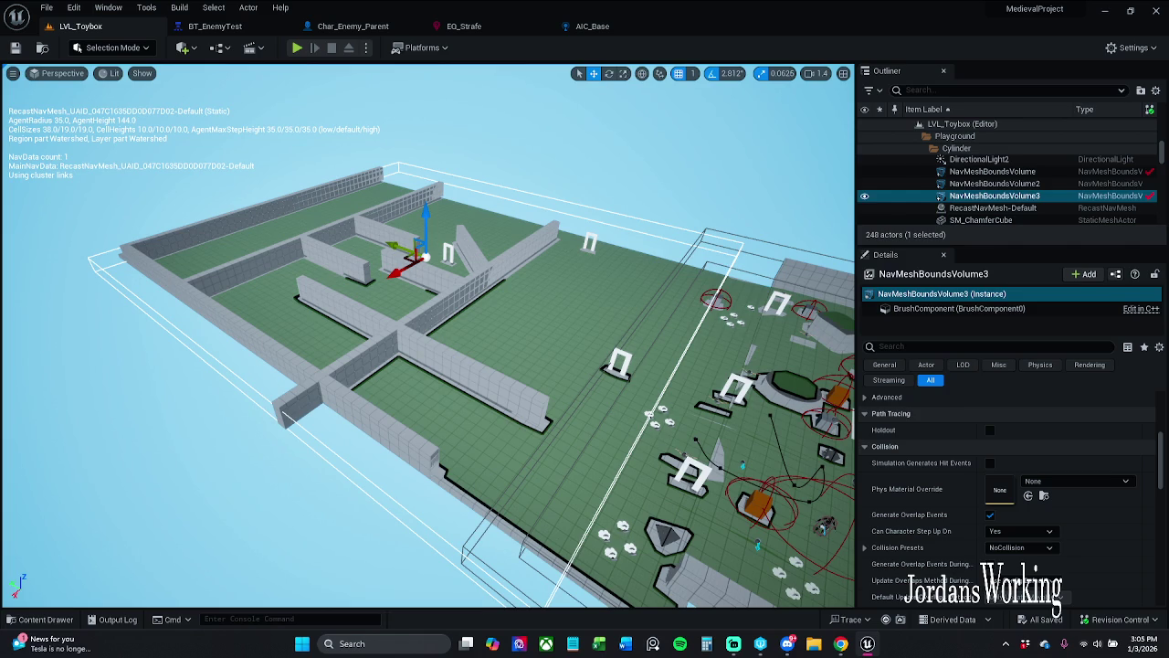
click(466, 26)
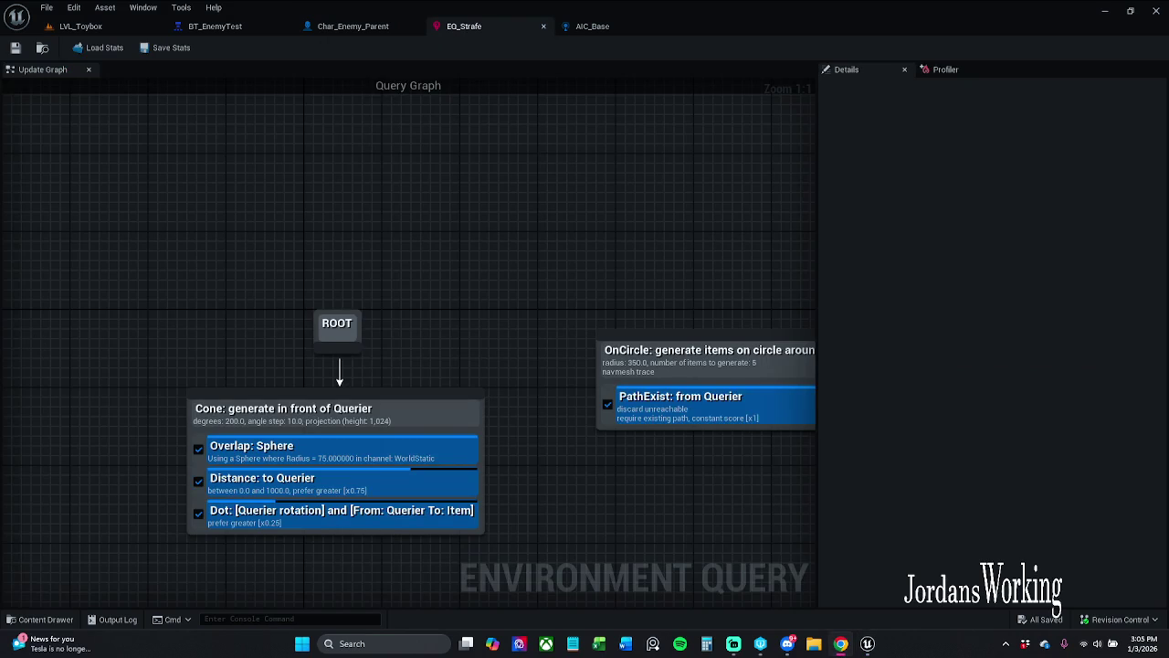
- Set the Distance: to Querier test's Float Value Min to 550
click(318, 486)
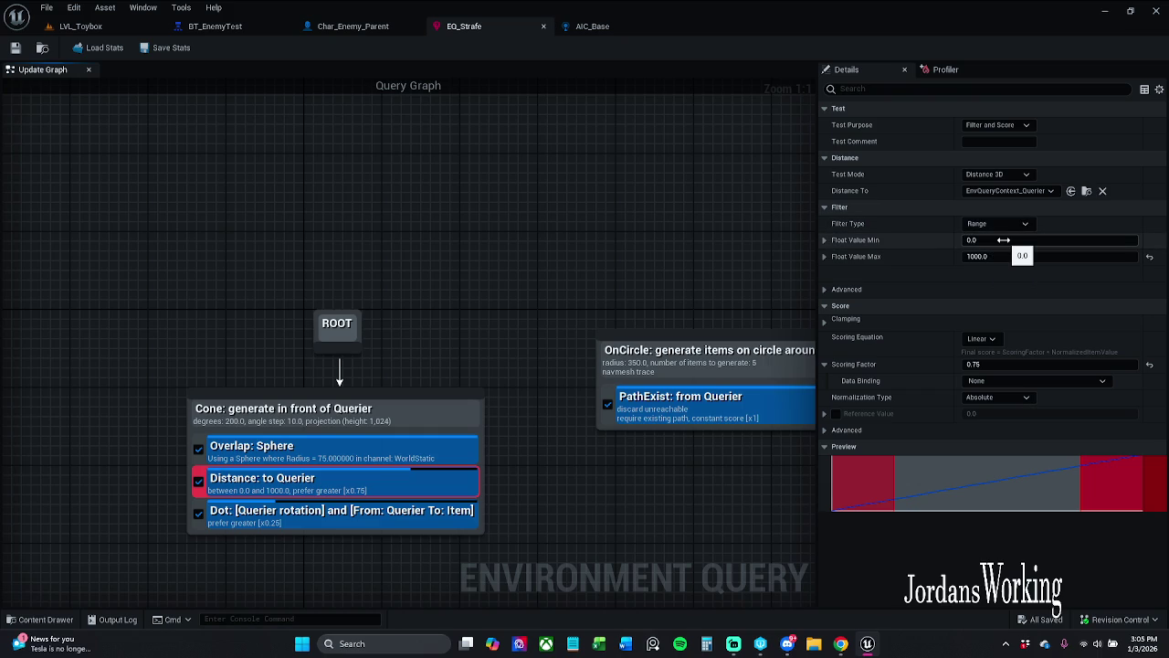
click(1004, 239)
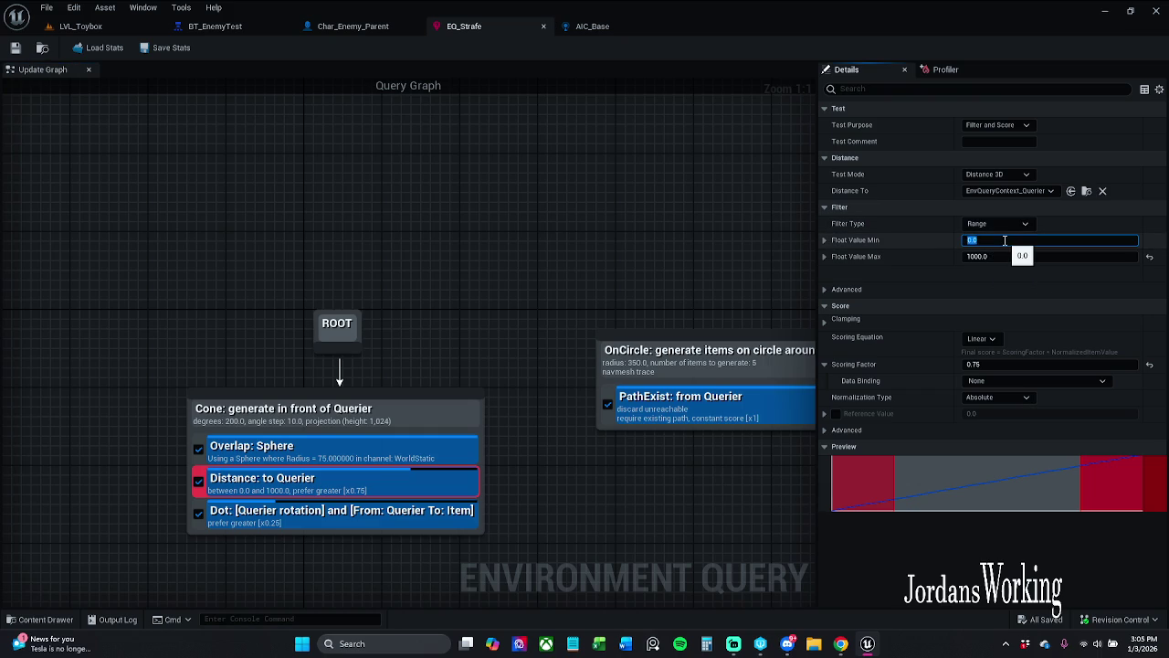
text(5)
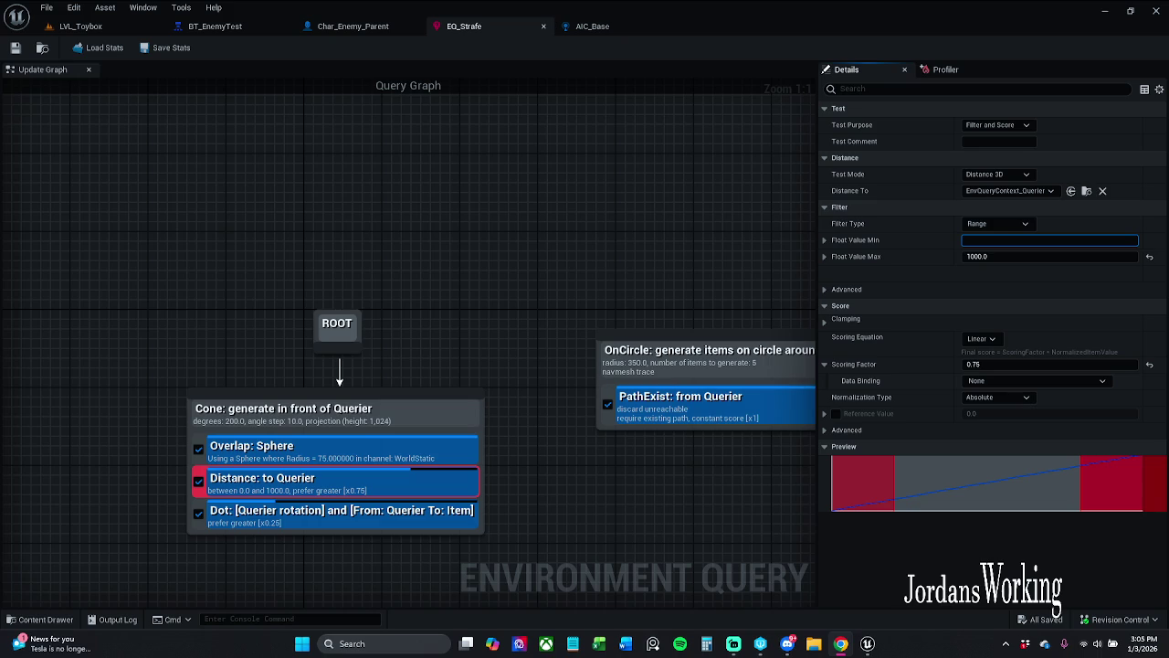
click(980, 257)
click(987, 239)
text(550)
key(Return)
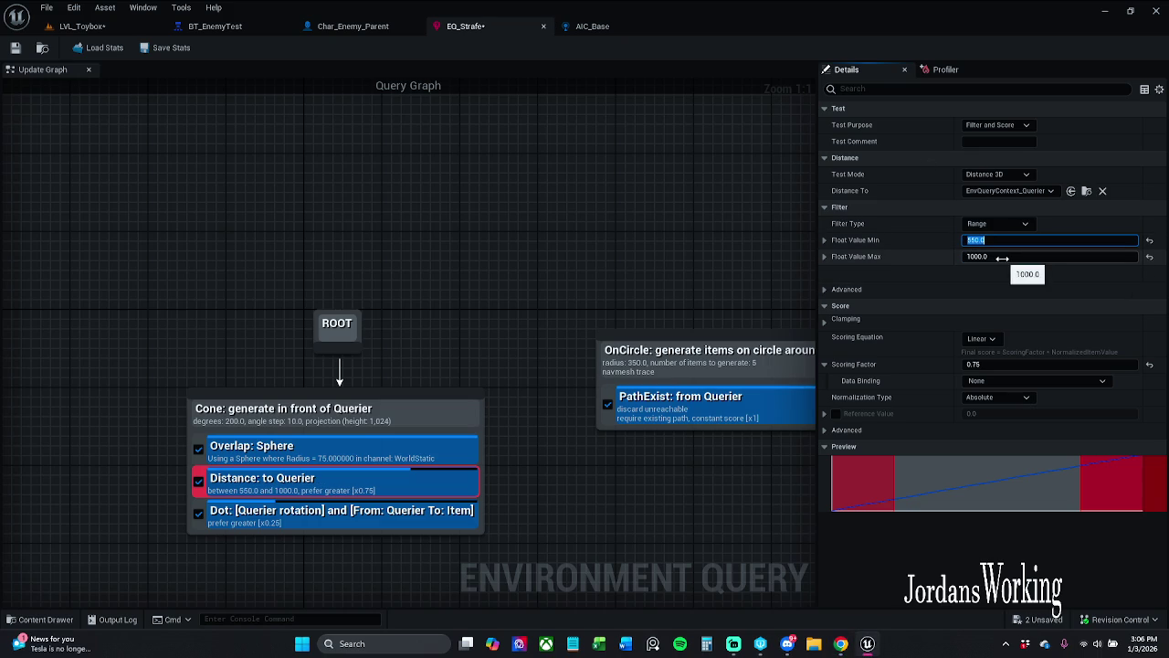
- Save EQ_Strafe, checking out the query asset
click(15, 47)
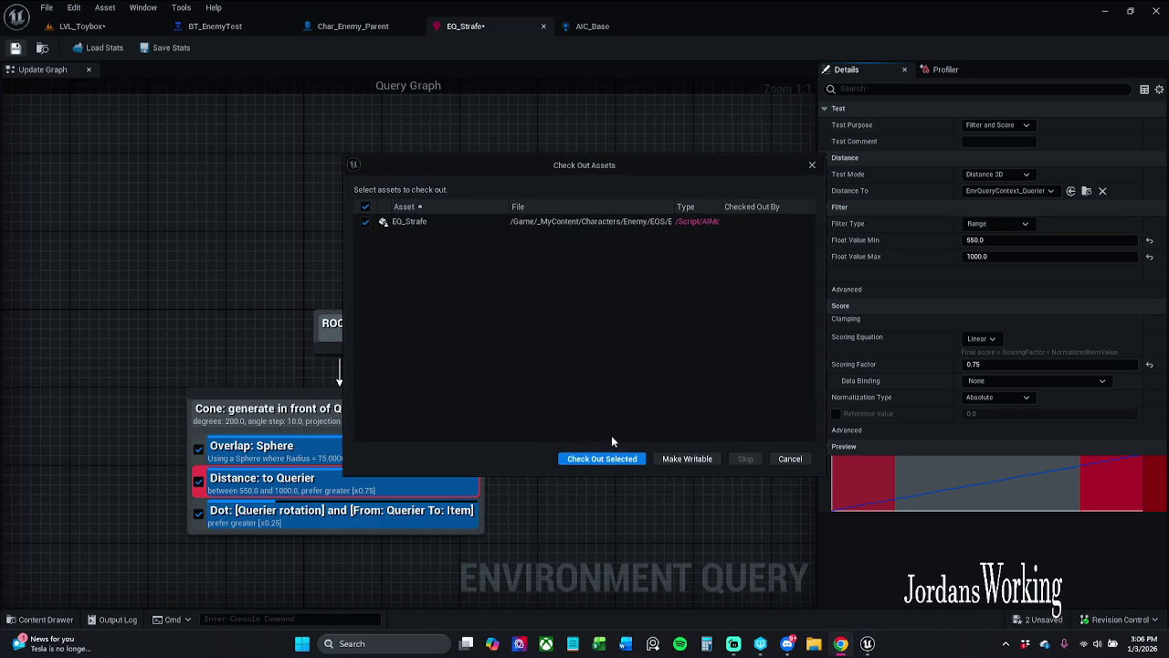
click(609, 459)
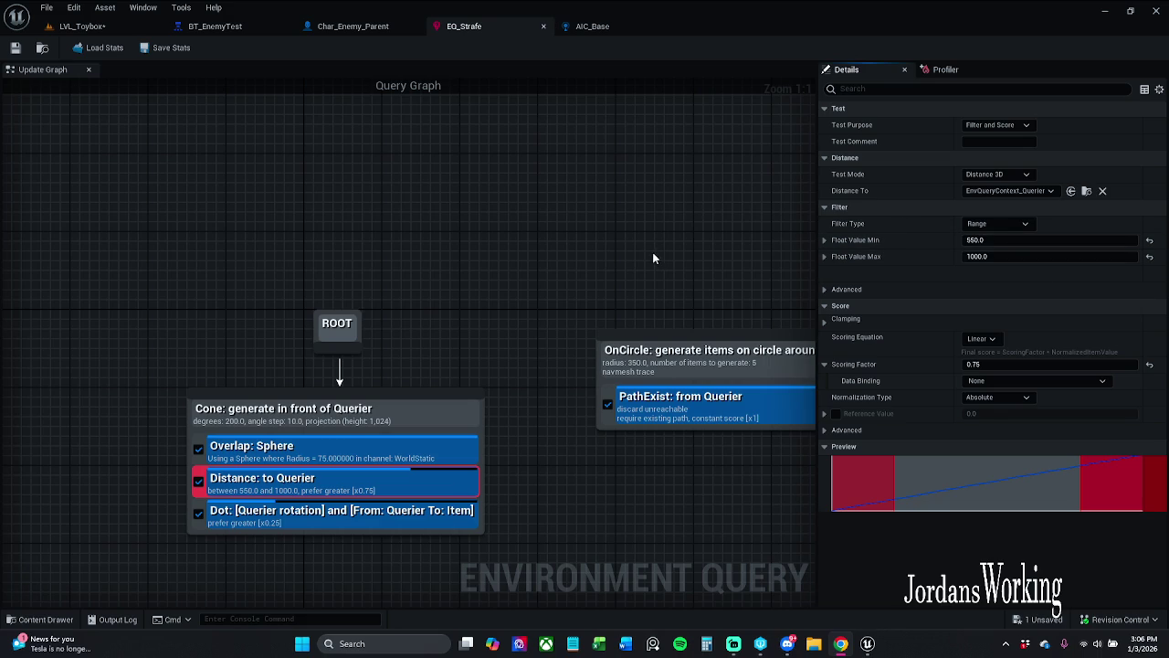
drag(651, 247, 563, 214)
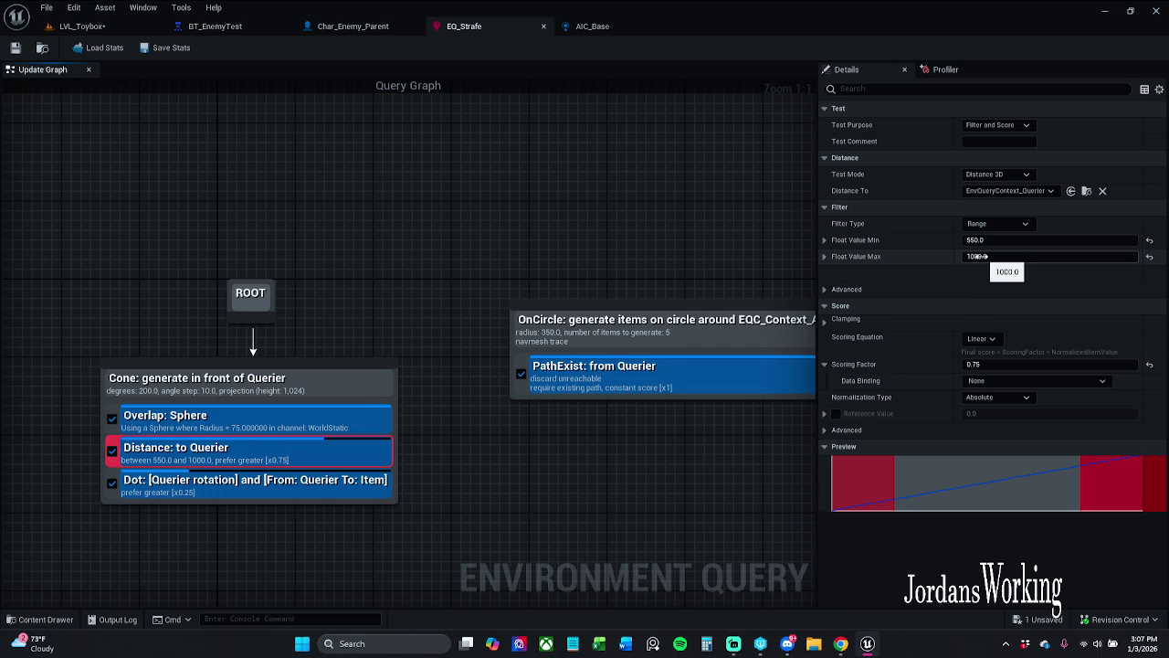
click(979, 256)
- Look over the Overlap: Sphere test, then select the Cone generator to view its 200-degree, 1000-range settings
key(alt+Tab)
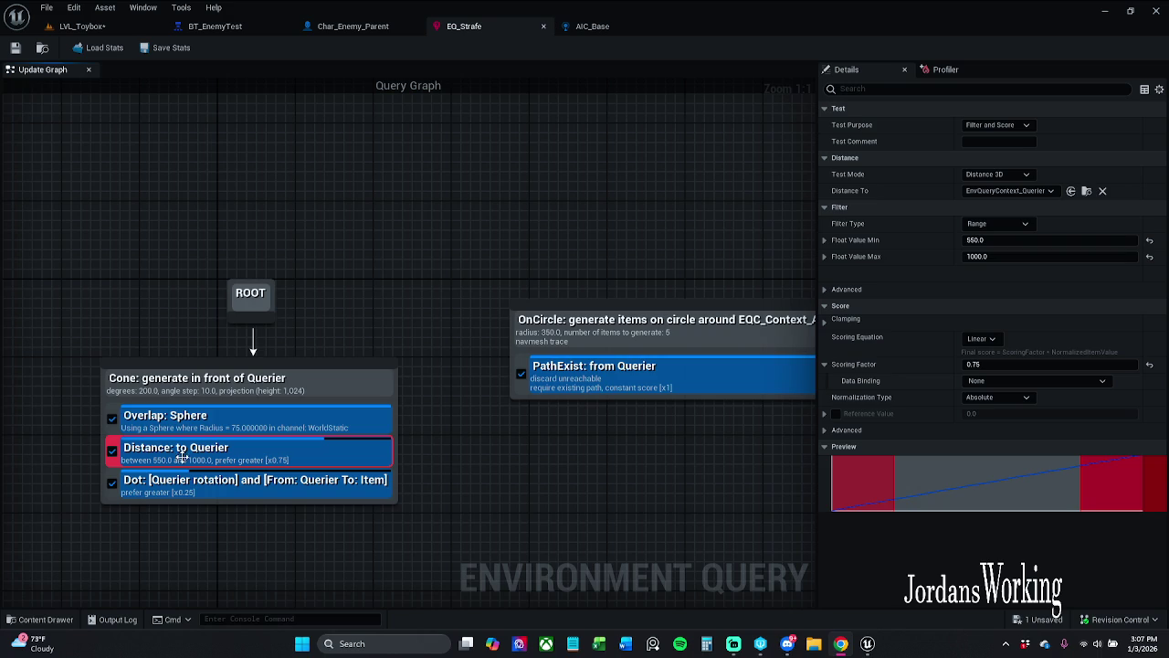
click(297, 423)
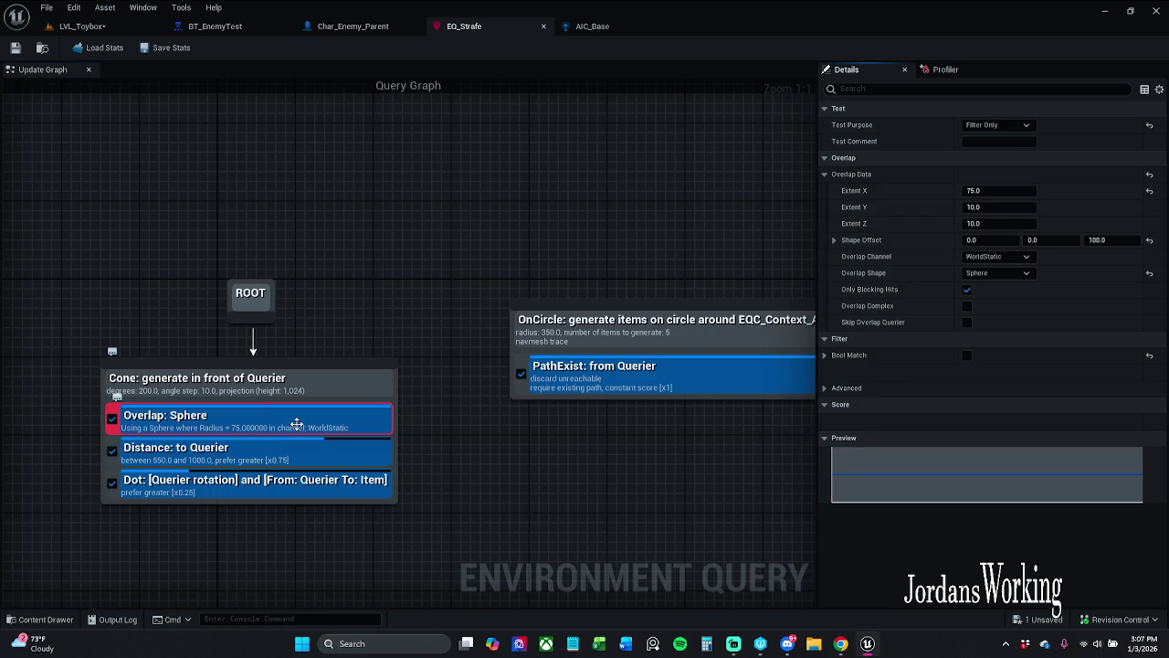
drag(585, 227, 576, 196)
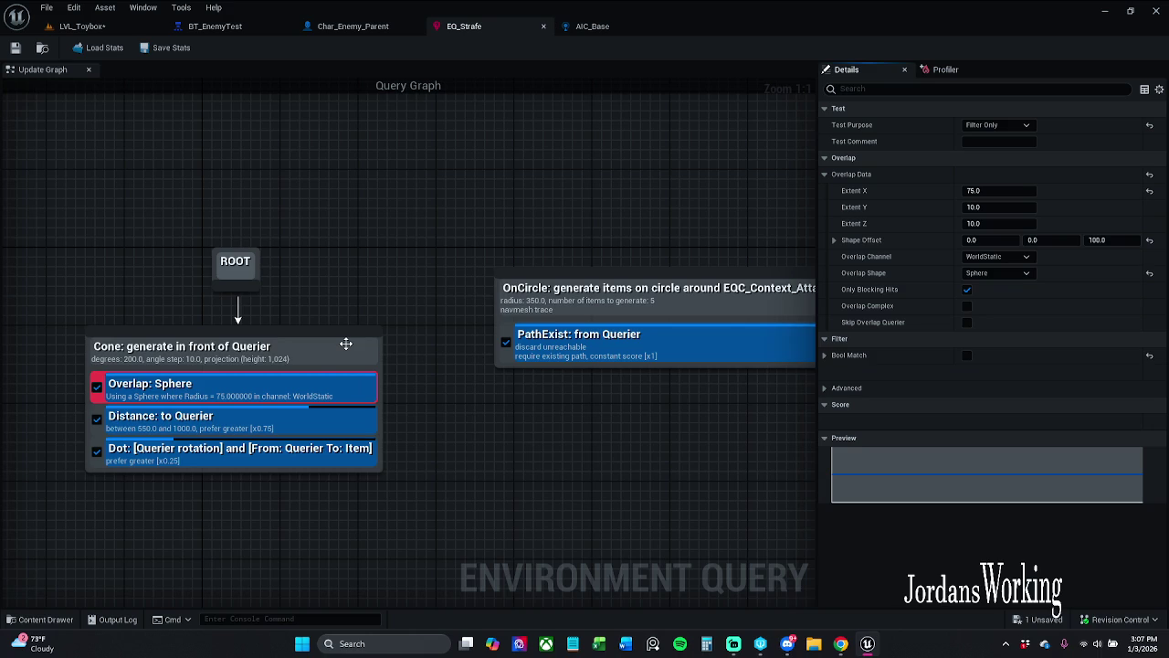
click(343, 339)
mouse_move(347, 247)
mouse_down()
mouse_move(399, 246)
mouse_move(309, 243)
mouse_move(359, 245)
mouse_up()
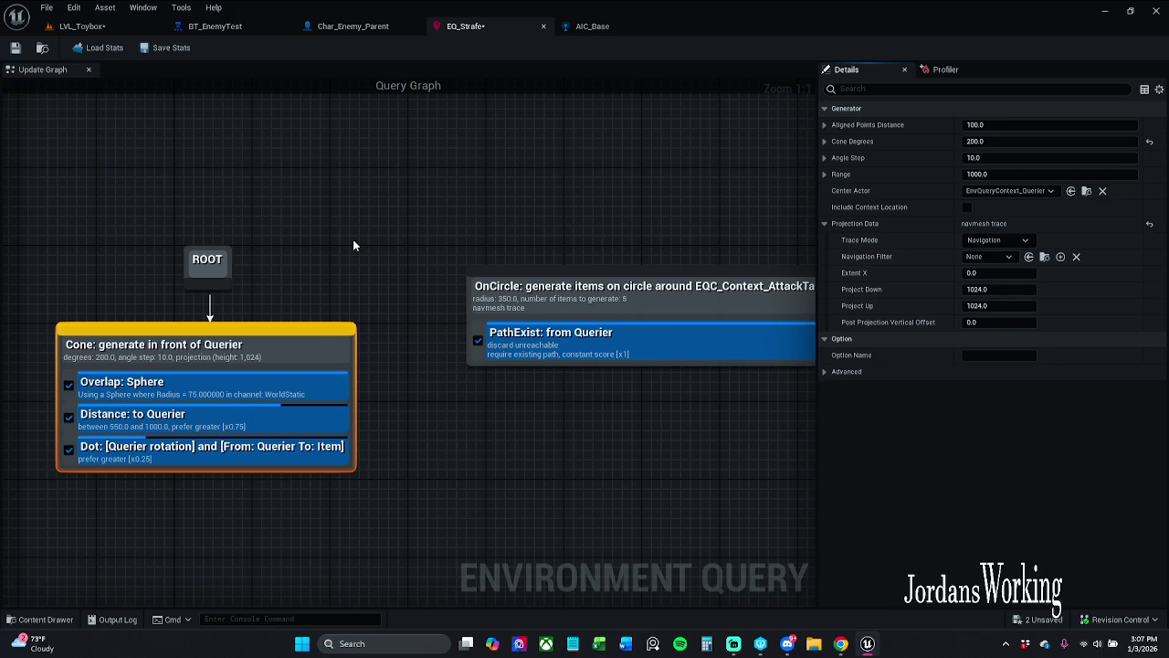
- Set the Cone generator's Center Actor to EQC_Context_AttackTarget
click(1029, 191)
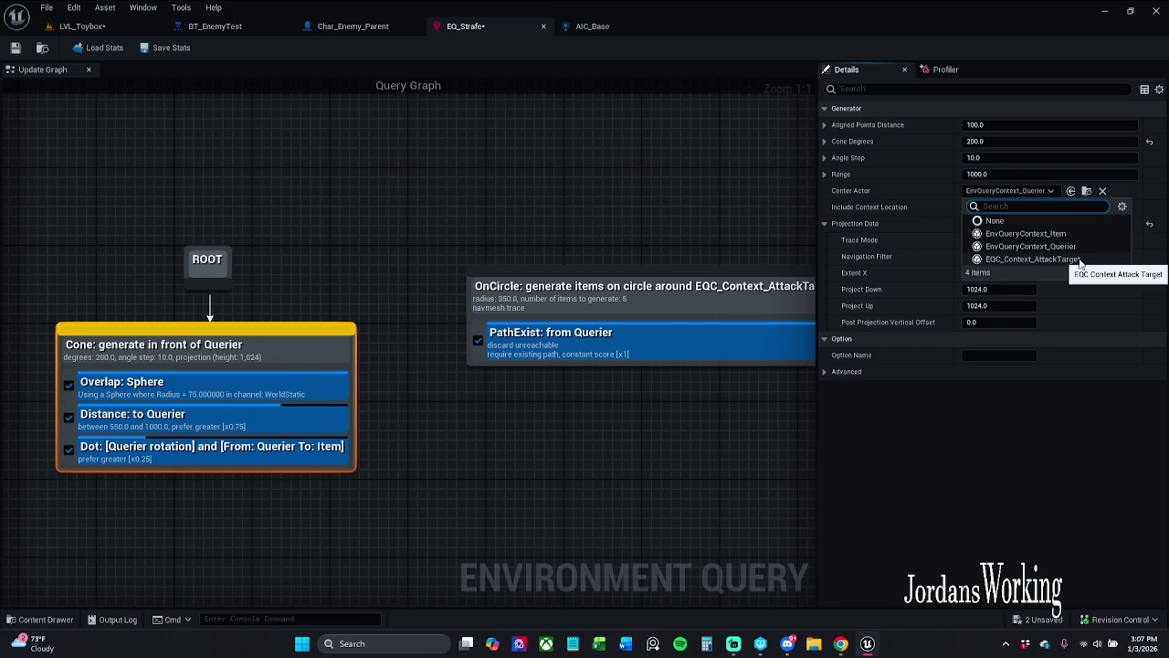
click(1078, 261)
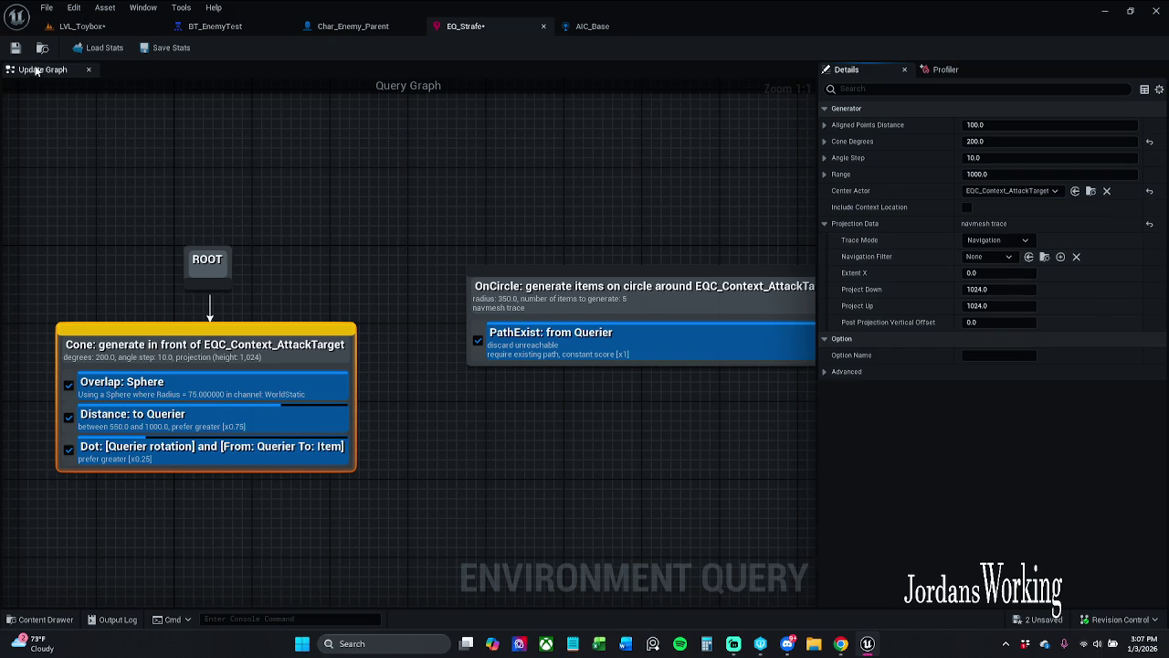
click(81, 26)
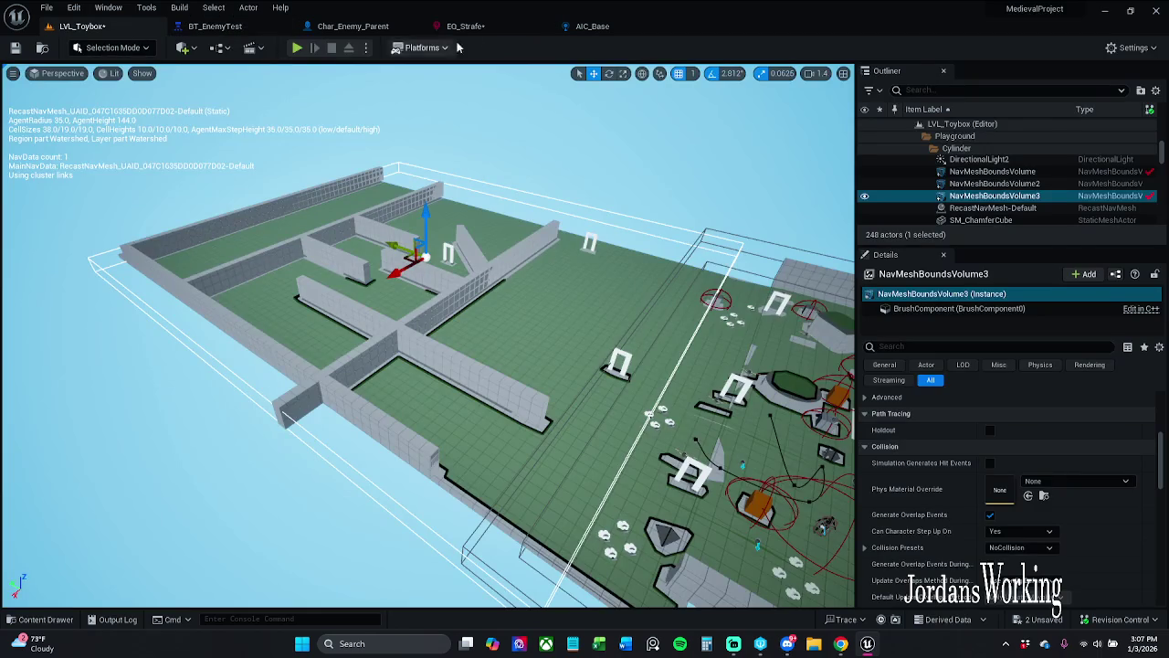
- Save the EQ_Strafe query
click(464, 26)
click(16, 48)
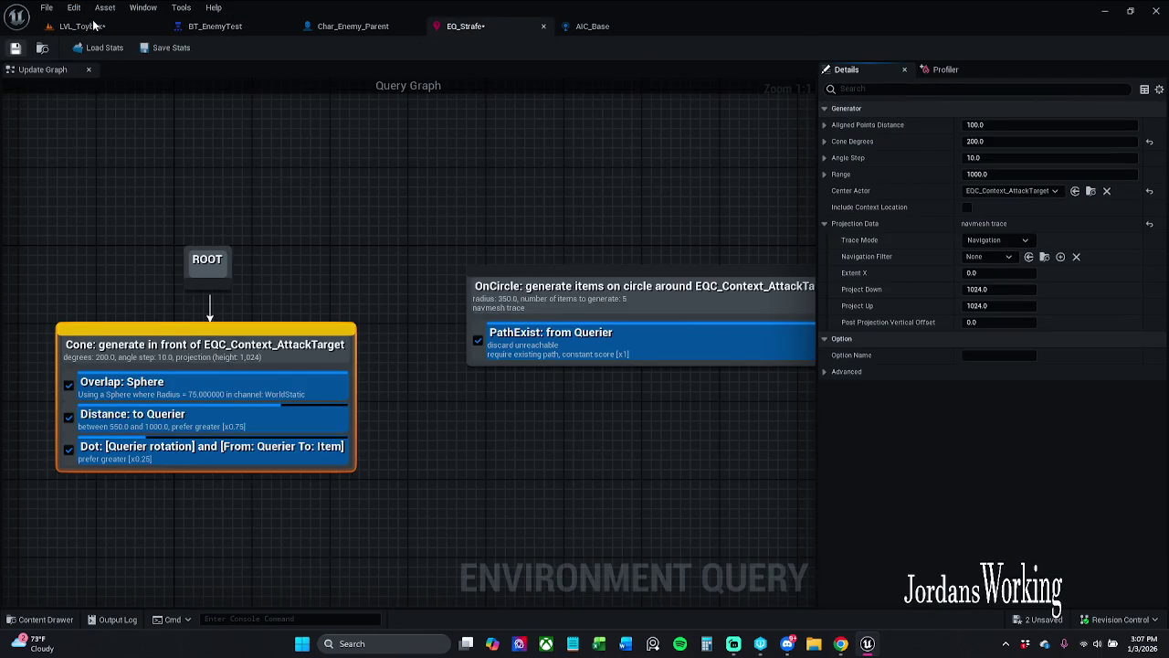
click(91, 26)
- Play LVL_Toybox, run toward the enemy, grab the potion box, fire an arrow, then stop
click(292, 49)
key(w)
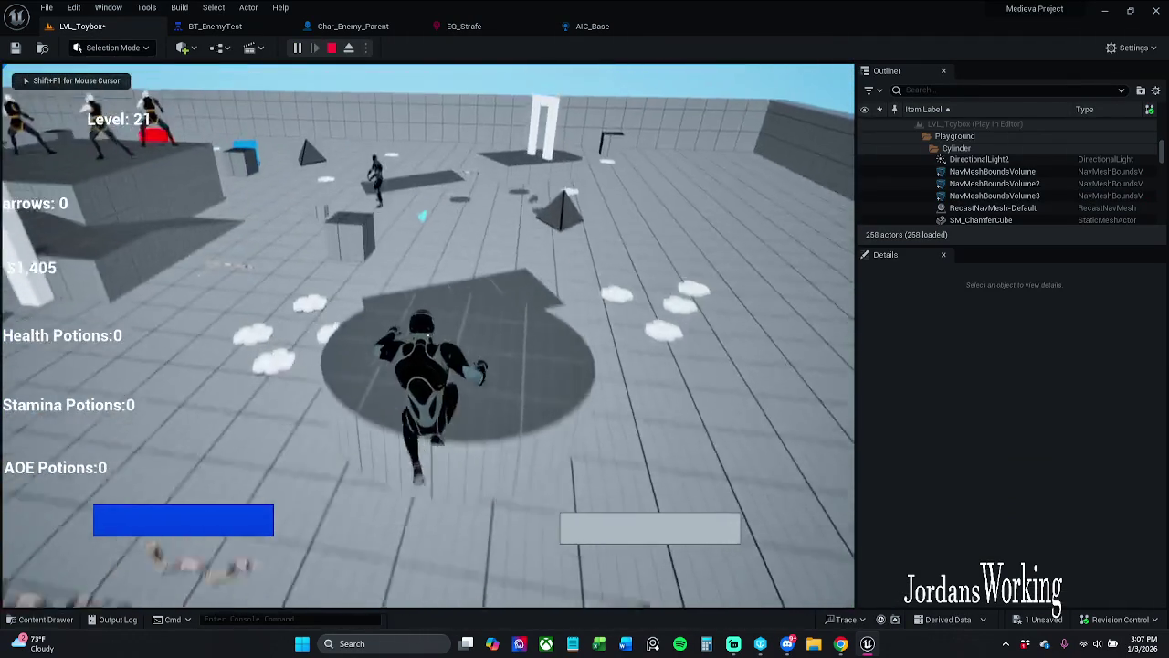
key(space)
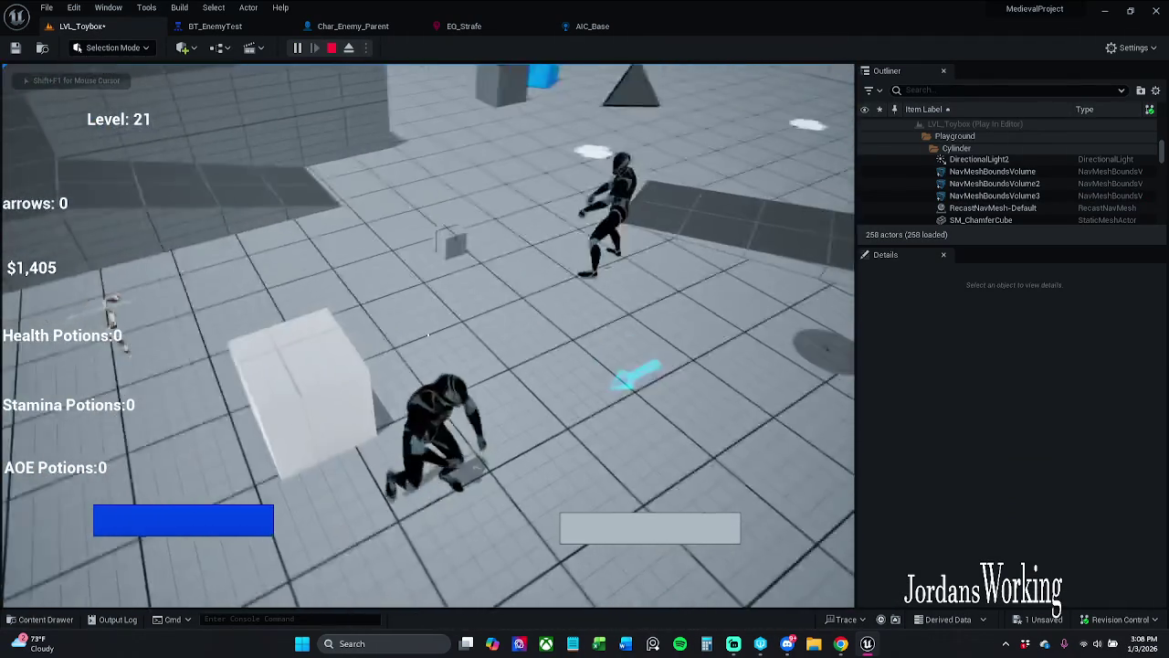
key(w)
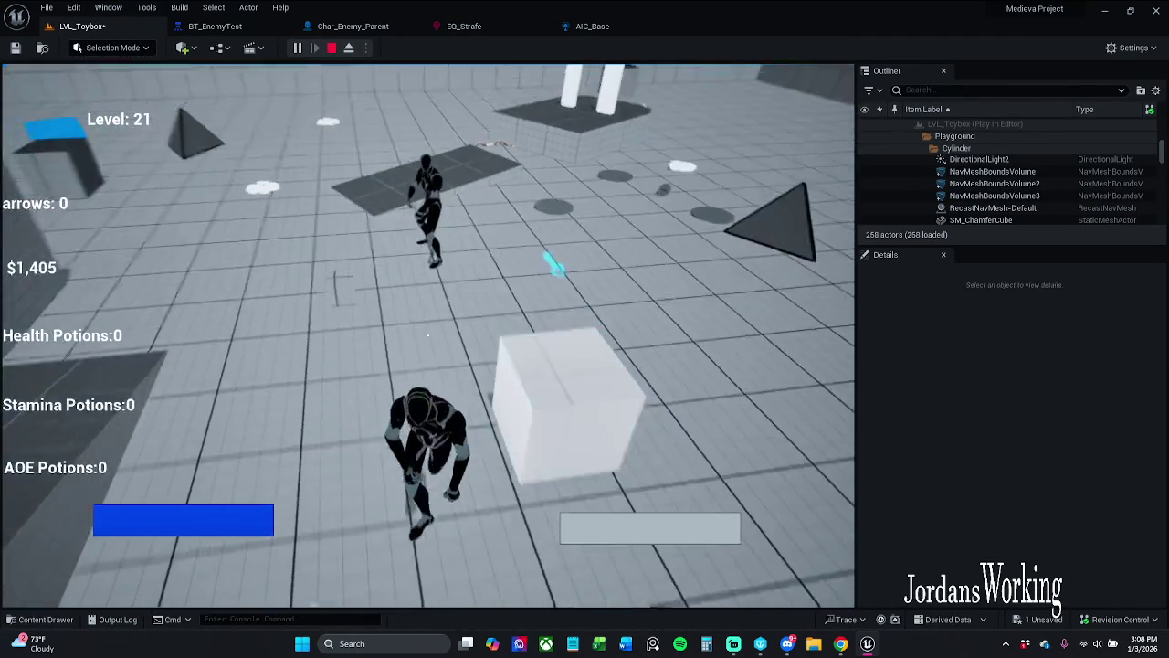
key(w)
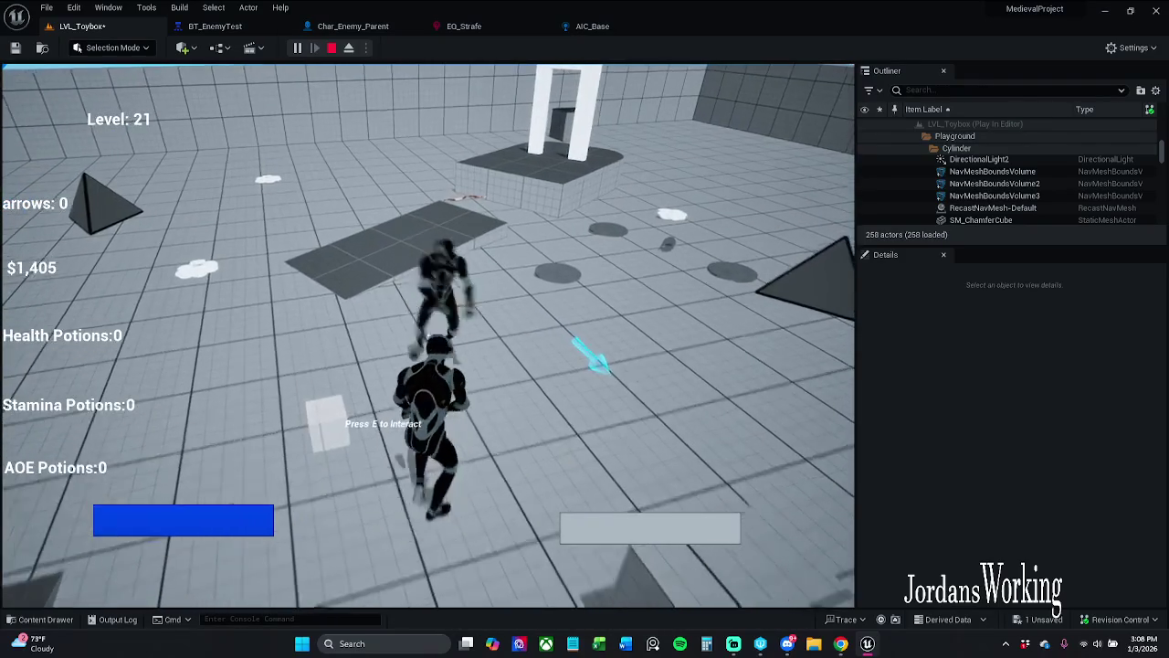
key(w)
key(w)
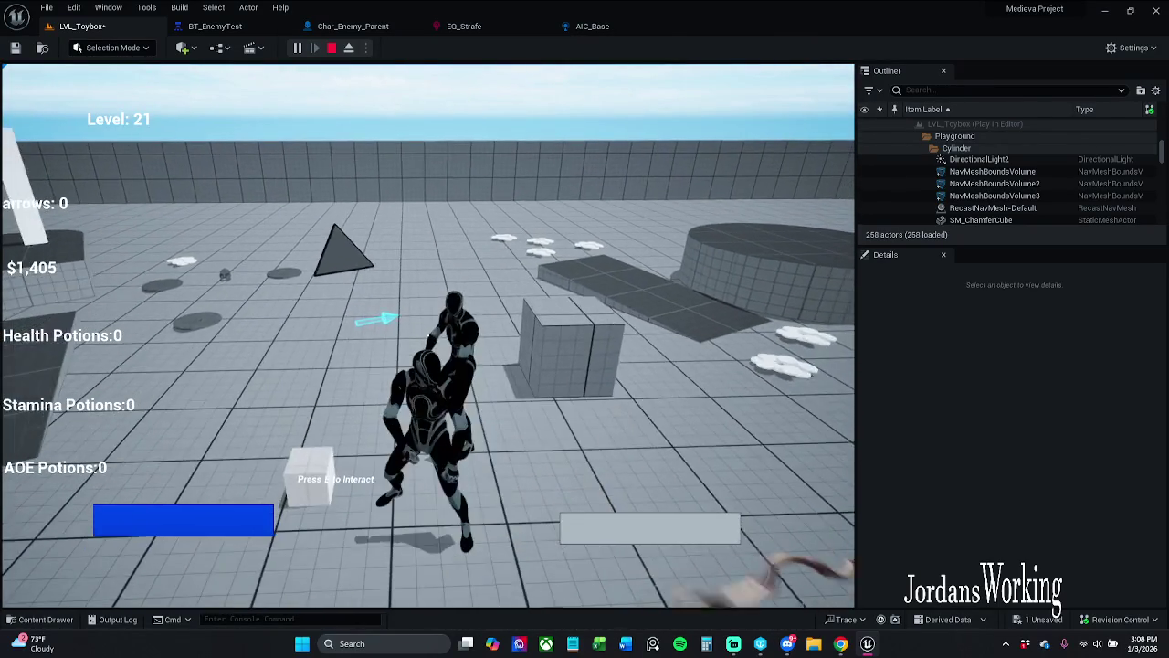
key(e)
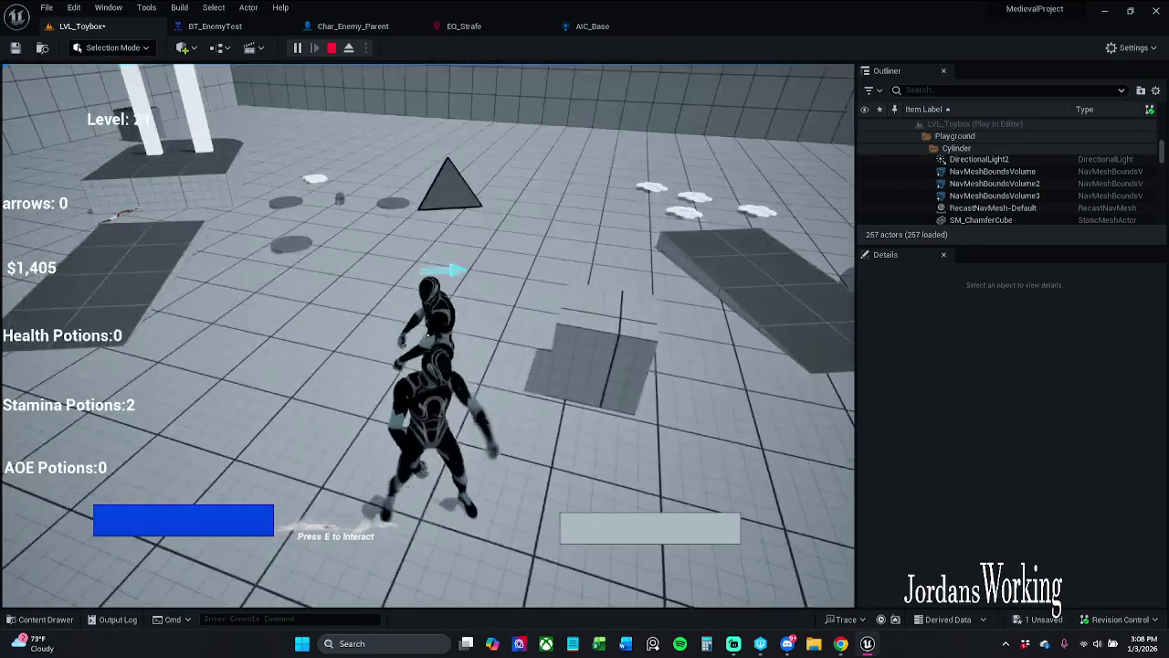
click(427, 335)
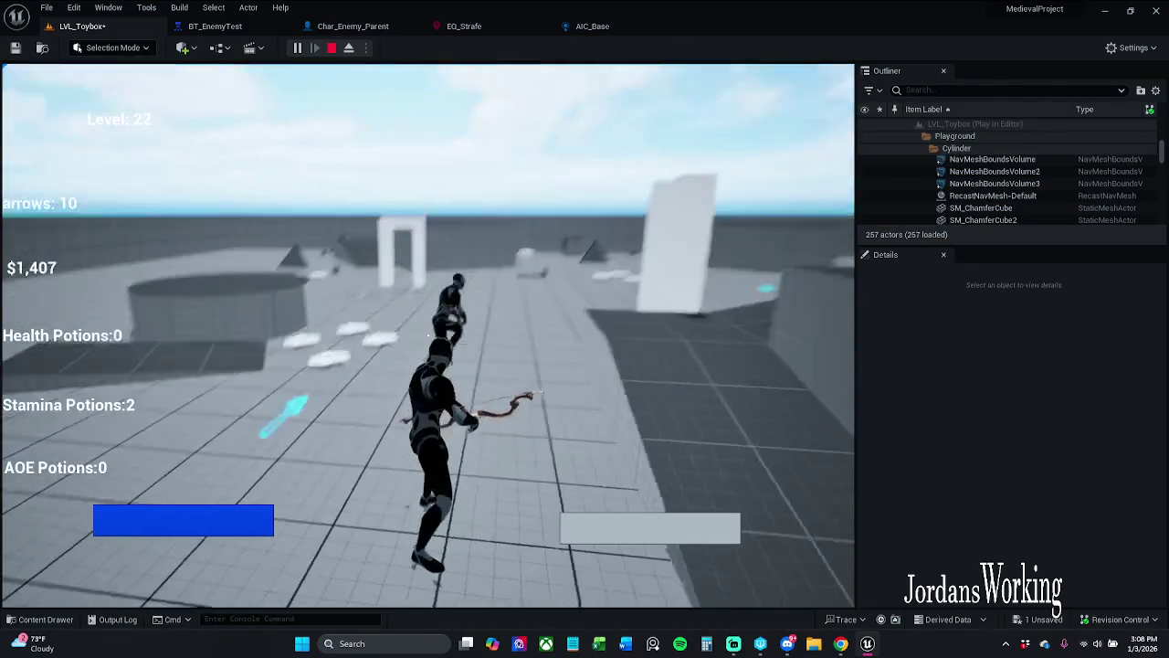
key(Escape)
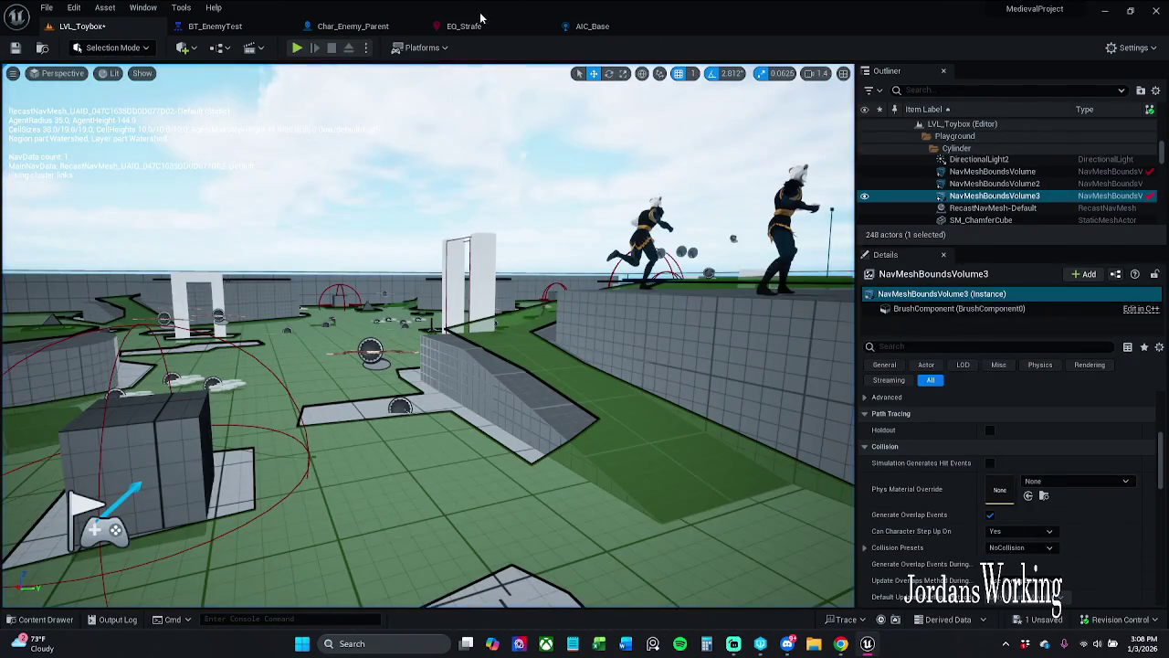
- Set the Cone generator's Center Actor back to EnvQueryContext_Querier and save EQ_Strafe
click(466, 25)
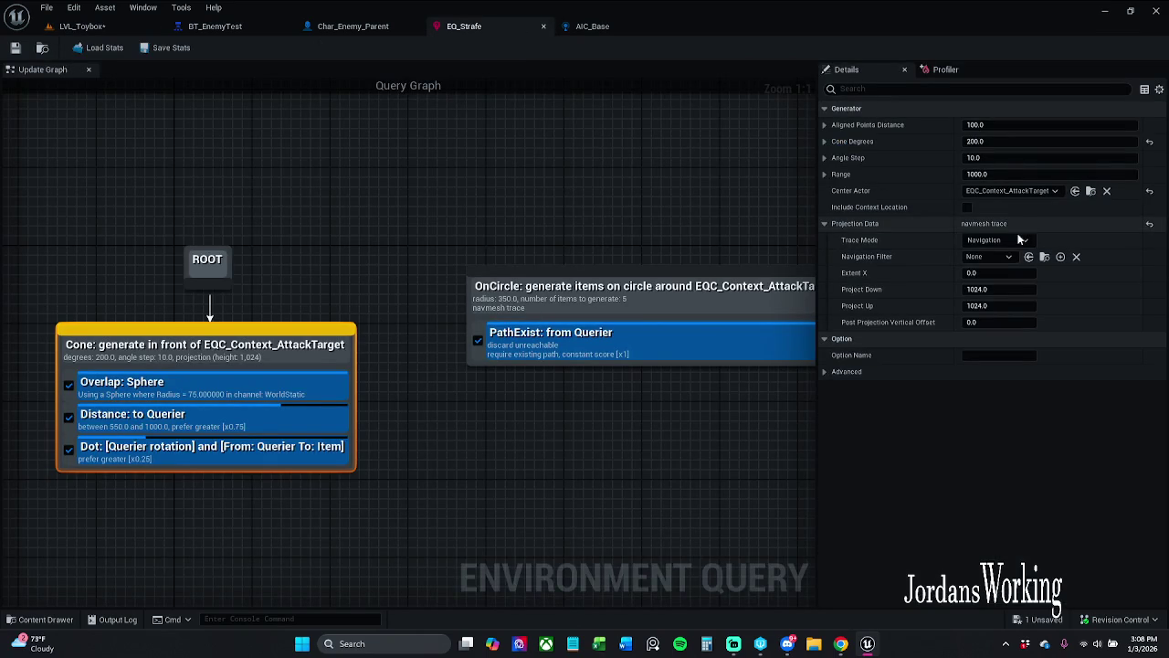
click(1043, 192)
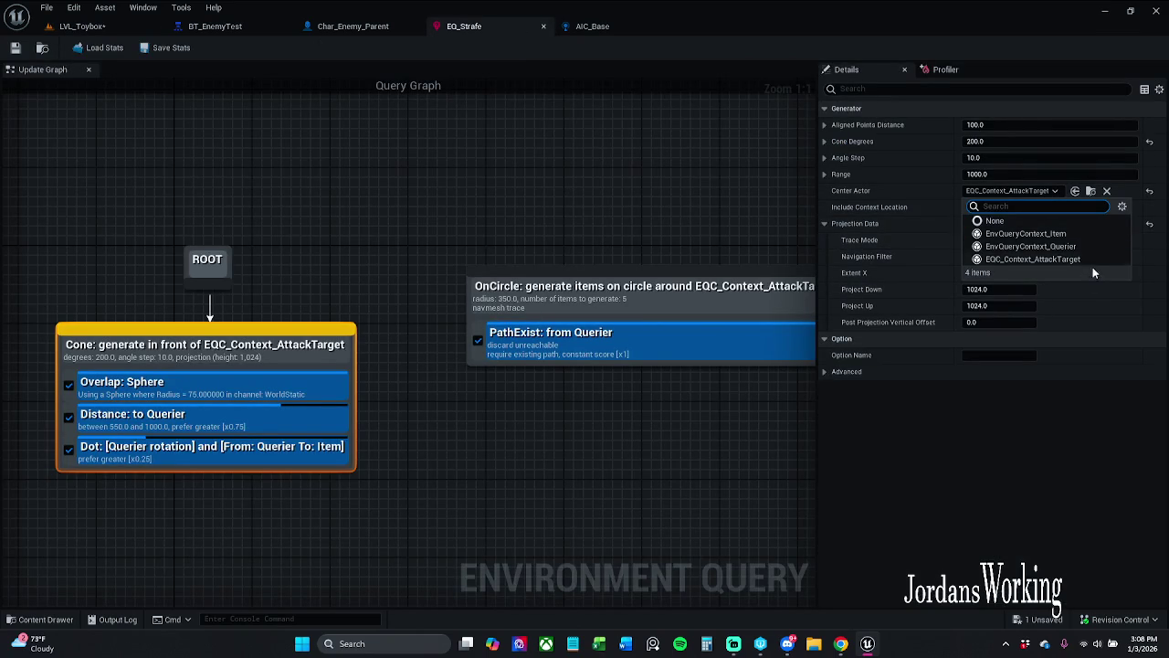
click(1091, 246)
click(17, 48)
- Save the LVL_Toybox level
click(80, 26)
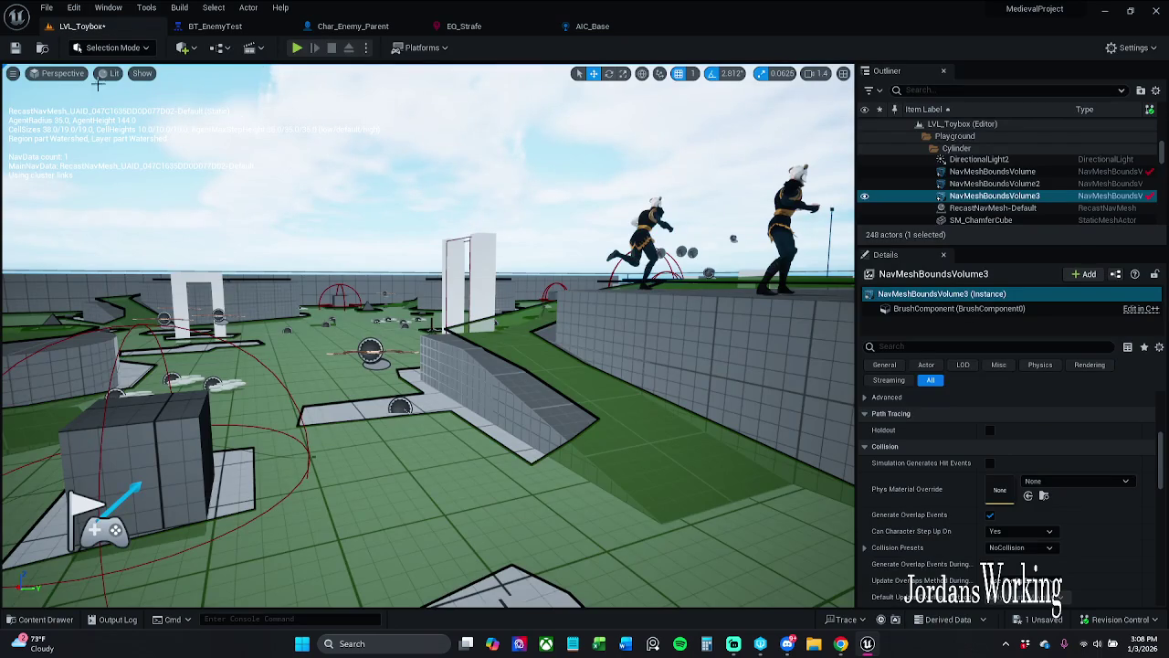
click(16, 48)
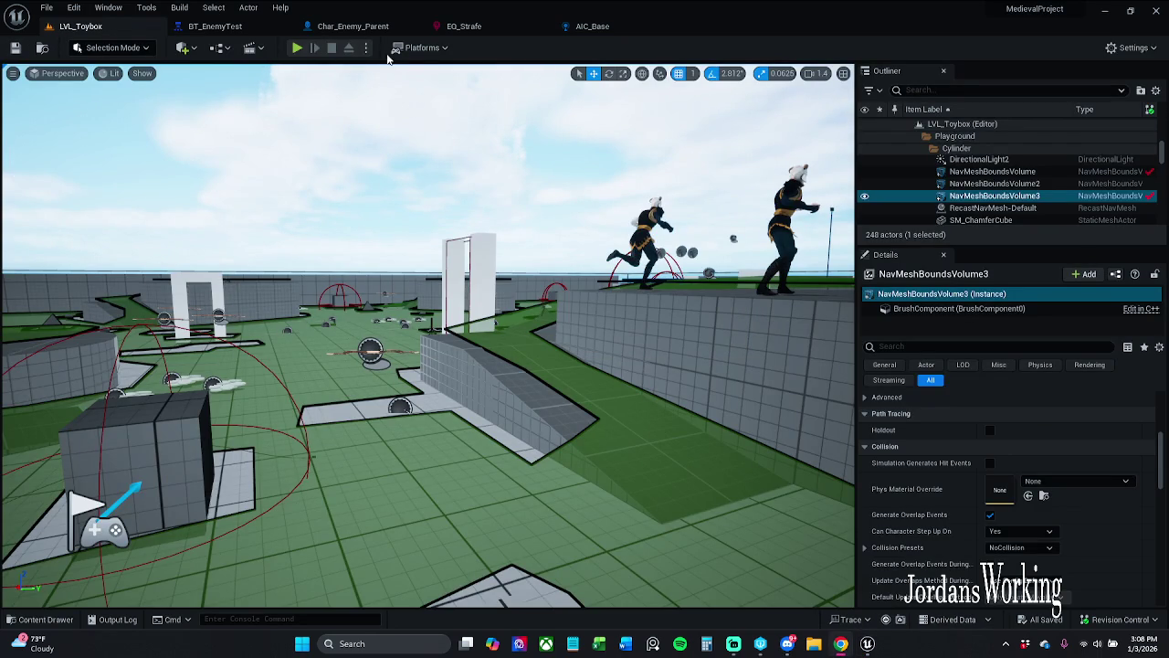
click(466, 27)
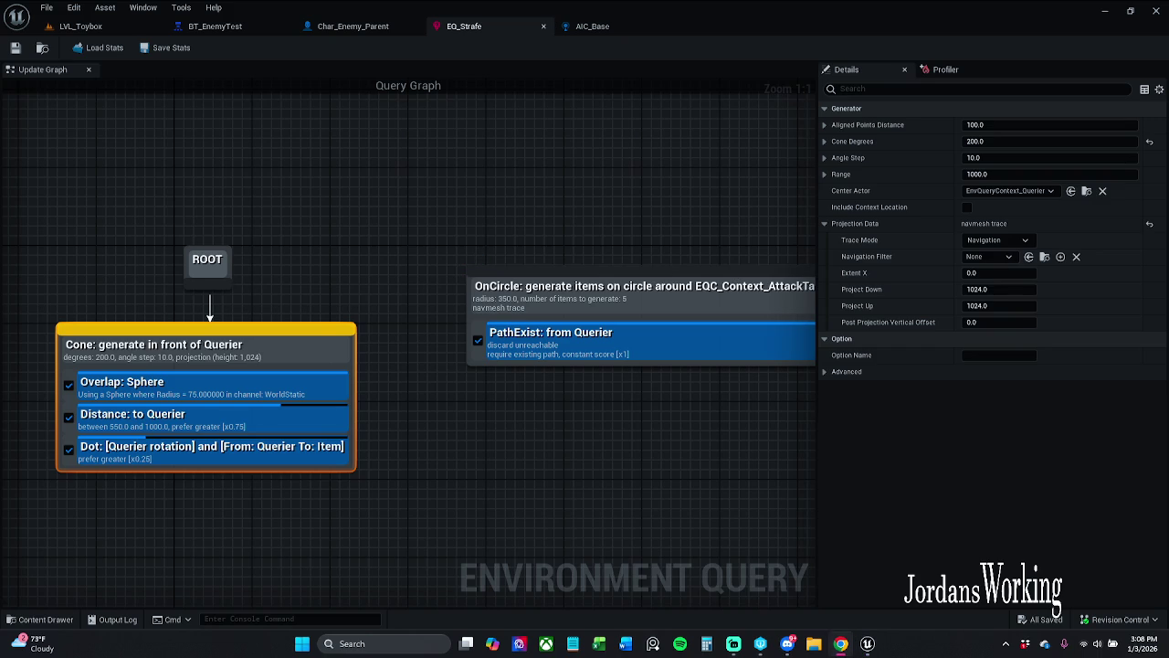
- Delete the Overlap: Sphere test from EQ_Strafe's Cone node, leaving Distance and Dot
click(824, 373)
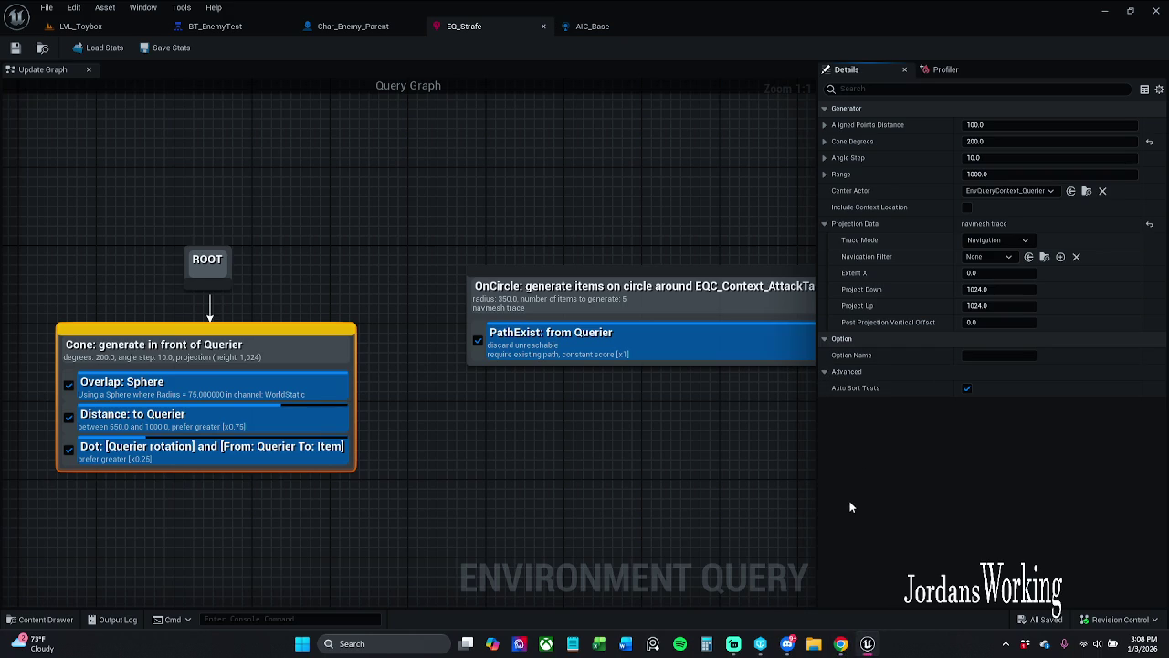
click(833, 372)
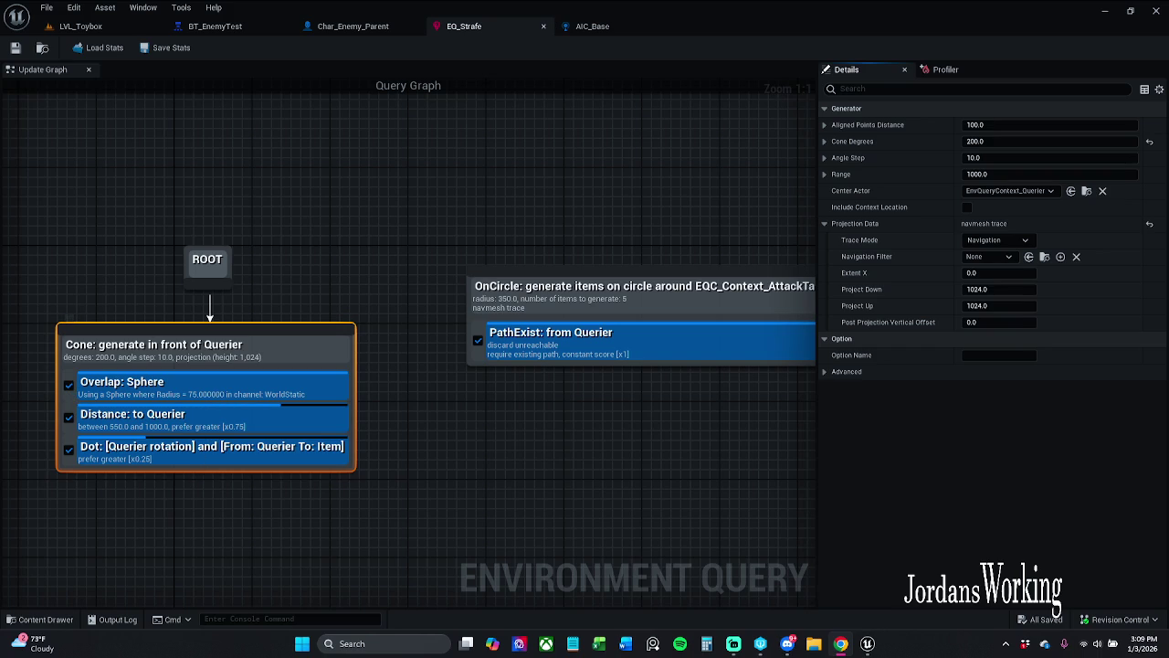
drag(351, 481, 480, 448)
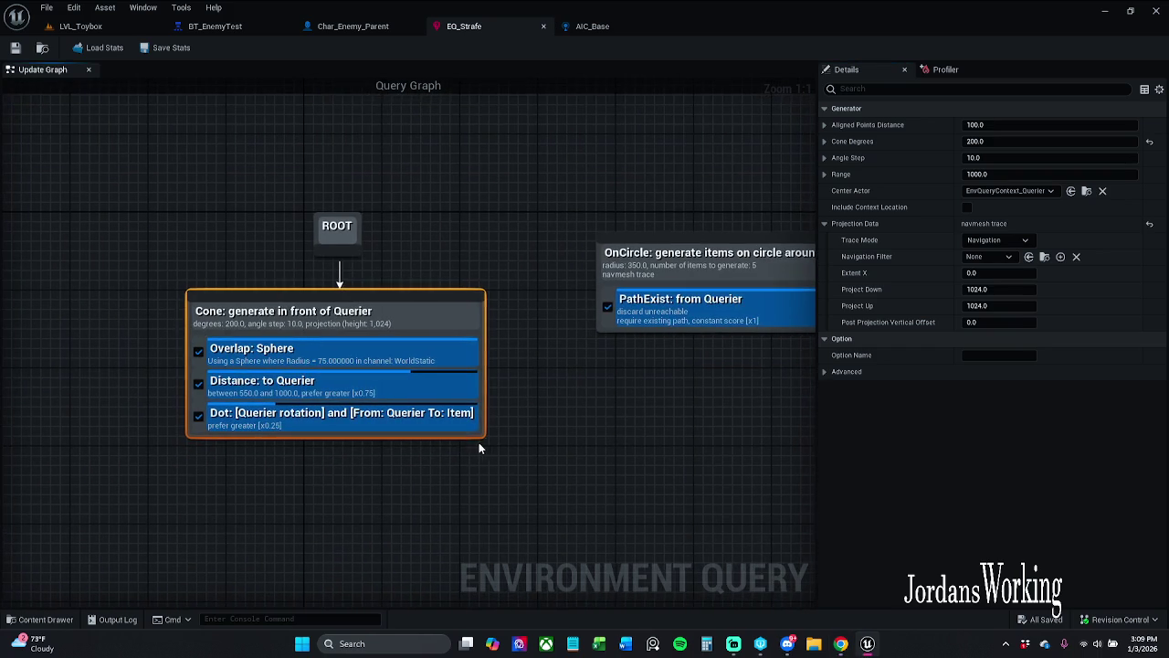
click(349, 356)
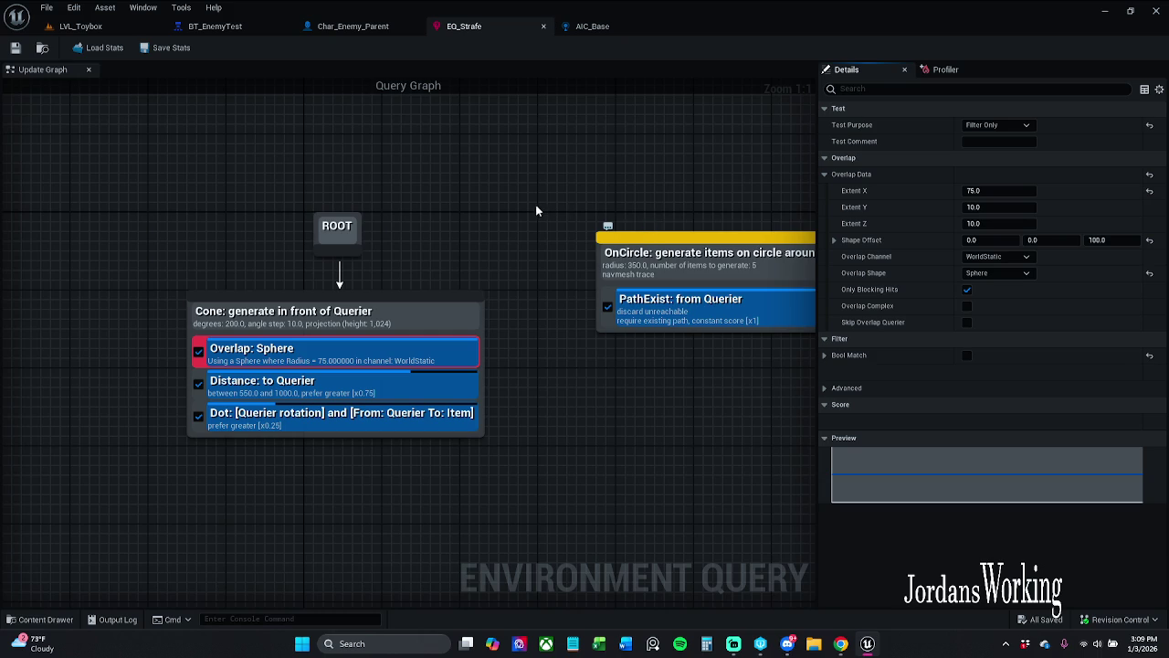
key(Delete)
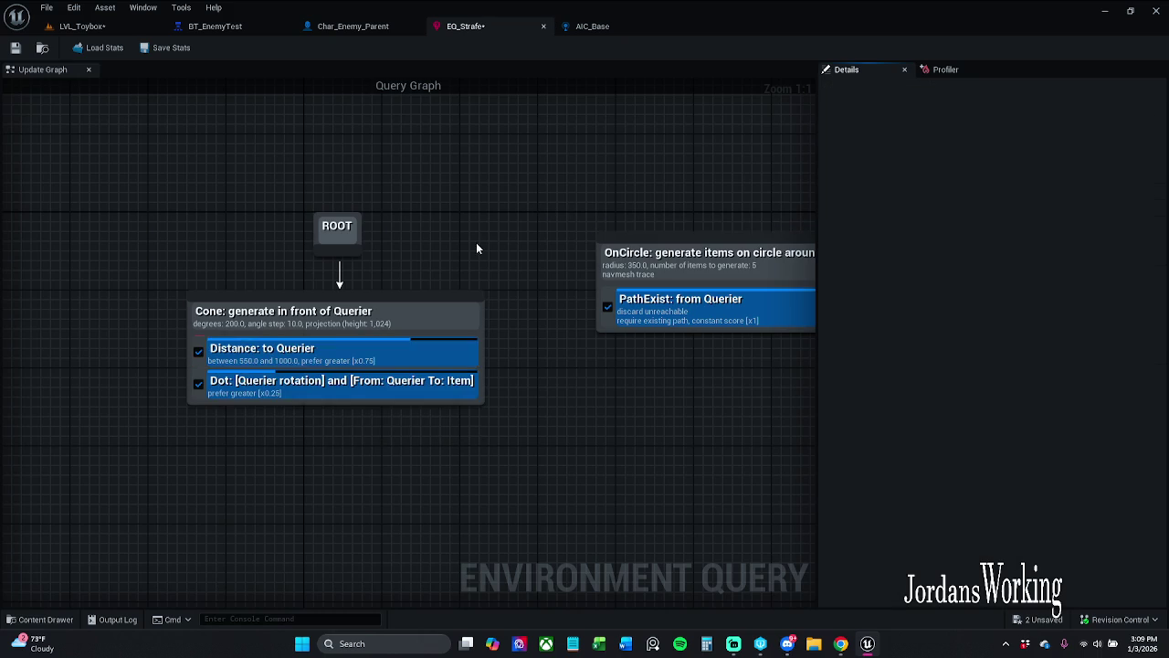
- Add an Overlap test to the Cone node through its Add Test menu, creating Overlap: Box
click(367, 331)
right_click(368, 330)
mouse_move(428, 443)
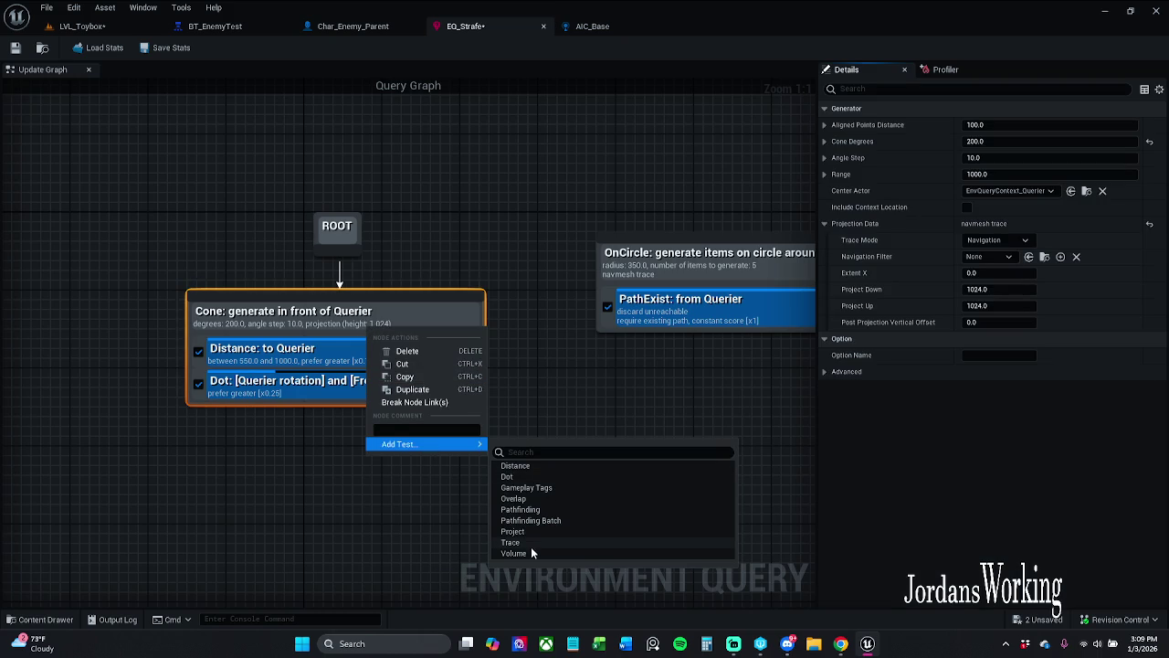
click(530, 500)
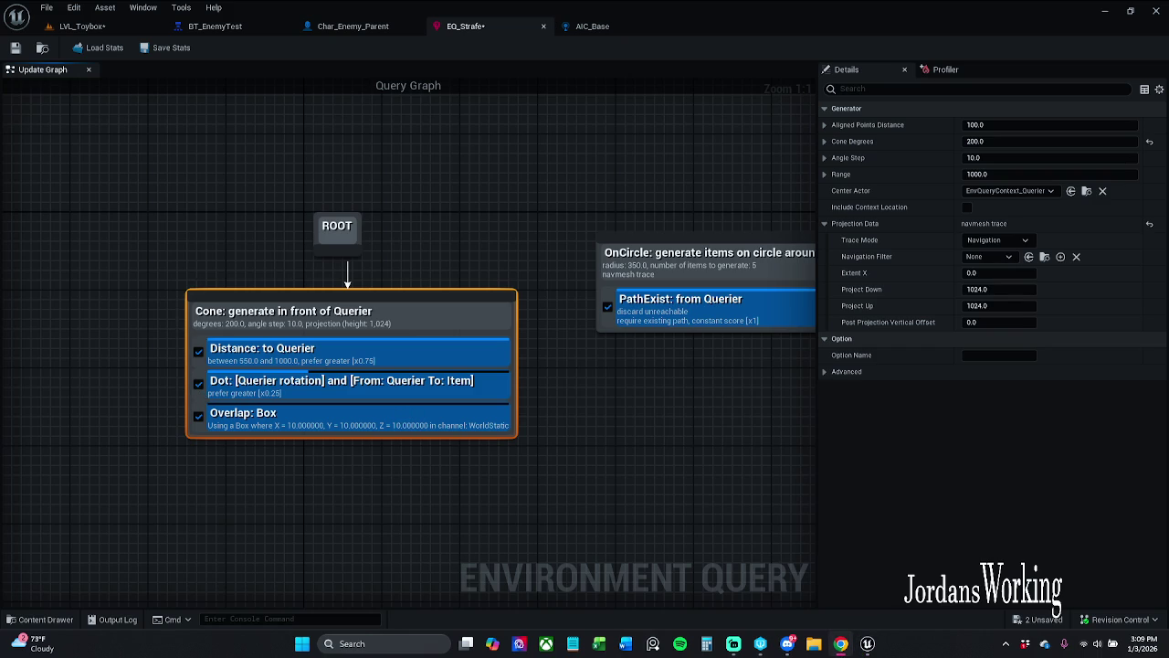
- Make the Overlap: Box test Filter Only with an X extent of 75
click(359, 413)
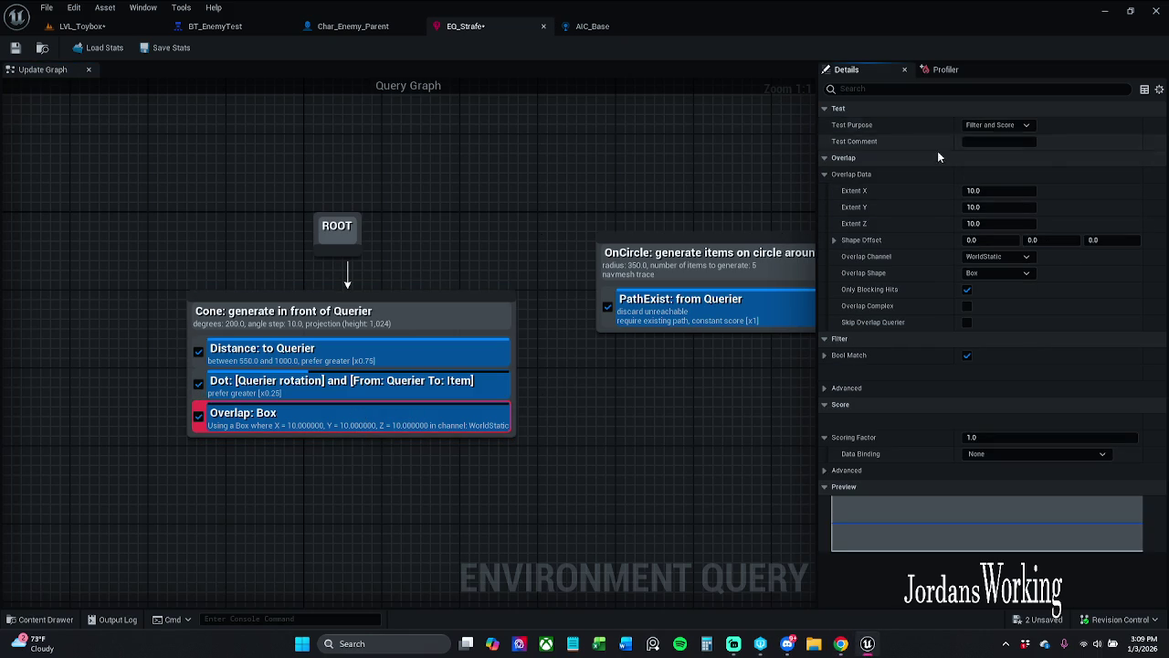
click(1020, 128)
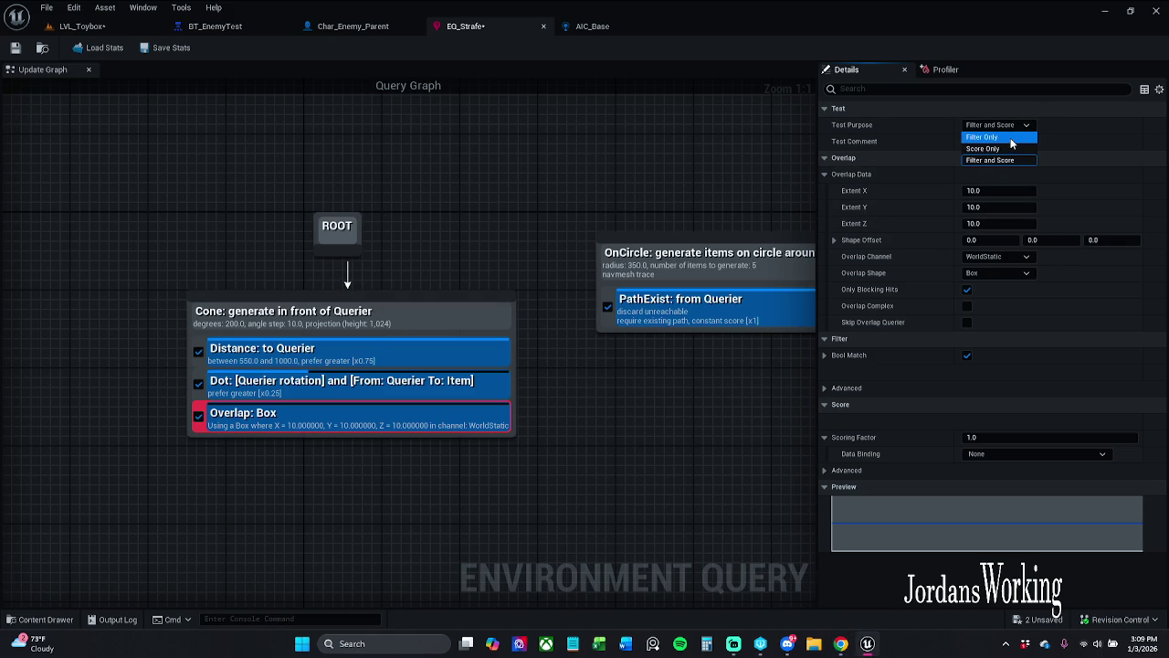
click(1011, 137)
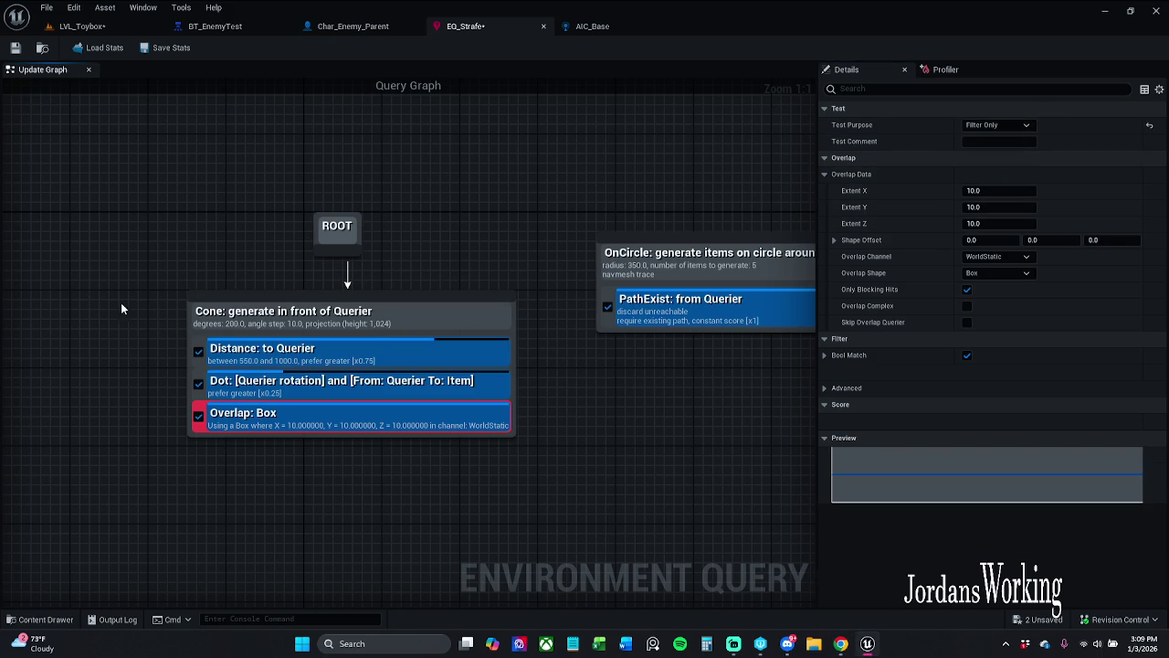
key(alt+Tab)
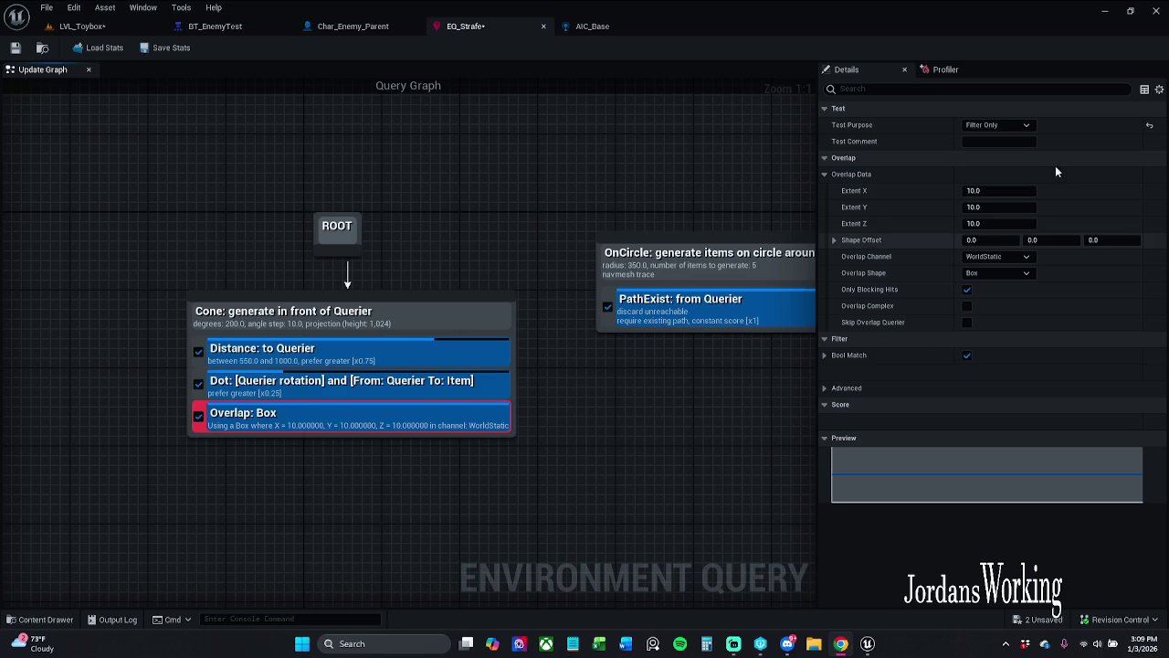
click(1010, 191)
text(75)
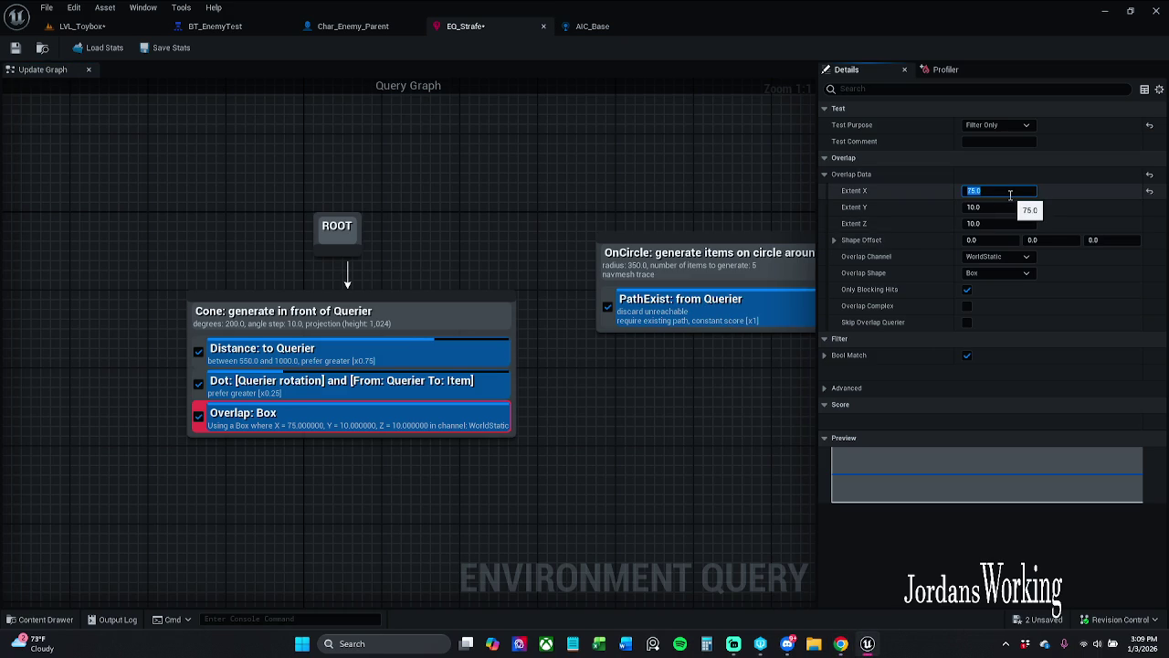
key(Return)
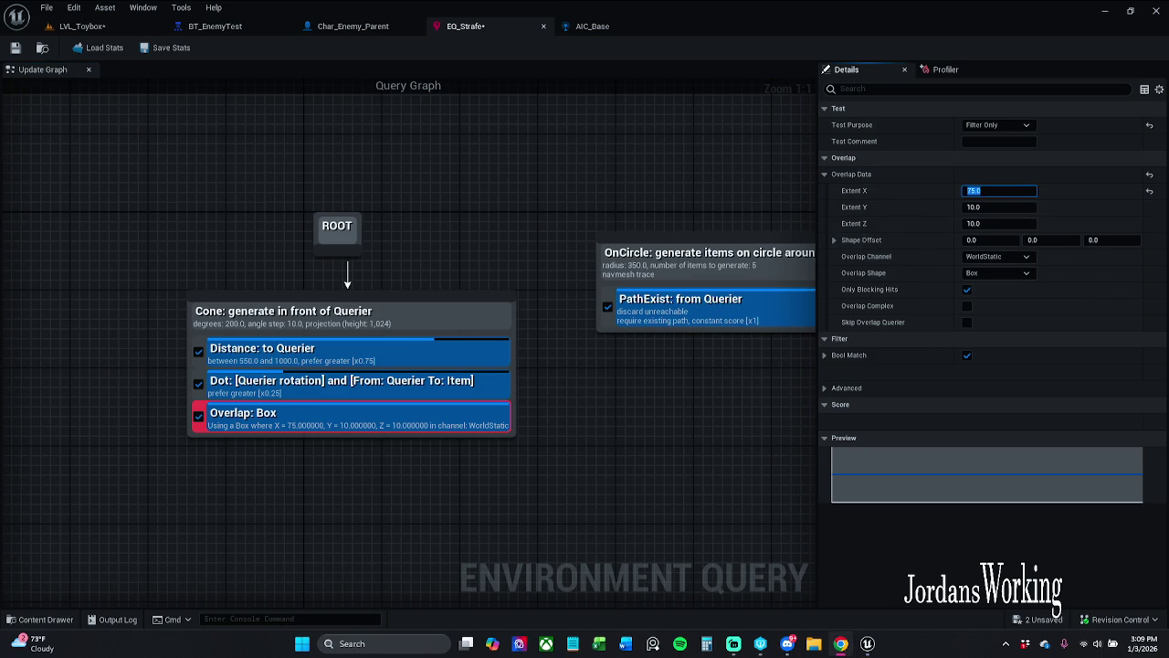
- Set the shape offset Z to 100, switch the overlap shape to Sphere, and save EQ_Strafe
click(1115, 240)
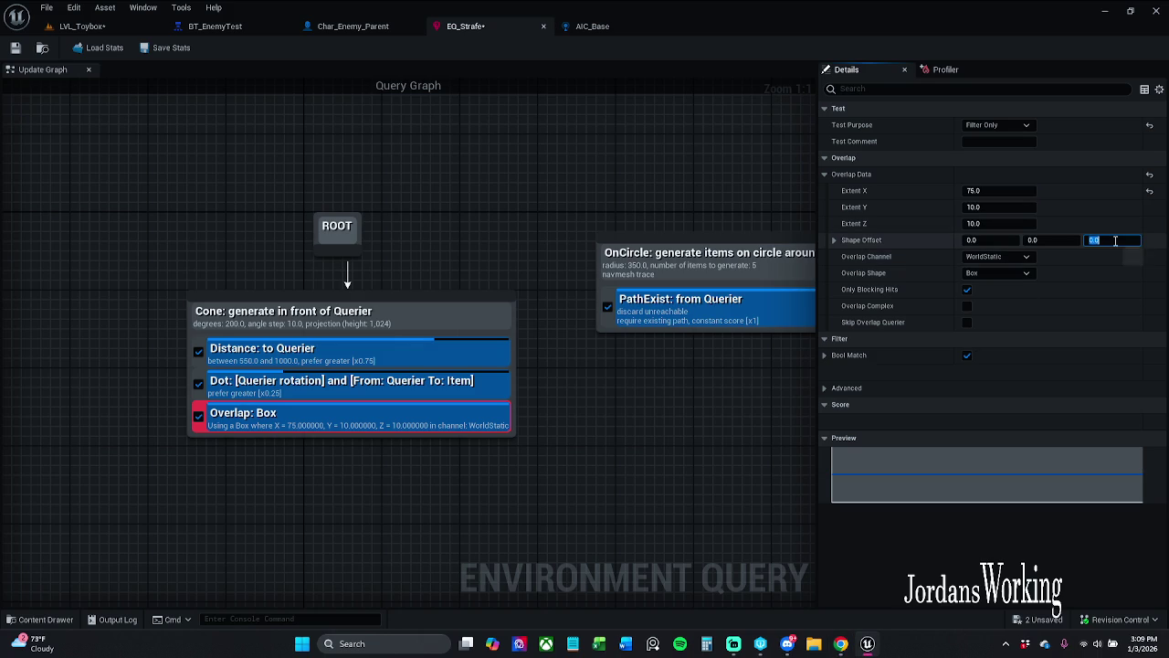
text(100)
key(Return)
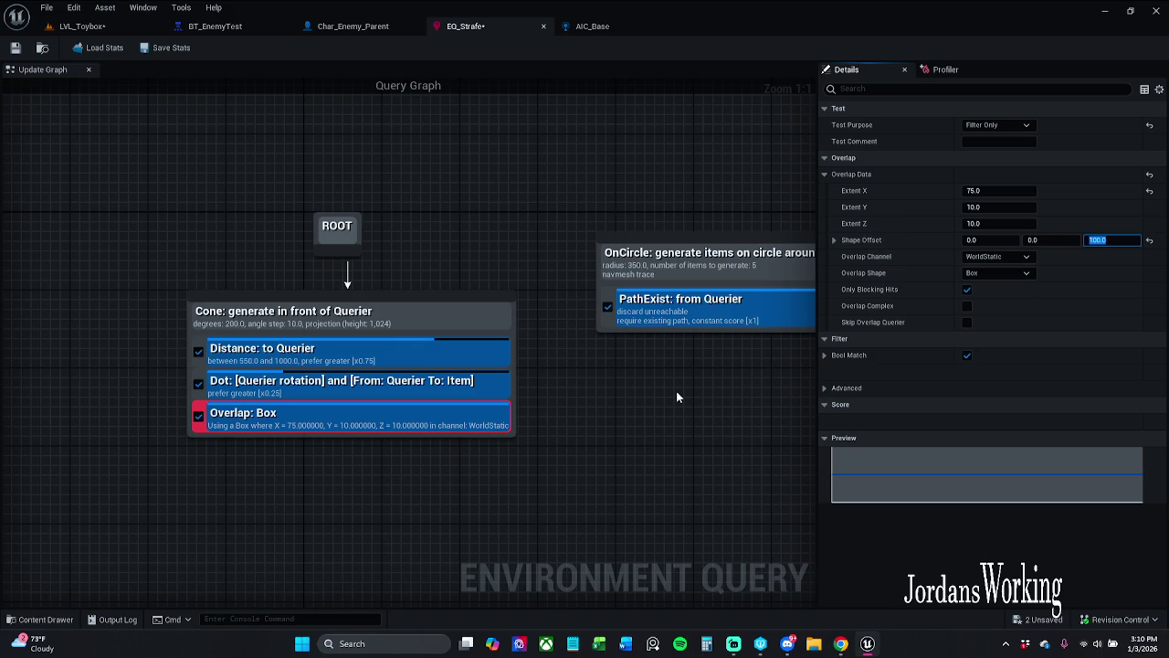
click(996, 272)
click(991, 295)
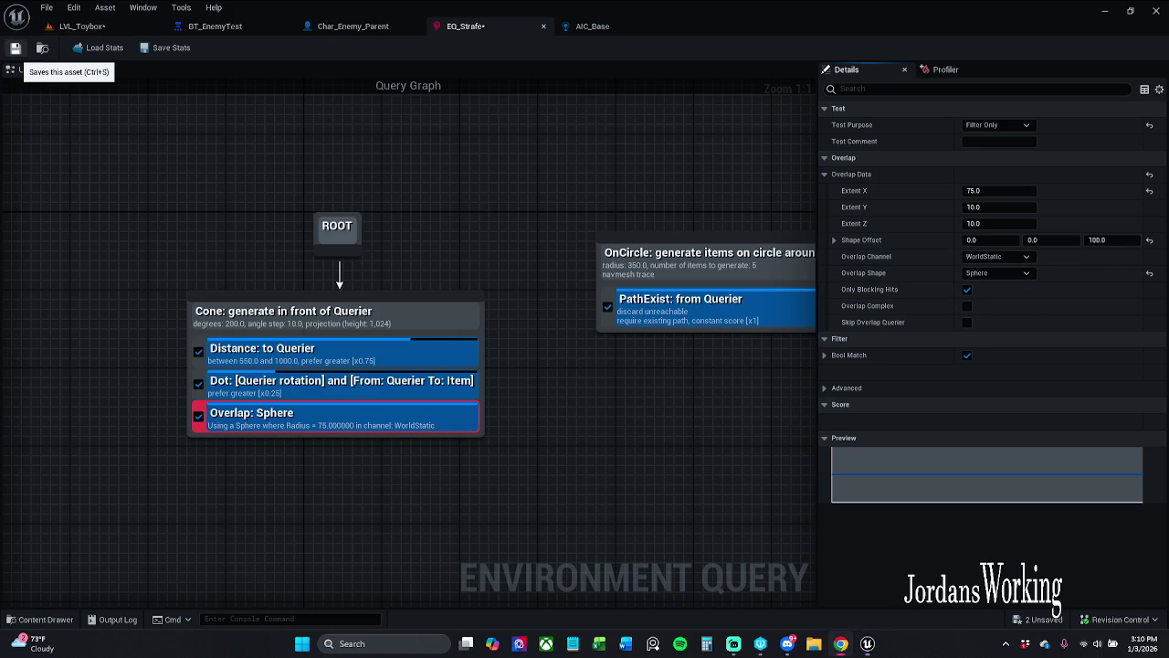
click(15, 48)
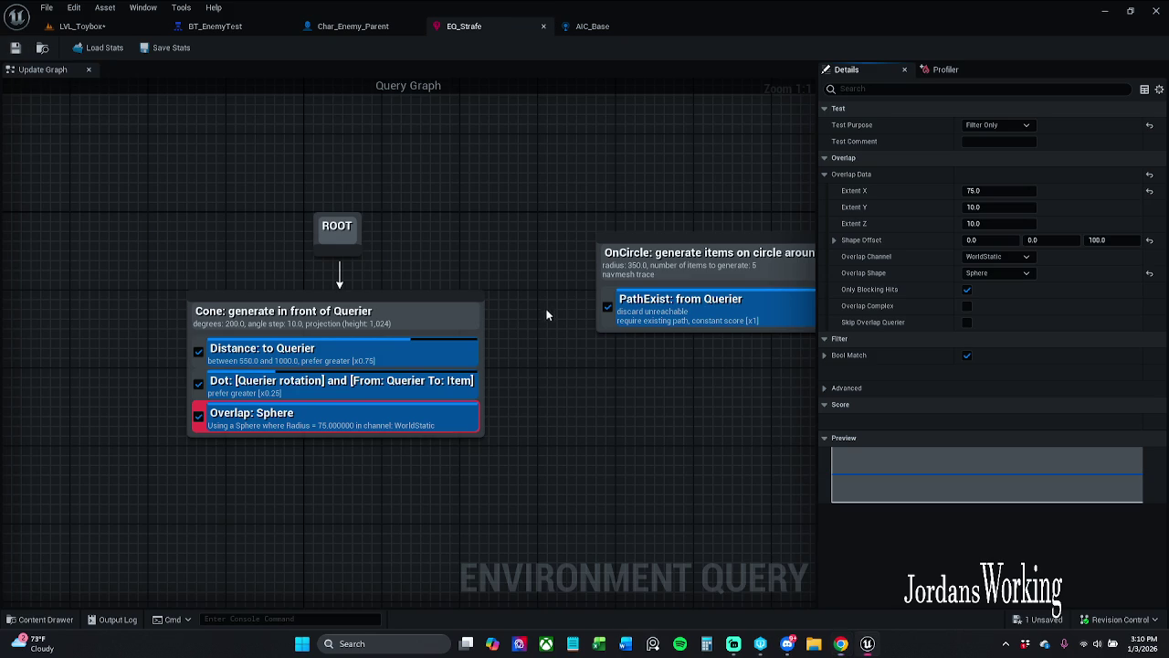
- Review the Bool Match and advanced overlap options, then go back to LVL_Toybox
click(824, 355)
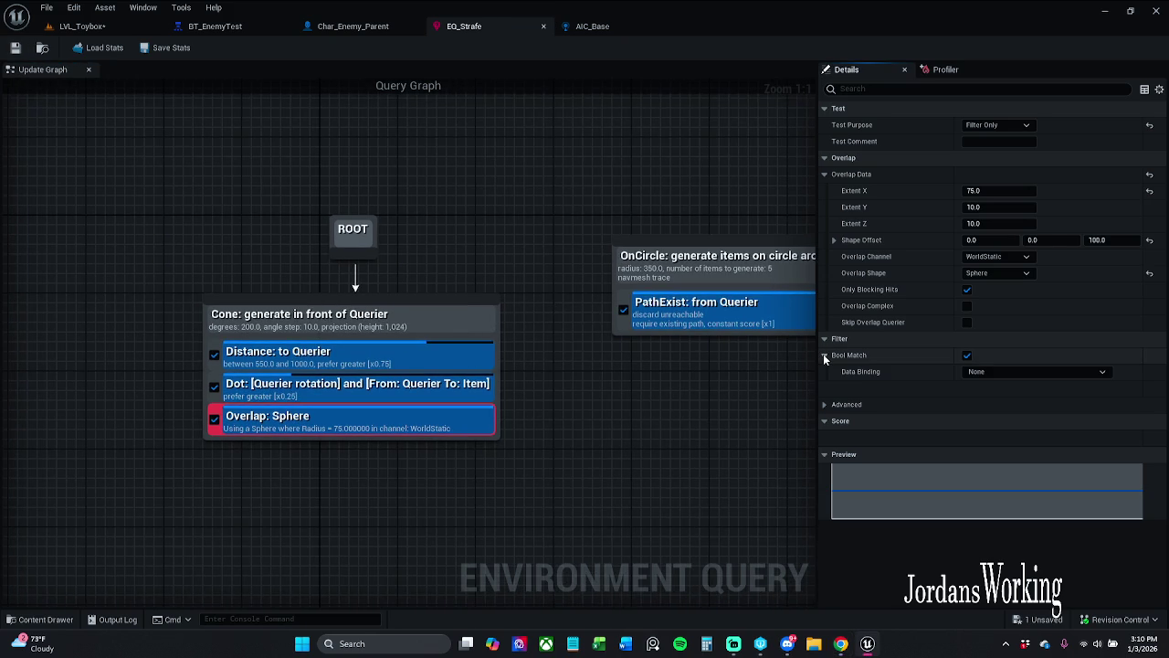
click(823, 405)
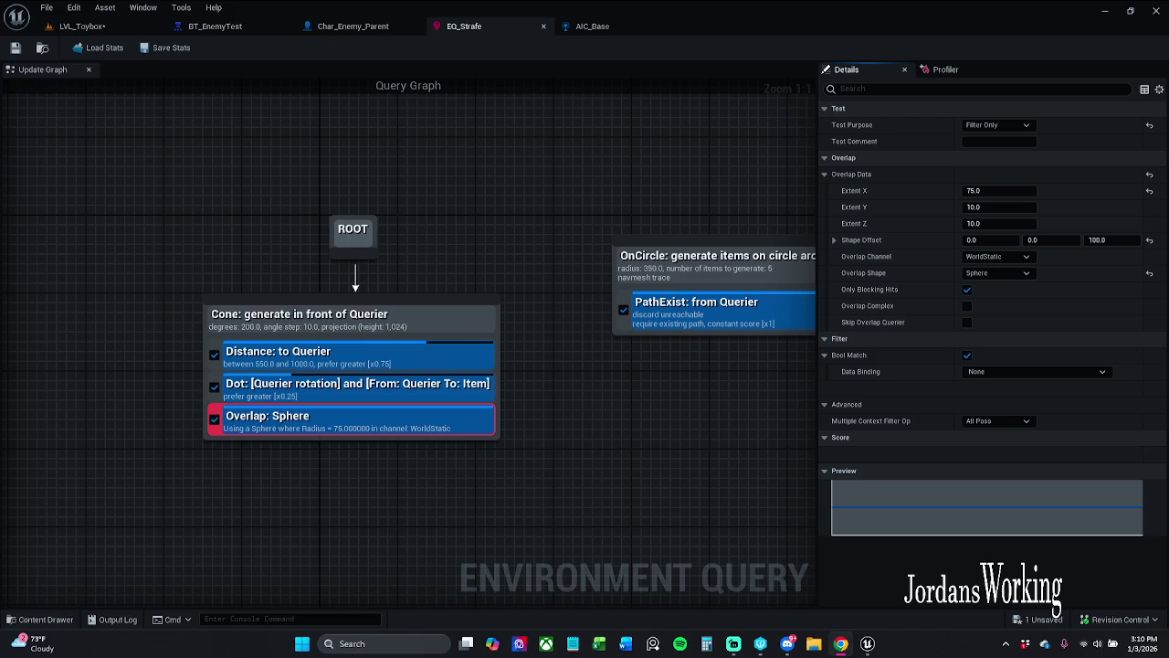
scroll(378, 222, down, 2)
click(107, 26)
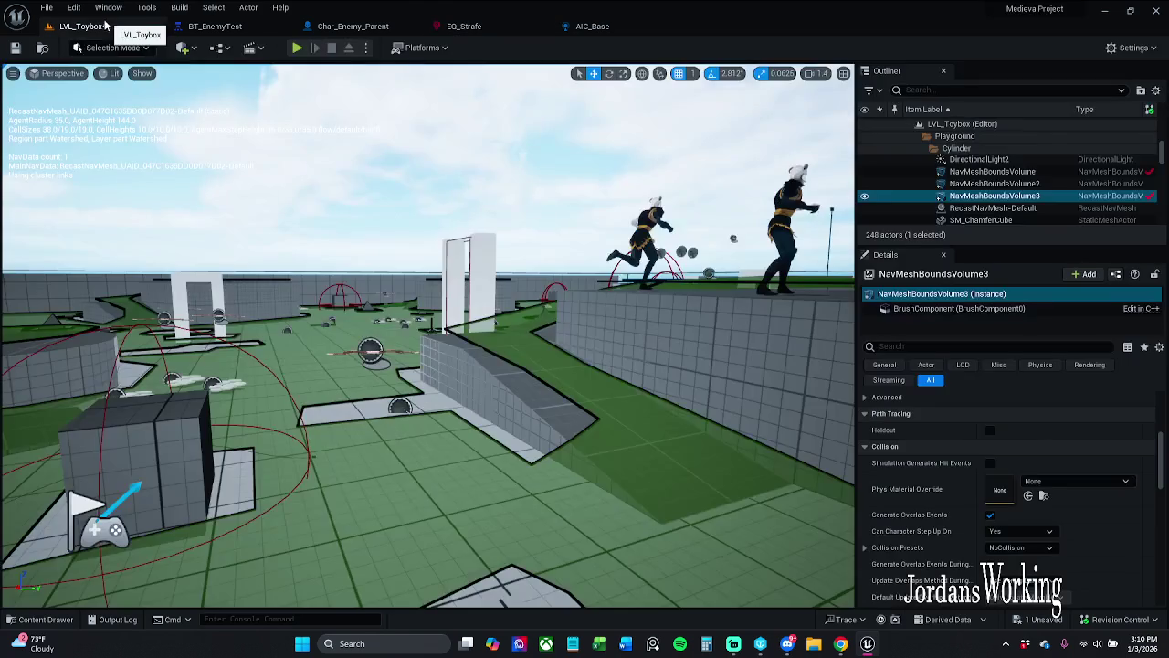
- Save the LVL_Toybox level and briefly start and stop a play-in-editor session
click(15, 48)
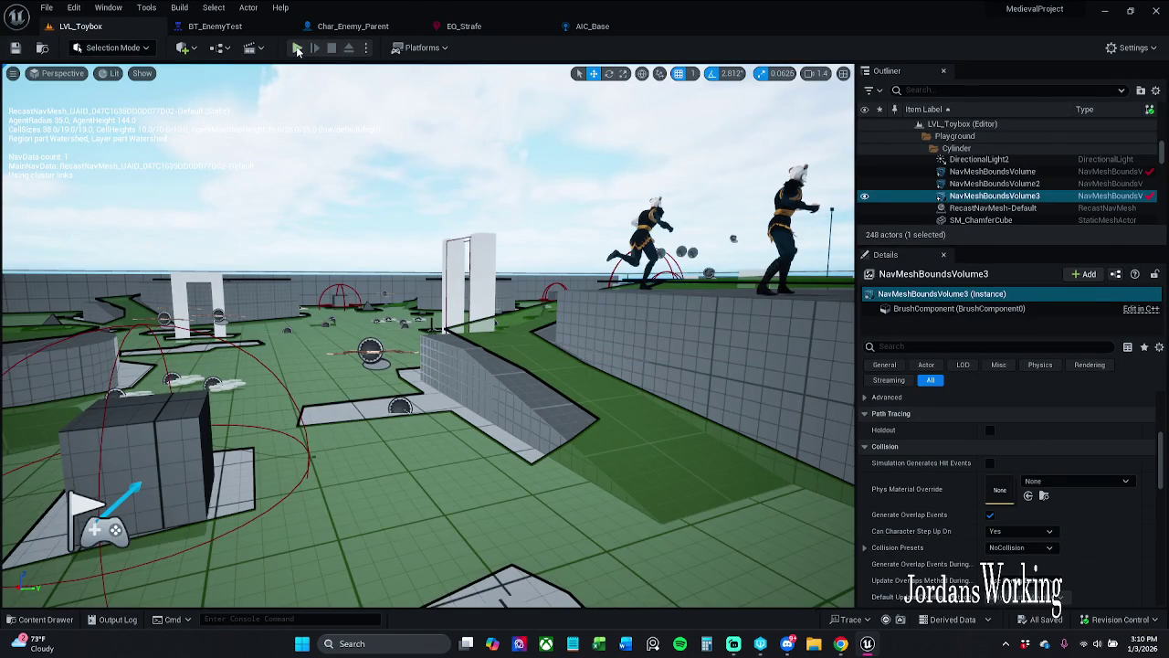
click(297, 47)
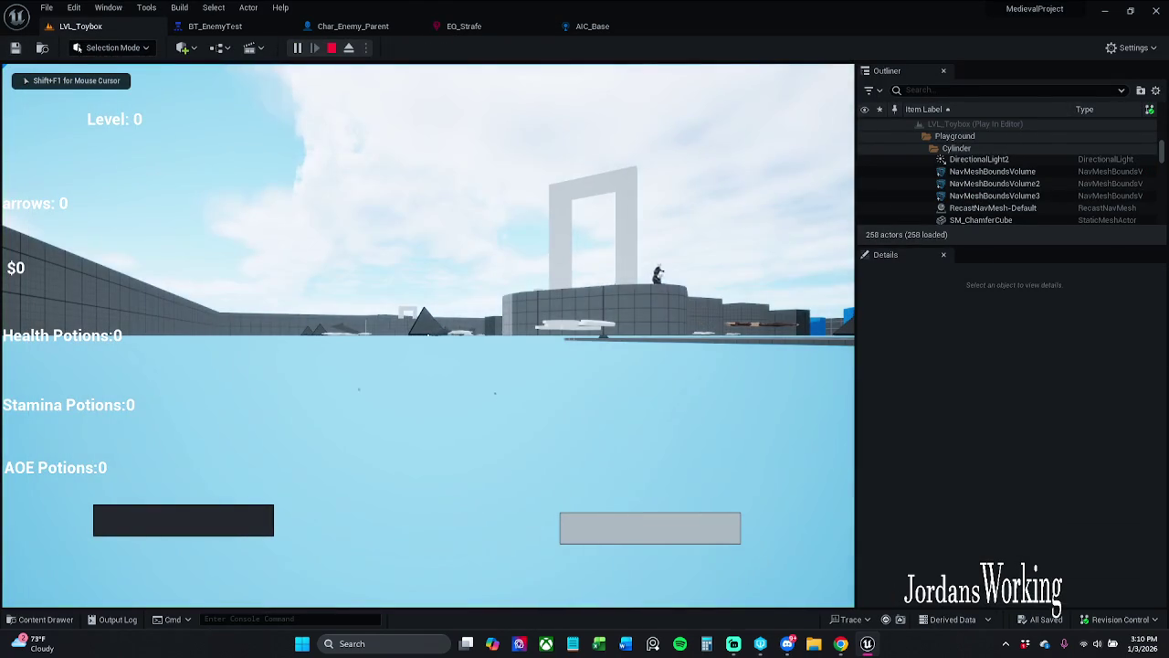
key(shift+F1)
click(331, 47)
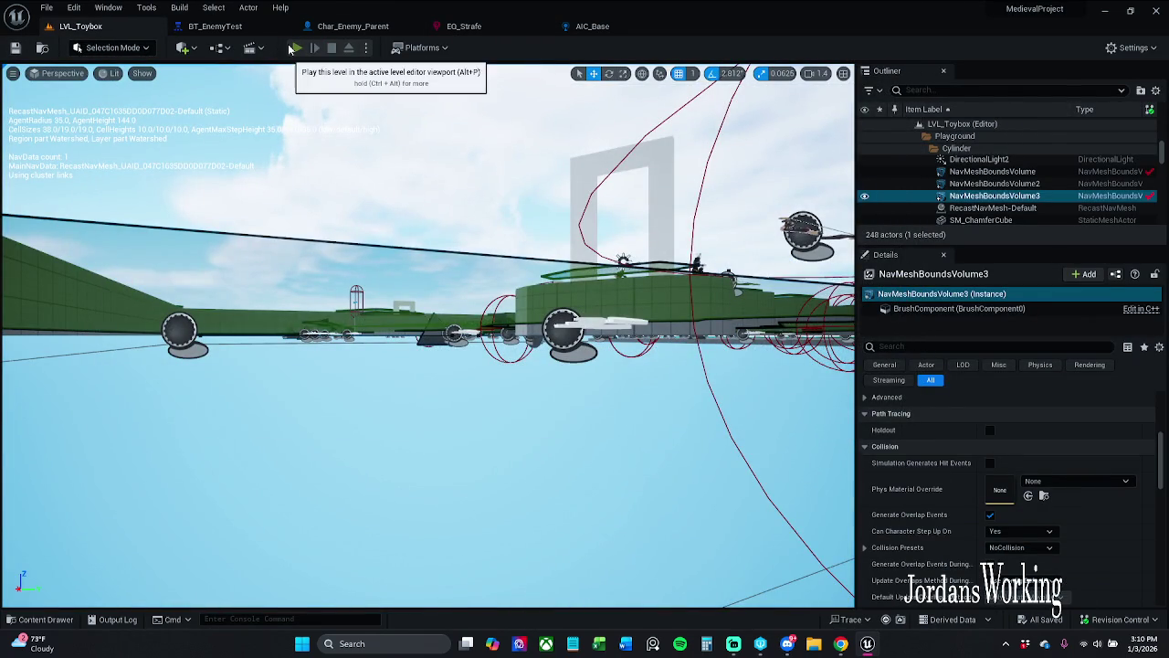
- Play LVL_Toybox again, run and dodge-roll near the enemy with the AI debug overlay, then stop
click(294, 48)
key(w)
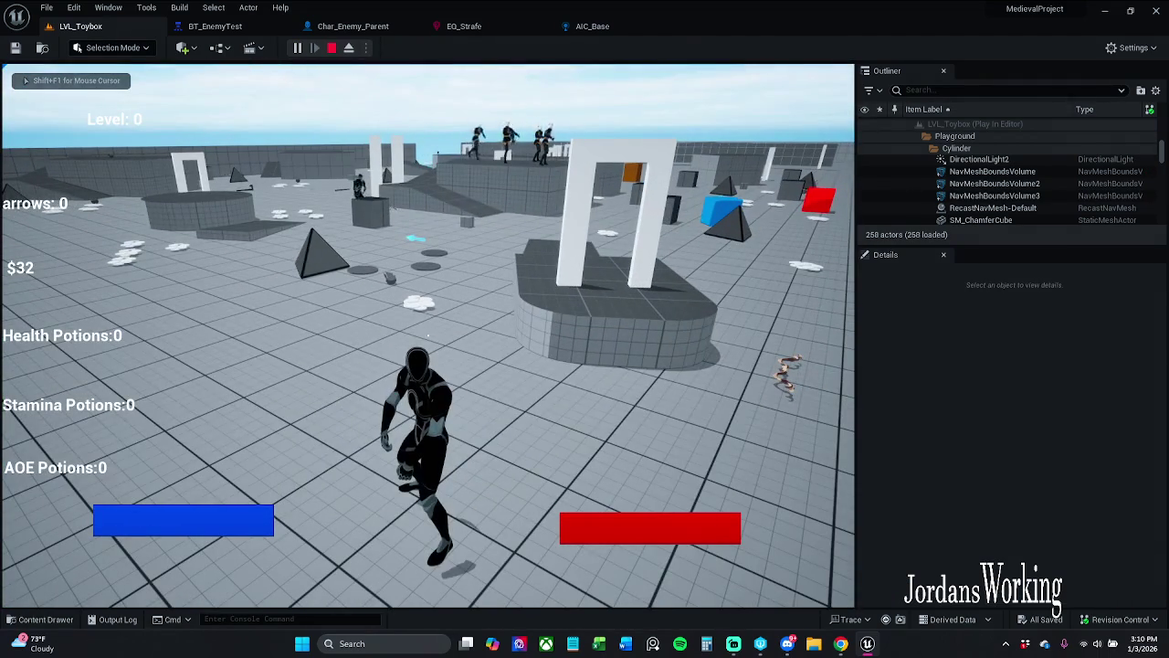
key(w)
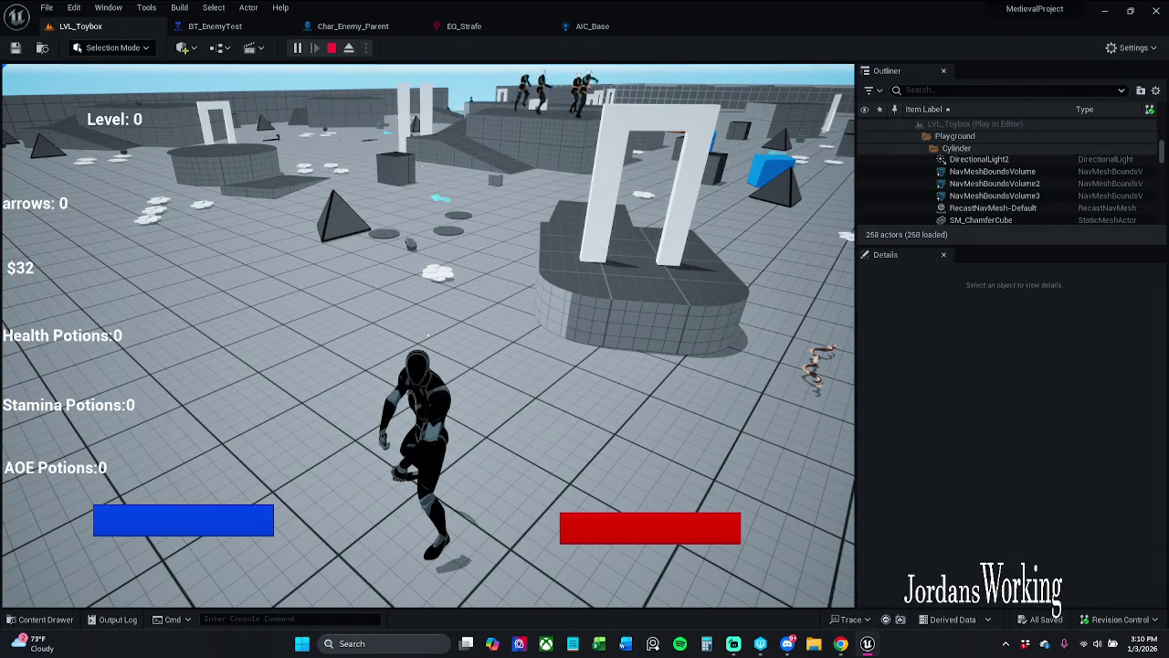
key(apostrophe)
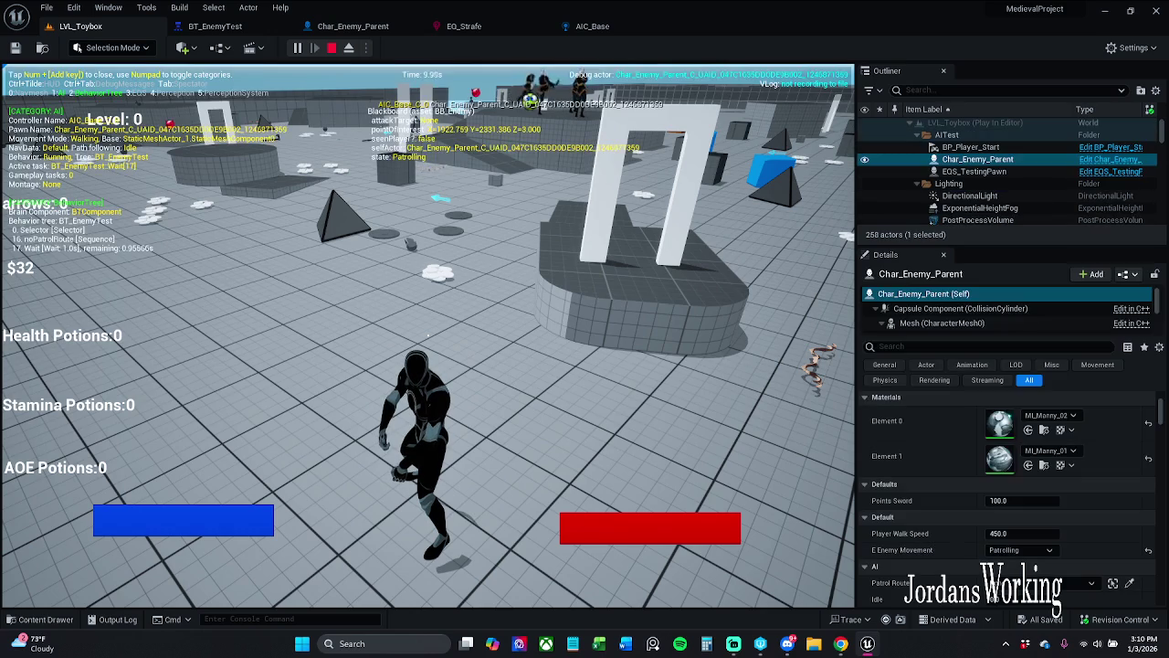
key(space)
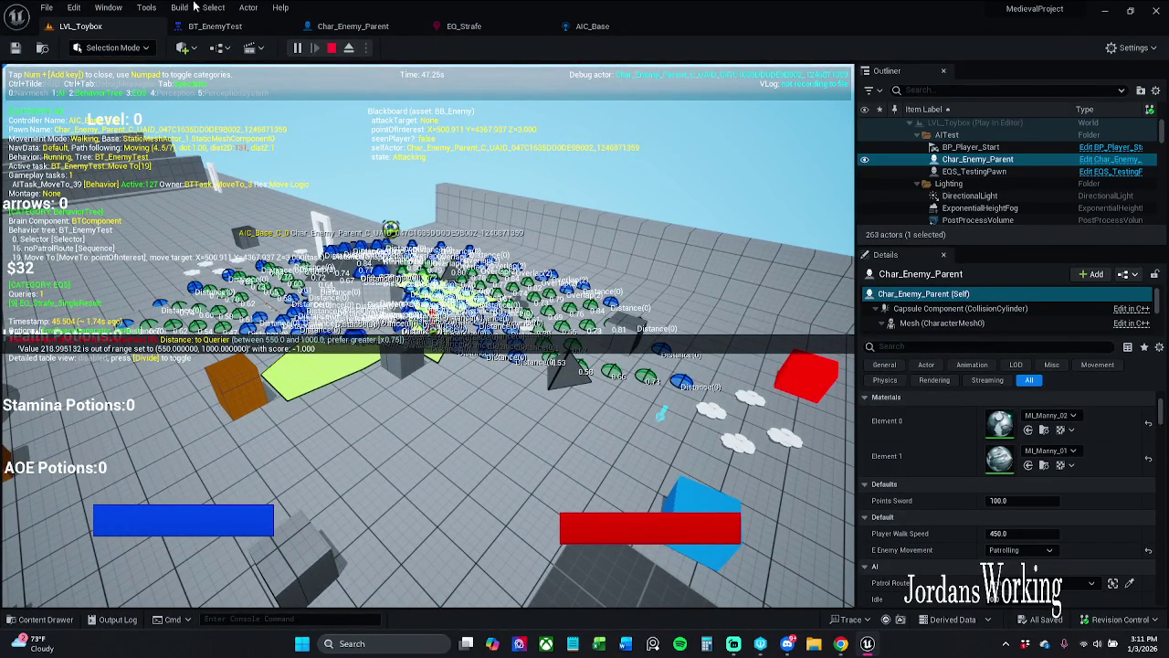
key(Escape)
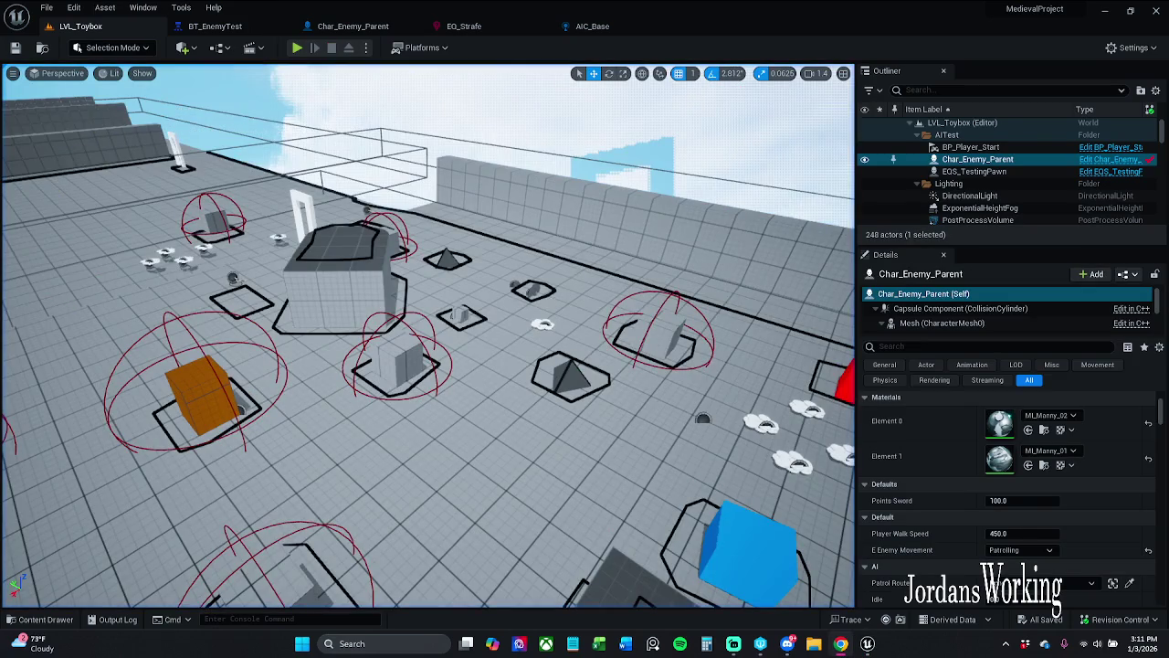
- Uncheck Bool Match on EQ_Strafe's overlap test, save it, and play LVL_Toybox
click(224, 26)
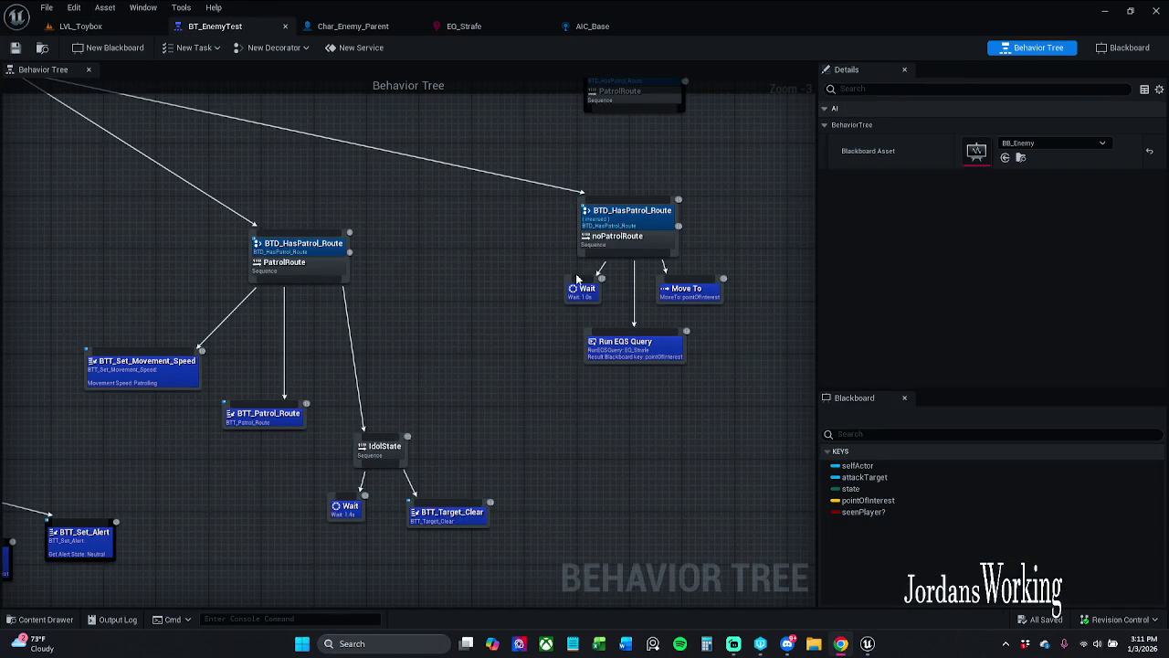
click(497, 28)
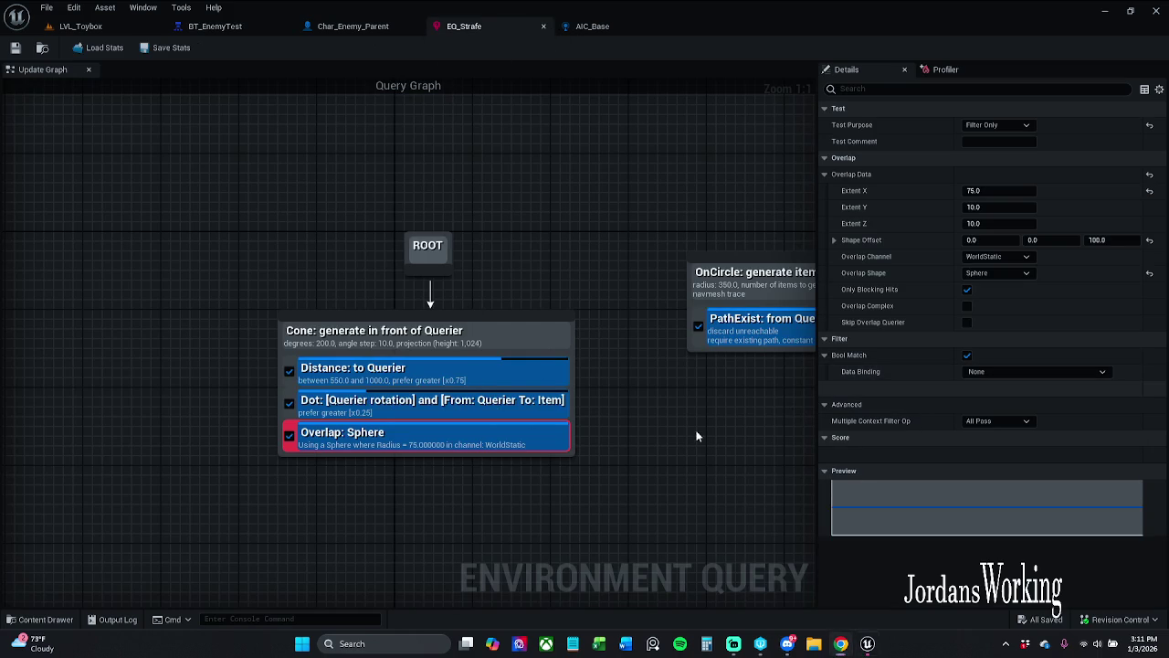
click(967, 356)
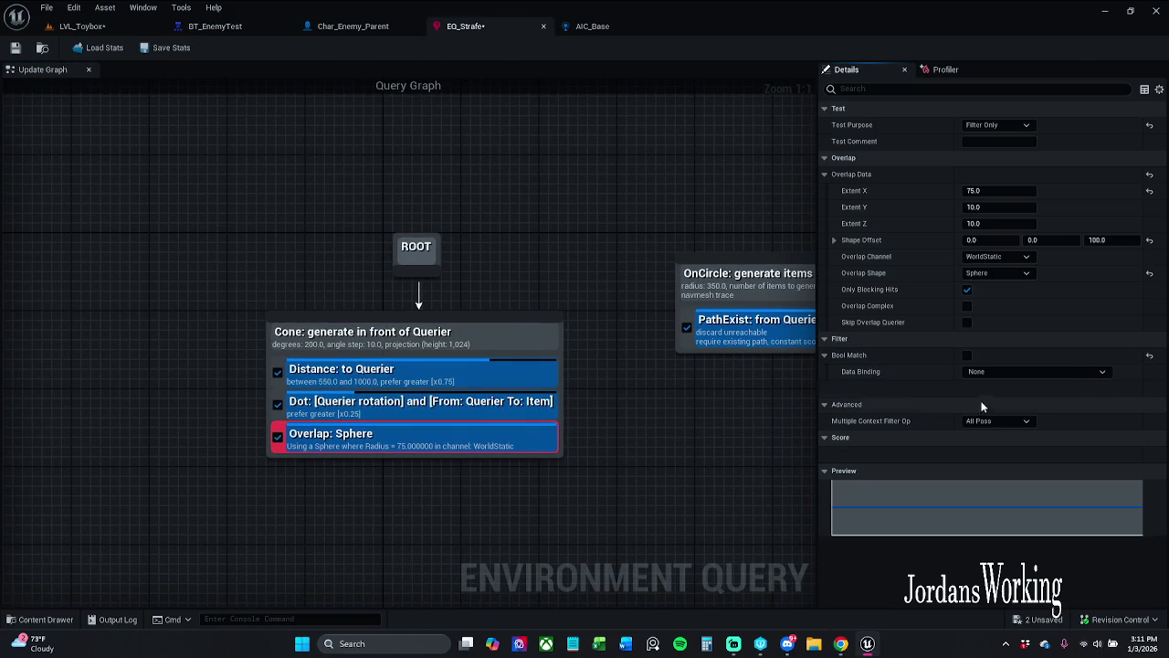
key(ctrl+s)
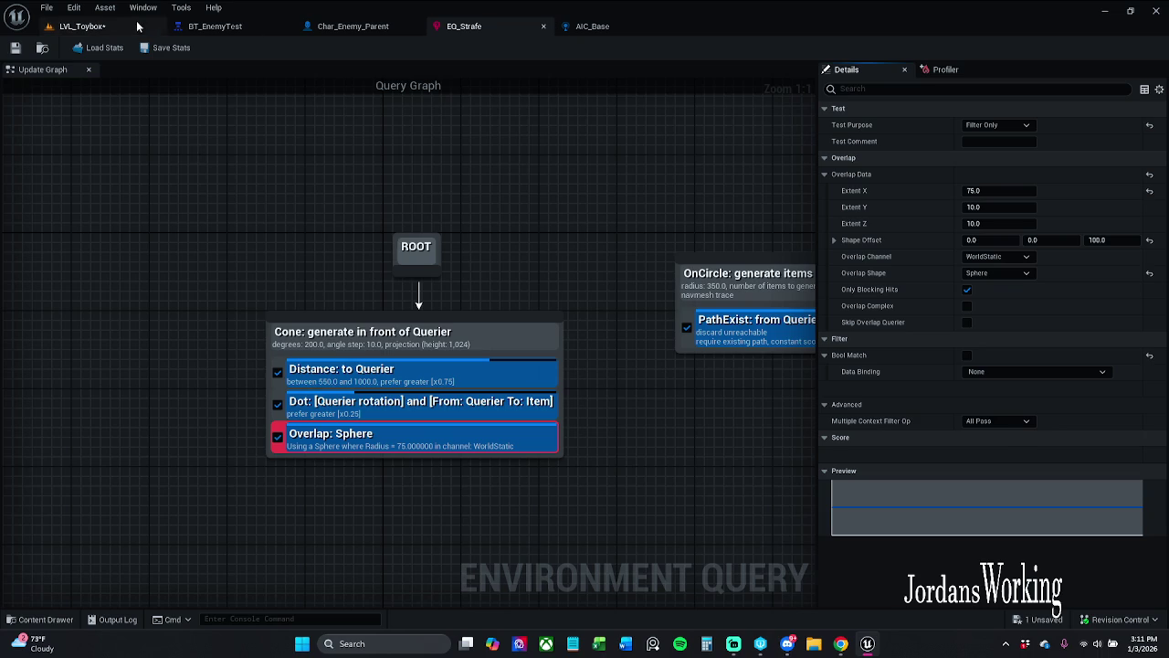
click(82, 26)
click(295, 49)
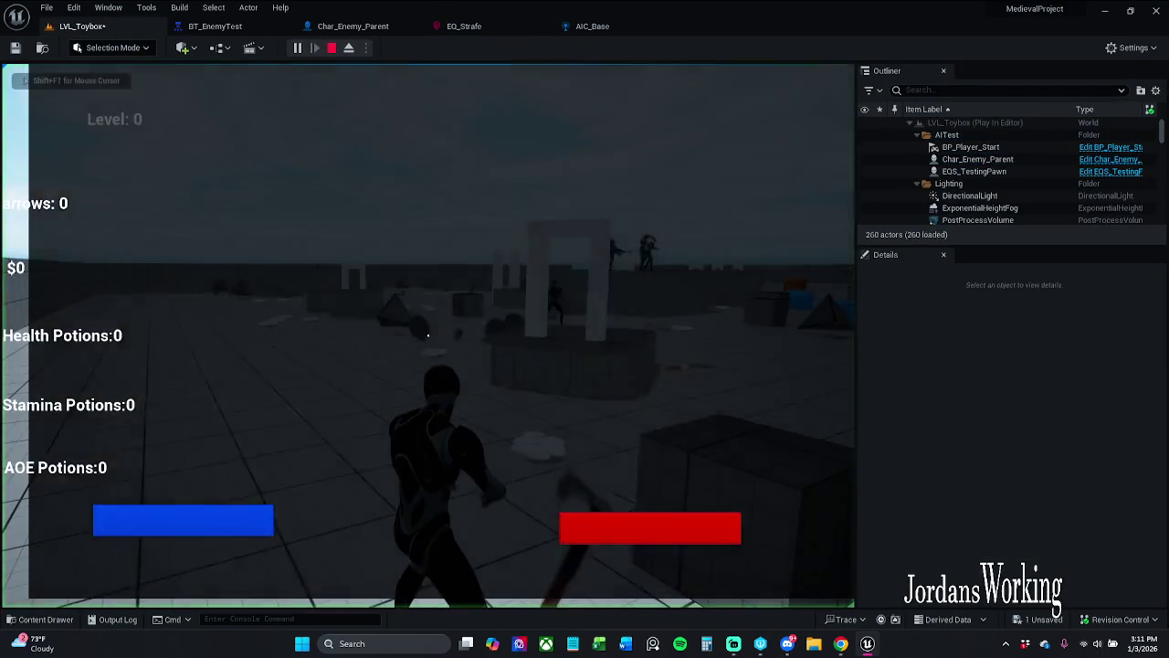
- Restart the LVL_Toybox play test with Alt+P, watch the enemy in the apostrophe debugger, then stop
key(Escape)
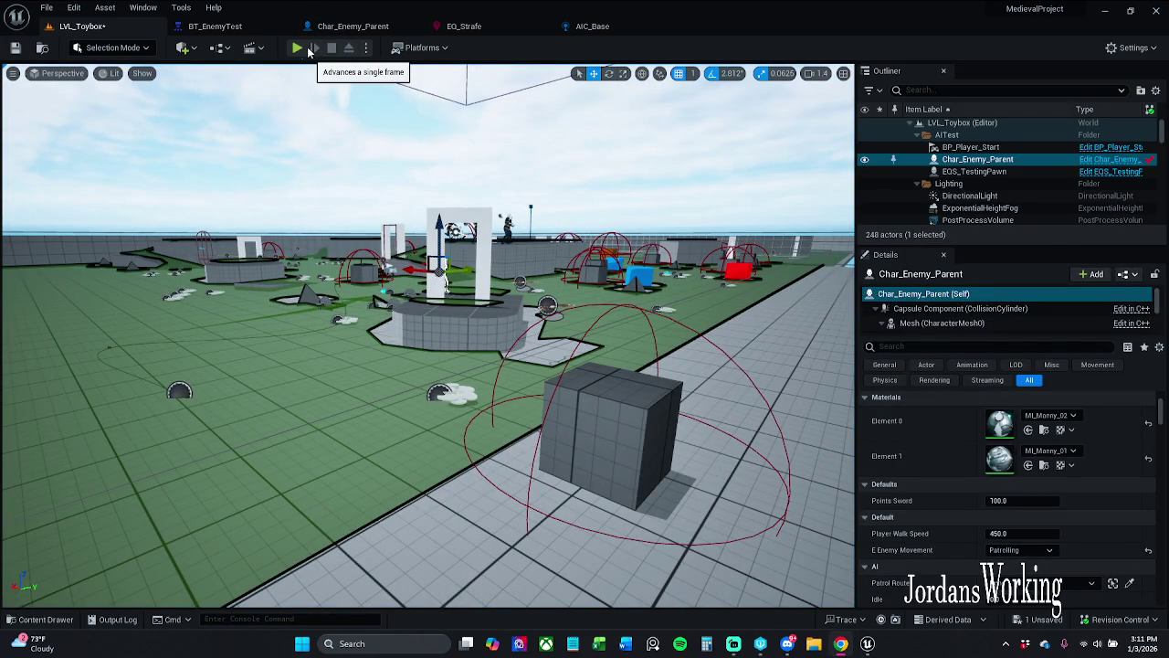
key(alt+p)
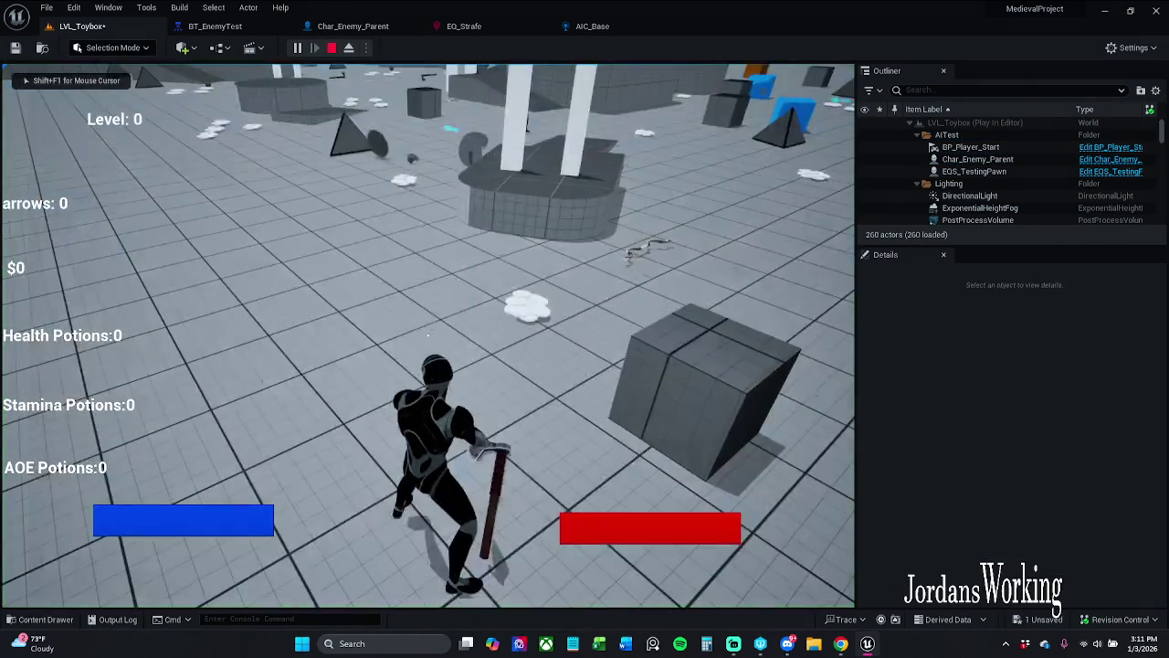
key(apostrophe)
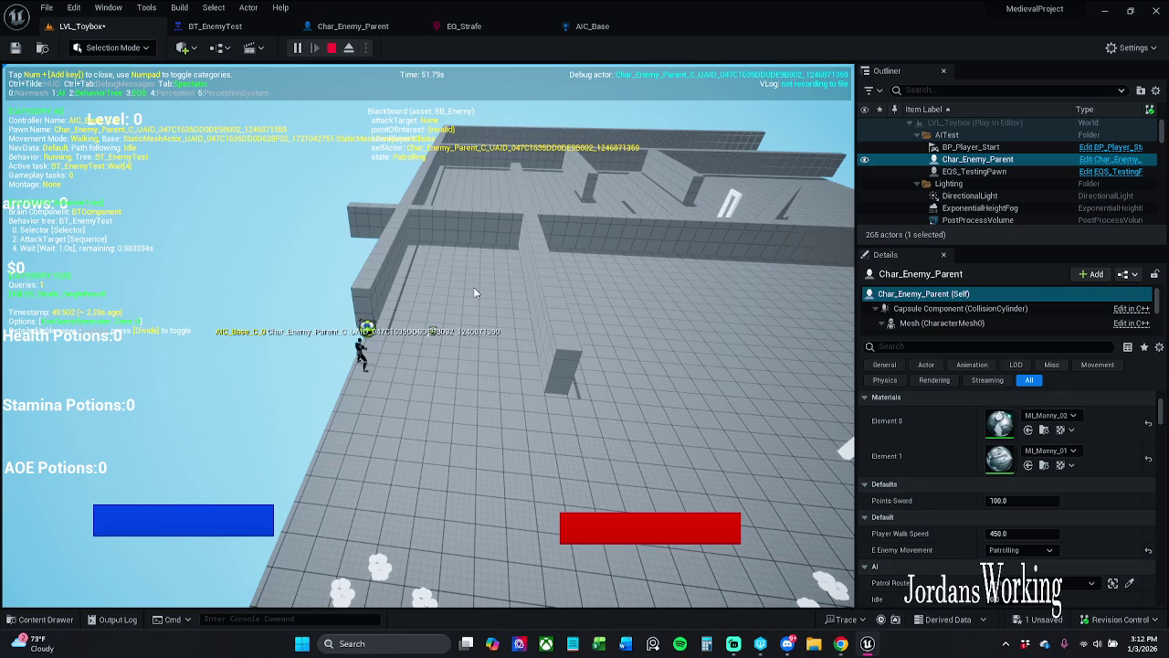
key(Escape)
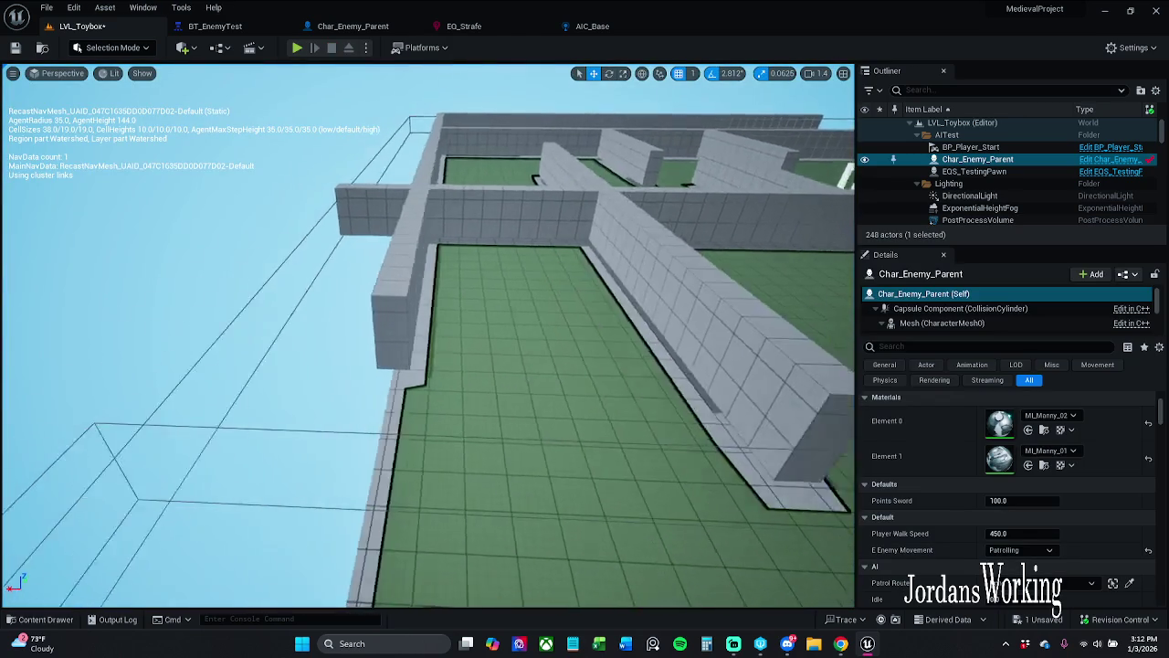
- Run File > Save All, then reopen the EQ_Strafe query graph through the BT_EnemyTest tab
scroll(499, 358, down, 10)
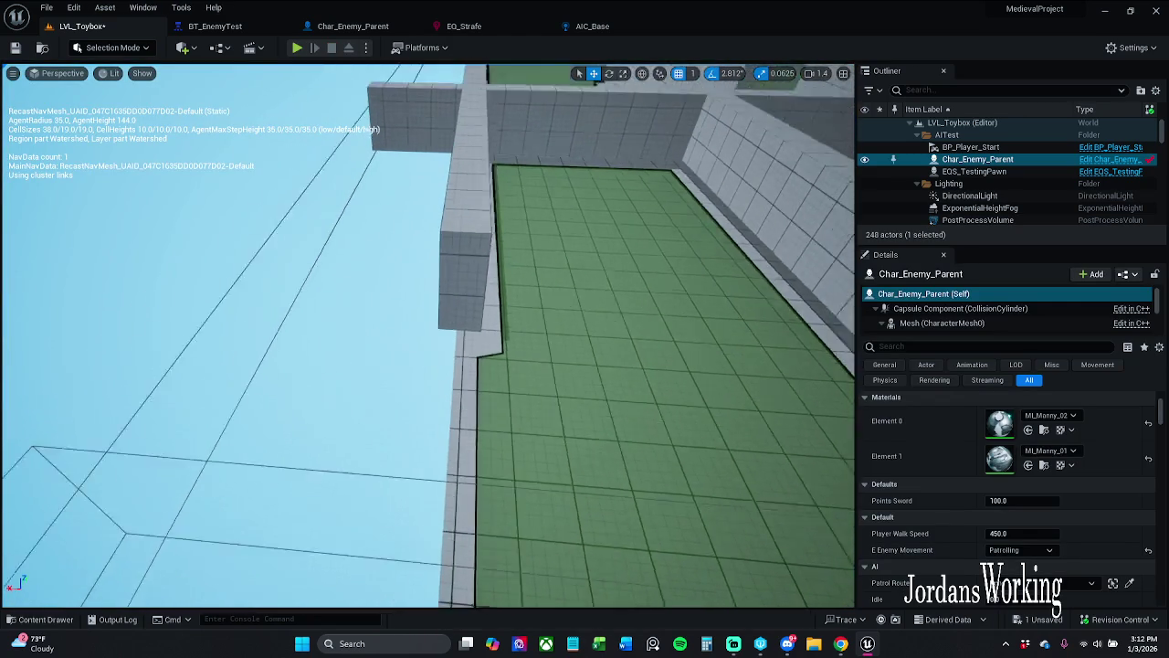
scroll(559, 348, down, 5)
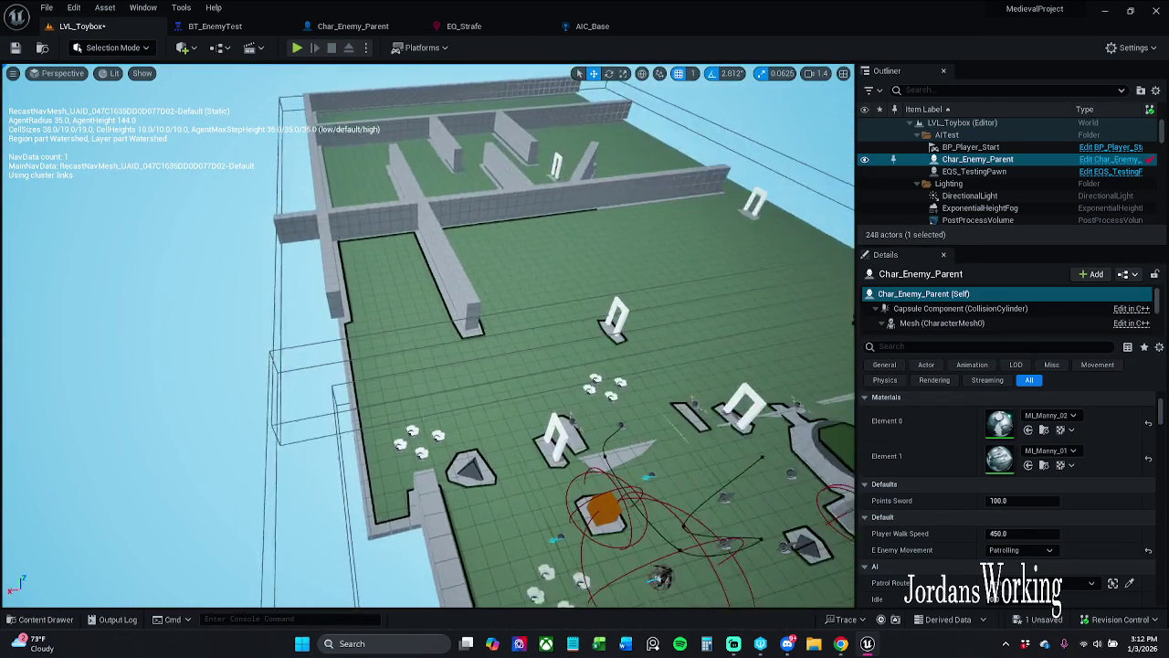
click(46, 7)
click(92, 87)
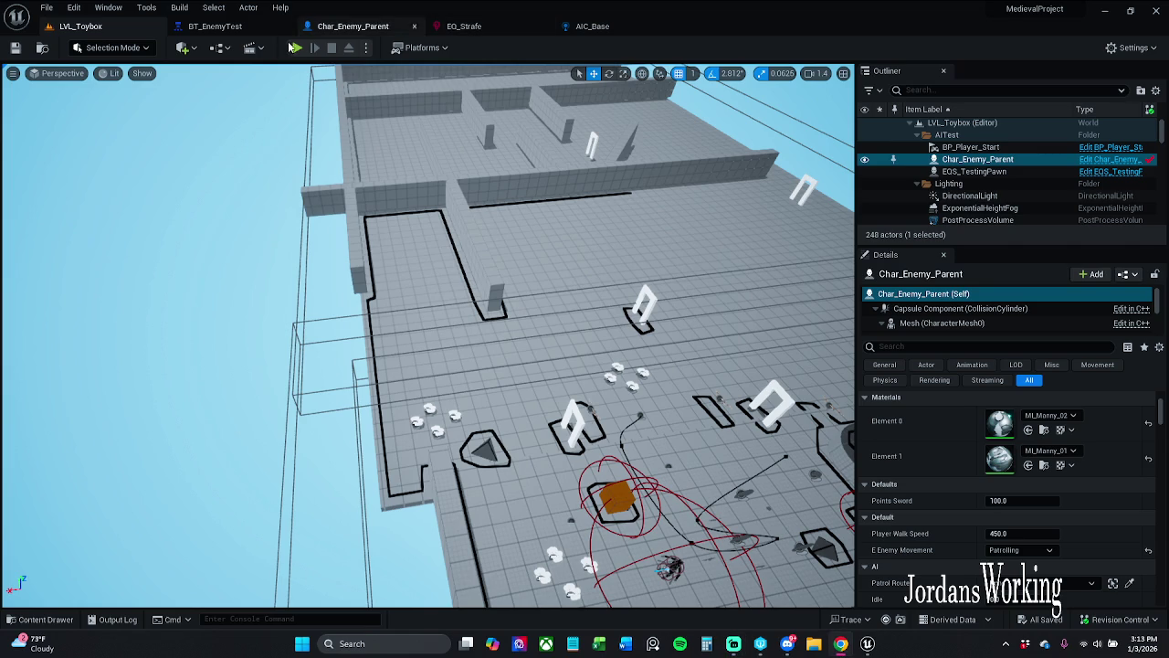
click(242, 31)
click(466, 28)
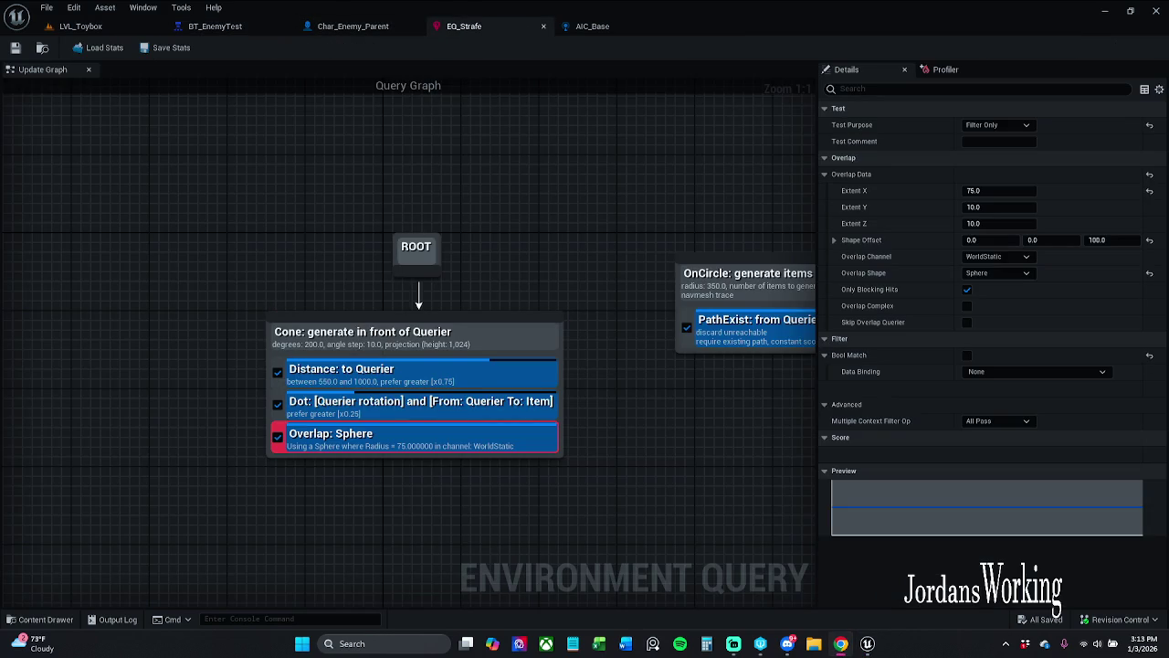
- Move Overlap: Sphere to the top of the Cone's tests and review Dot's scoring, keeping Absolute normalization
mouse_move(410, 444)
mouse_down()
mouse_move(430, 404)
mouse_move(417, 377)
mouse_up()
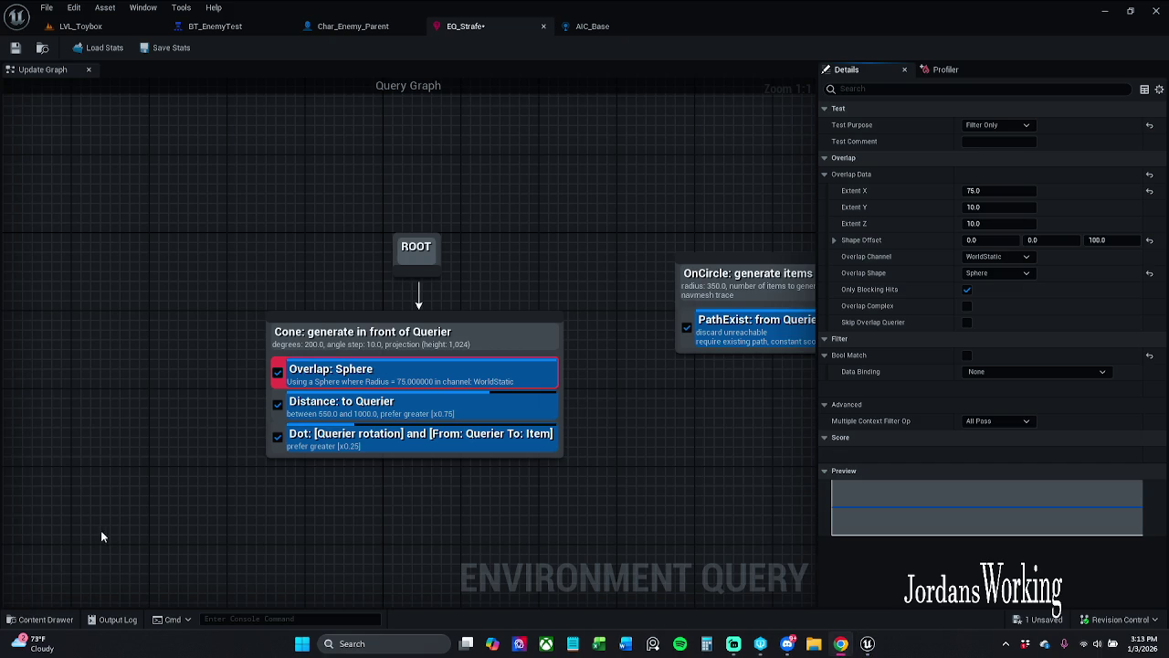
click(145, 410)
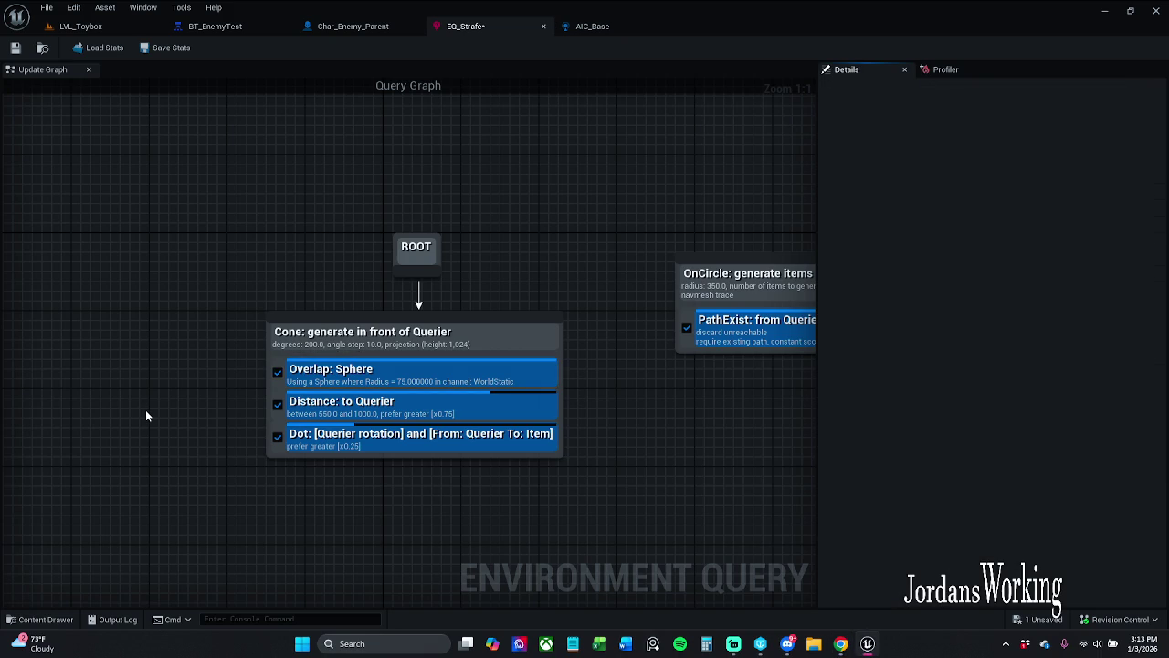
click(431, 438)
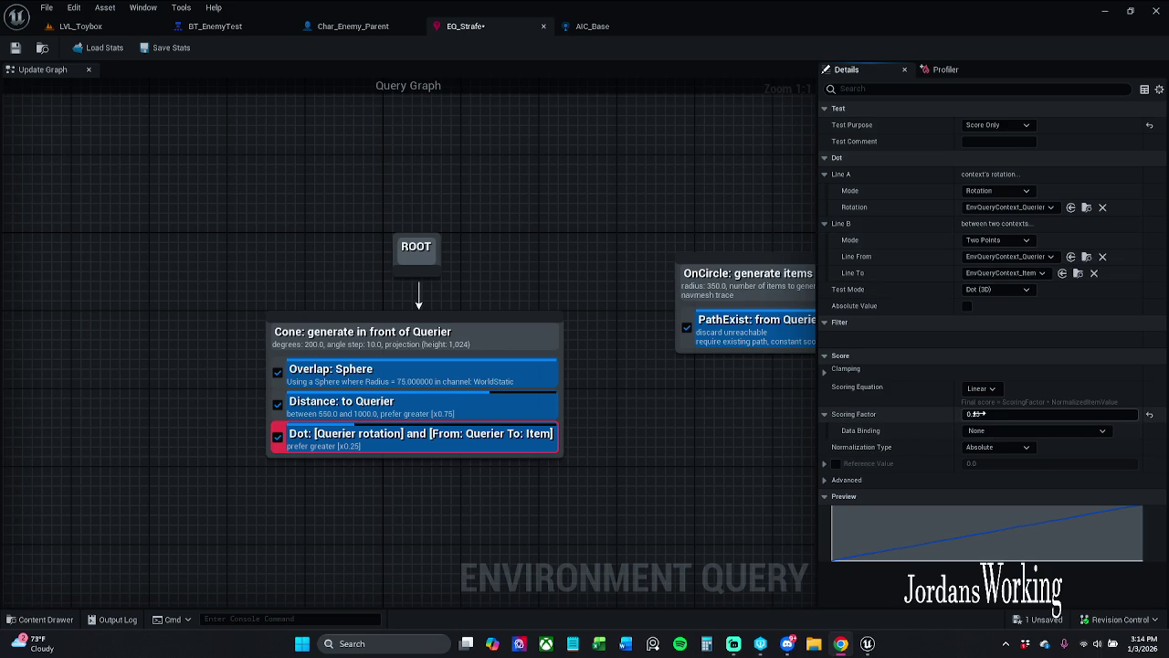
drag(977, 414, 979, 414)
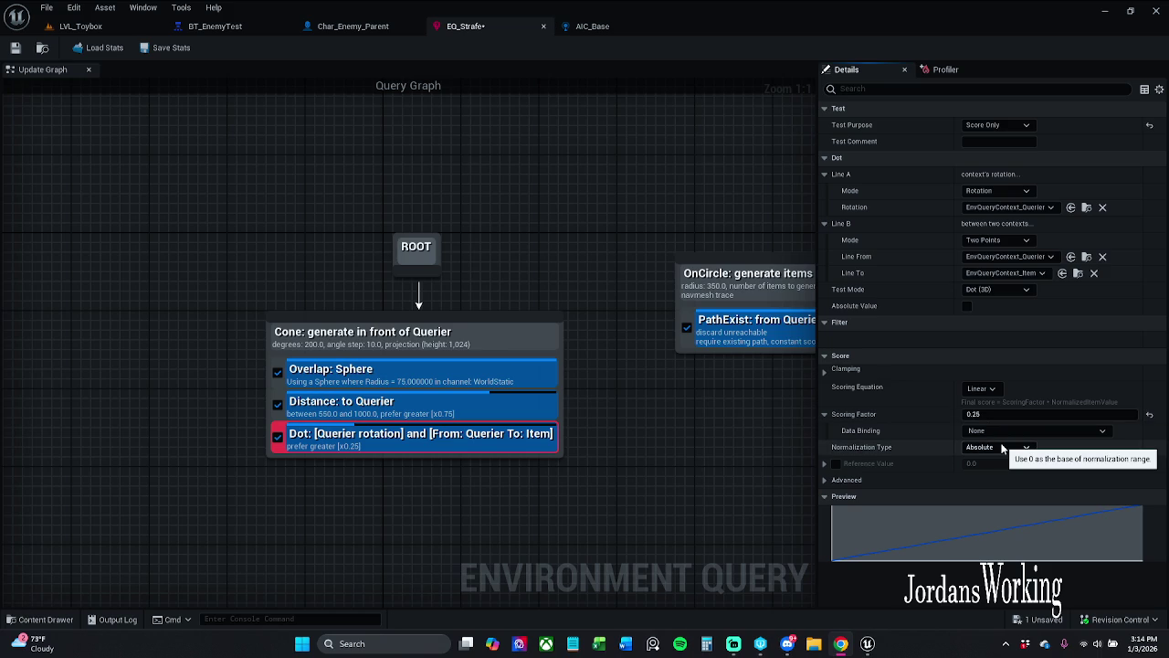
click(1008, 447)
click(1009, 446)
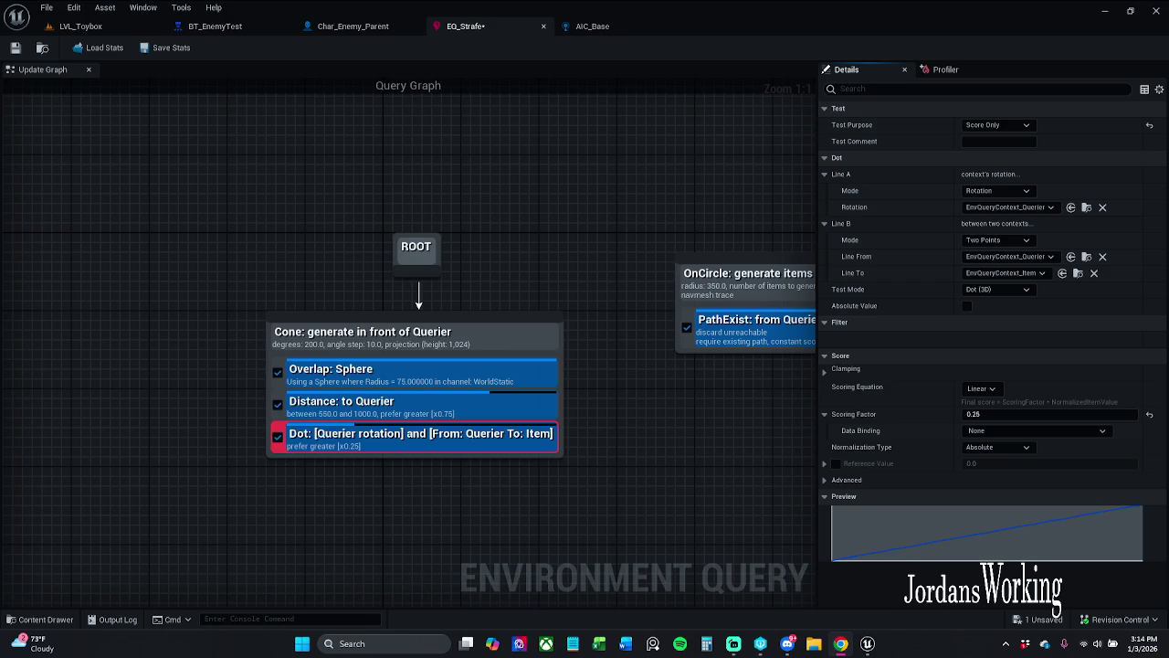
- Compare the Distance and Dot tests' settings, then Save All and deselect the test
click(453, 403)
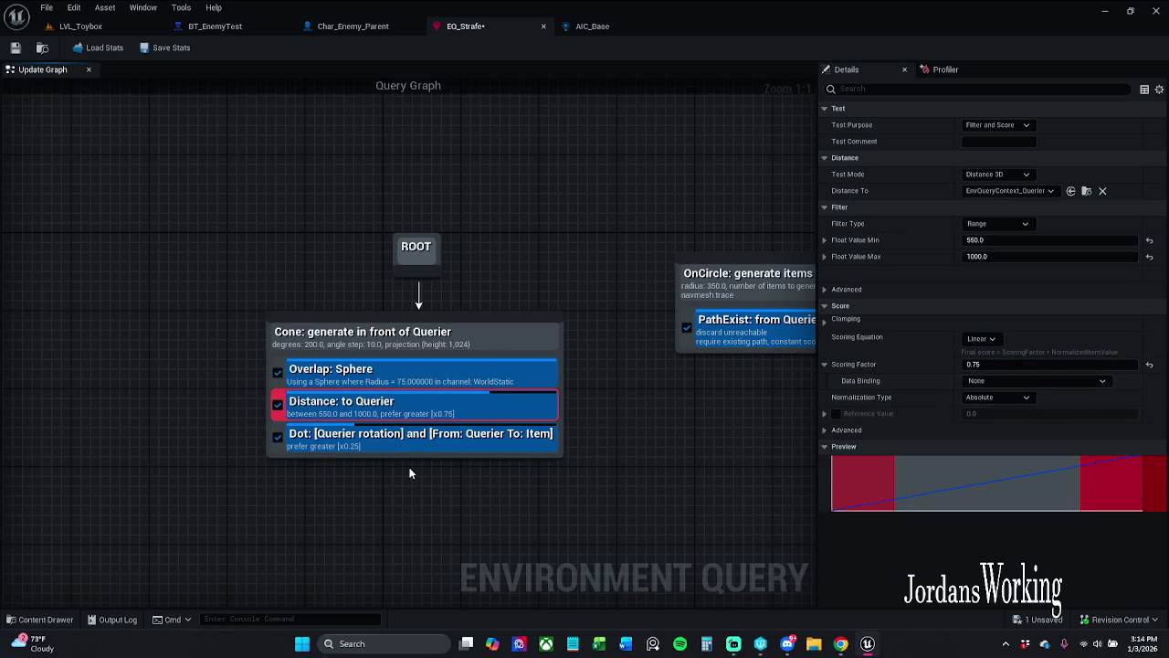
click(422, 442)
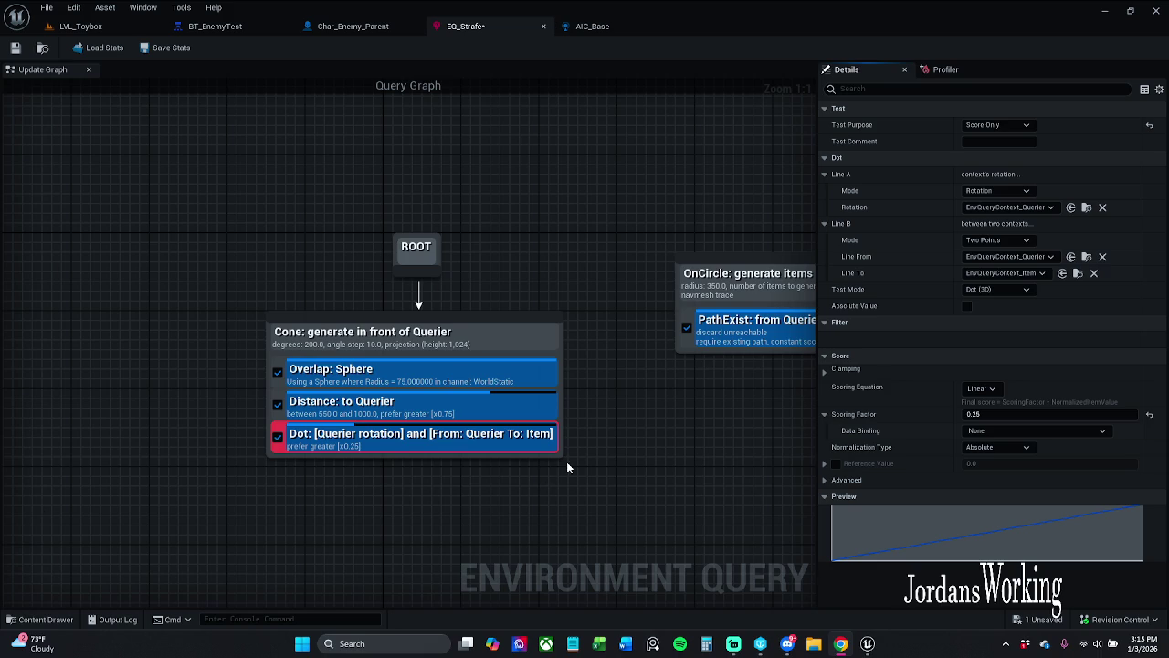
click(429, 405)
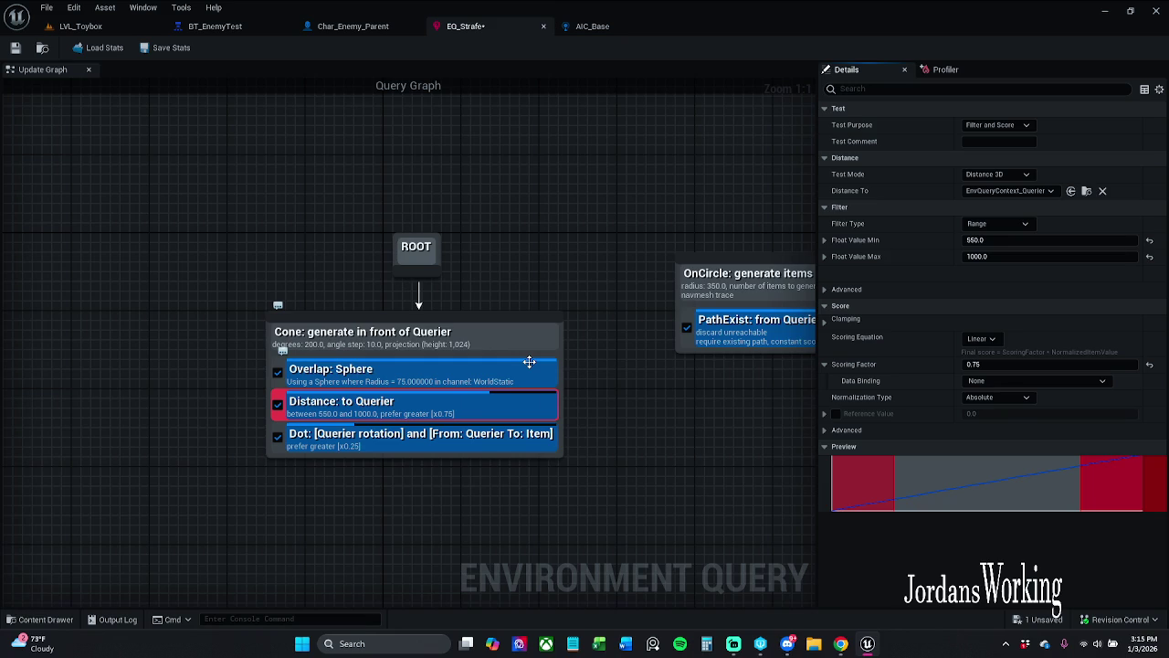
click(46, 8)
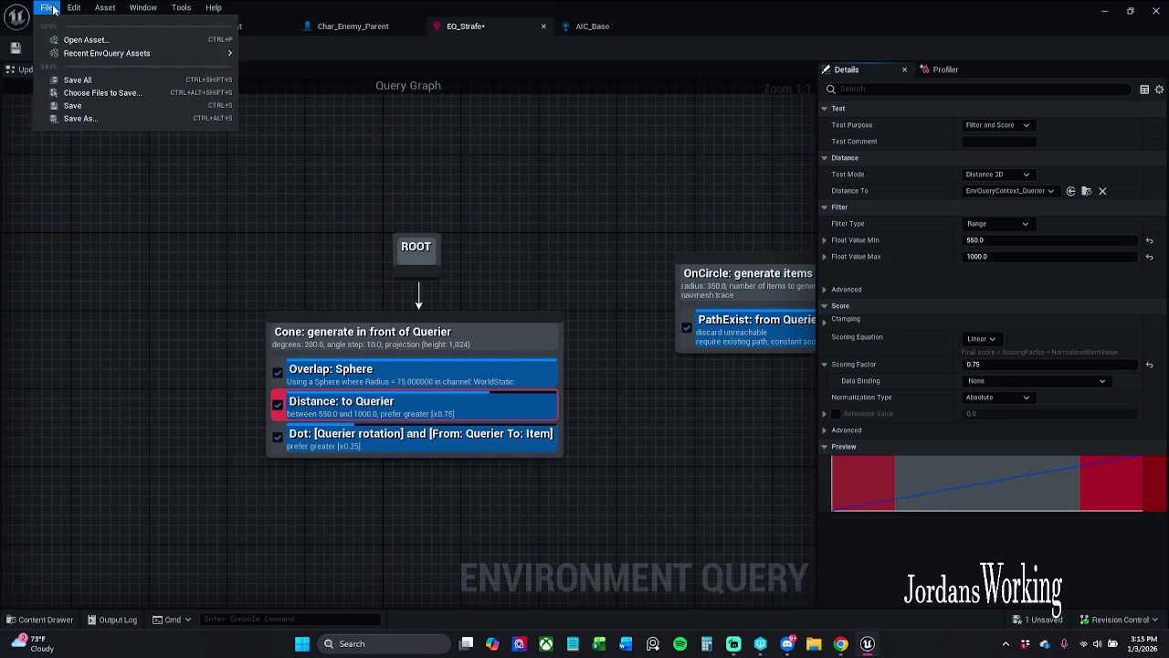
click(75, 82)
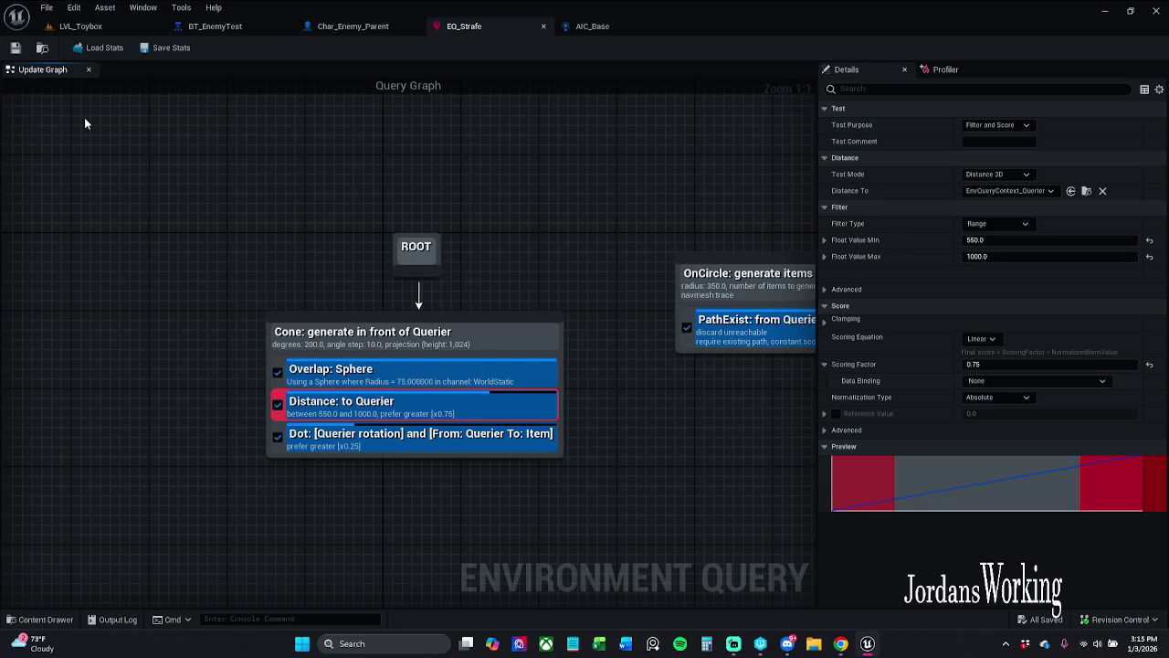
click(85, 123)
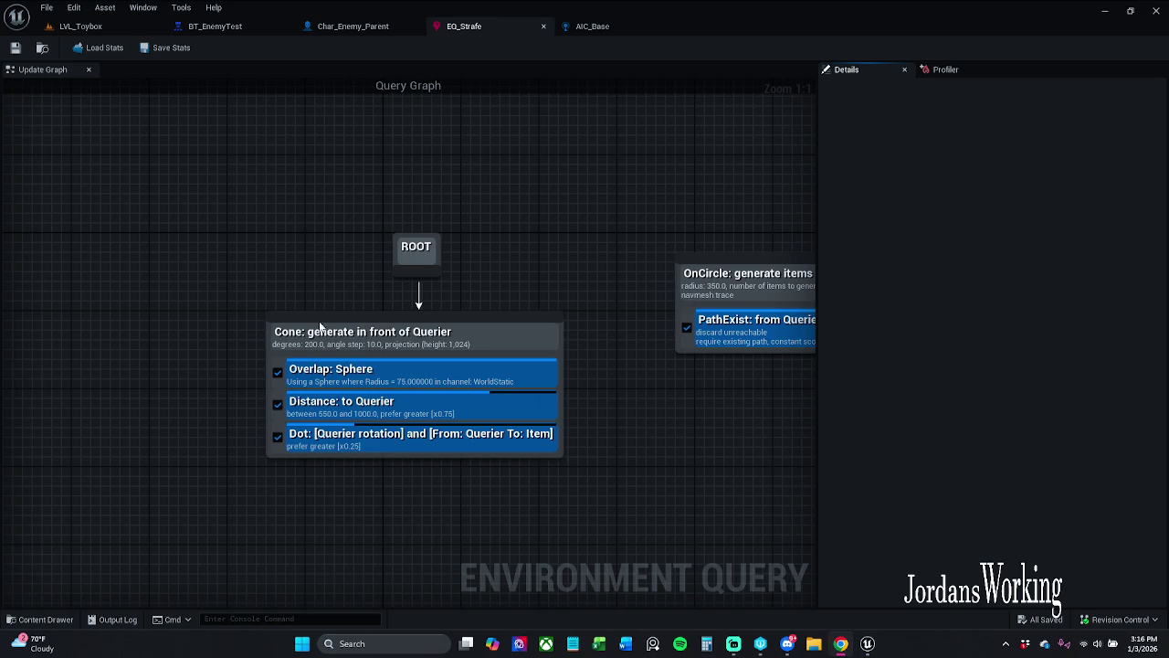
- In LVL_Toybox, select the EQS_TestingPawn and focus the view on it
click(146, 27)
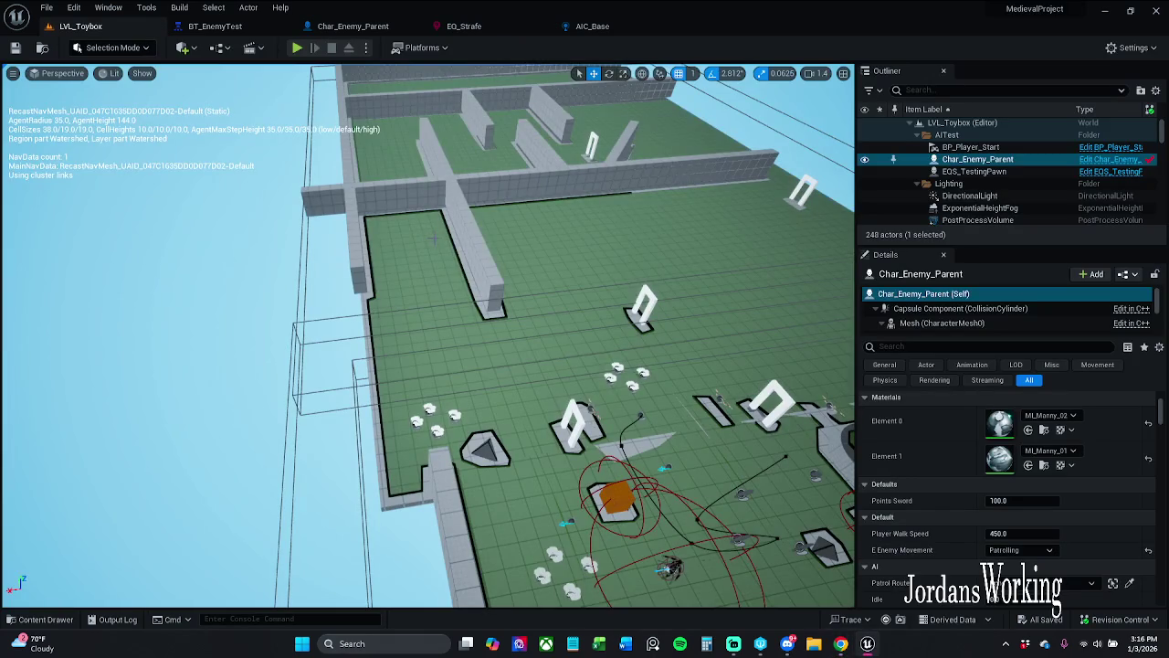
drag(527, 289, 527, 290)
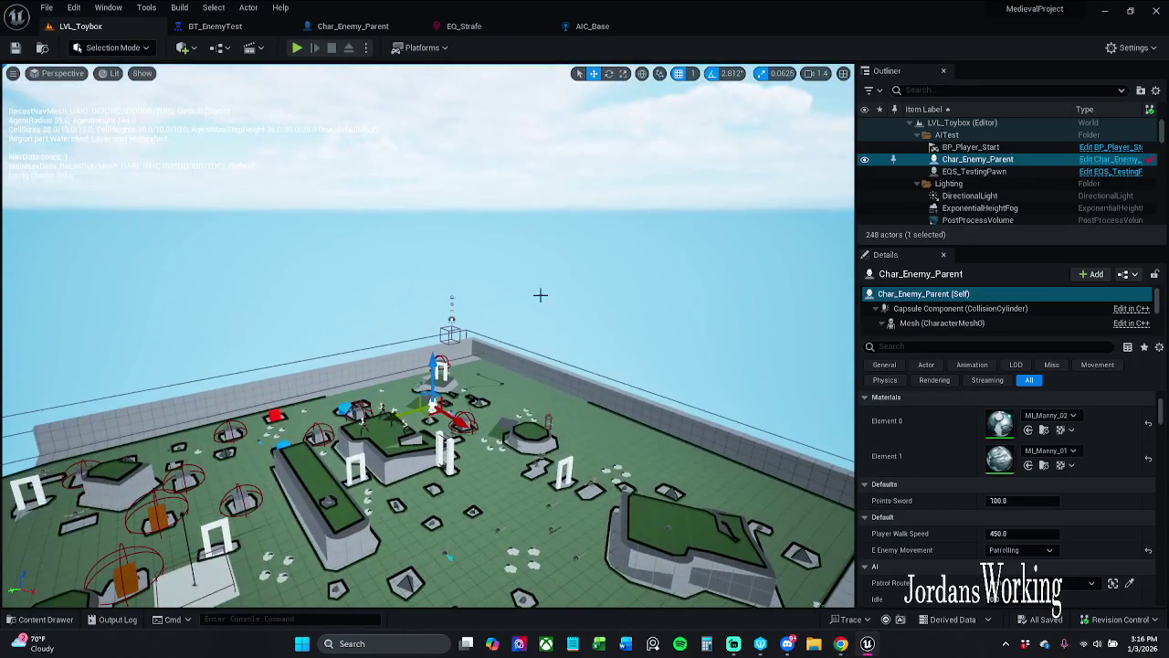
click(974, 170)
key(f)
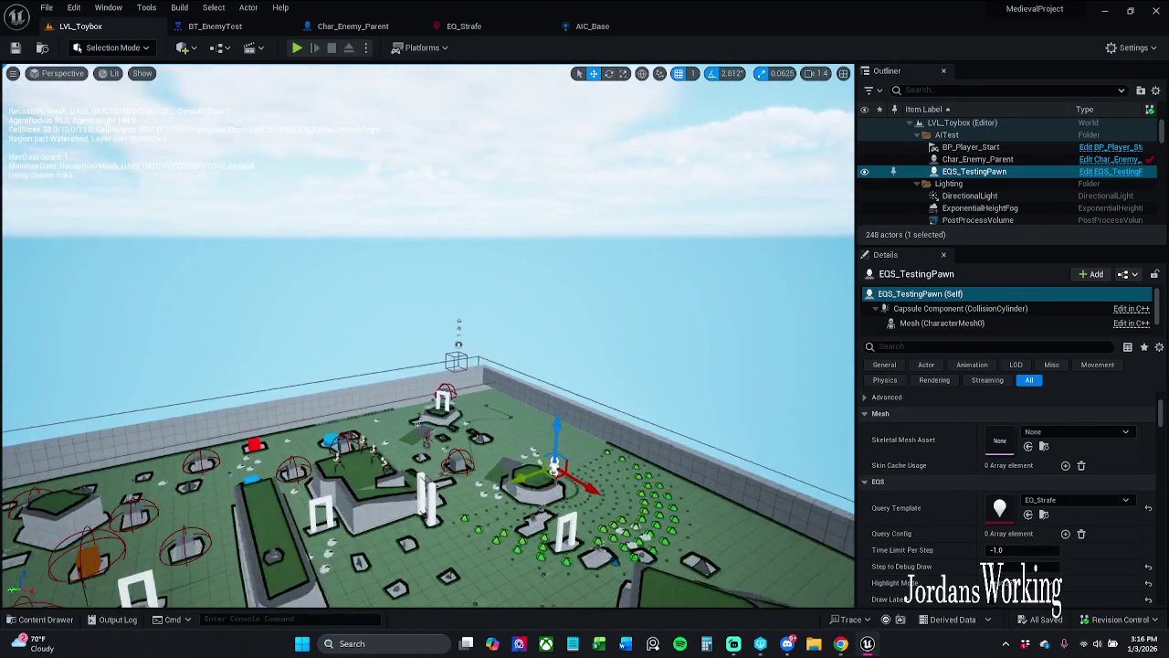
mouse_move(512, 365)
mouse_down()
mouse_move(584, 329)
mouse_move(548, 374)
mouse_move(521, 375)
mouse_move(526, 388)
mouse_move(427, 321)
mouse_up()
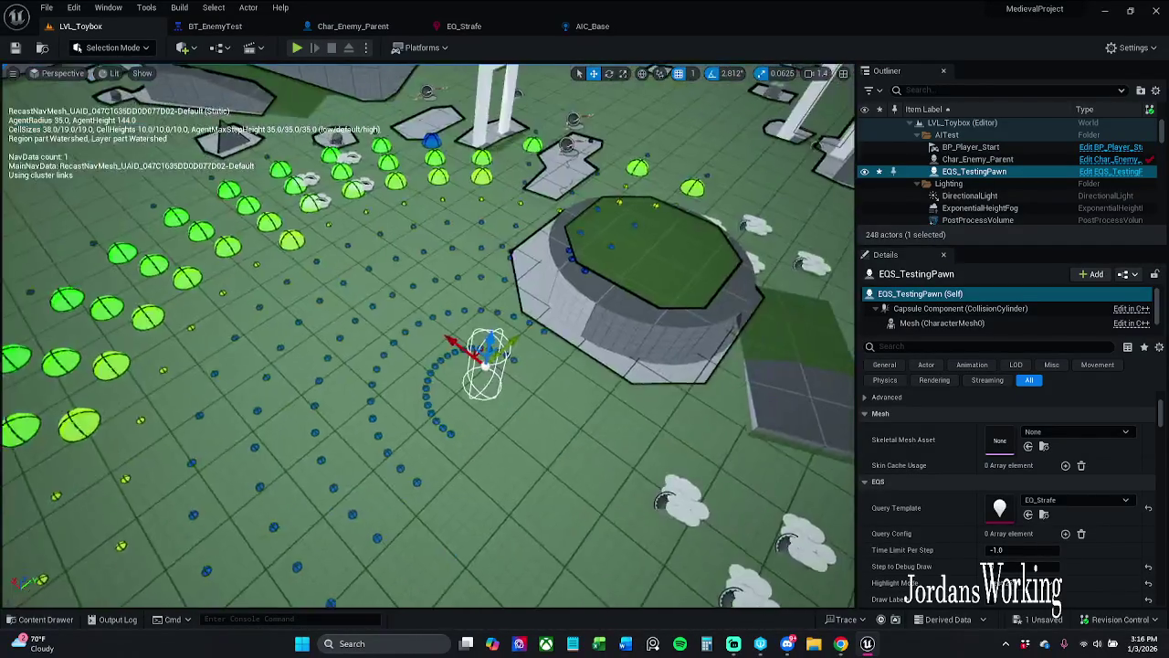
- Reset the EQS_TestingPawn's Transform Location to 0, 0, 0
scroll(459, 326, down, 10)
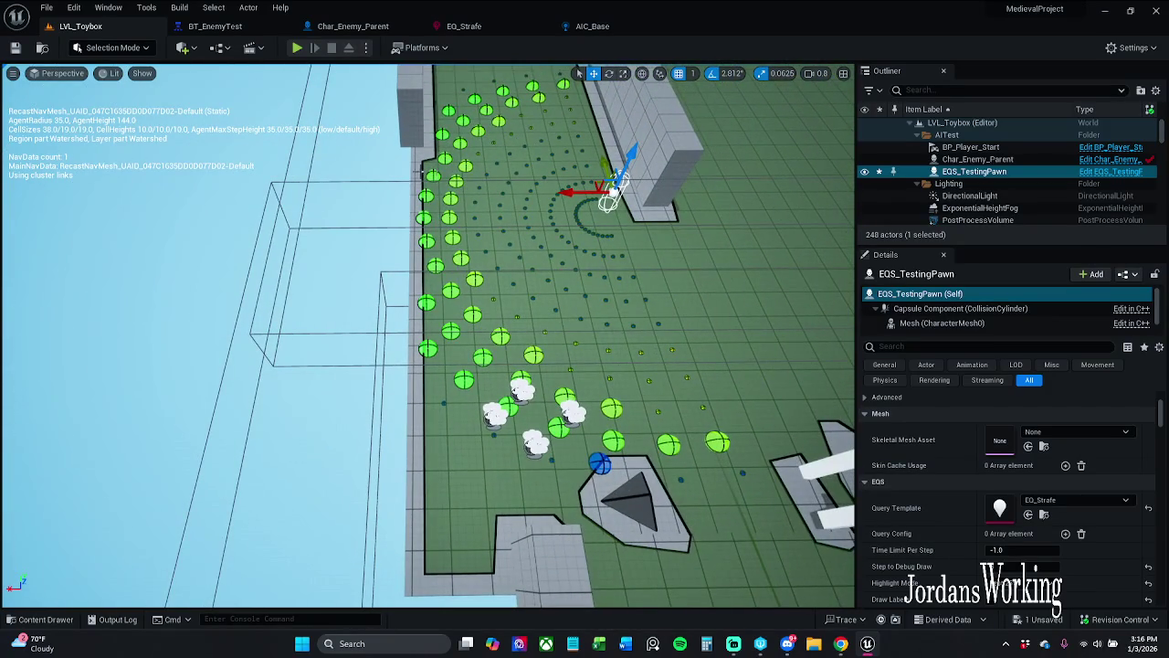
scroll(599, 255, down, 5)
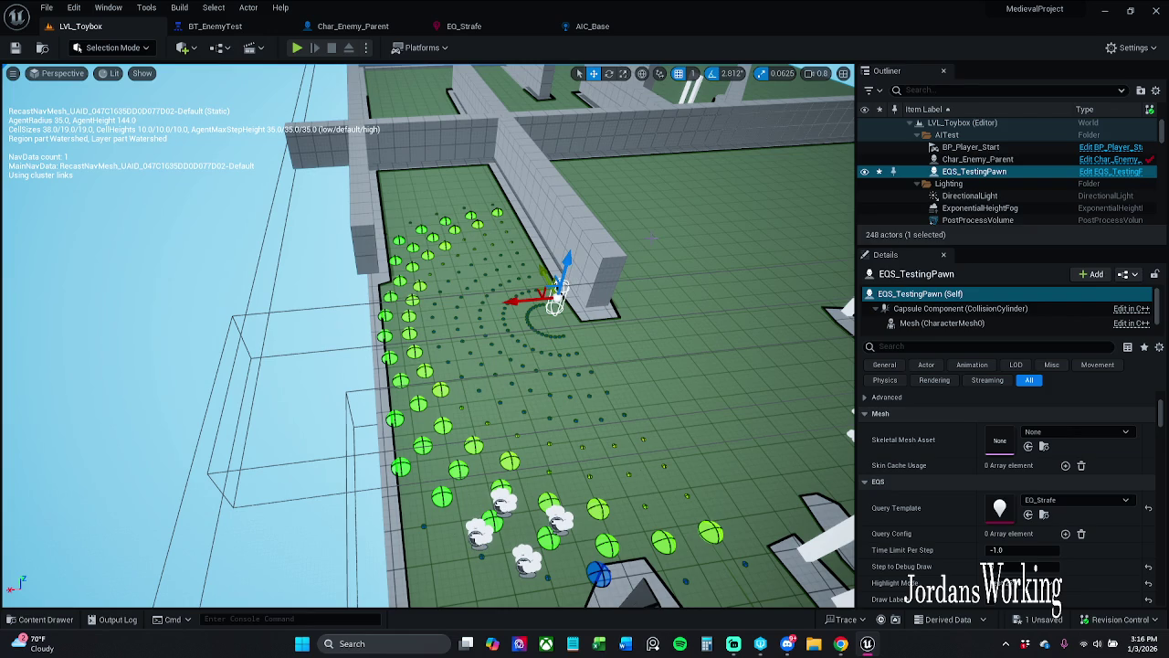
key(Down)
key(Right)
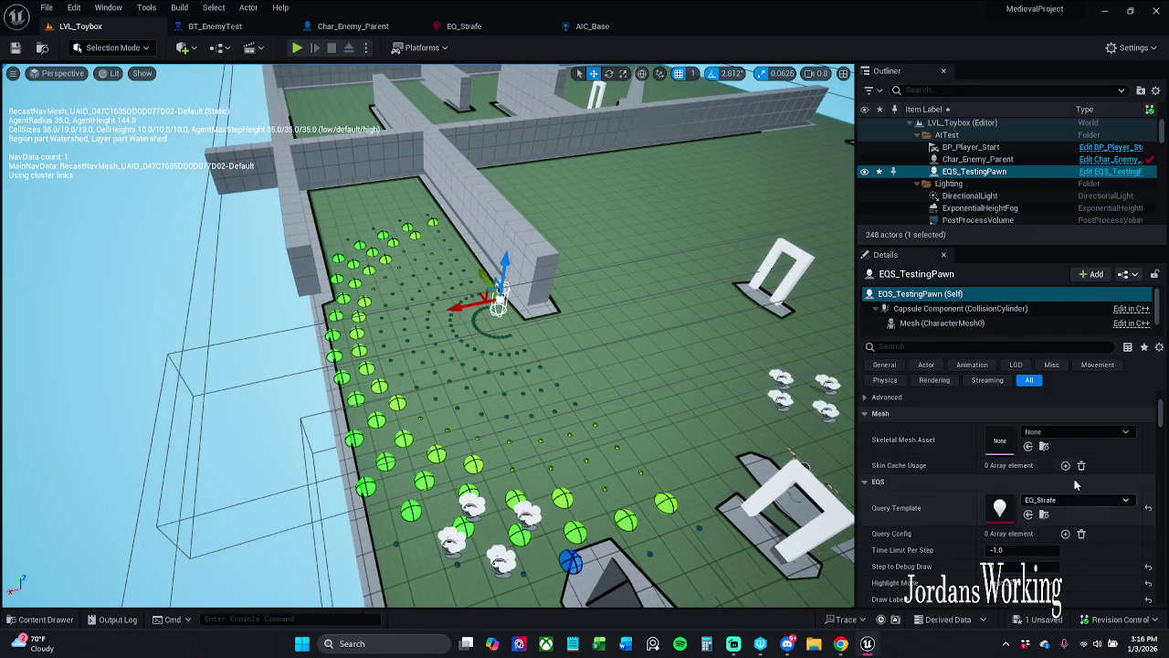
click(882, 365)
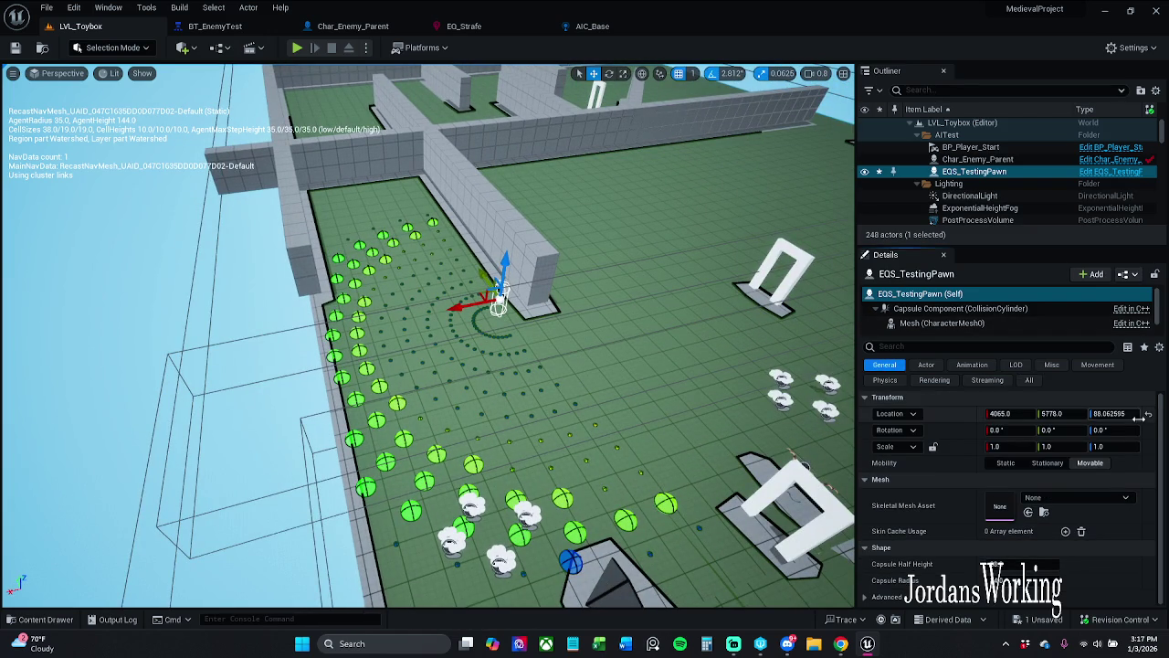
click(1148, 414)
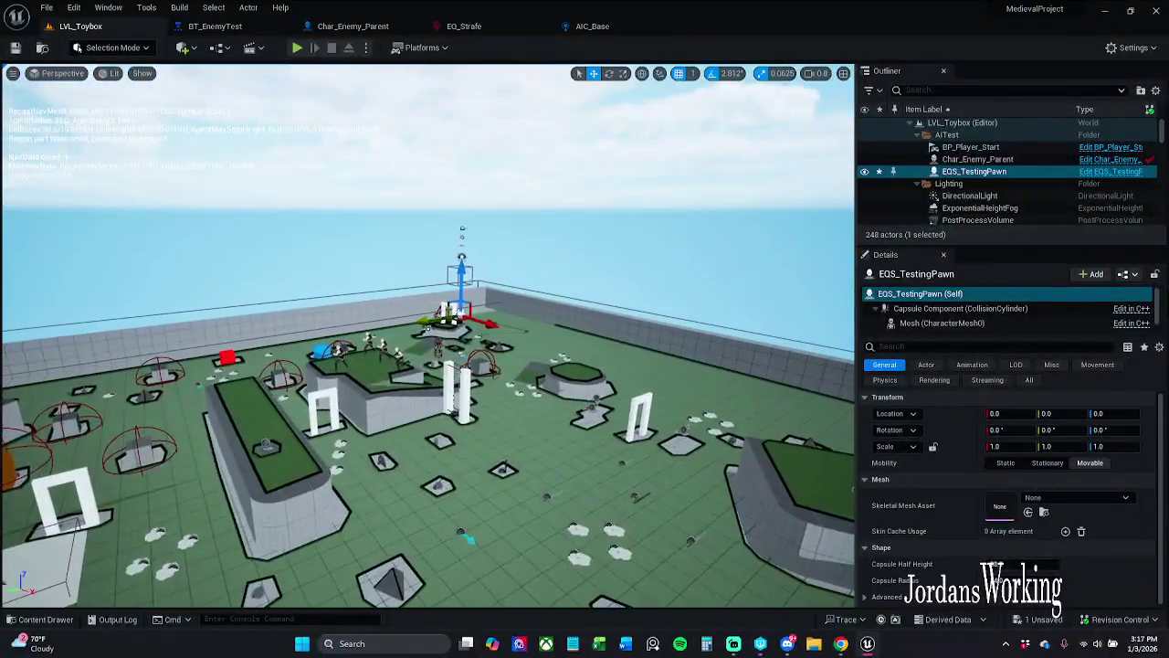
- Select the EQS_TestingPawn and snap it down onto the floor
click(561, 431)
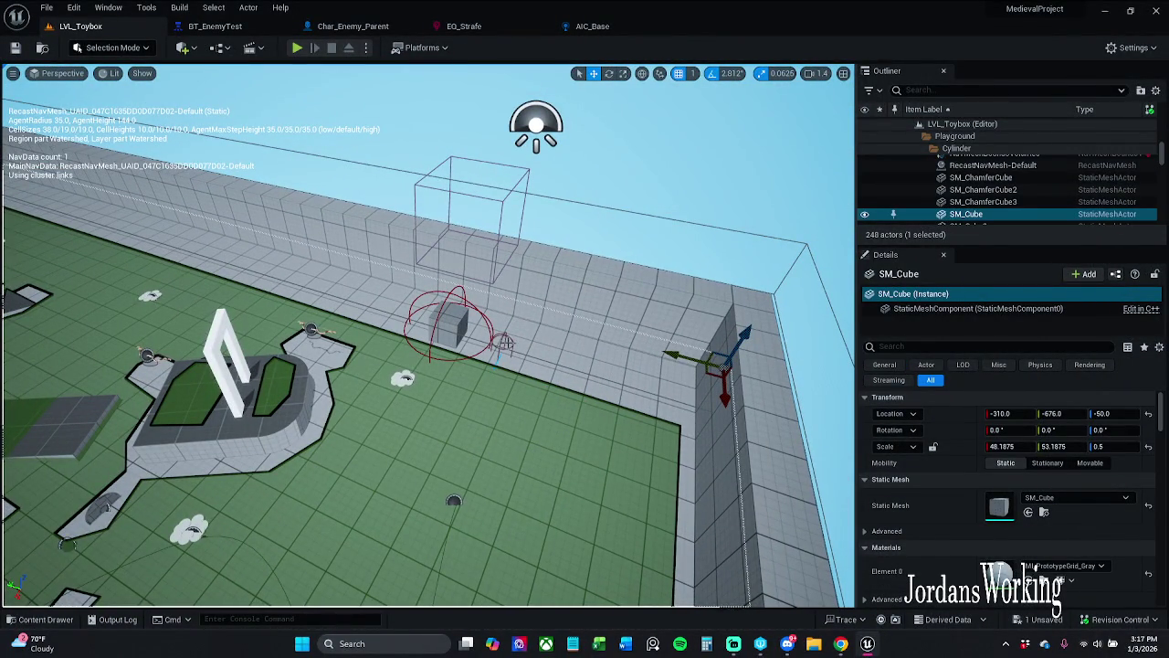
click(502, 345)
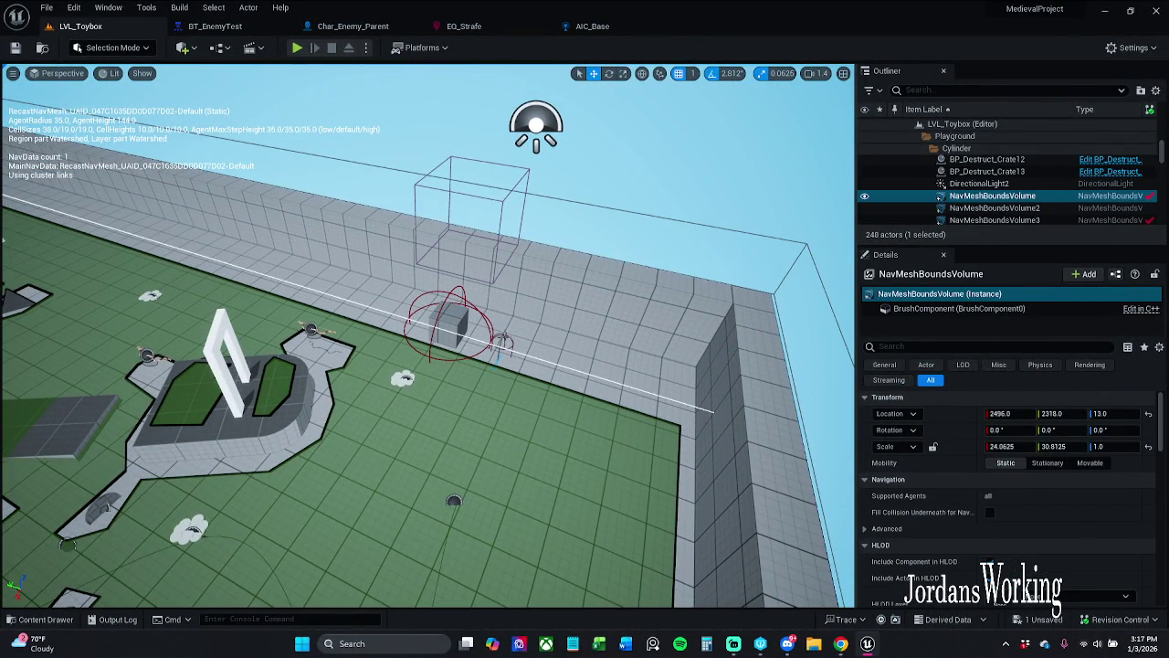
key(ctrl+z)
click(502, 335)
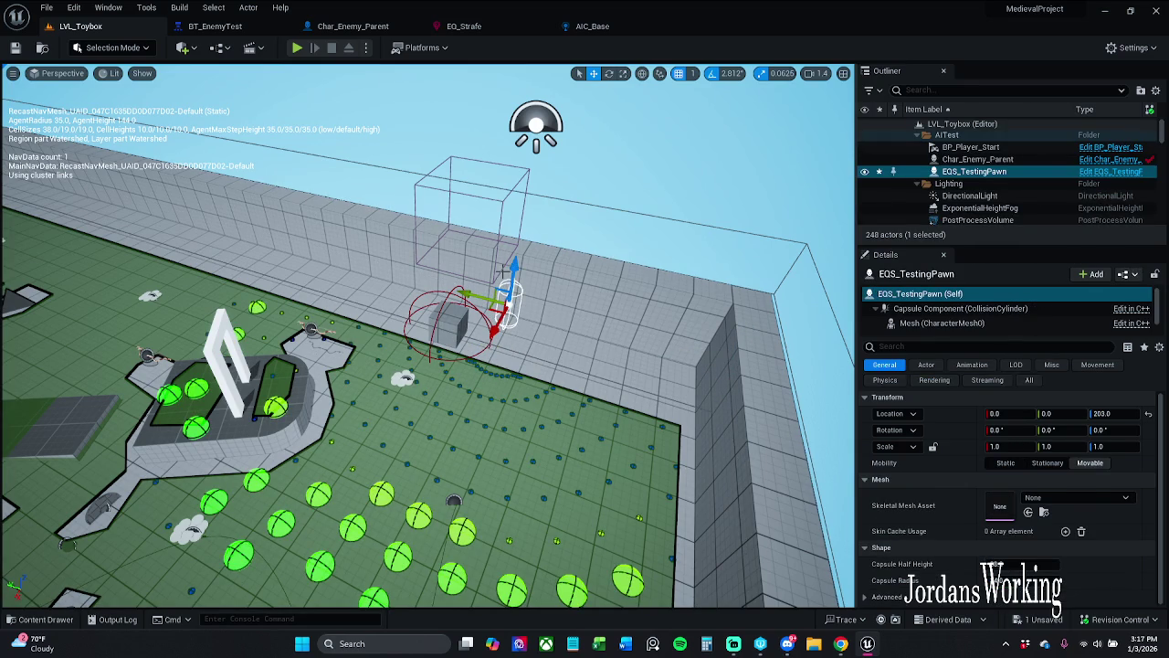
key(End)
- Move the test pawn into the open navmesh area at 806.0, -1.0, 88.06 to regenerate EQ_Strafe points
mouse_move(491, 339)
mouse_down()
mouse_move(418, 439)
mouse_move(361, 480)
mouse_up()
mouse_move(512, 336)
mouse_down()
mouse_move(483, 347)
mouse_move(478, 335)
mouse_move(496, 323)
mouse_up()
scroll(496, 323, up, 3)
mouse_move(237, 129)
mouse_down()
mouse_move(274, 155)
mouse_move(255, 159)
mouse_move(265, 164)
mouse_move(292, 128)
mouse_move(671, 89)
mouse_move(672, 128)
mouse_move(644, 110)
mouse_move(459, 258)
mouse_up()
drag(438, 379, 383, 329)
mouse_move(571, 350)
mouse_down()
mouse_move(559, 344)
mouse_move(607, 329)
mouse_move(580, 401)
mouse_up()
click(46, 7)
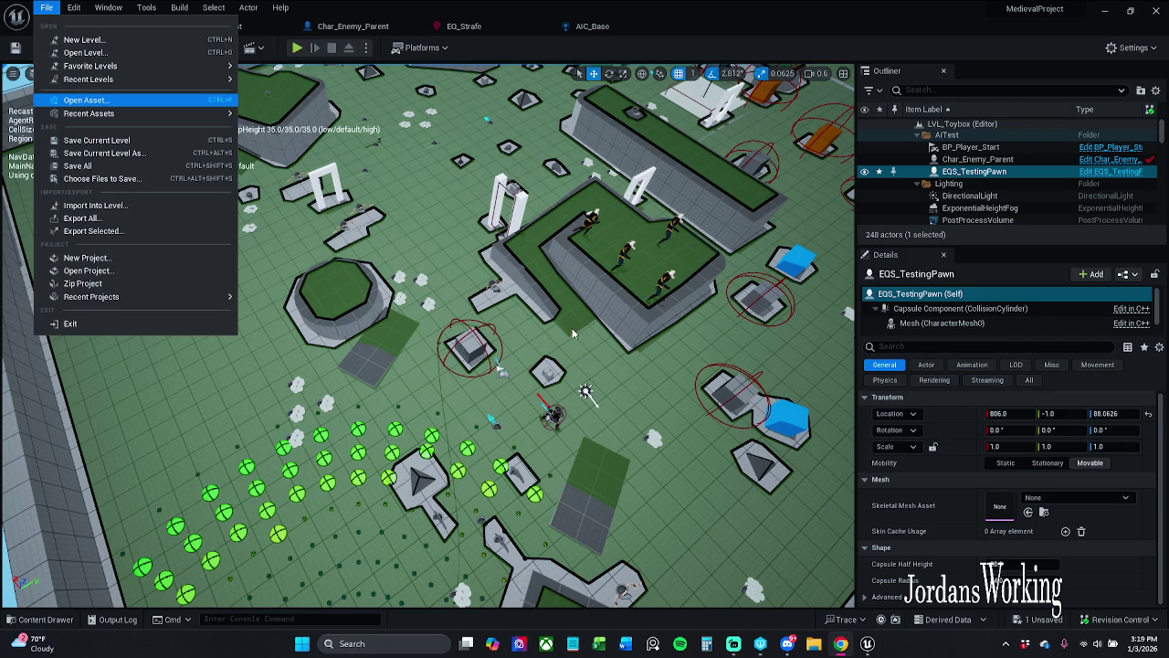
- End the UnrealEditor process in Task Manager, then close Task Manager
key(ctrl+shift+Escape)
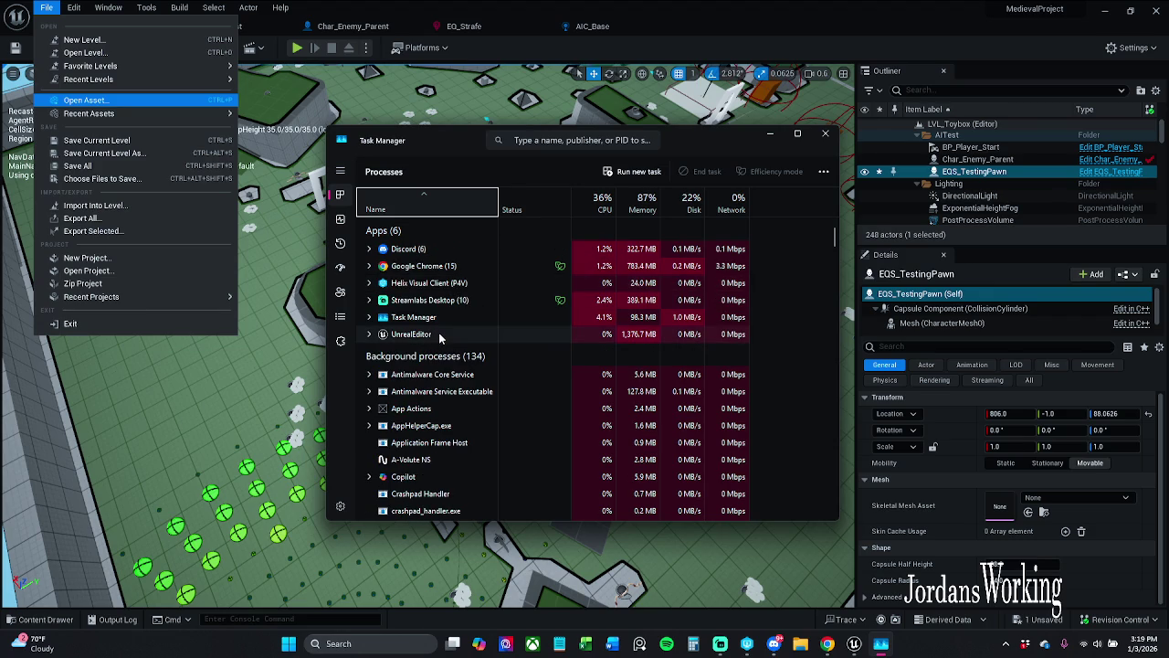
right_click(440, 335)
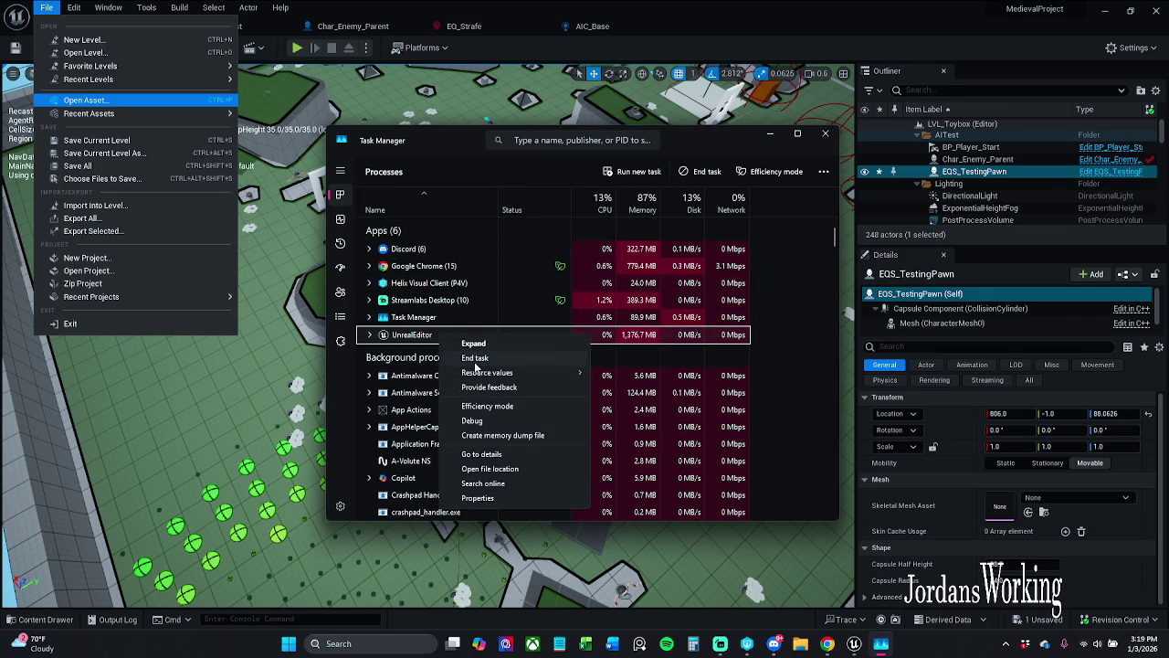
click(474, 364)
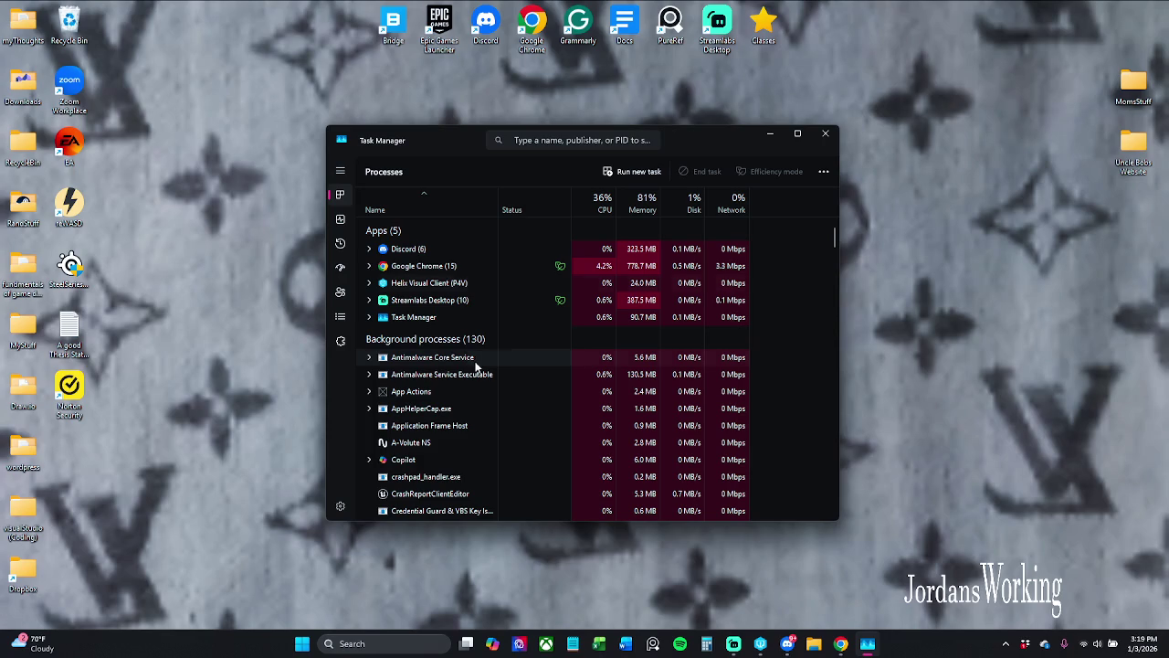
click(825, 134)
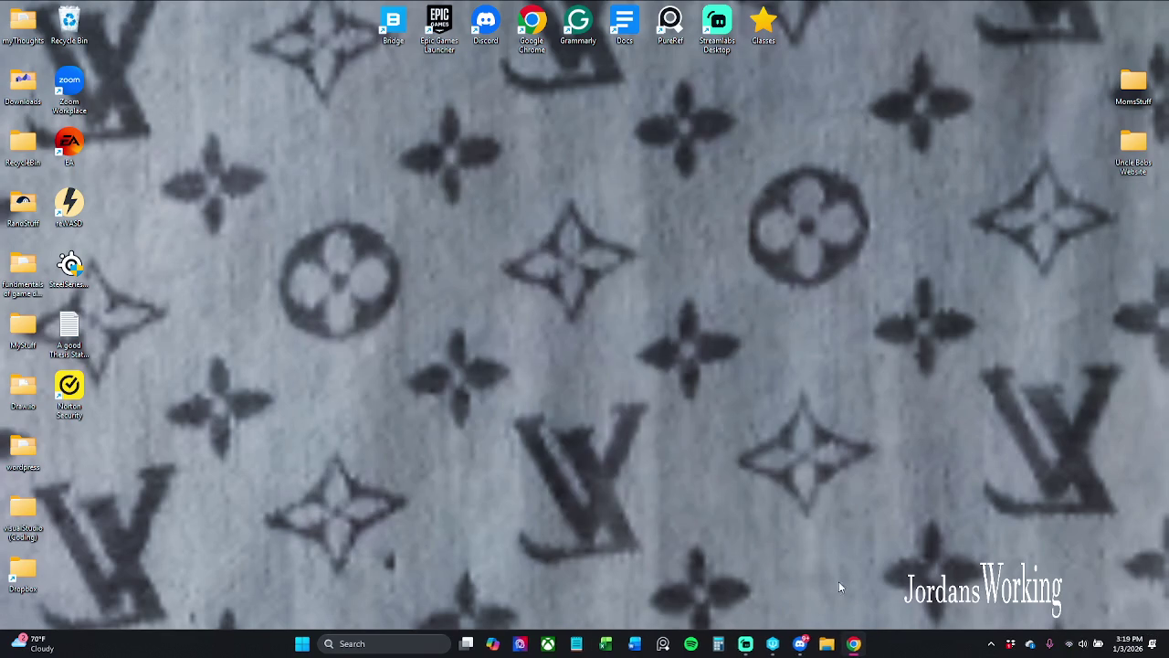
- Relaunch Unreal Engine from the taskbar so MedievalProject reopens on AIC_Base's Event Graph
click(776, 647)
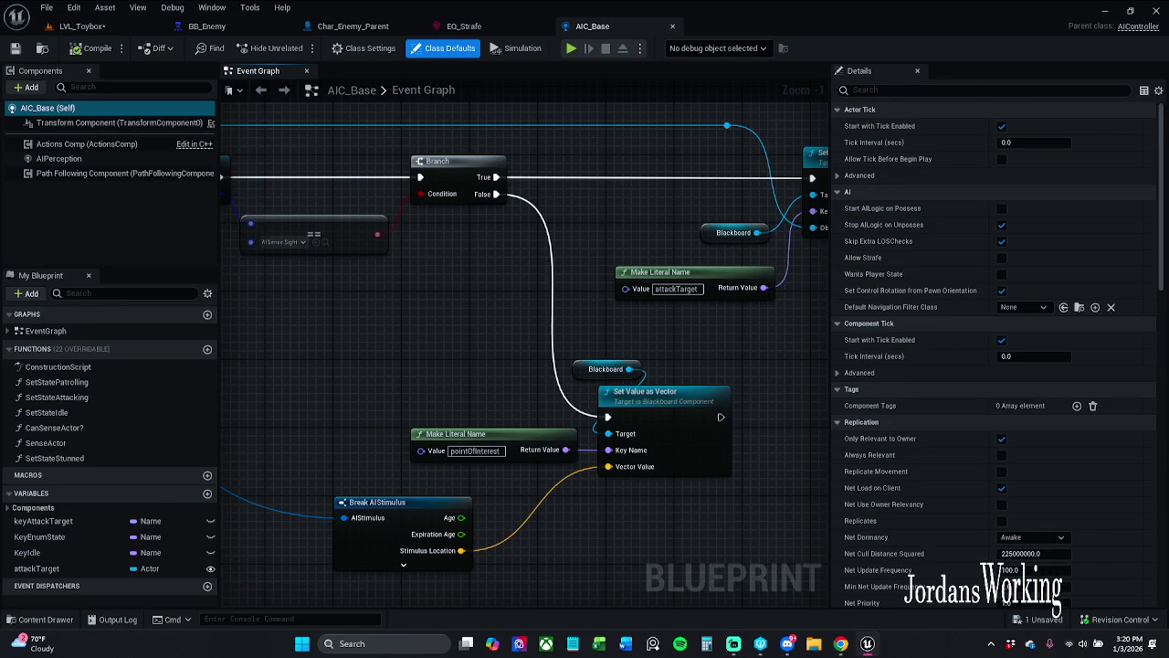
- In BT_EnemyTest, shift the IdolState branch nodes slightly left and down
drag(333, 332, 454, 323)
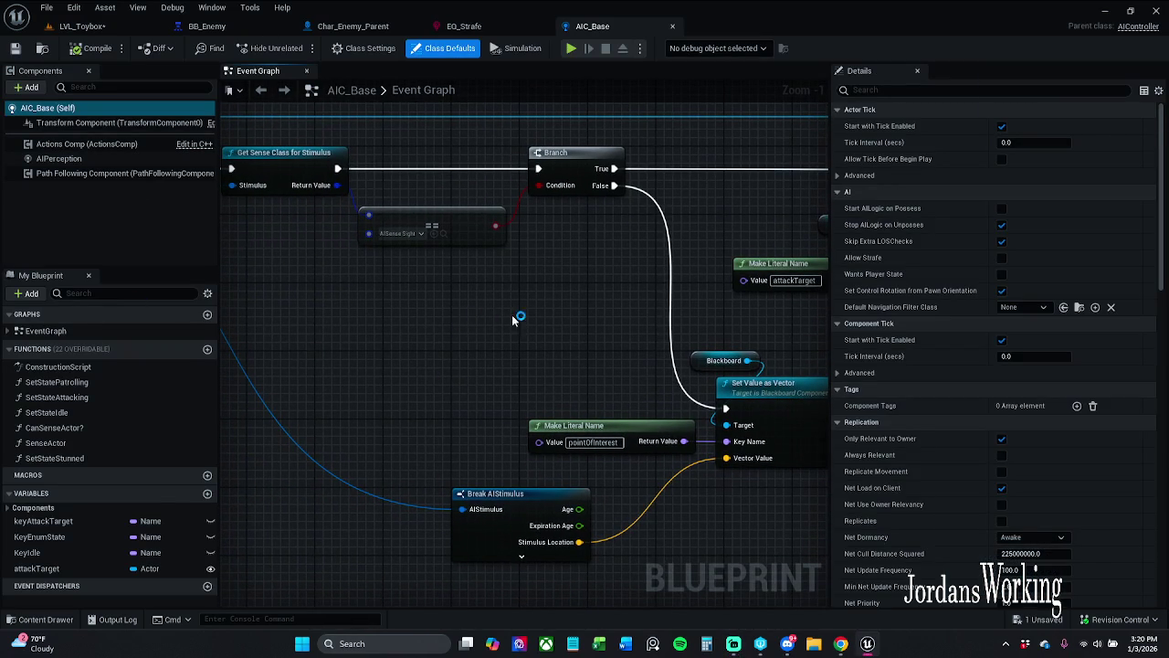
click(206, 25)
click(1029, 46)
scroll(671, 381, down, 3)
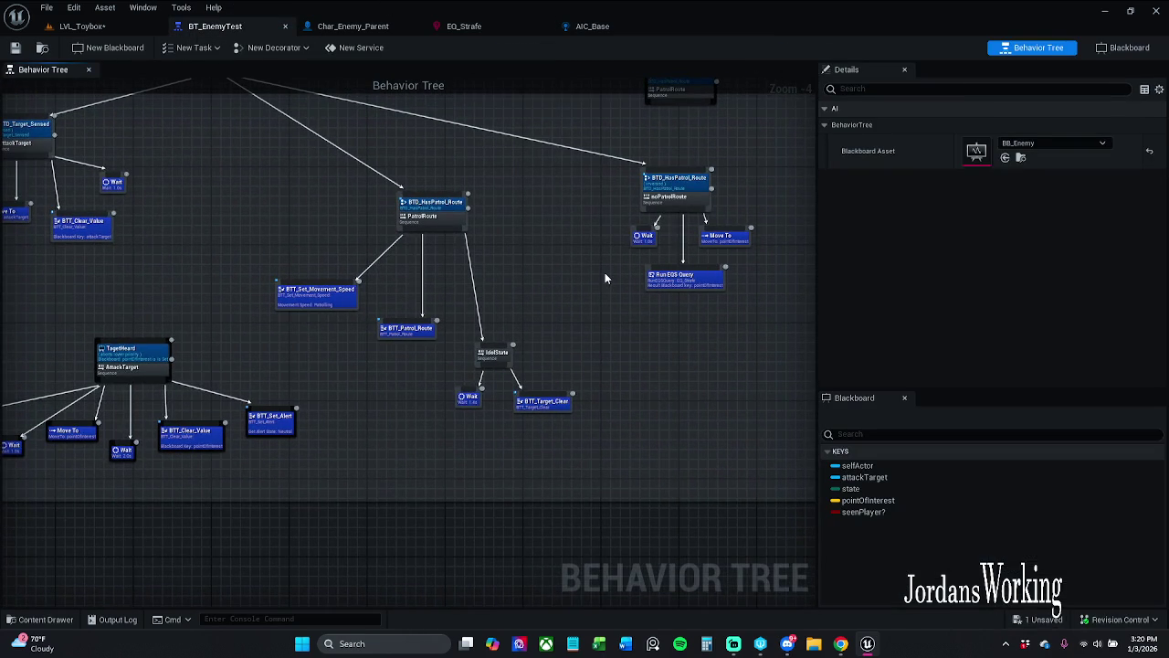
drag(454, 438, 608, 344)
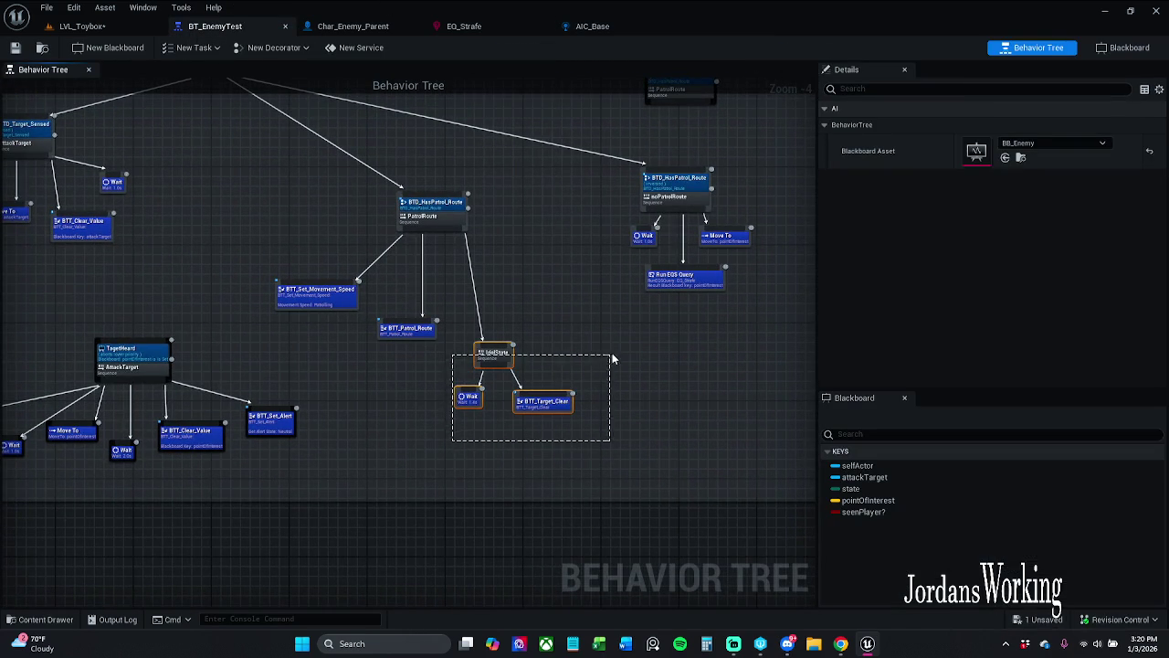
drag(498, 358, 475, 366)
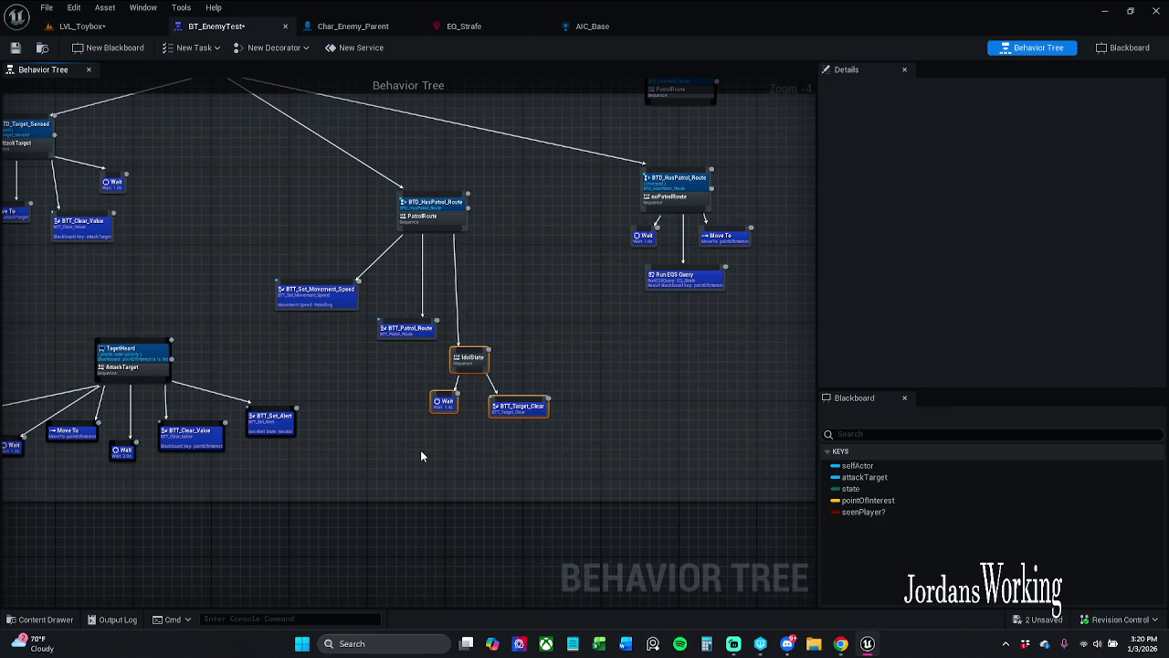
click(443, 430)
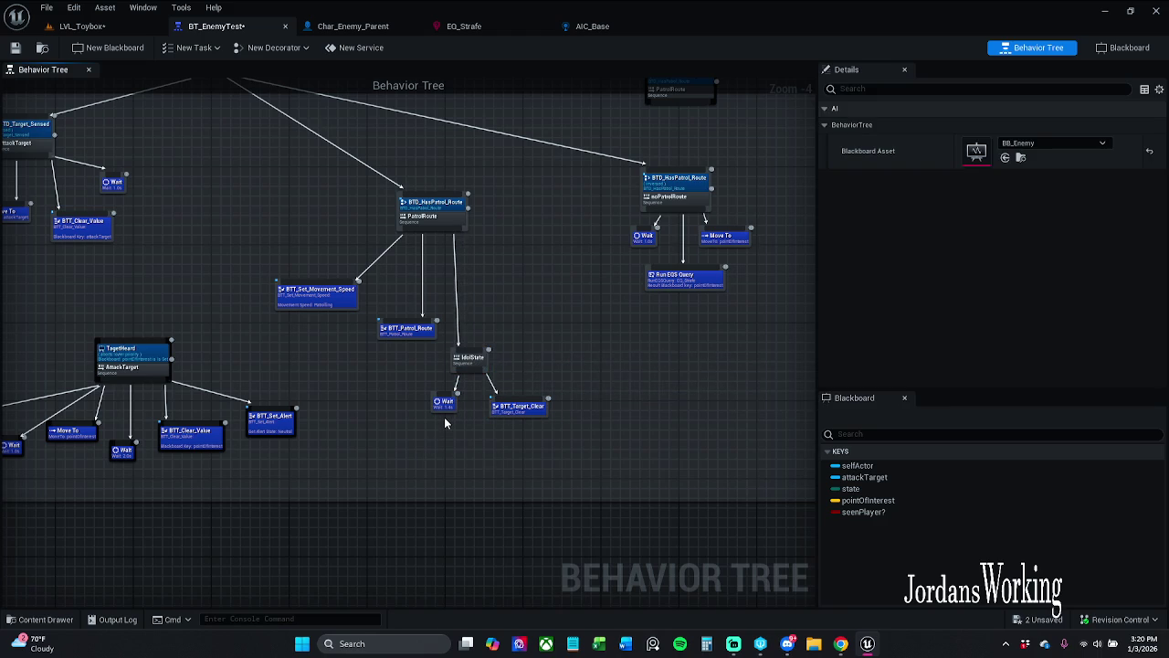
- Select the patrol route and IdolState nodes, then pan to the noPatrolRoute branch
scroll(444, 422, up, 1)
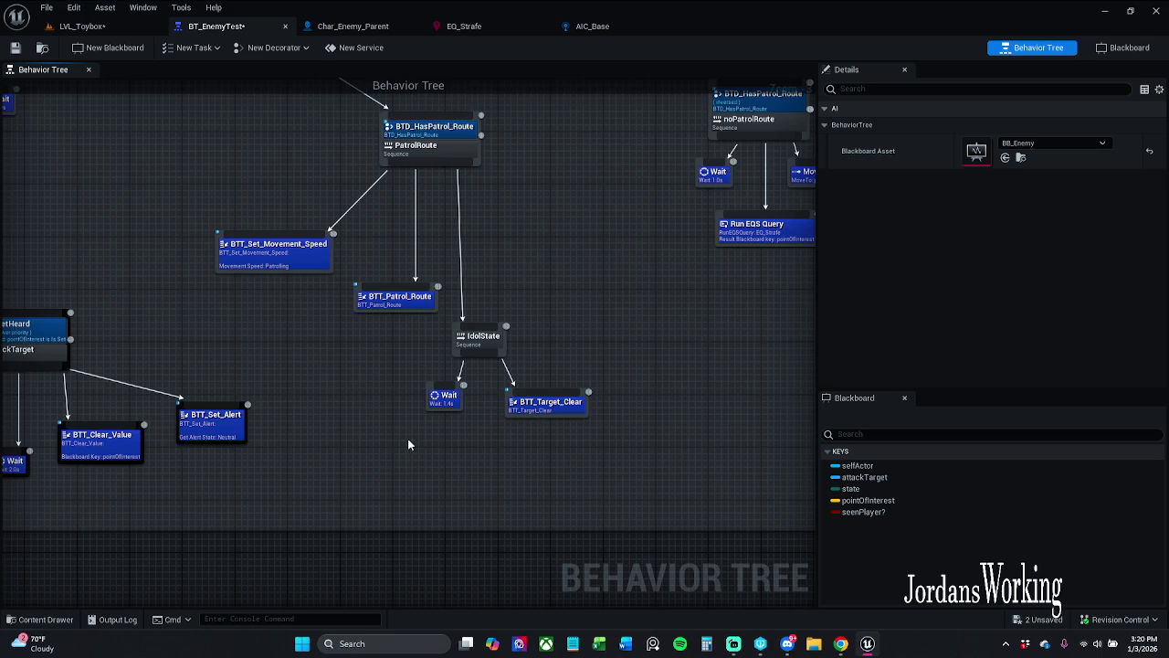
mouse_move(393, 459)
mouse_down()
mouse_move(497, 380)
mouse_move(548, 310)
mouse_up()
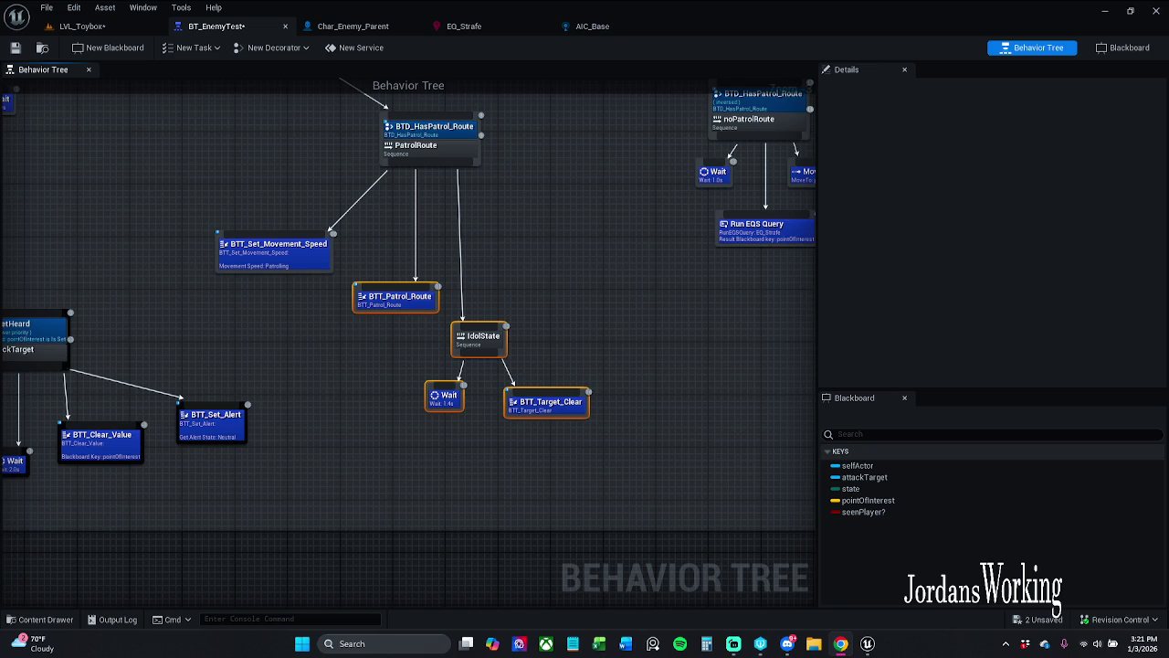
click(553, 326)
drag(553, 327, 436, 360)
scroll(440, 349, down, 2)
scroll(440, 349, up, 2)
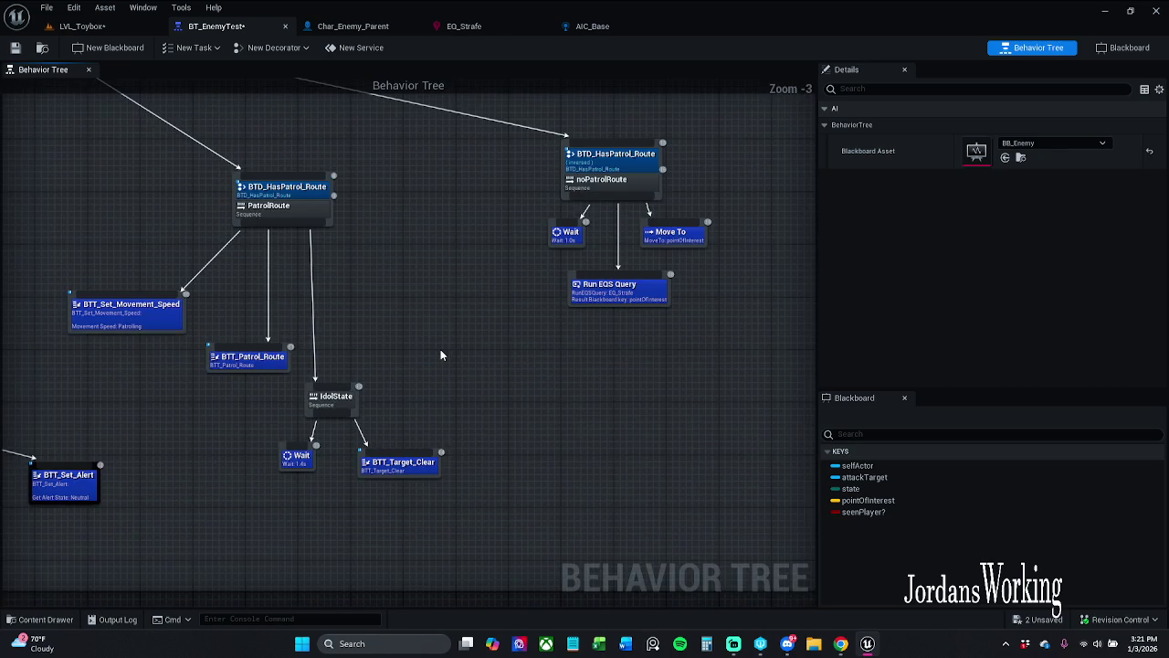
mouse_move(440, 349)
mouse_down()
mouse_move(561, 343)
mouse_move(532, 350)
mouse_up()
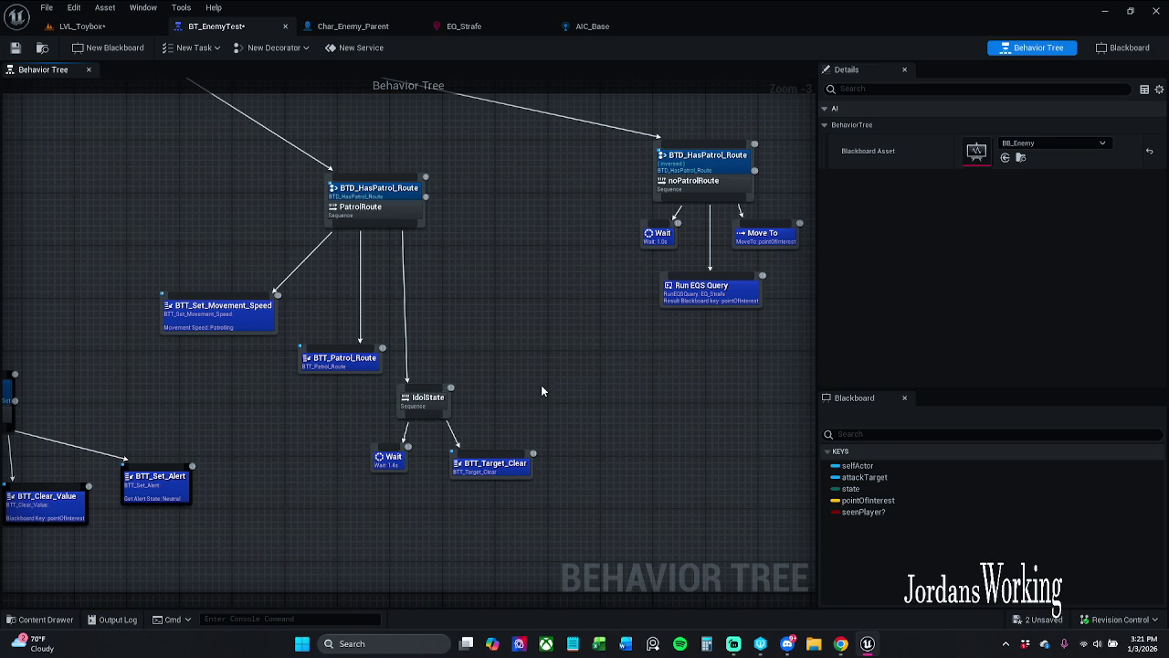
- Reorder noPatrolRoute's children so Run EQS Query comes first, then pull a new child link
mouse_move(595, 347)
mouse_down()
mouse_move(795, 222)
mouse_move(681, 255)
mouse_up()
click(692, 290)
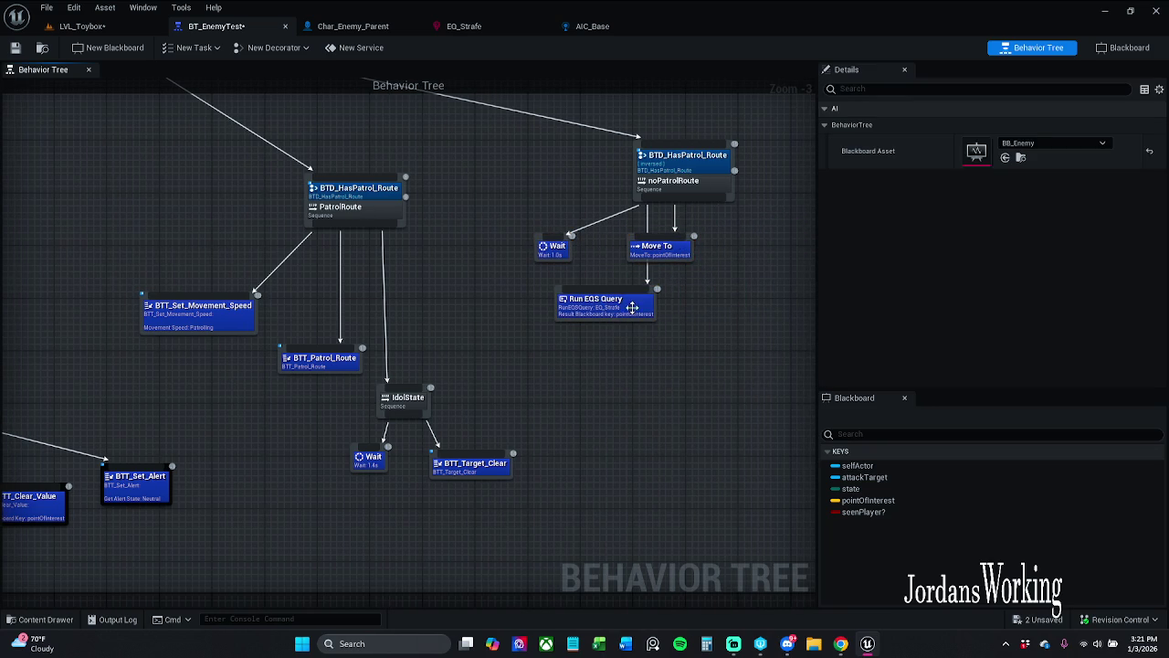
drag(631, 312, 579, 312)
drag(658, 247, 658, 261)
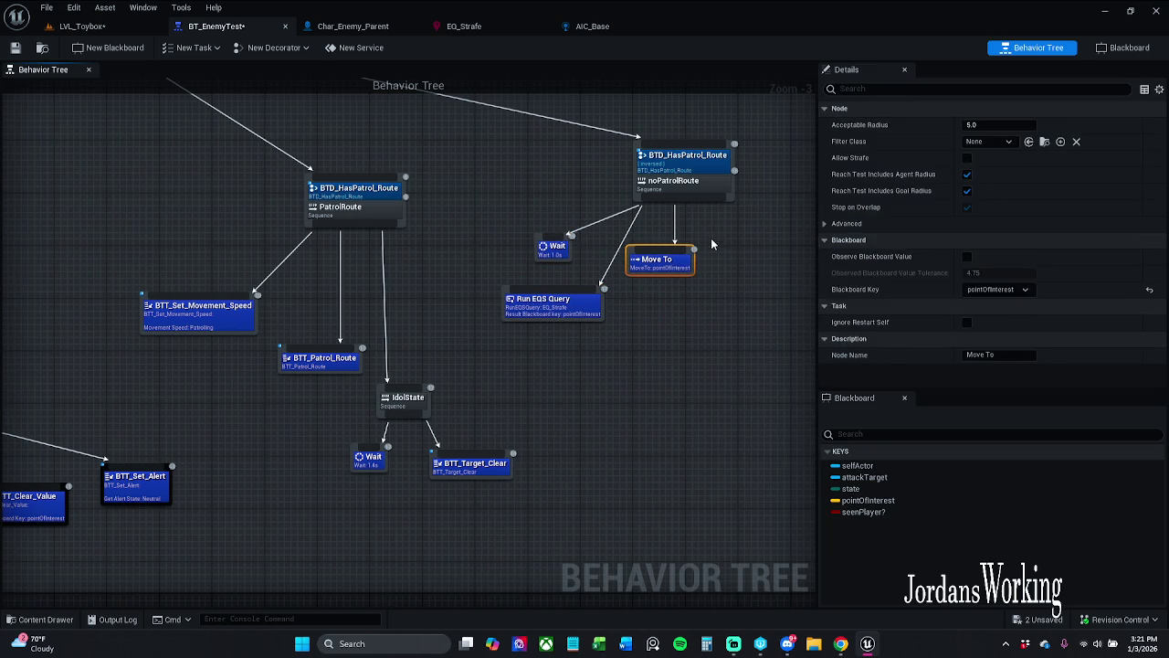
click(711, 244)
mouse_move(717, 198)
mouse_down()
mouse_move(726, 306)
mouse_move(727, 294)
mouse_up()
text(sewu)
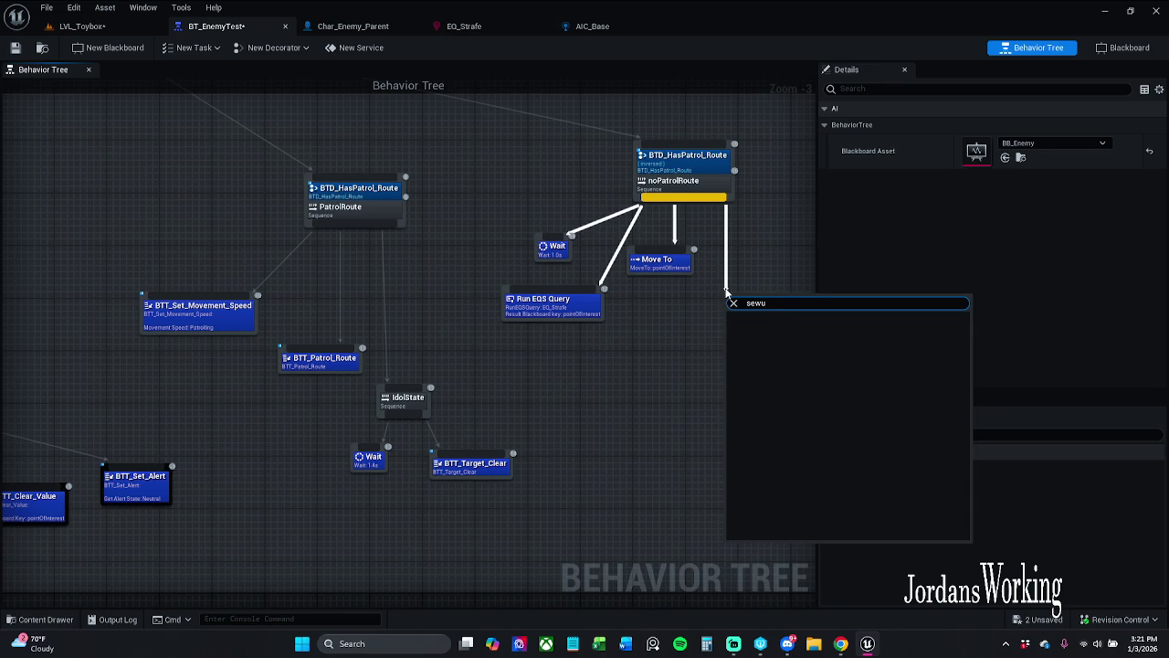
key(BackSpace)
key(BackSpace)
key(Return)
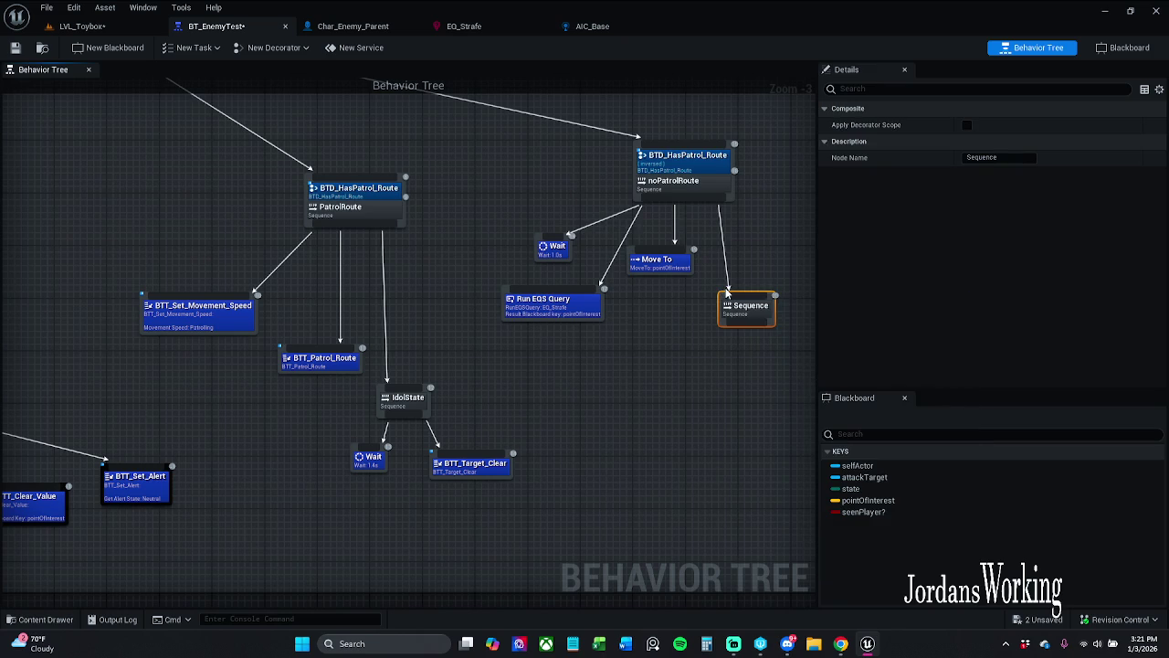
mouse_move(728, 292)
mouse_down()
mouse_move(717, 310)
mouse_move(727, 324)
mouse_move(722, 313)
mouse_up()
click(729, 261)
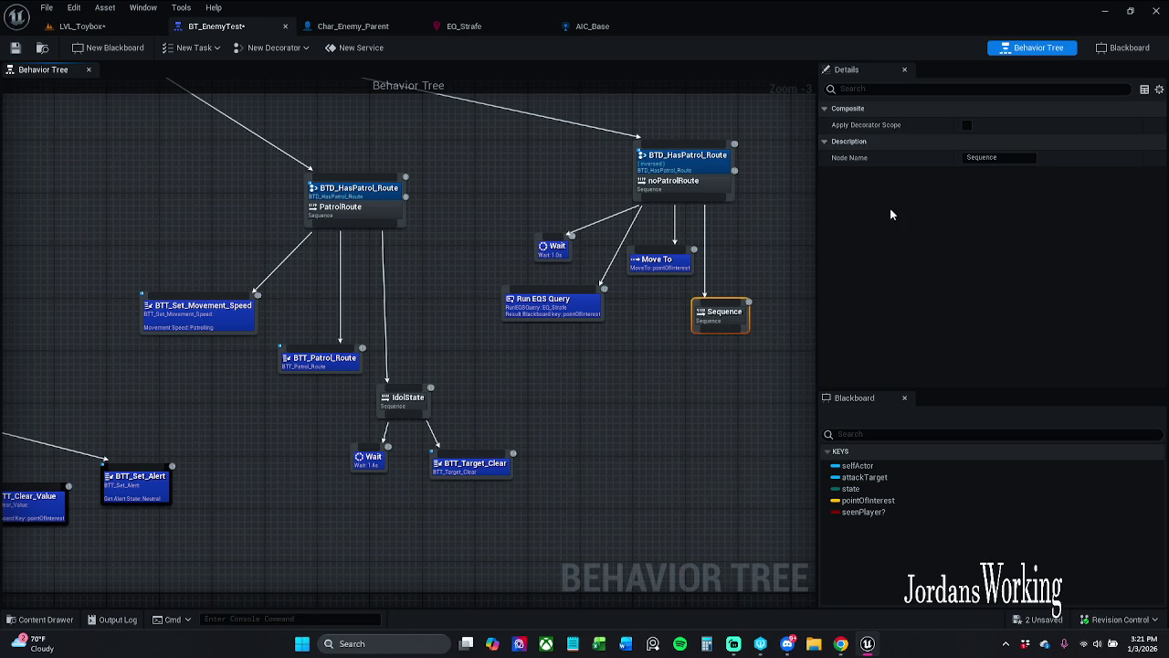
right_click(736, 318)
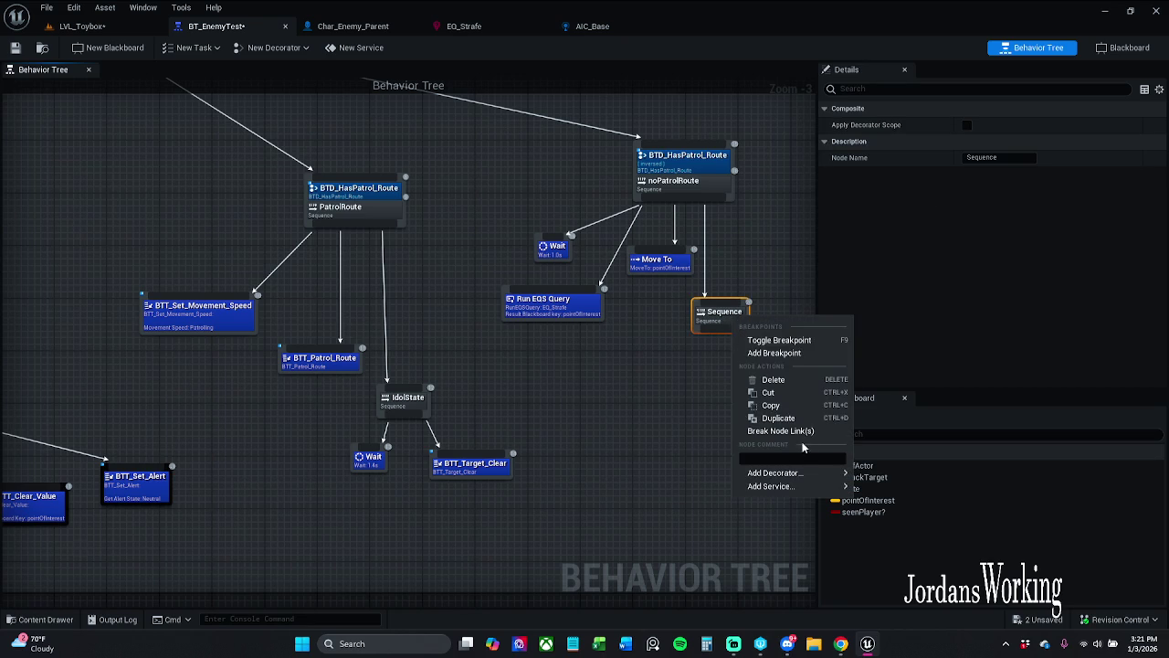
mouse_move(810, 474)
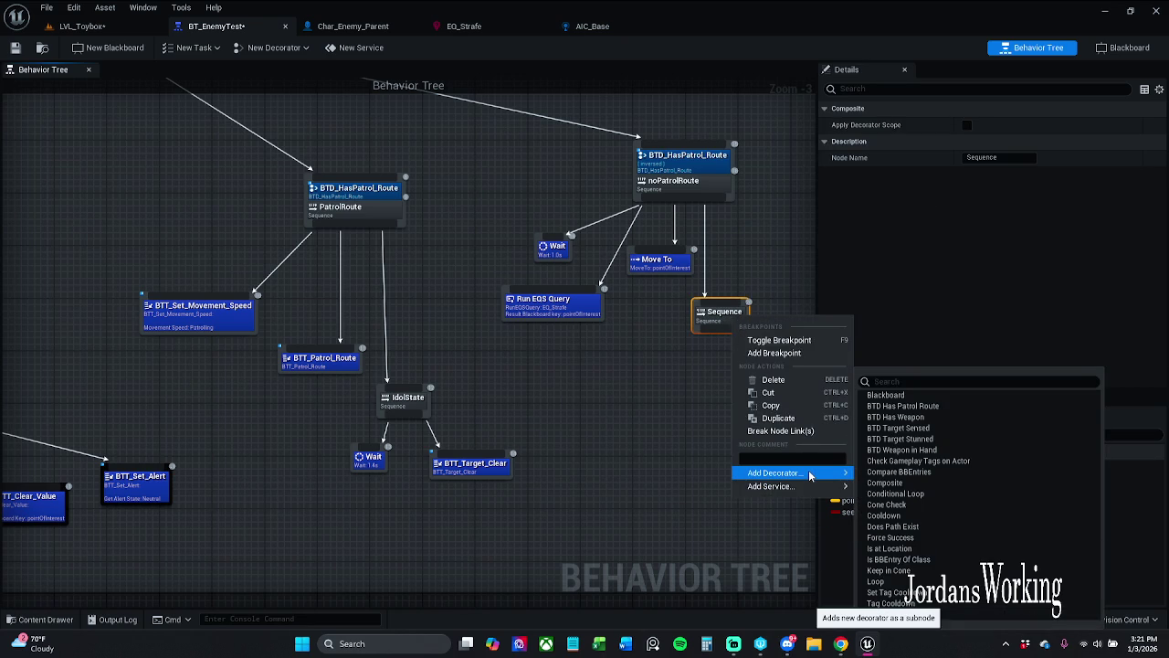
click(898, 581)
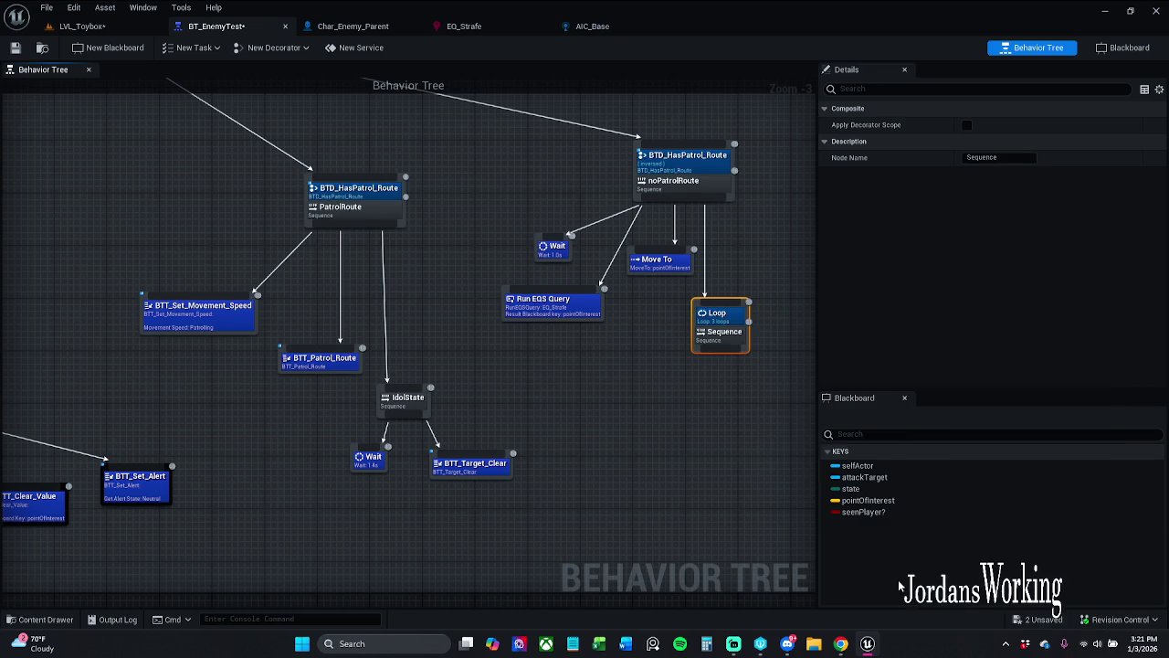
scroll(731, 321, up, 3)
click(722, 312)
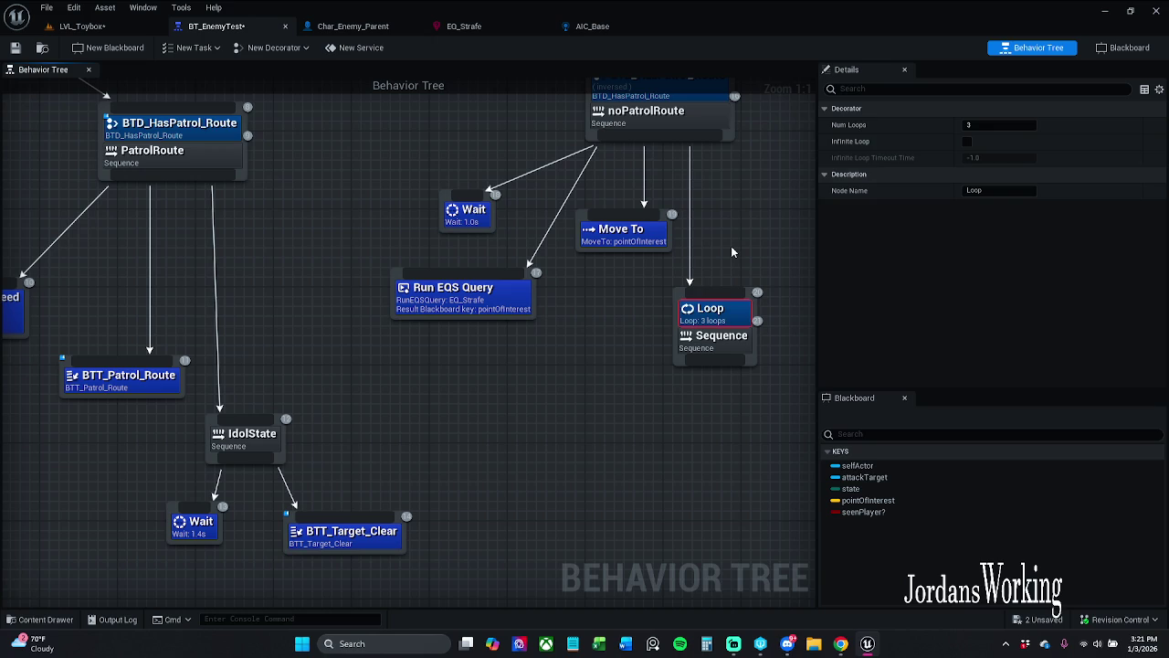
click(733, 247)
click(728, 334)
drag(728, 334, 734, 321)
click(734, 251)
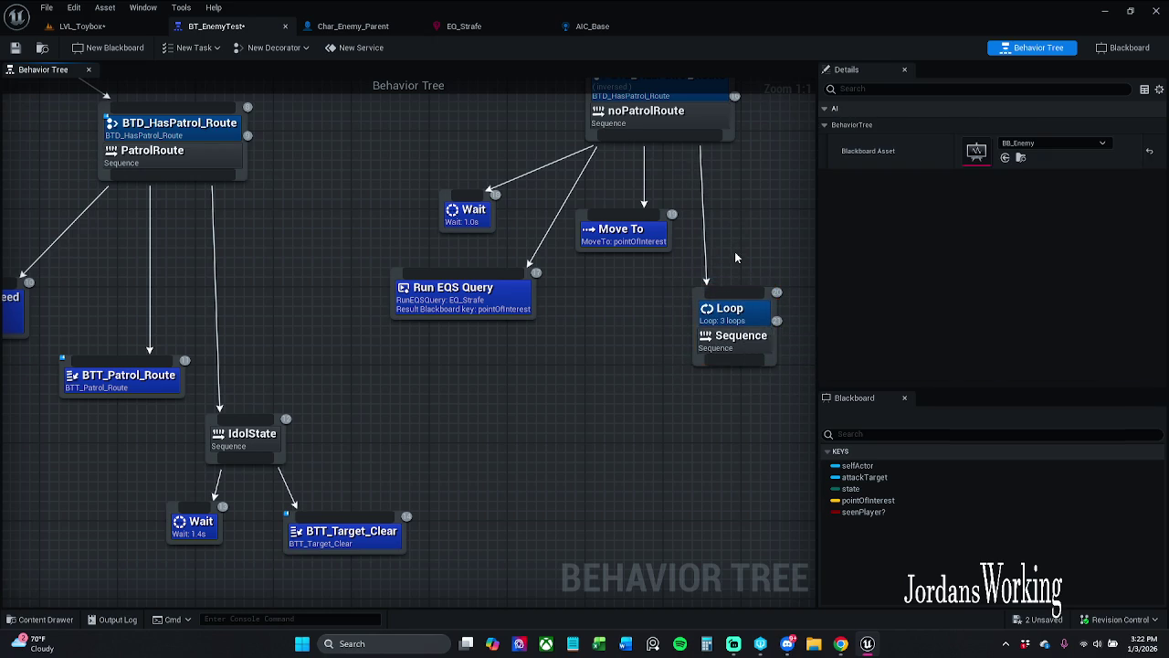
drag(734, 251, 689, 262)
click(668, 348)
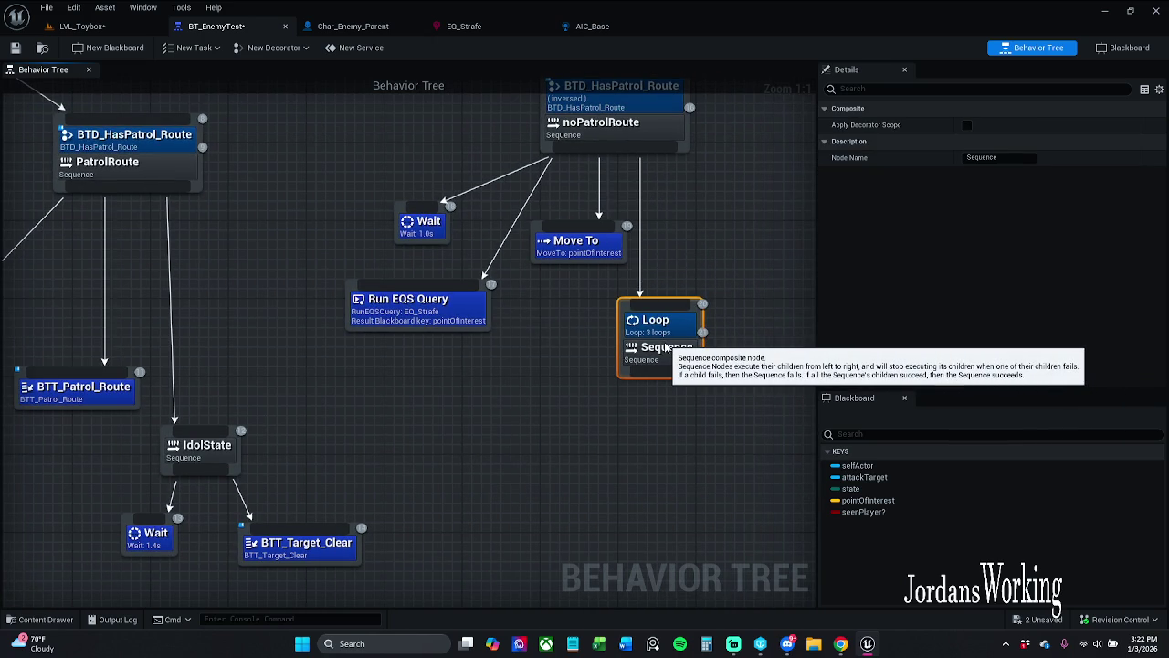
drag(667, 348, 677, 348)
click(688, 254)
drag(689, 254, 689, 218)
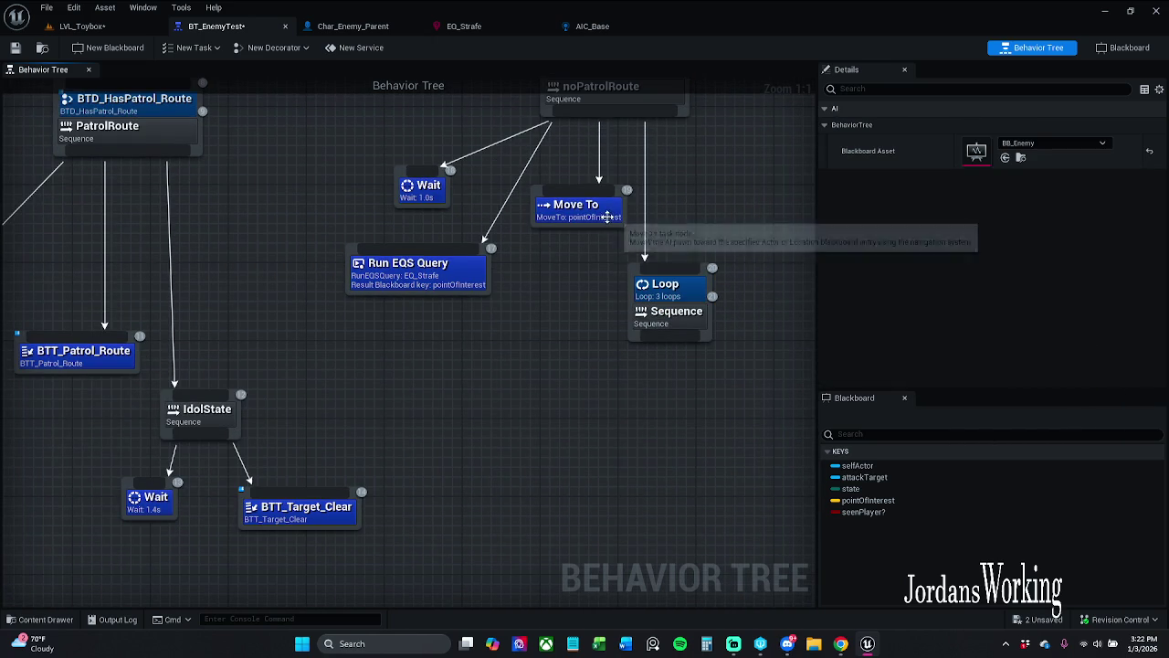
drag(607, 210, 597, 219)
click(575, 359)
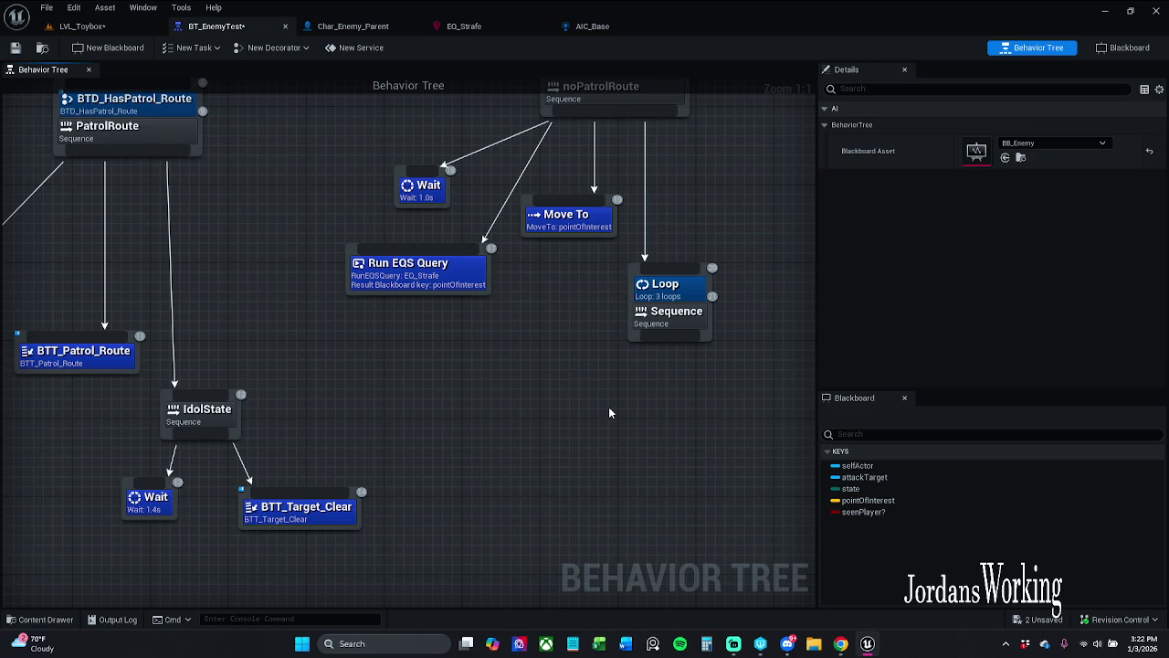
scroll(602, 410, down, 1)
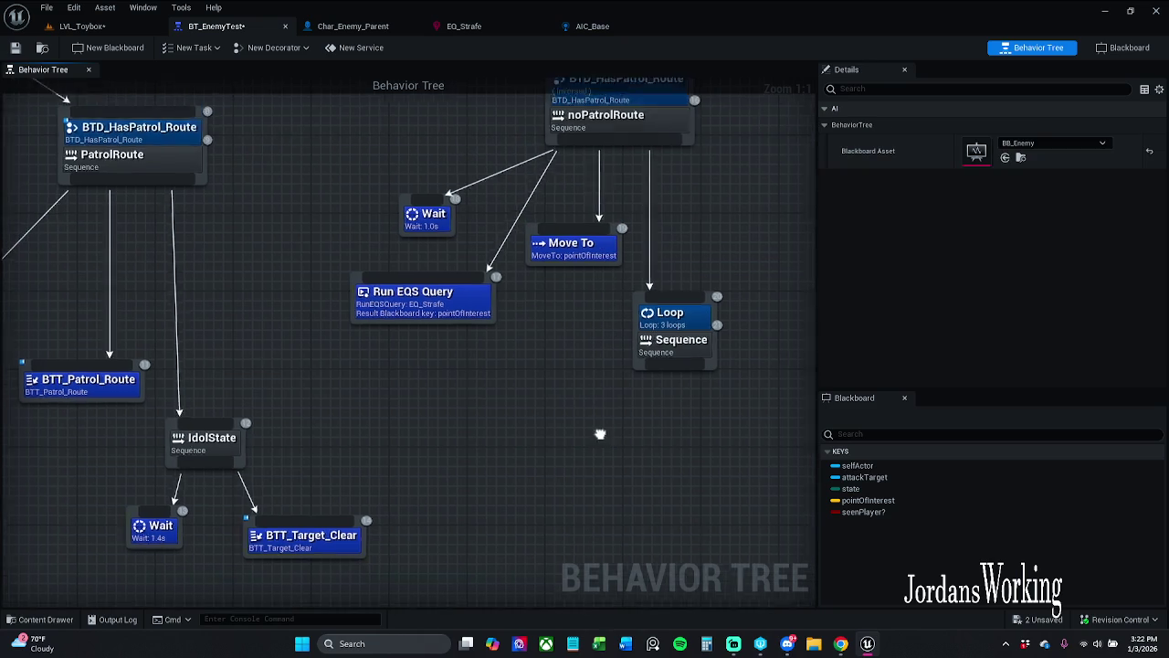
mouse_move(587, 416)
mouse_down()
mouse_move(667, 386)
mouse_move(612, 377)
mouse_up()
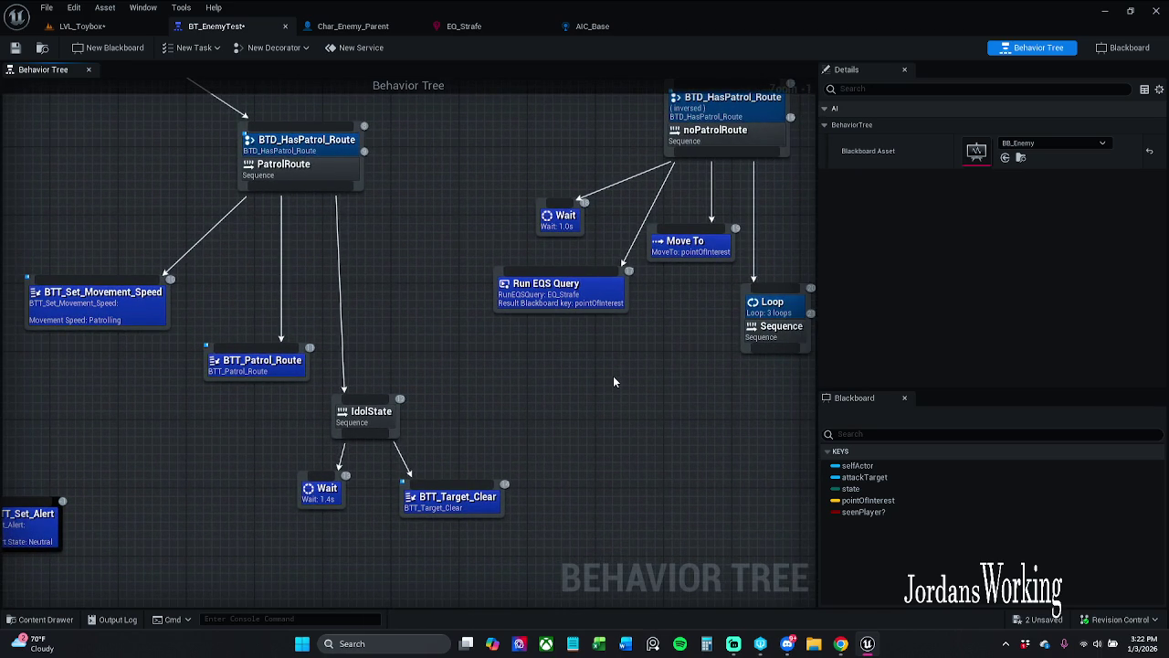
mouse_move(613, 375)
mouse_down()
mouse_move(549, 352)
mouse_move(533, 394)
mouse_up()
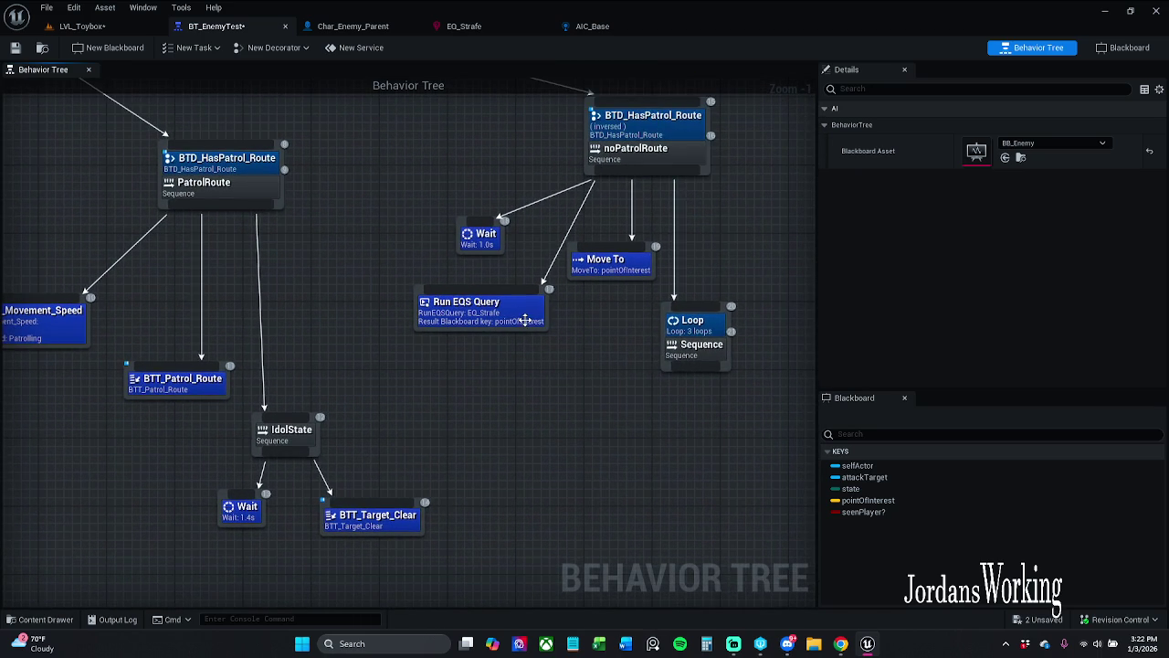
mouse_move(525, 320)
mouse_down()
mouse_move(569, 424)
mouse_move(520, 323)
mouse_up()
click(627, 437)
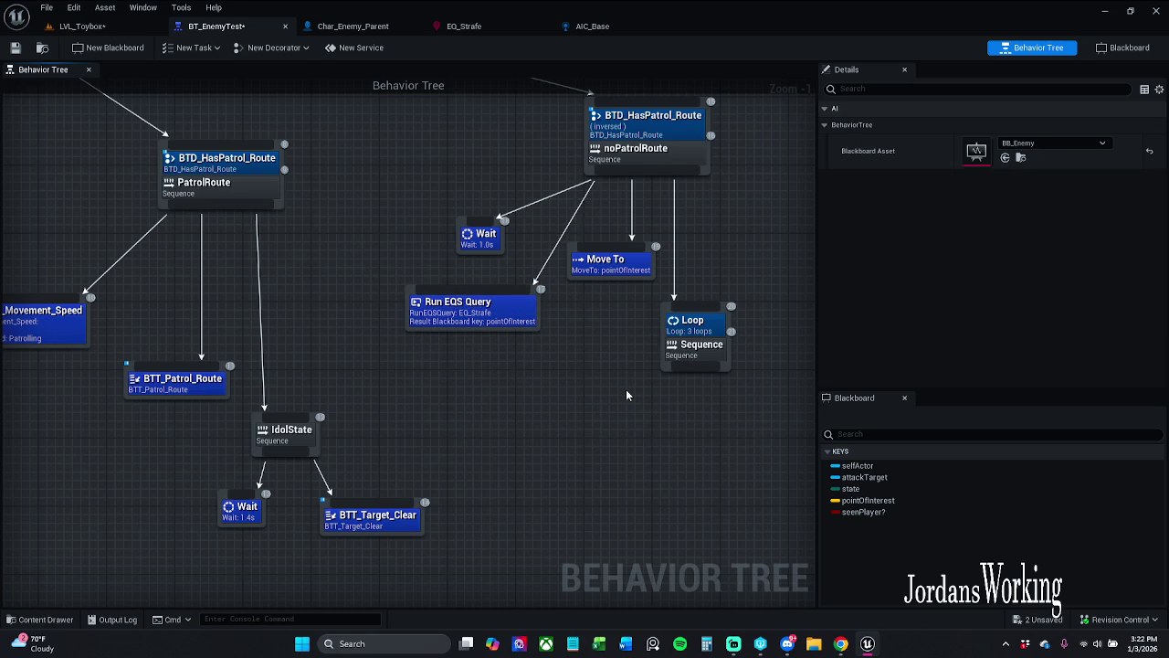
mouse_move(670, 300)
mouse_down()
mouse_move(303, 258)
mouse_move(260, 226)
mouse_move(259, 208)
mouse_up()
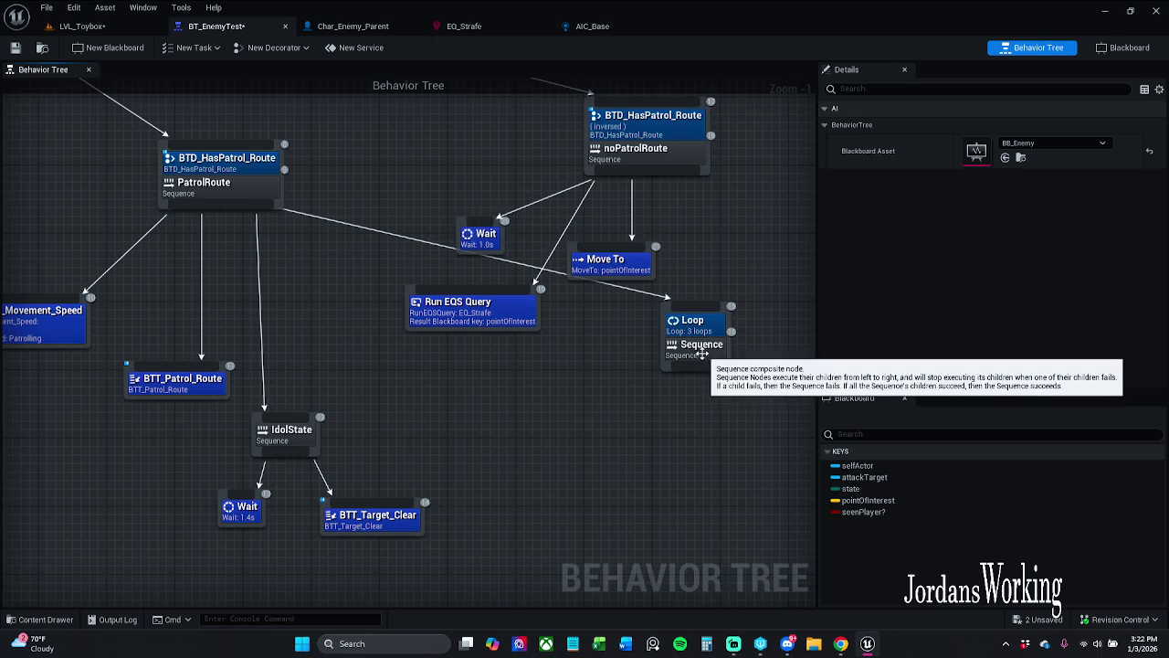
- Move the four patrol nodes left and attach the Loop sequence under PatrolRoute
drag(501, 551, 238, 411)
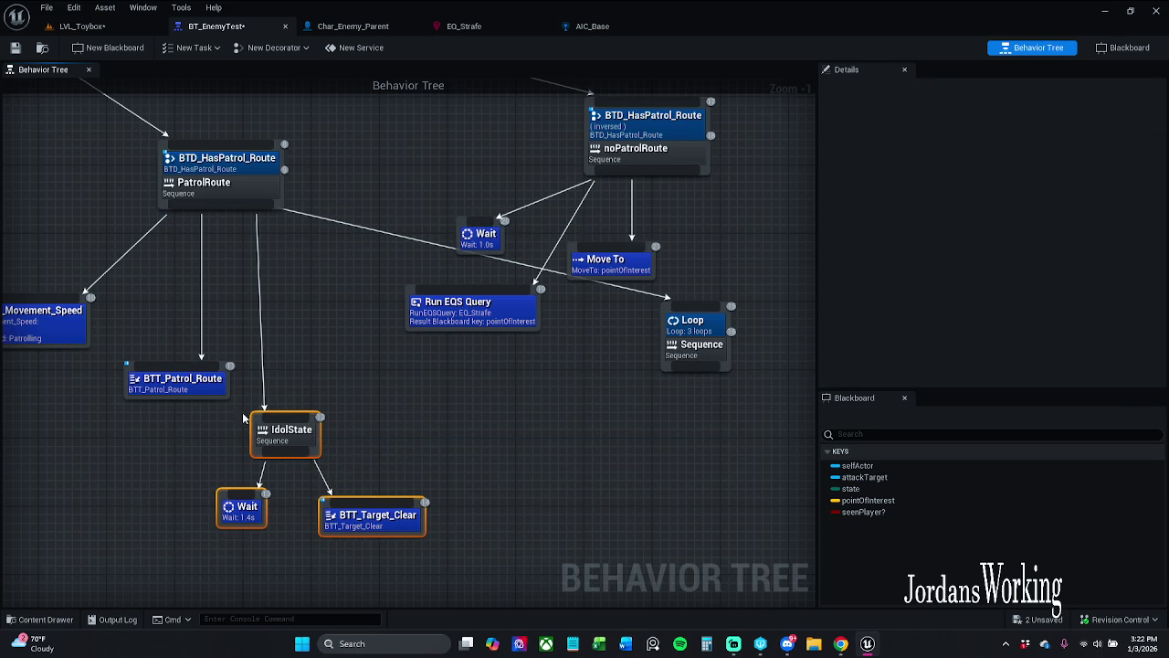
ctrl+click(211, 388)
drag(210, 388, 112, 388)
click(234, 389)
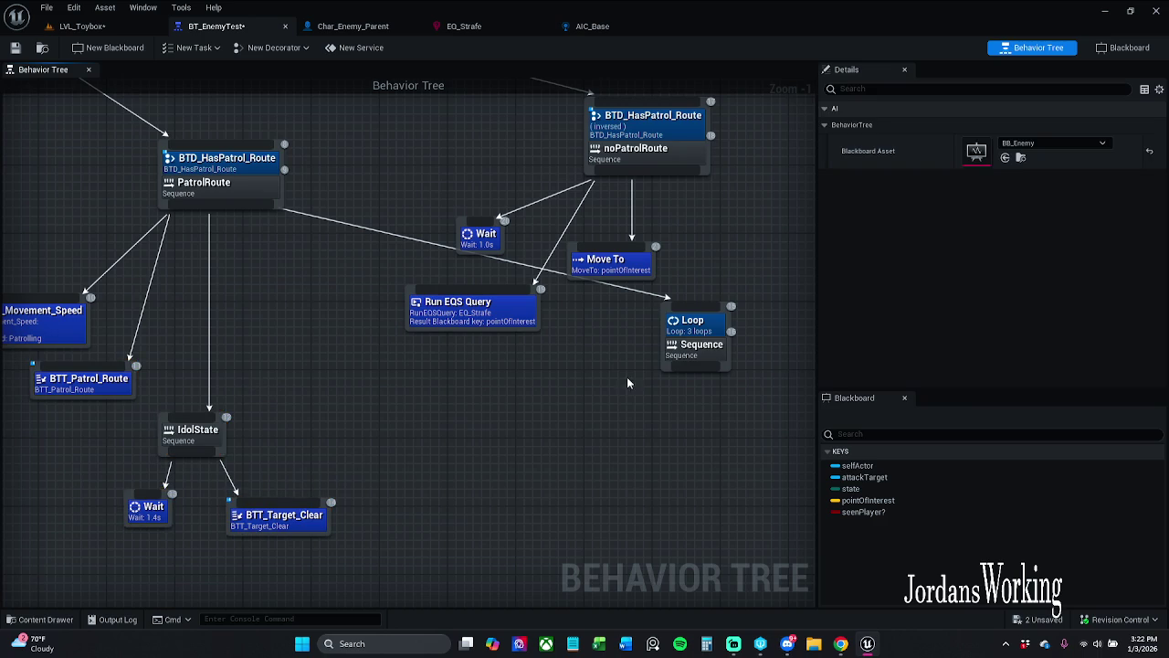
drag(703, 351, 425, 454)
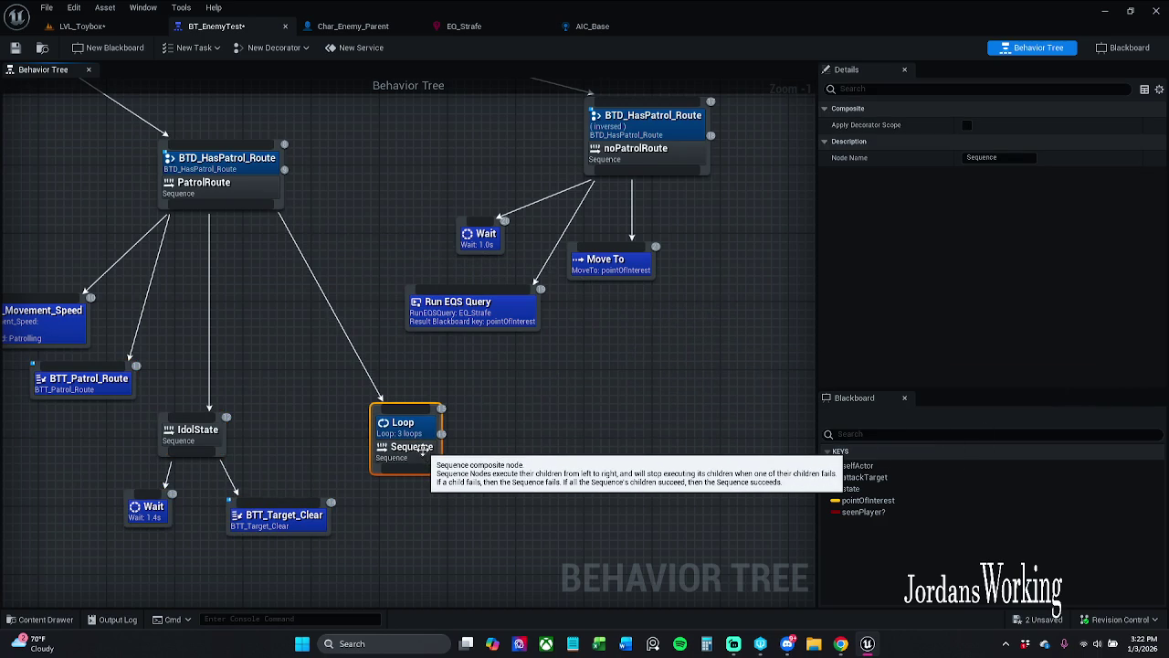
- Rearrange the IdolState branch, nudging BTT_Patrol_Route and the branch slightly left
drag(253, 510, 373, 431)
mouse_move(378, 514)
mouse_down()
mouse_move(256, 327)
mouse_move(286, 360)
mouse_up()
click(231, 311)
drag(231, 312, 222, 311)
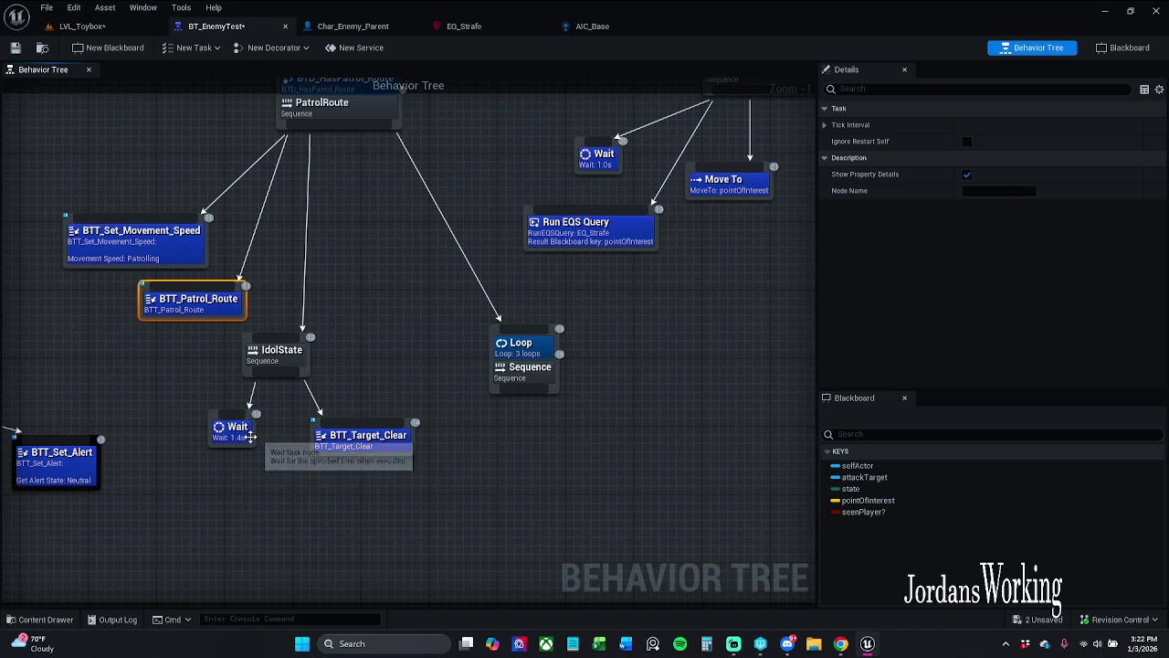
mouse_move(324, 498)
mouse_down()
mouse_move(235, 349)
mouse_move(283, 357)
mouse_up()
click(192, 477)
- Set the IdolState Wait's Wait Time to 1.0 seconds and duplicate the Wait node
click(224, 429)
click(1021, 125)
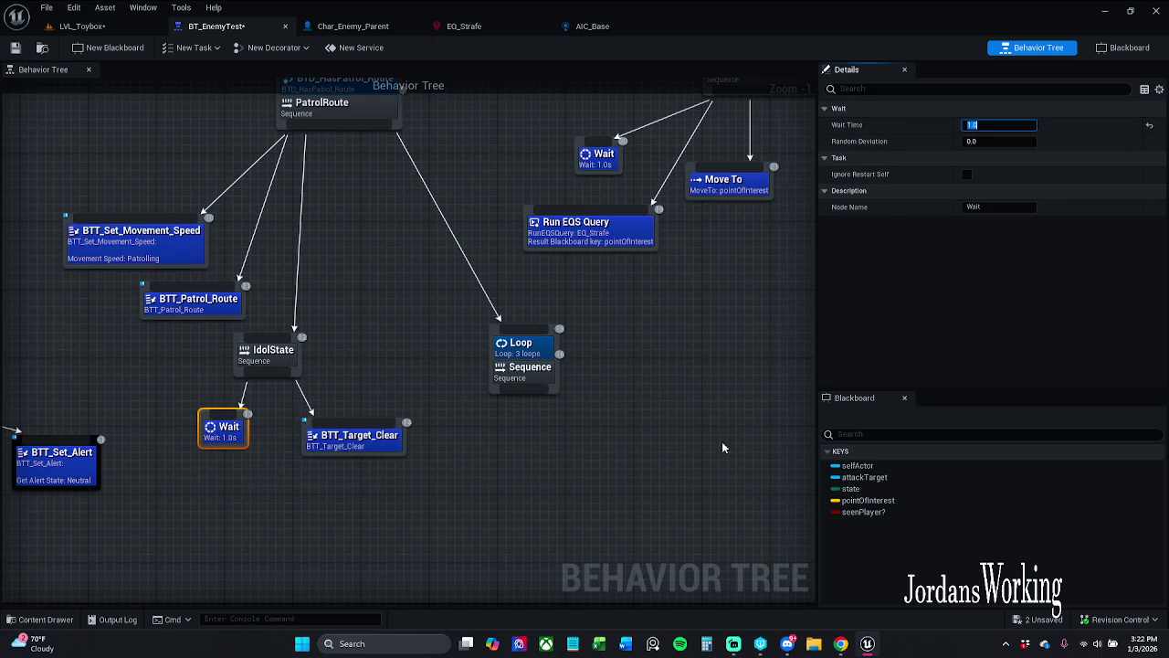
click(426, 491)
click(223, 429)
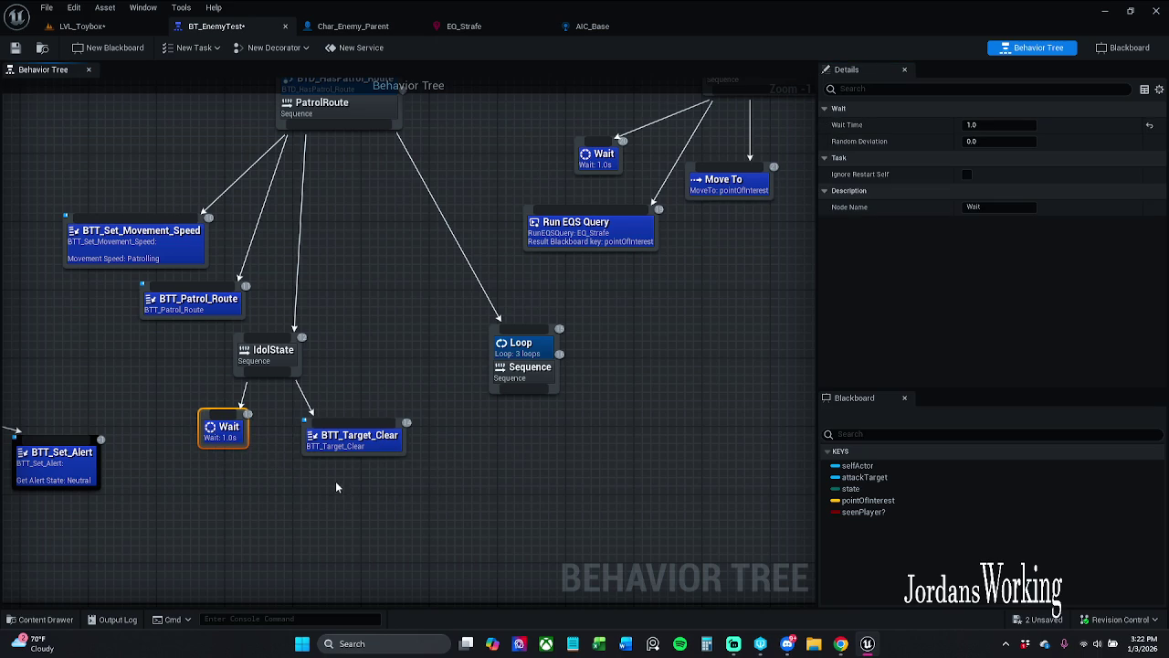
key(ctrl+d)
- Connect the duplicated Wait under the Loop sequence and line it up
mouse_move(345, 492)
mouse_down()
mouse_move(524, 462)
mouse_move(504, 454)
mouse_up()
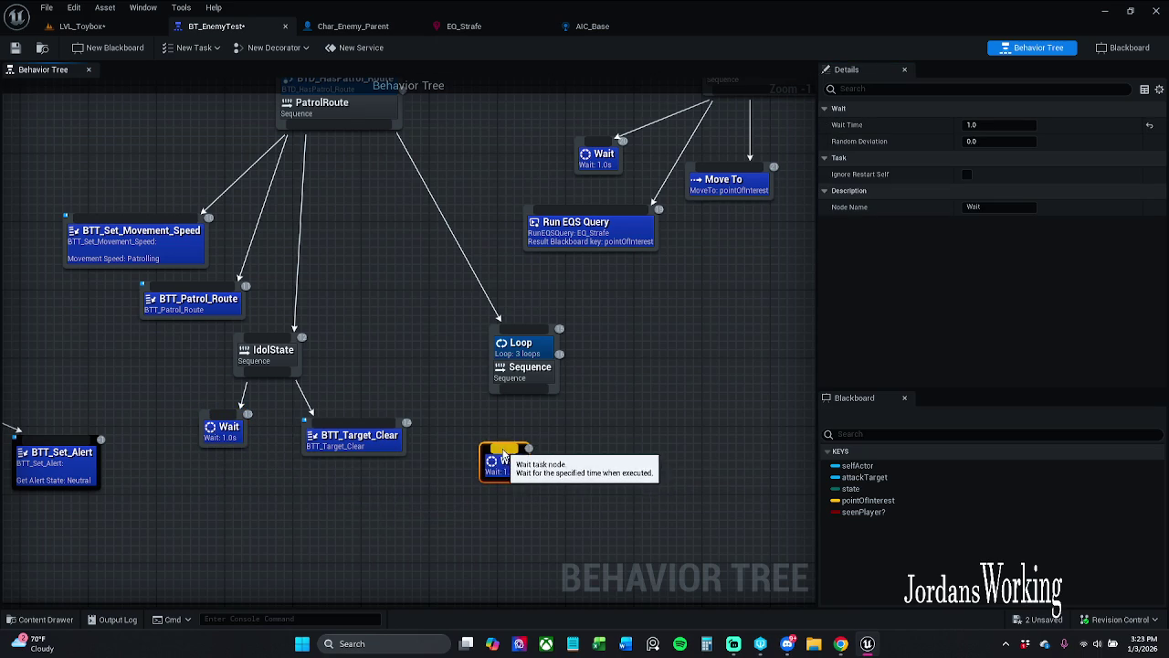
drag(524, 391, 504, 454)
mouse_move(446, 384)
mouse_down()
mouse_move(496, 530)
mouse_move(498, 379)
mouse_up()
scroll(504, 519, down, 1)
drag(526, 473, 501, 472)
click(533, 475)
click(534, 461)
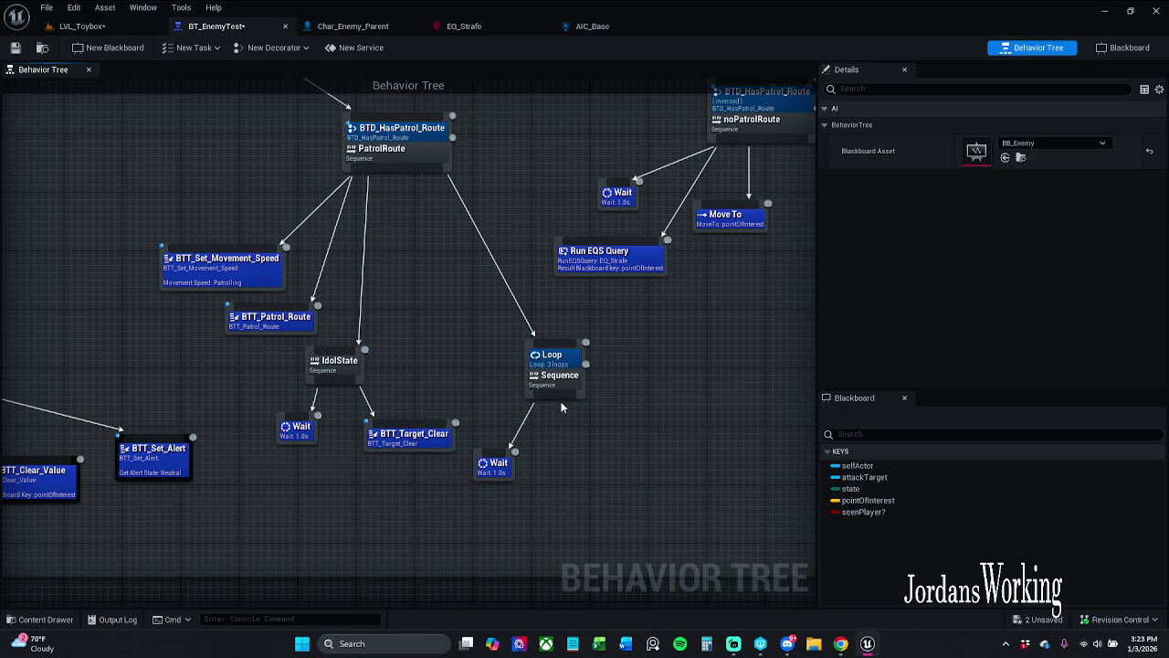
- Add a Move To task under the Loop sequence targeting the pointOfInterest blackboard key
drag(561, 396, 591, 455)
text(mo)
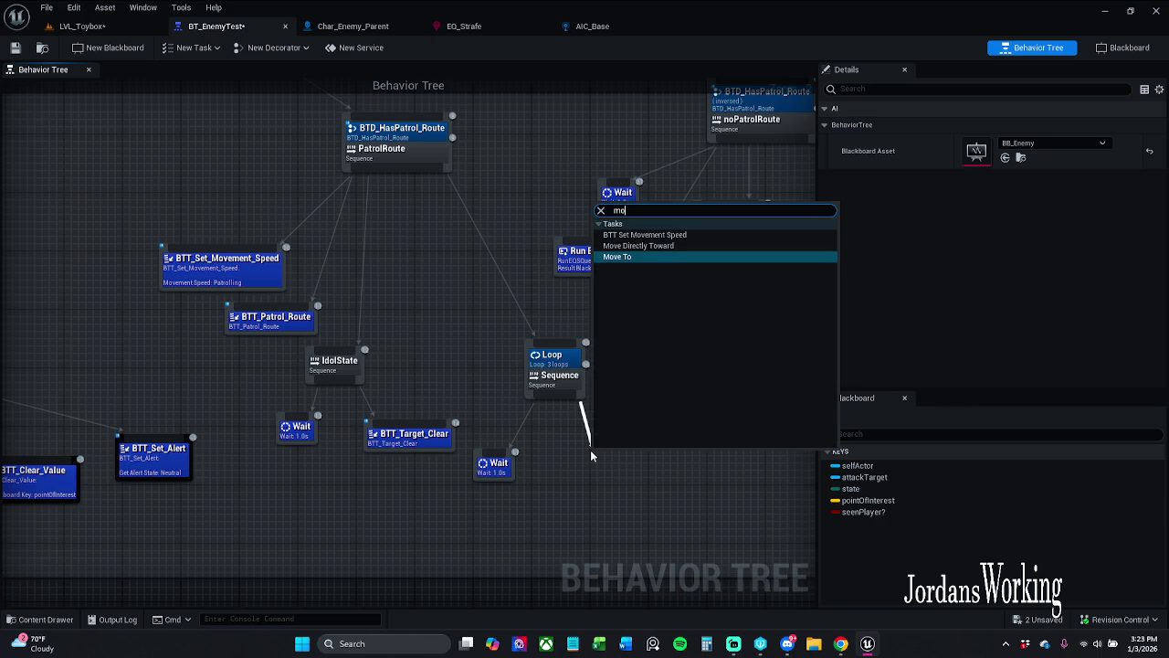
text( to)
key(Return)
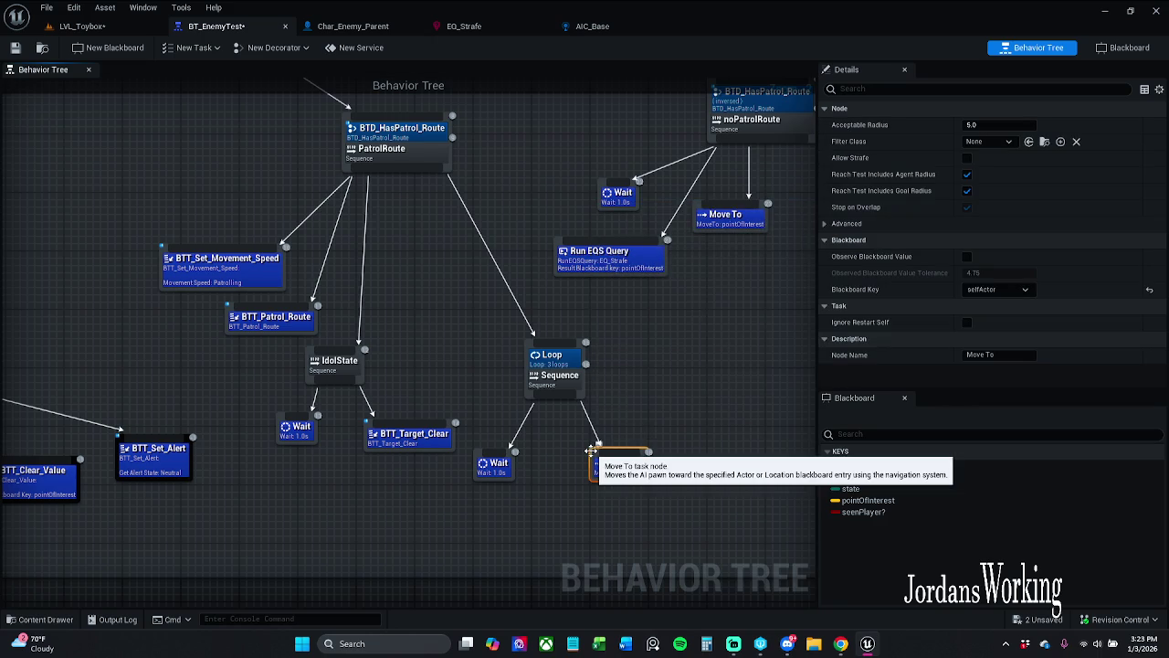
click(1022, 290)
click(1001, 334)
drag(638, 449, 651, 449)
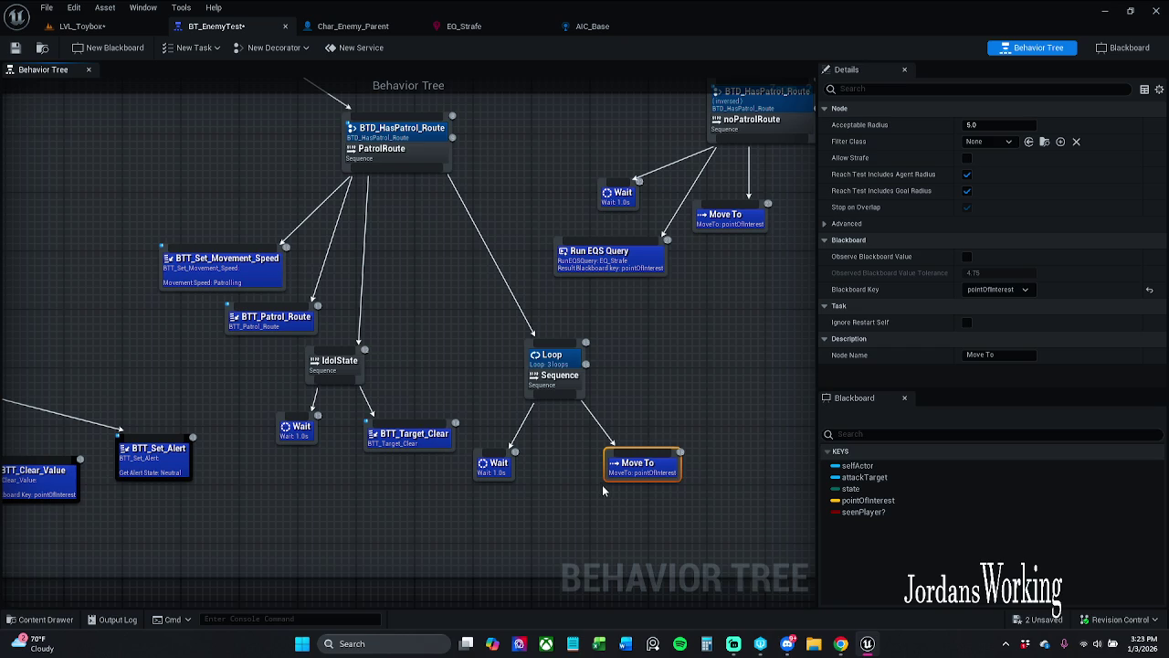
drag(493, 469, 565, 516)
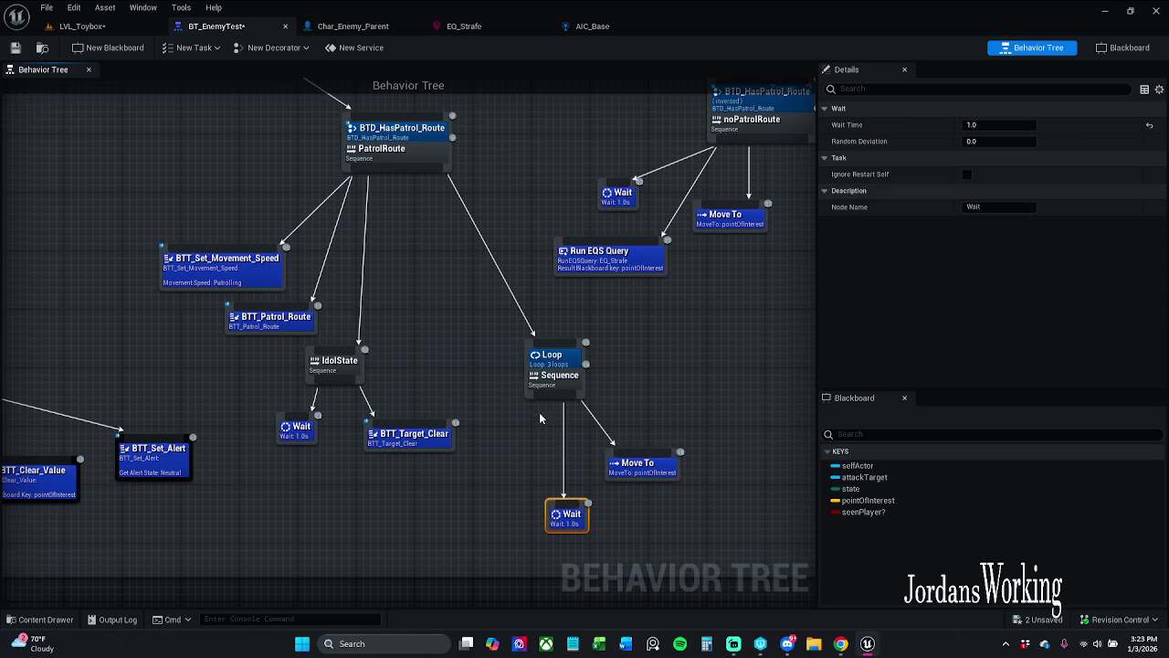
- Add a Run EQSQuery task under the Loop and arrange the three loop children
drag(549, 399, 501, 456)
text(run)
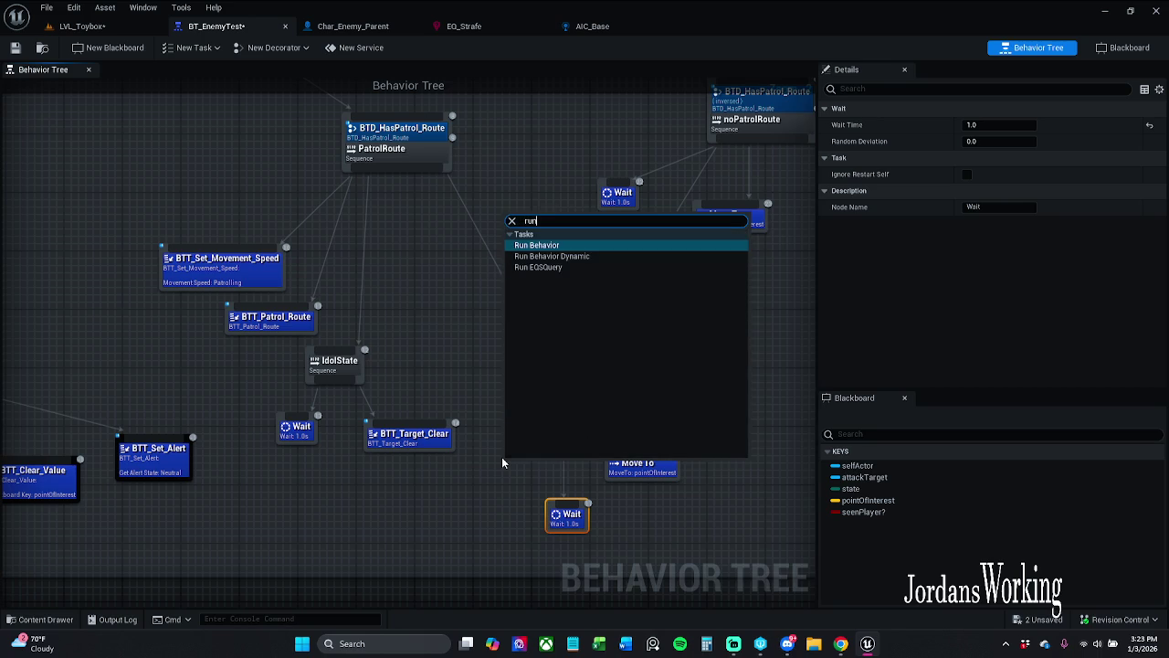
key(Down)
key(Down)
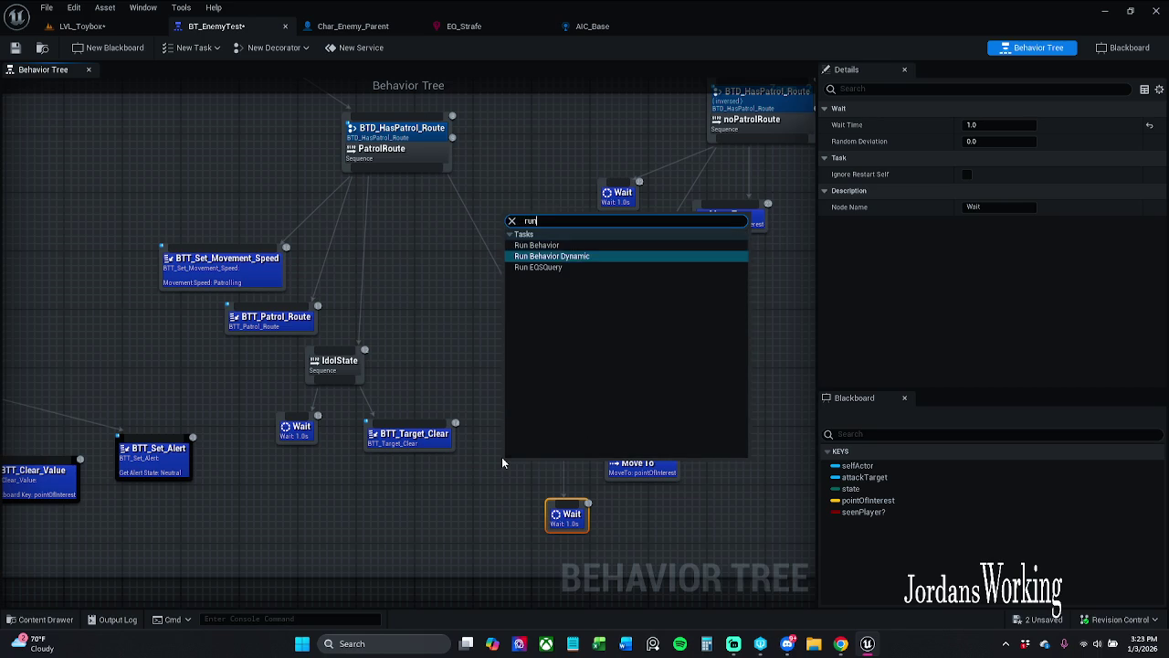
key(Return)
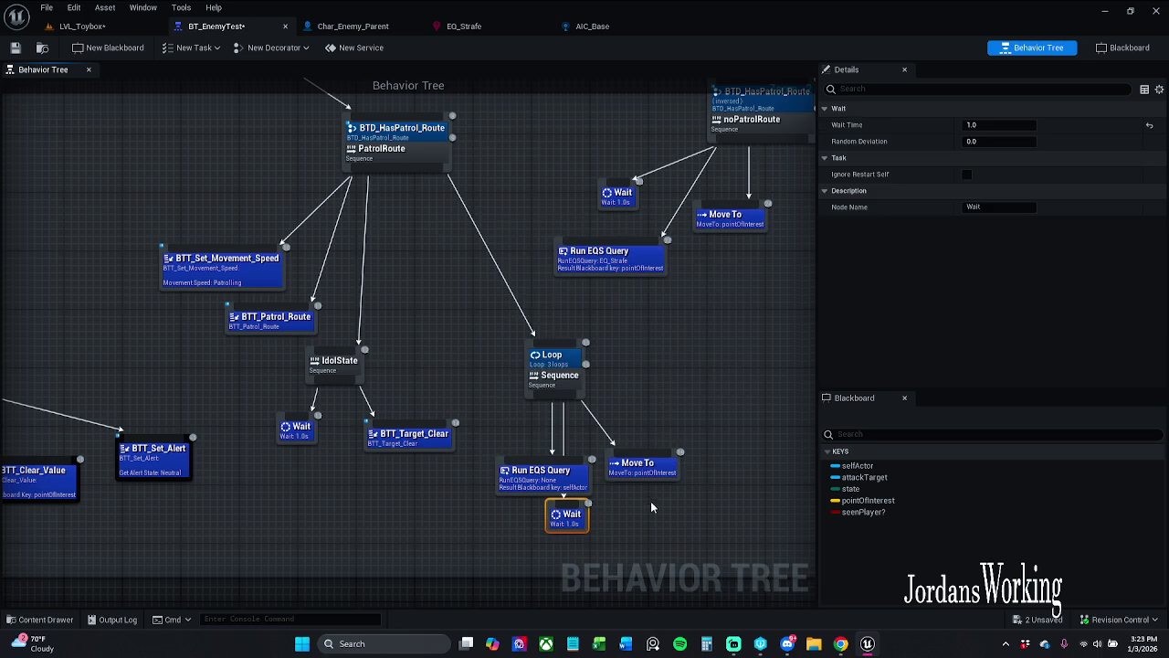
ctrl+click(668, 470)
mouse_move(672, 475)
mouse_down()
mouse_move(727, 467)
mouse_move(677, 457)
mouse_up()
ctrl+click(538, 475)
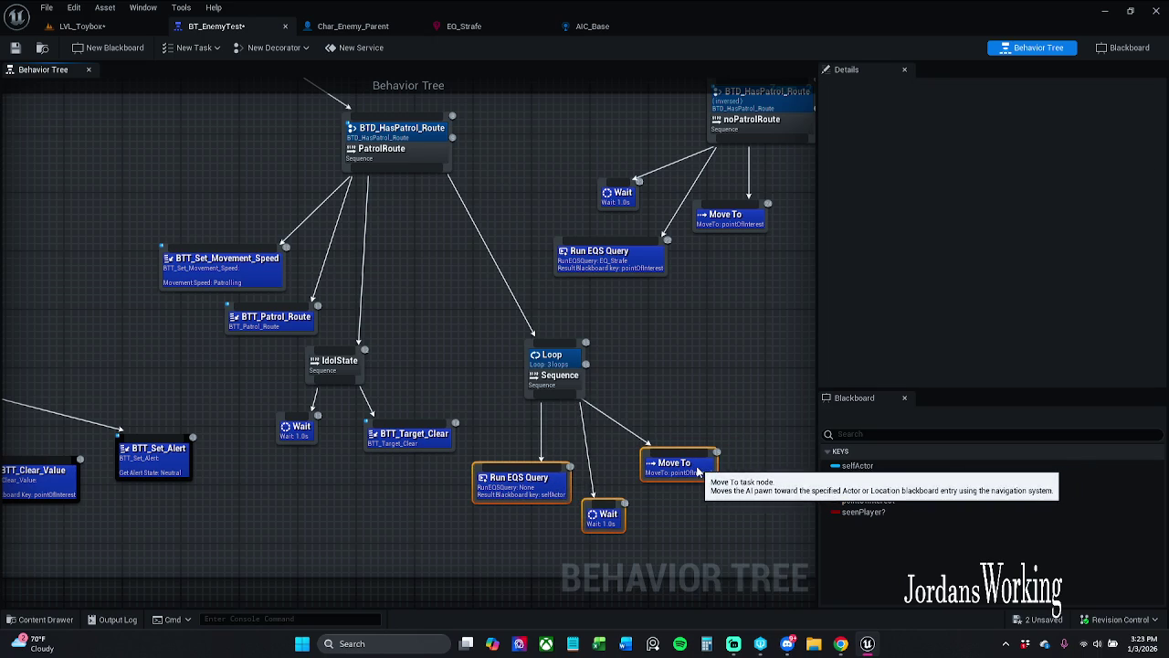
click(598, 480)
drag(539, 486, 545, 471)
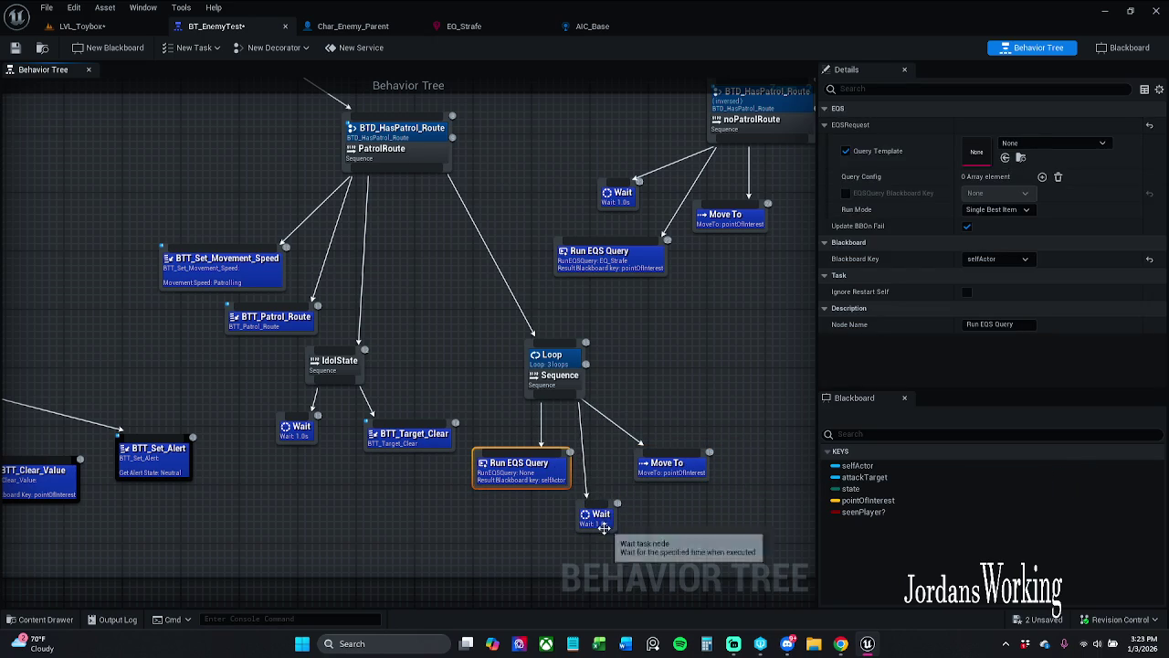
drag(599, 507, 606, 507)
click(631, 396)
- Set the Loop decorator's Num Loops to 2 and save BT_EnemyTest
click(567, 364)
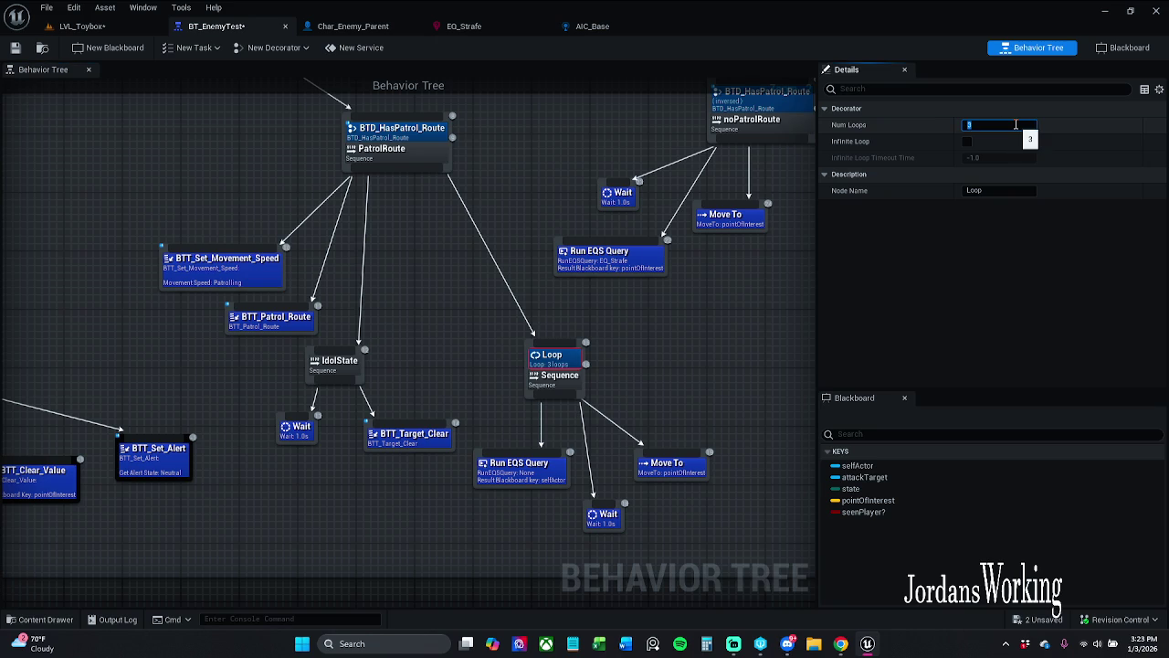
text(2)
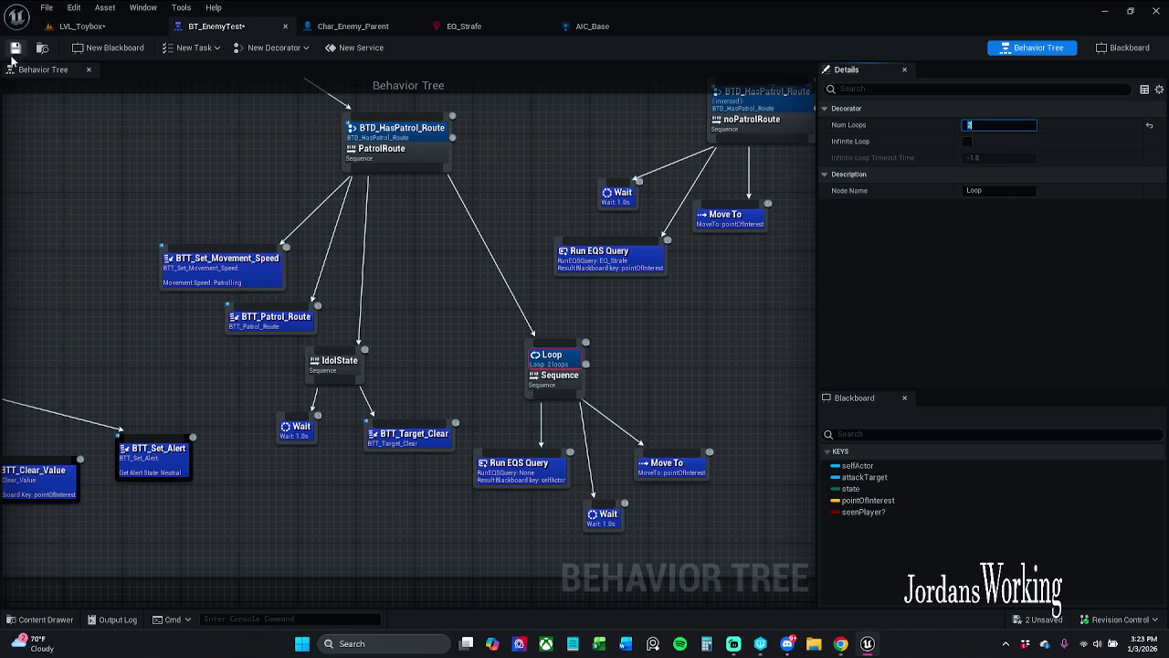
key(ctrl+s)
click(123, 24)
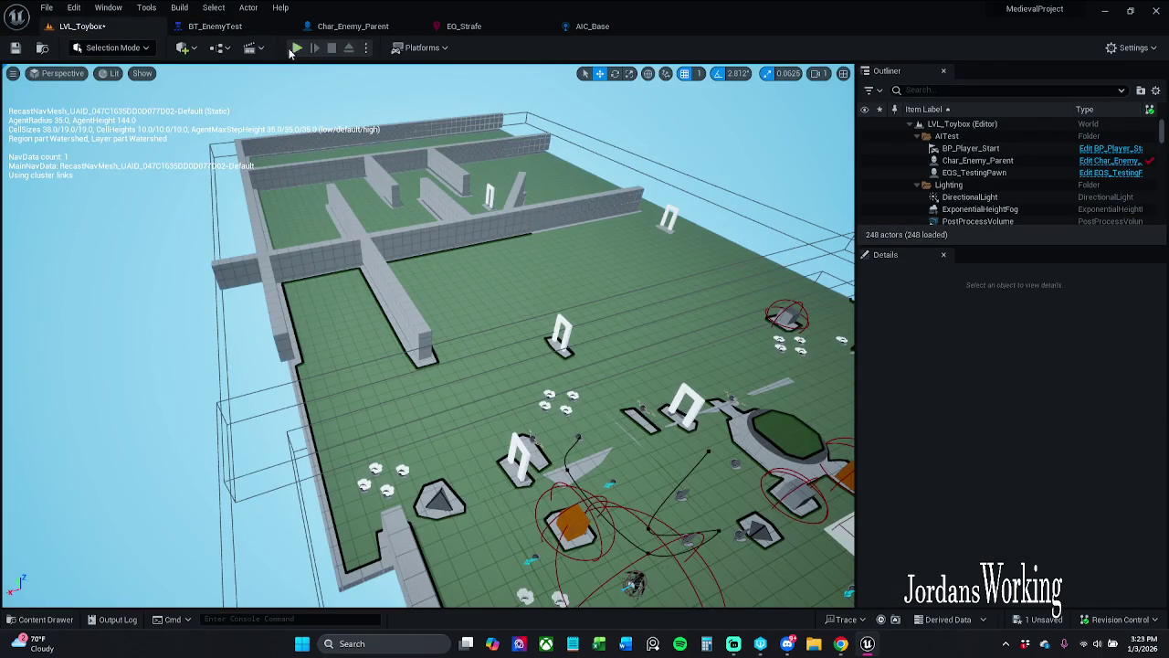
- Save the level and assign a Patrol Route to the Char_Enemy_Parent enemy
click(11, 48)
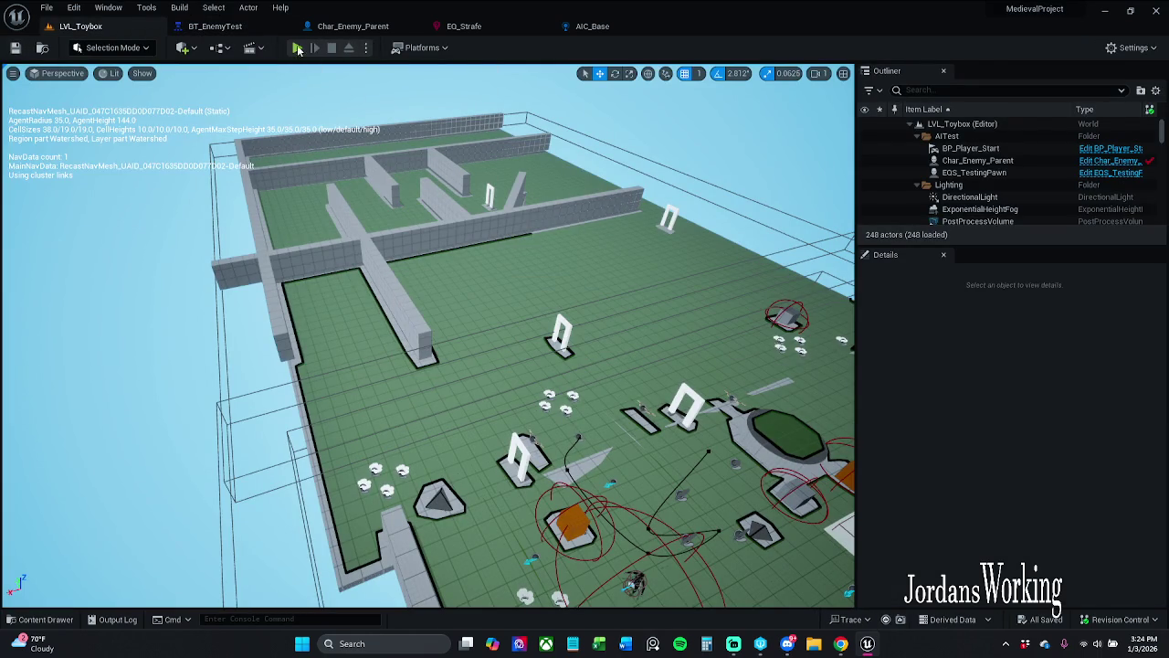
drag(429, 338, 374, 316)
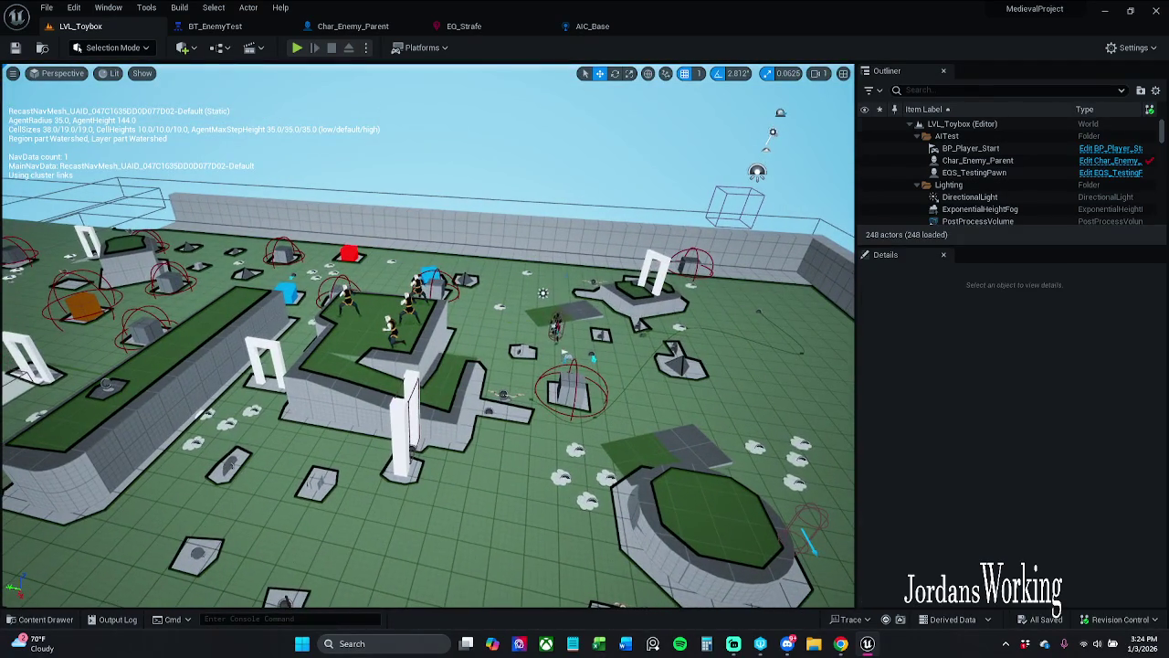
click(556, 321)
scroll(984, 397, down, 5)
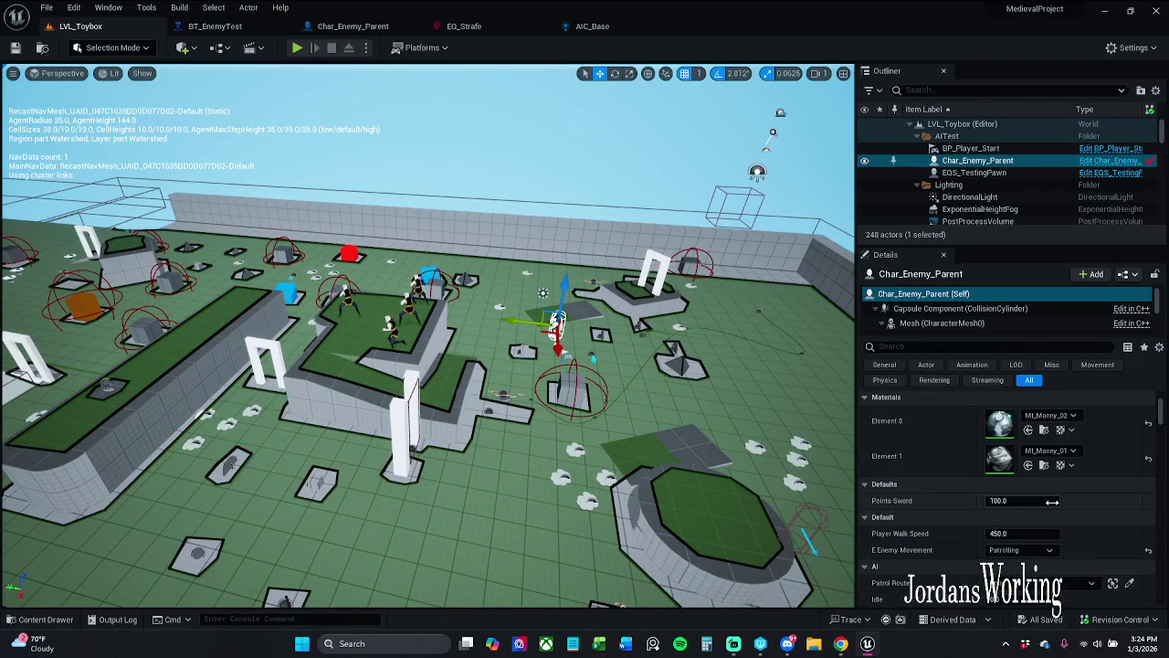
click(1069, 585)
click(1054, 444)
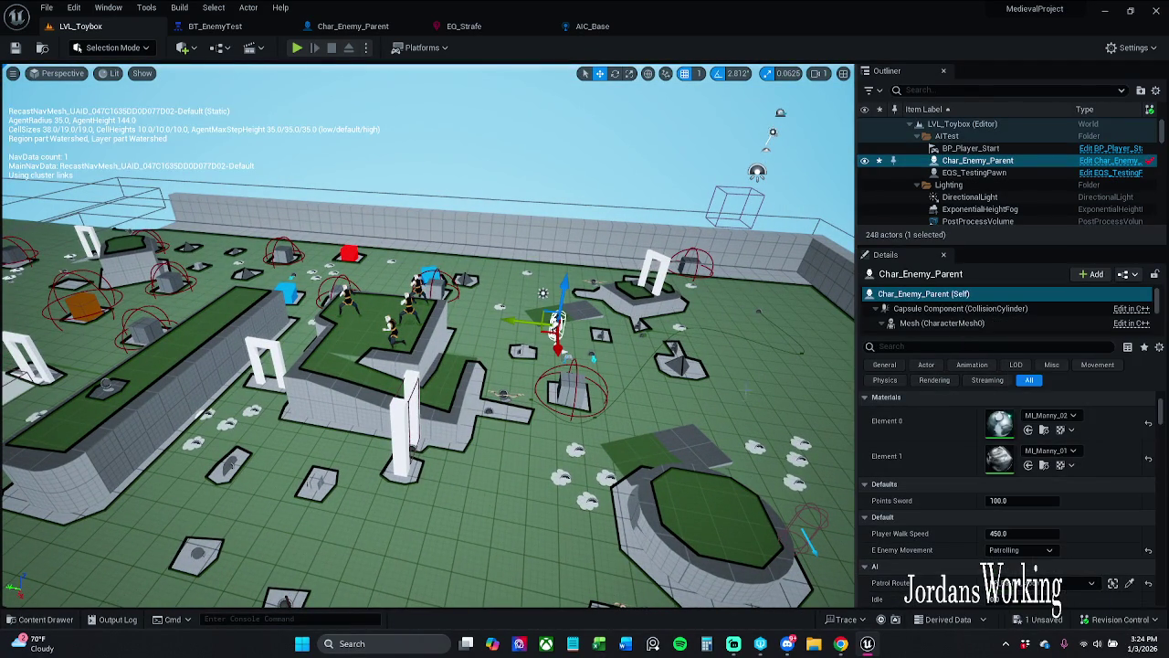
- Frame BP_Patrol_Moon and move its spline points, including the start point, up
click(759, 307)
key(f)
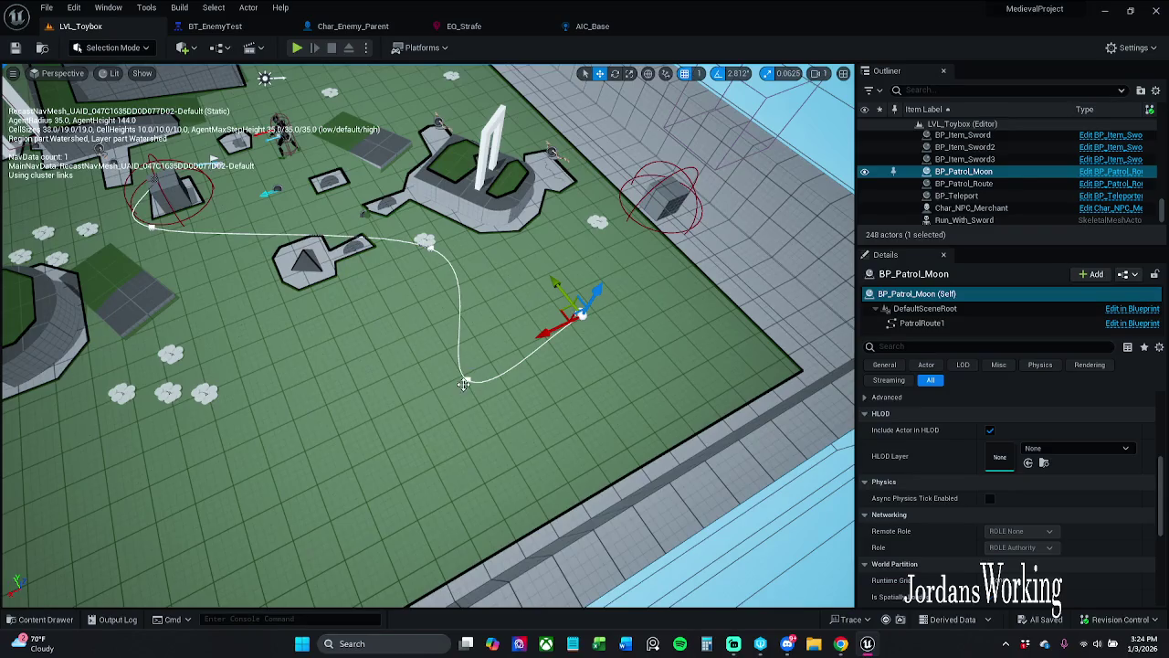
mouse_move(451, 377)
mouse_down()
mouse_move(459, 263)
mouse_move(450, 245)
mouse_move(235, 262)
mouse_move(290, 286)
mouse_up()
click(430, 248)
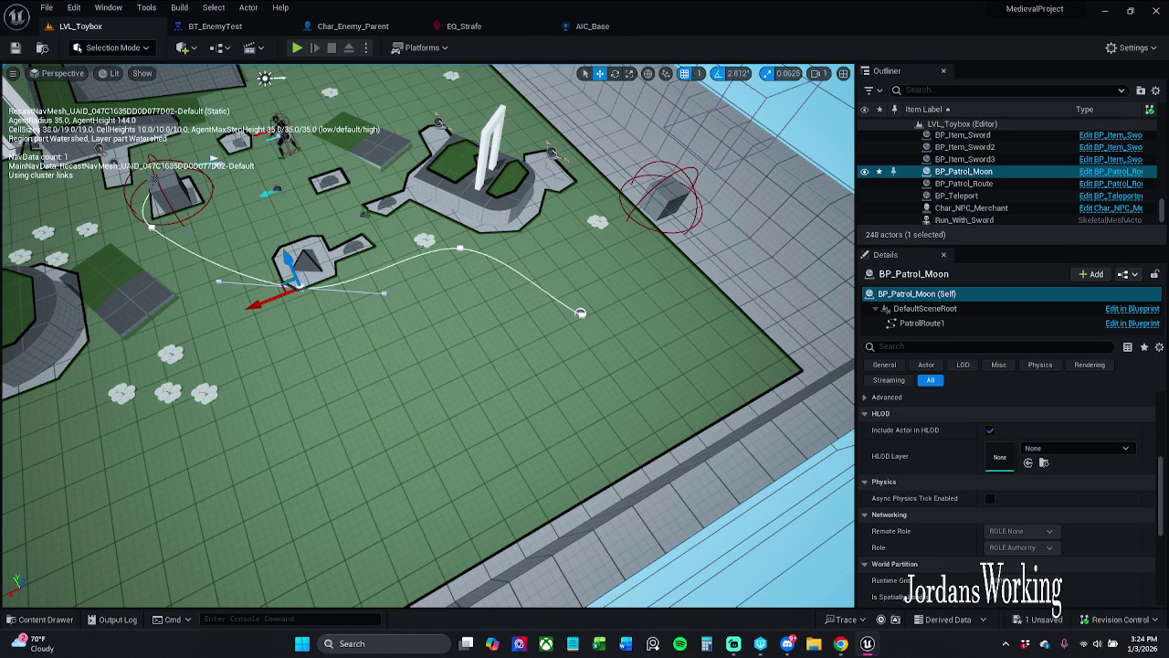
click(152, 227)
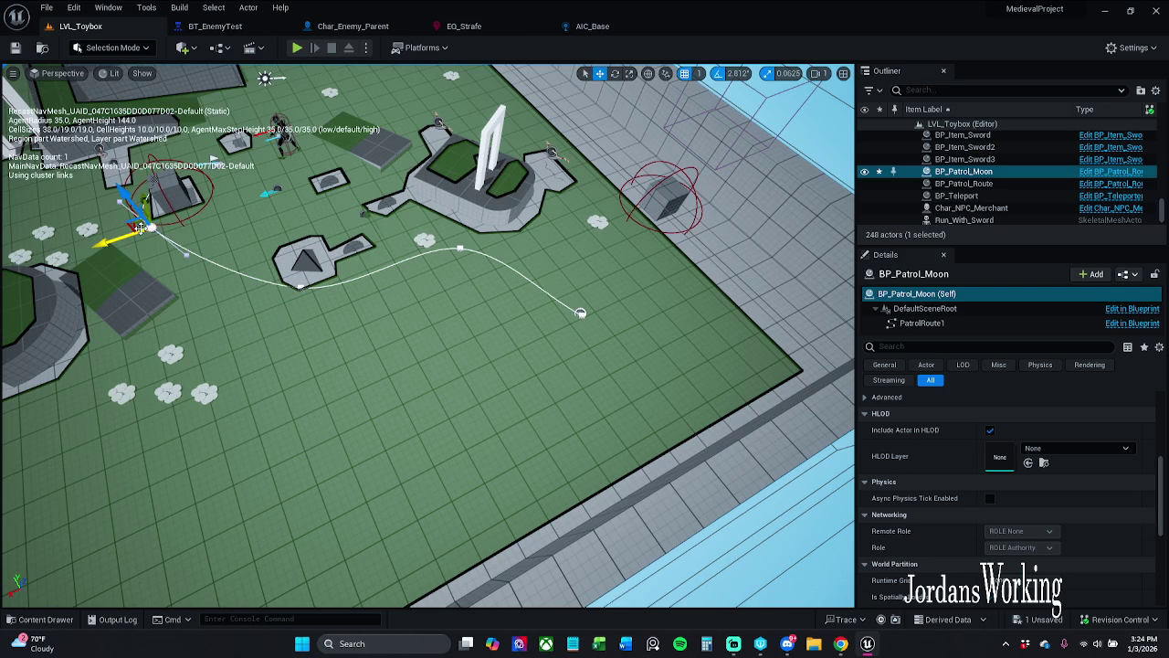
drag(135, 224, 212, 197)
- Shift the BP_Patrol_Moon actor slightly up and move the spline point near the white pillars
scroll(427, 335, up, 5)
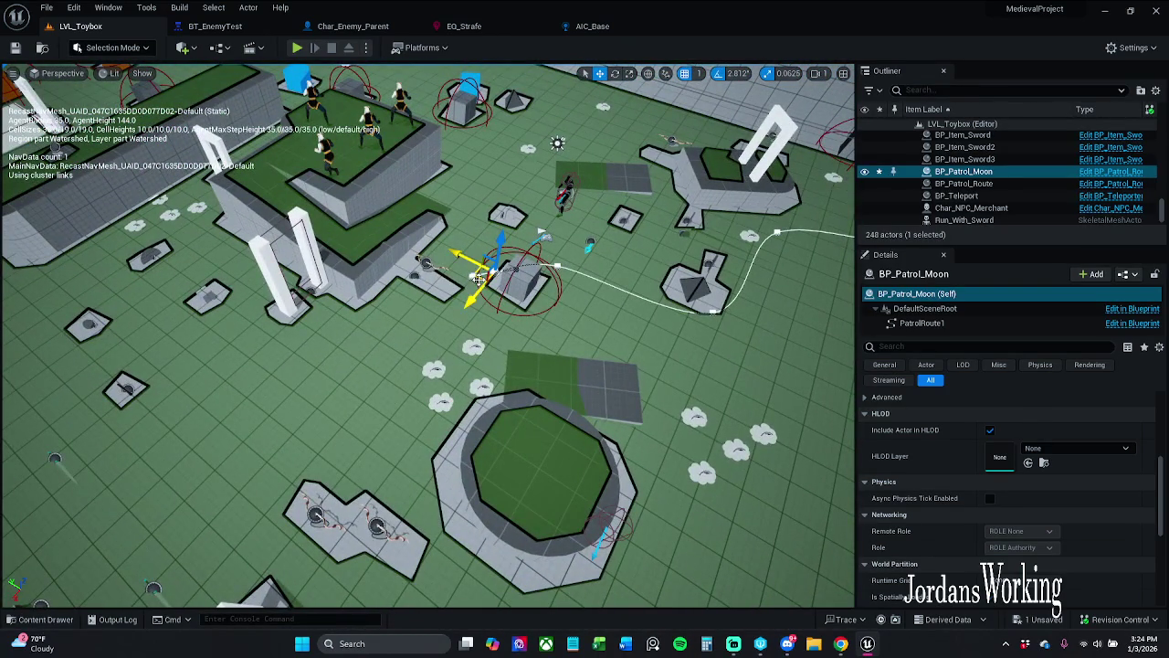
mouse_move(475, 285)
mouse_down()
mouse_move(316, 317)
mouse_move(298, 336)
mouse_up()
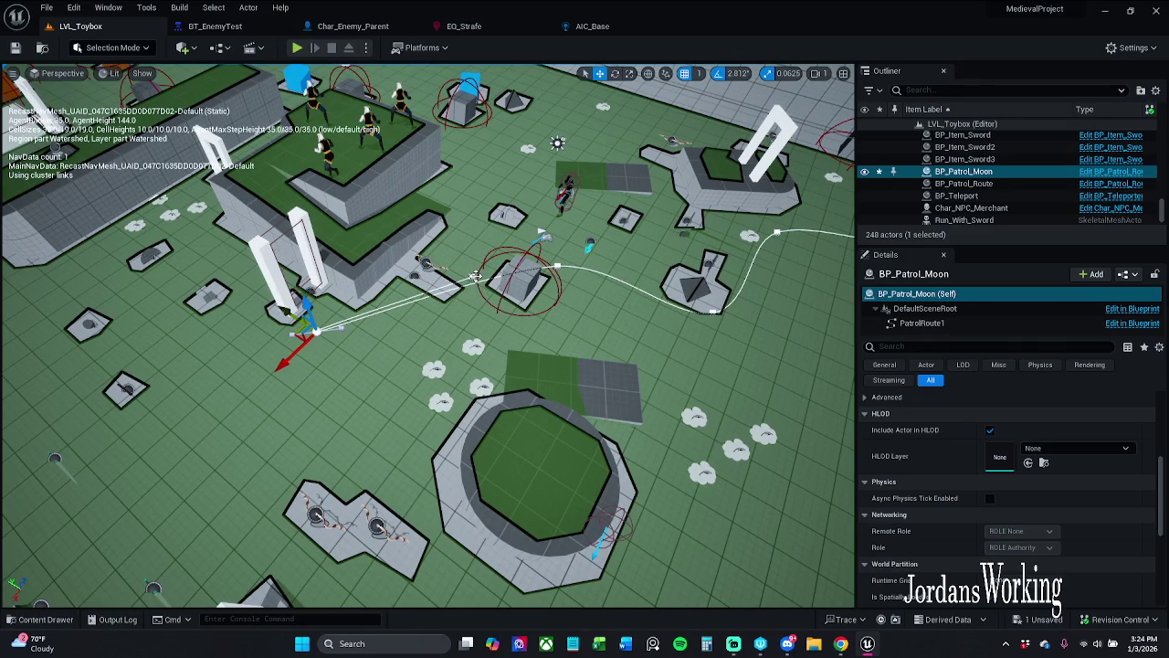
key(ctrl+z)
drag(468, 277, 466, 215)
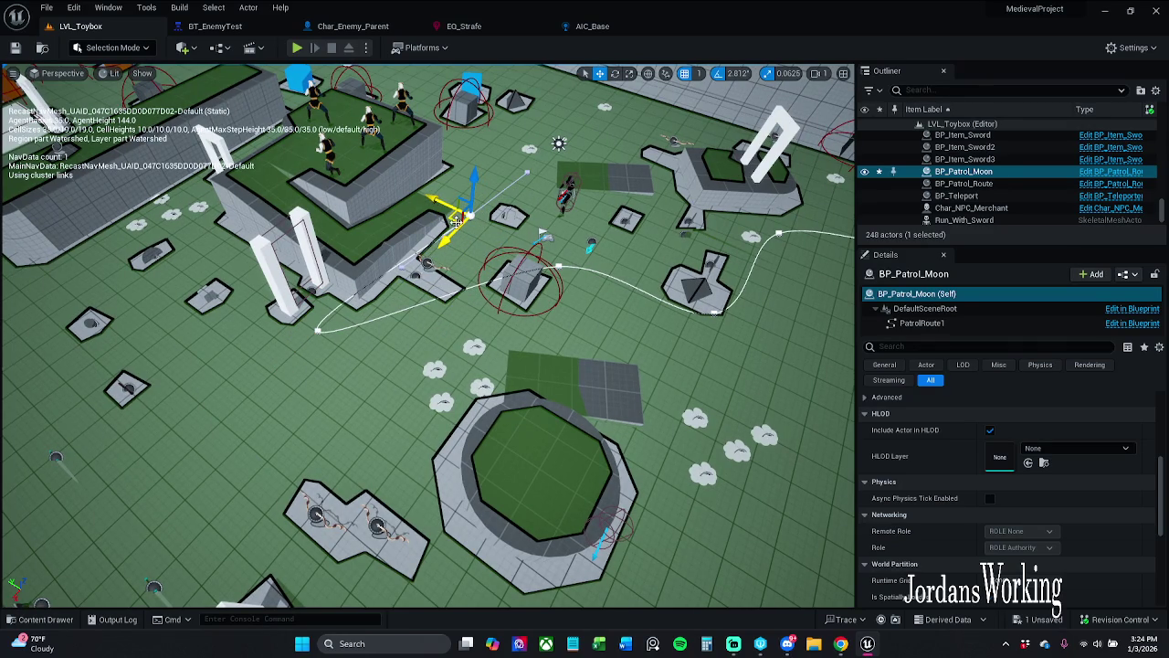
click(317, 331)
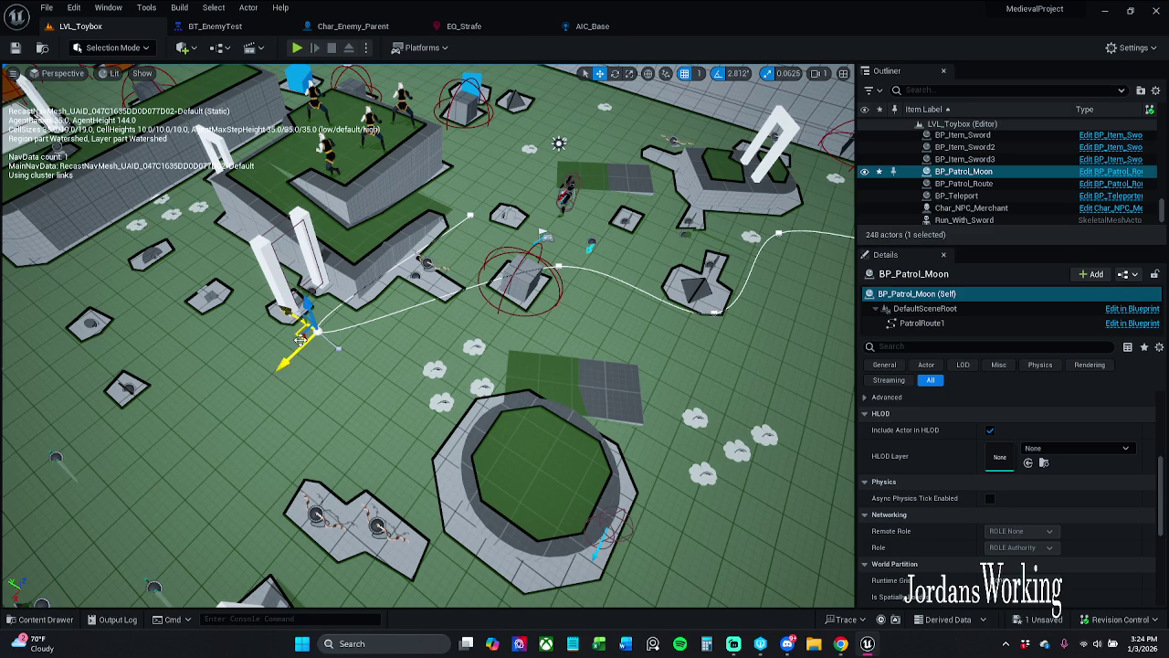
mouse_move(306, 331)
mouse_down()
mouse_move(339, 370)
mouse_move(356, 351)
mouse_move(333, 347)
mouse_move(444, 370)
mouse_up()
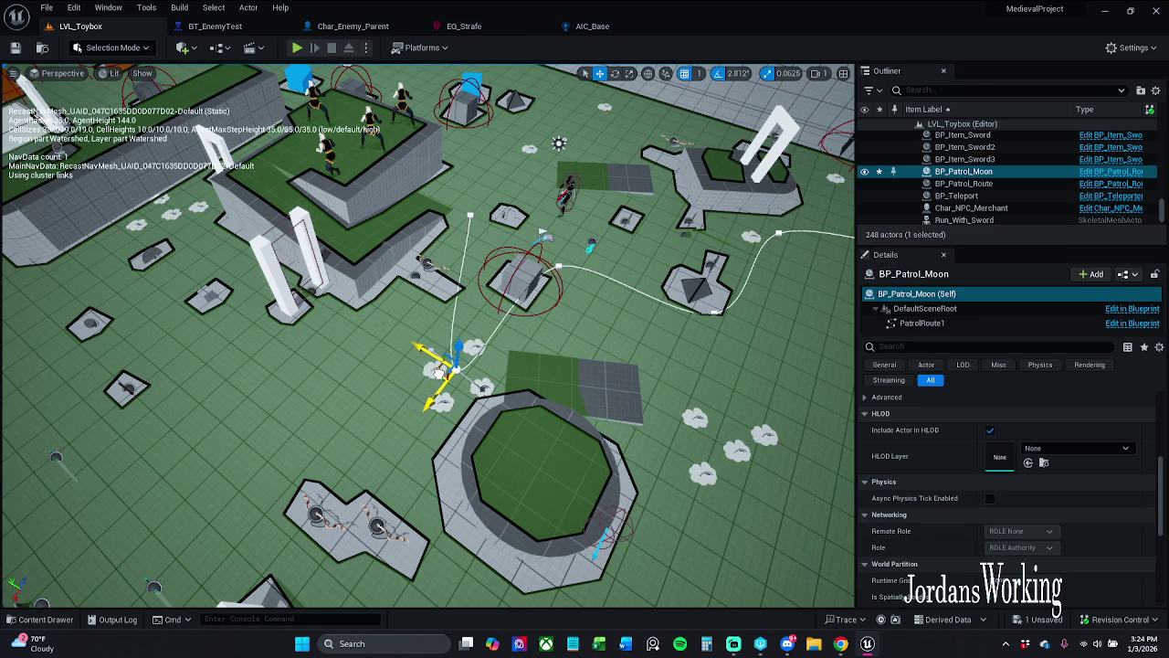
- Save All, check out the changed patrol asset, and return to BT_EnemyTest
click(45, 8)
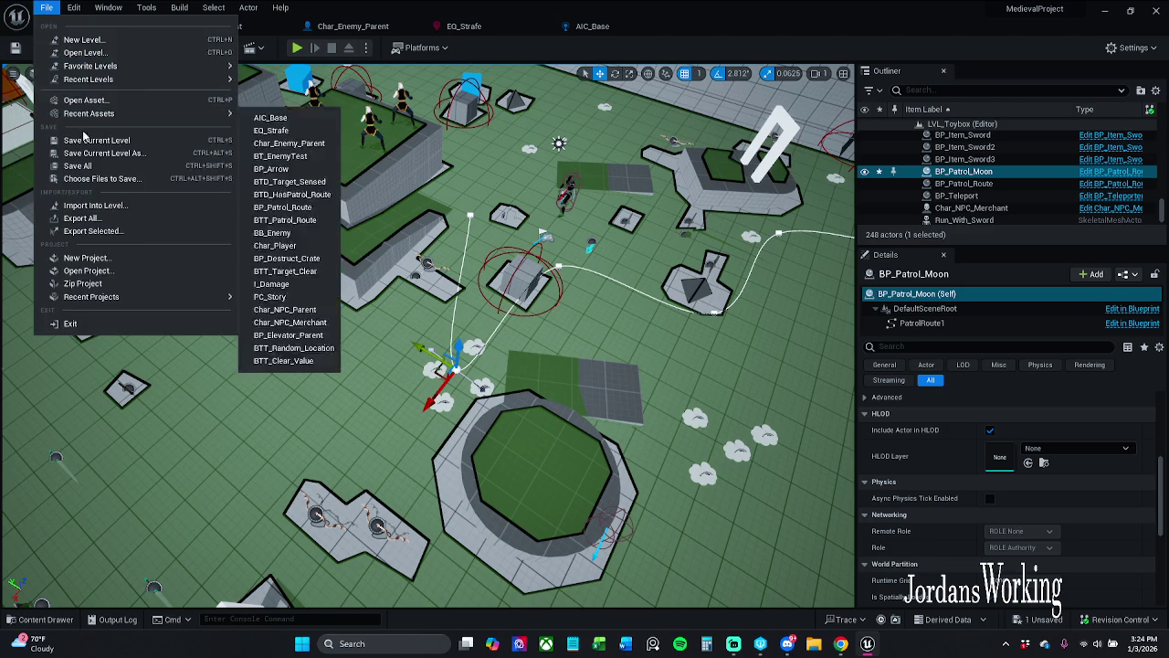
click(137, 161)
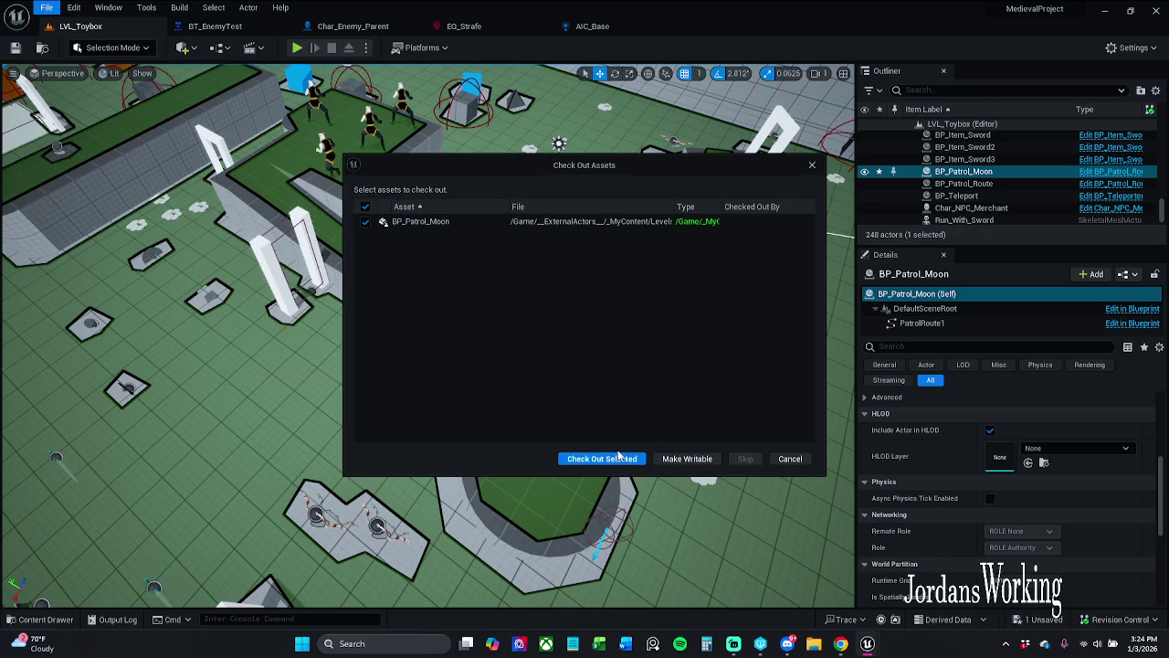
click(619, 456)
click(227, 28)
scroll(444, 357, up, 1)
scroll(427, 300, down, 2)
scroll(369, 262, up, 1)
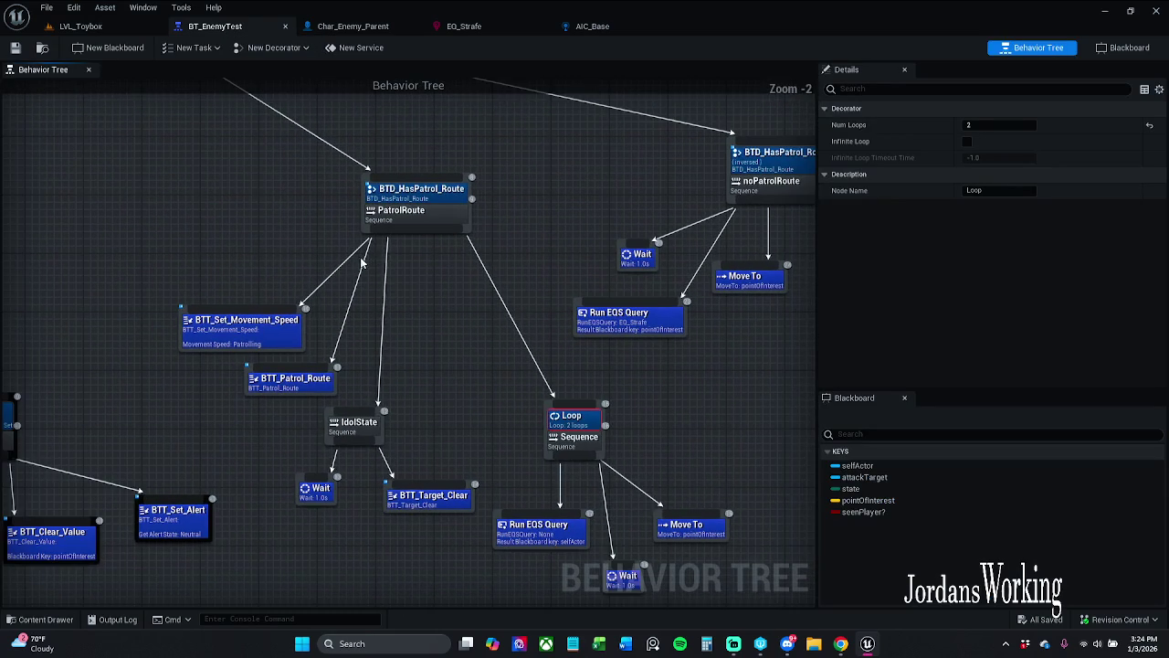
- Nudge the BTT_Set_Movement_Speed node slightly left
click(262, 252)
drag(242, 329, 219, 321)
click(289, 412)
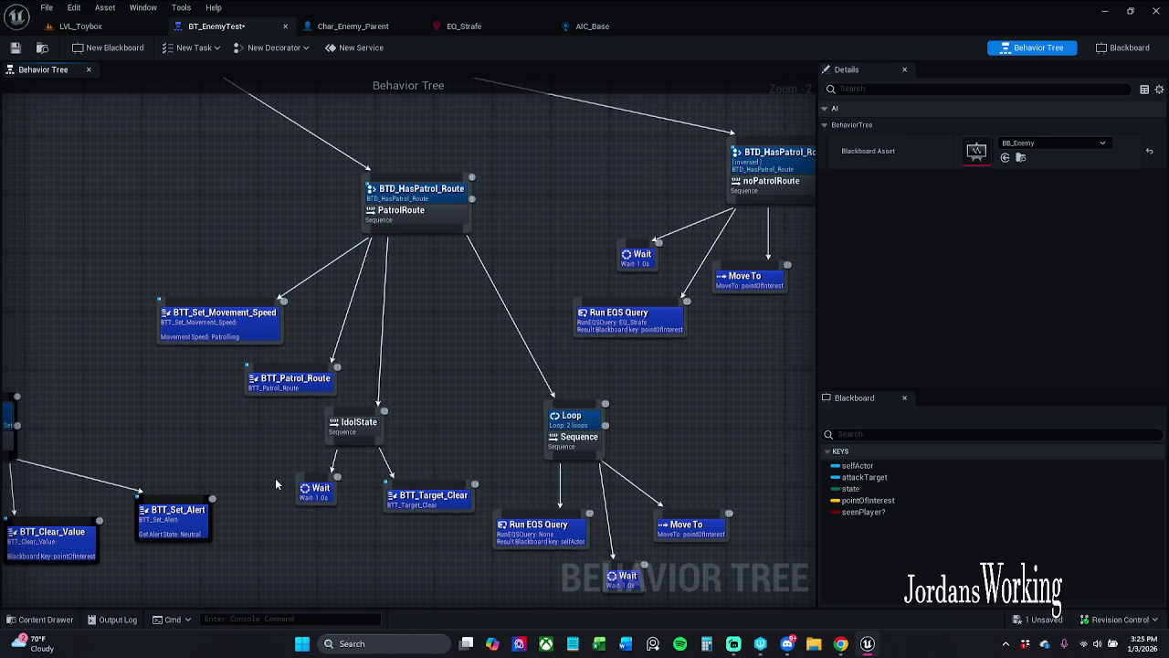
- Copy and paste the Move To pointOfInterest node to create a duplicate
scroll(275, 477, down, 3)
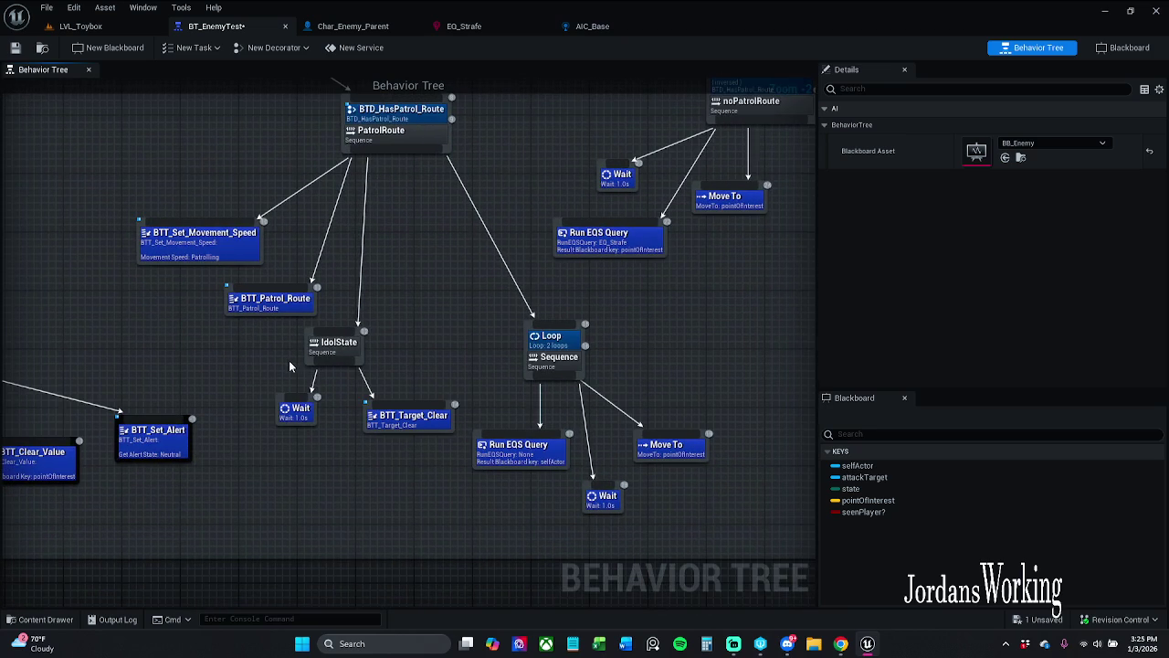
drag(289, 364, 239, 361)
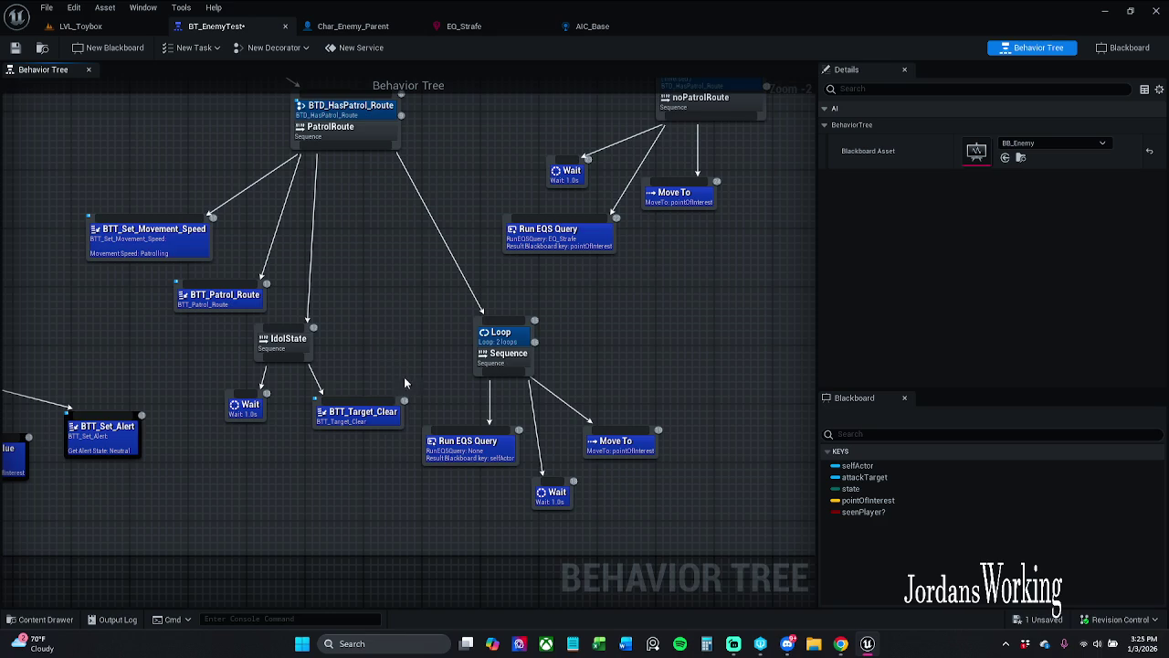
drag(393, 344, 344, 379)
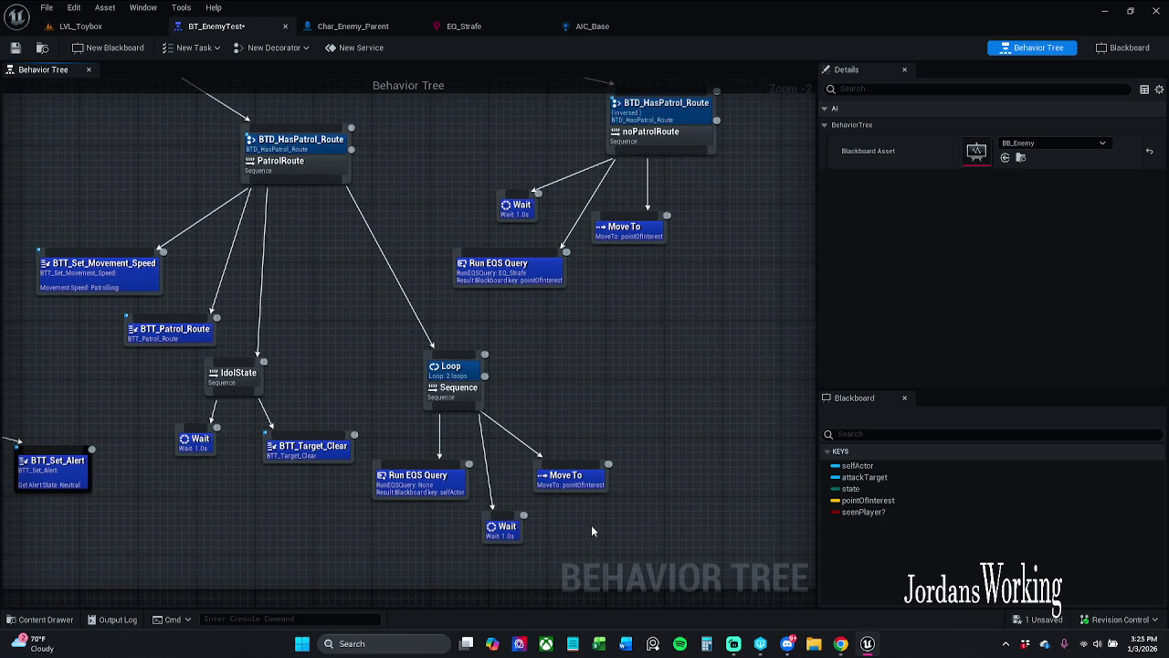
click(573, 478)
key(ctrl+c)
key(ctrl+v)
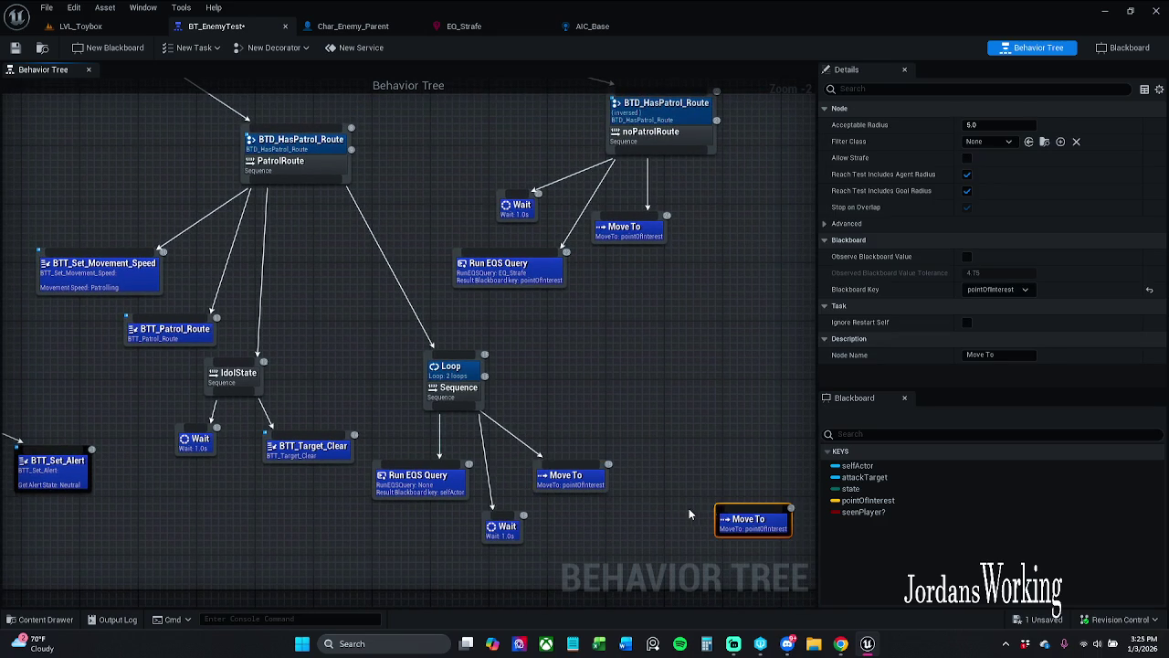
- Place the copied Move To beside IdolState, tidy the patrol nodes, save, and play LVL_Toybox
mouse_move(721, 537)
mouse_down()
mouse_move(257, 379)
mouse_move(158, 402)
mouse_move(330, 382)
mouse_move(351, 359)
mouse_move(219, 308)
mouse_up()
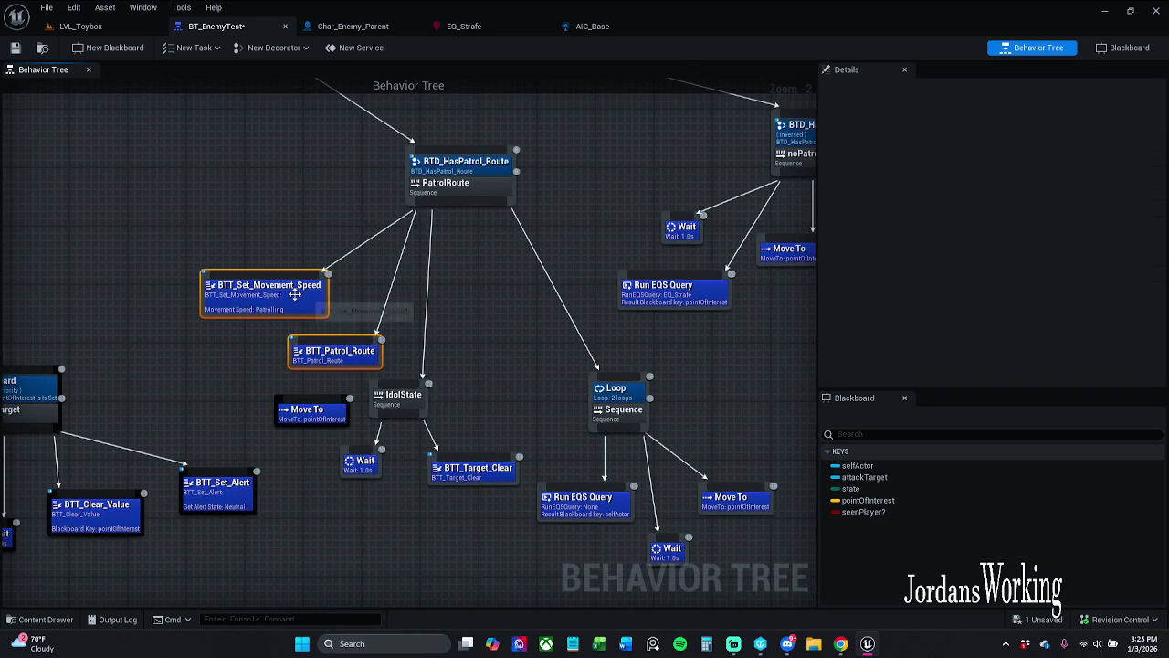
drag(292, 291, 223, 256)
click(110, 146)
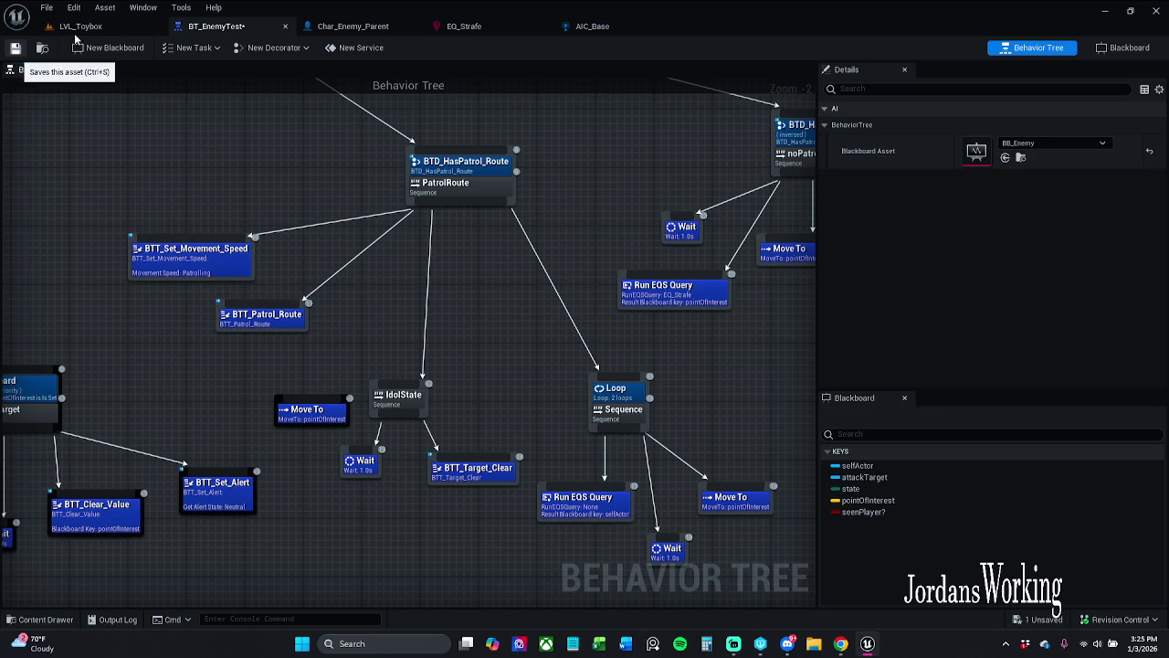
key(ctrl+s)
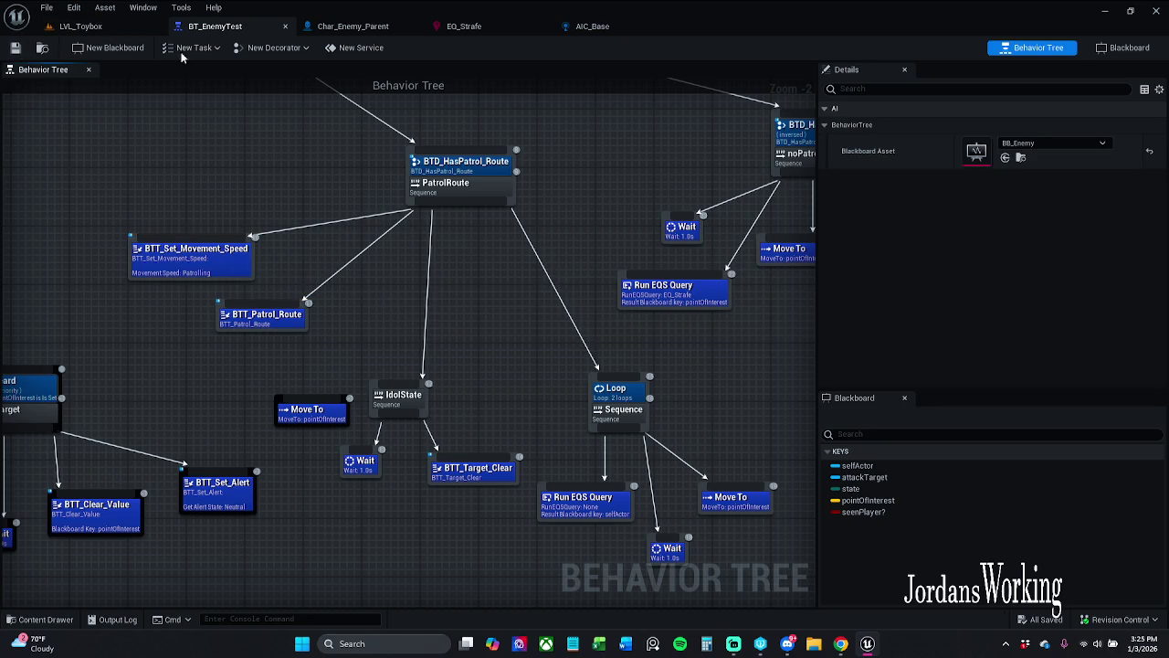
click(109, 27)
click(295, 48)
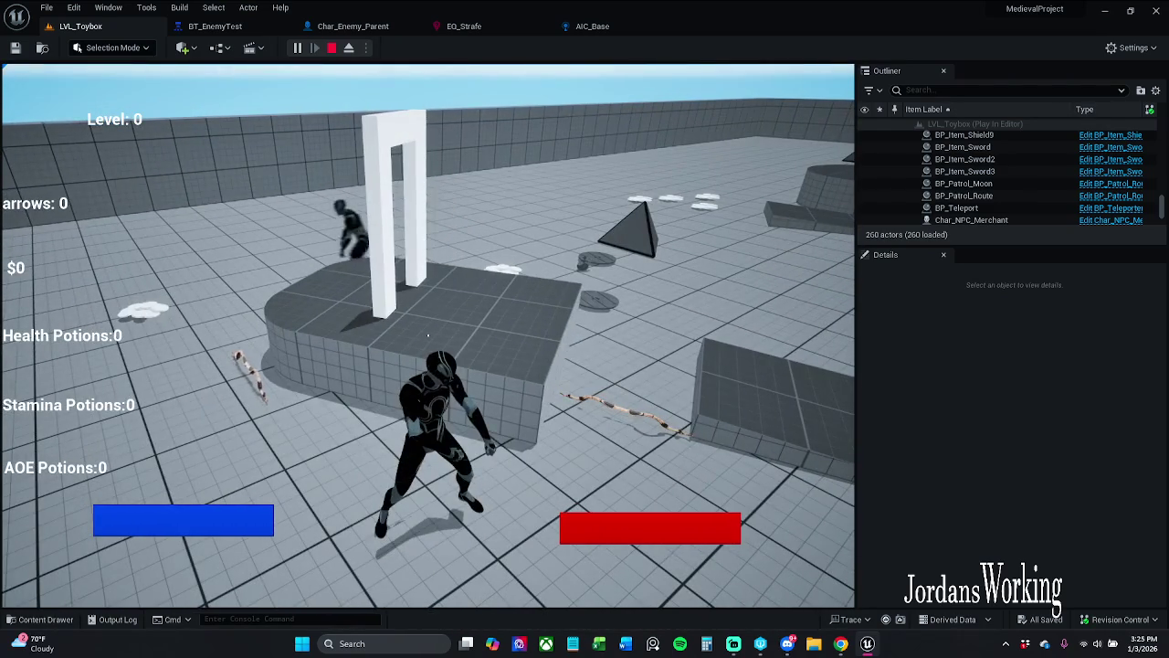
- Pause the game, watch BT_EnemyTest's live debugging, then stop and replay LVL_Toybox
key(p)
click(194, 22)
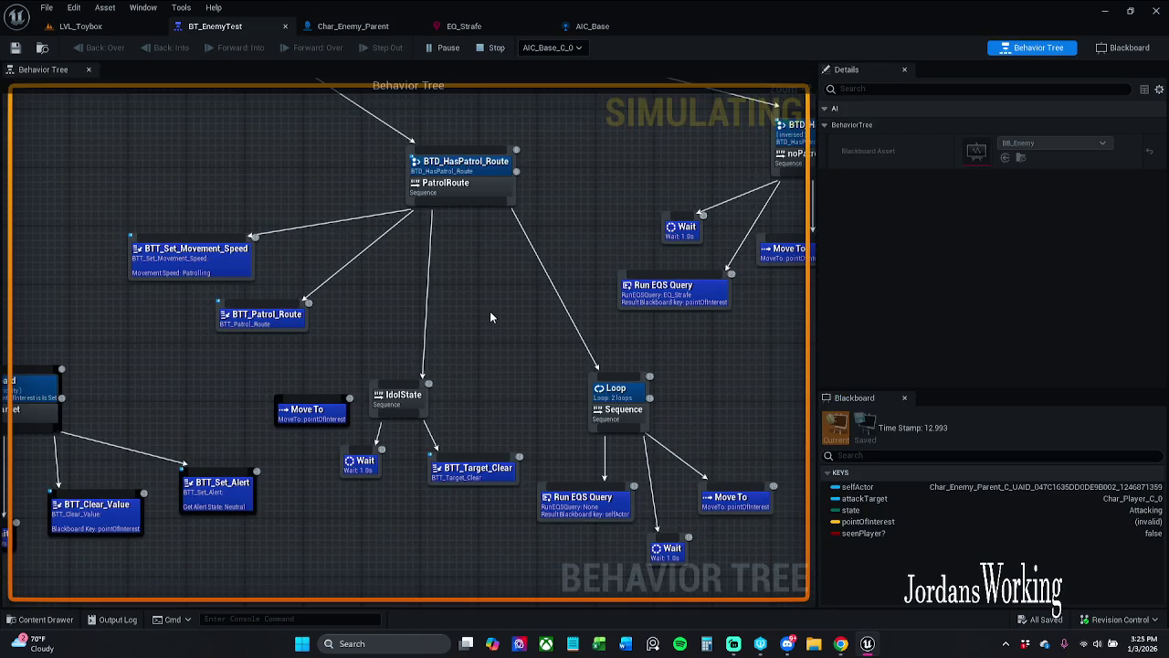
scroll(489, 315, down, 6)
scroll(298, 245, up, 2)
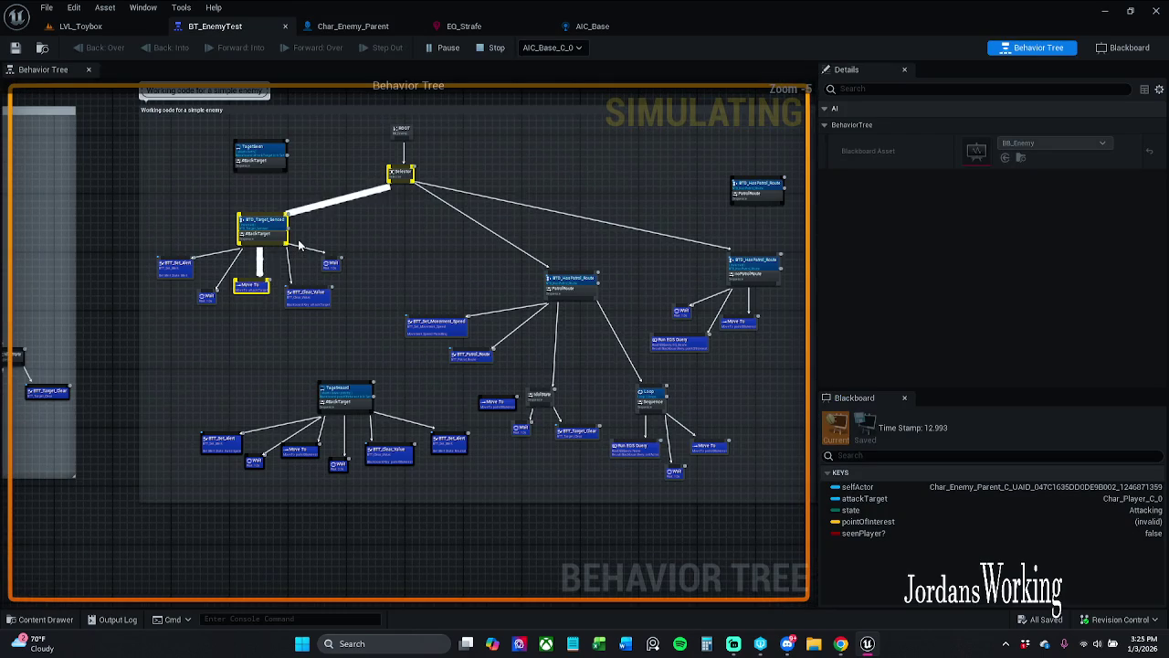
click(496, 49)
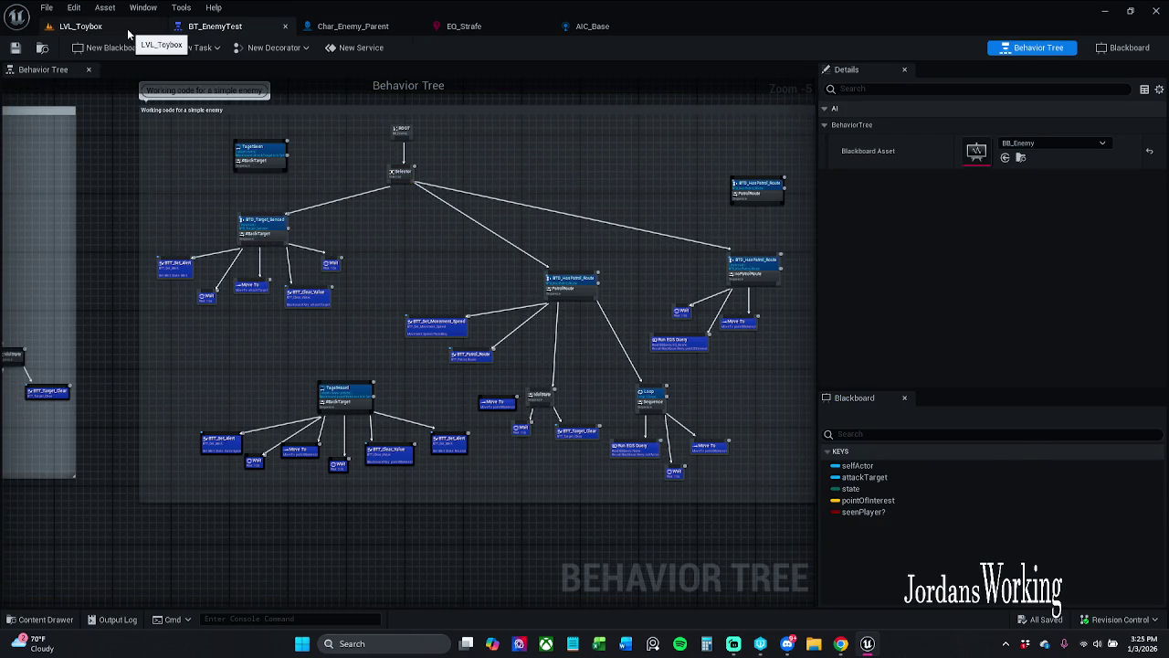
click(128, 34)
click(297, 48)
- Run the character forward along the wall collecting coins, then stop the play session
key(w)
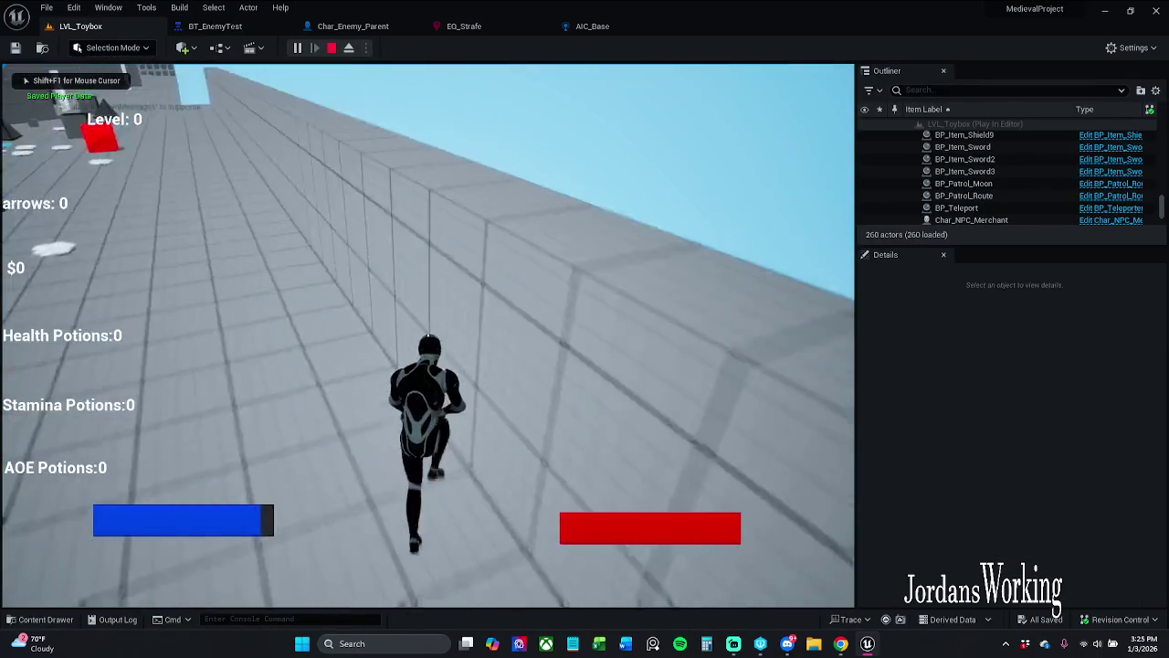
key(w)
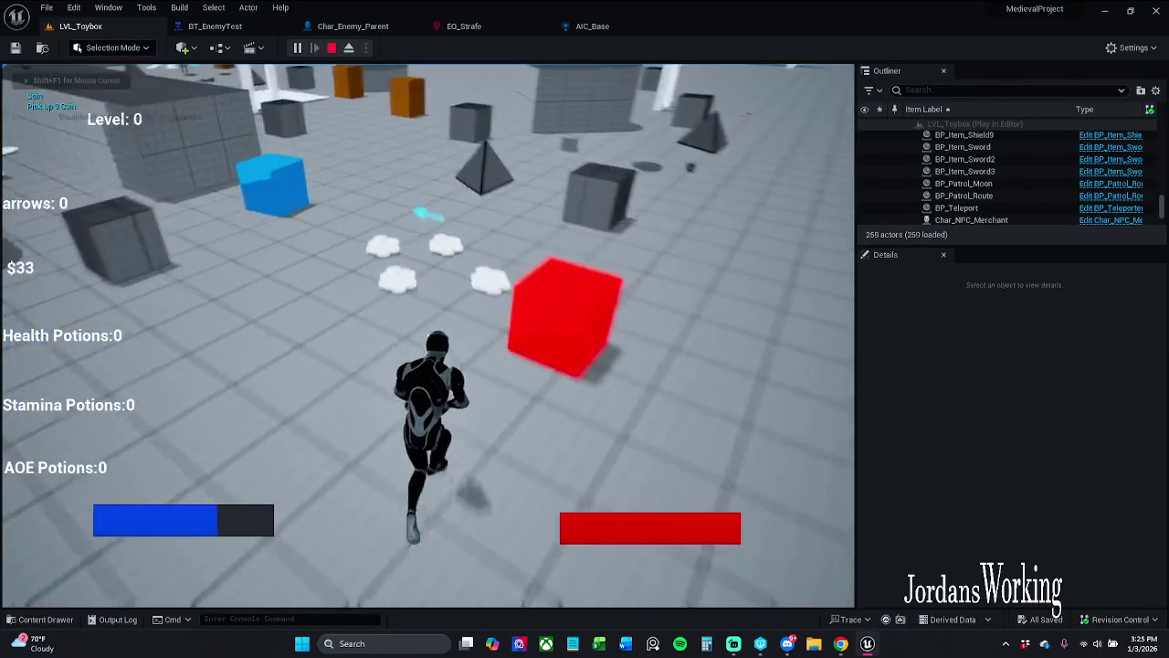
key(w)
key(w)
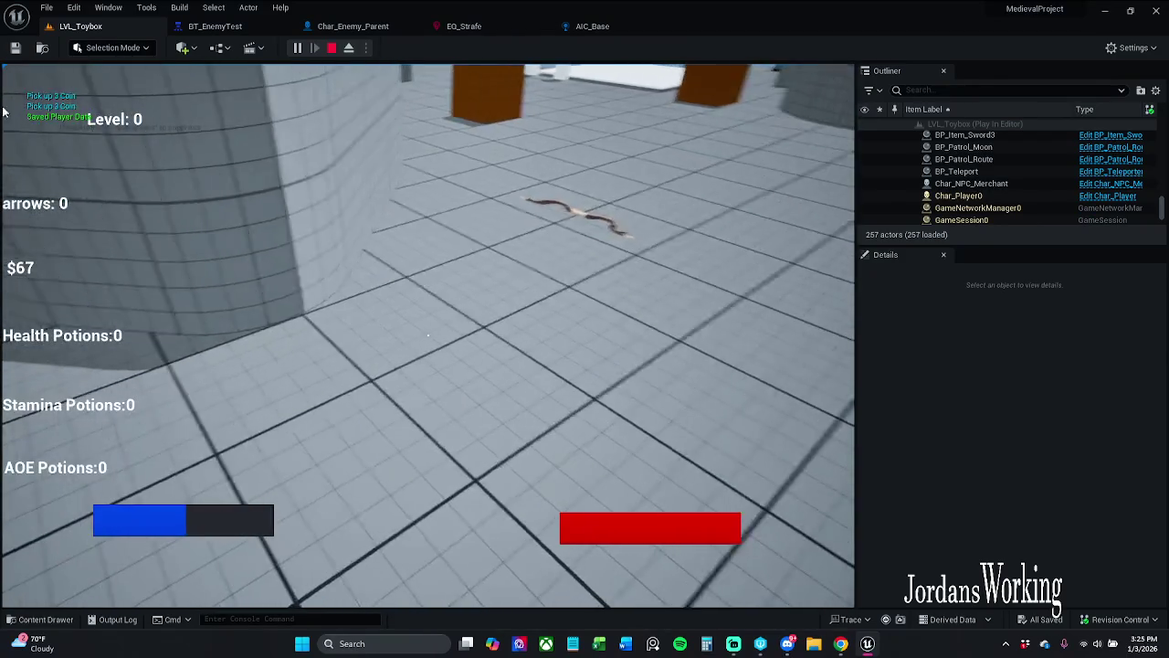
key(Escape)
- Restart the play test, dismiss the runtime error log, and run a short forward-and-back session
click(298, 48)
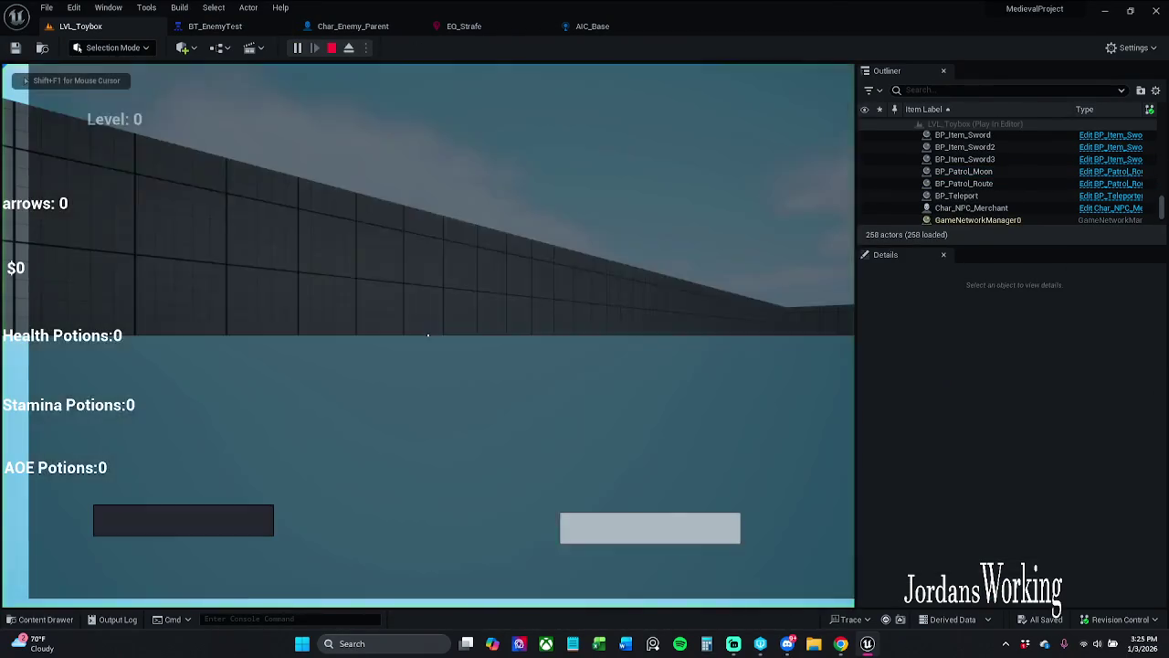
key(Escape)
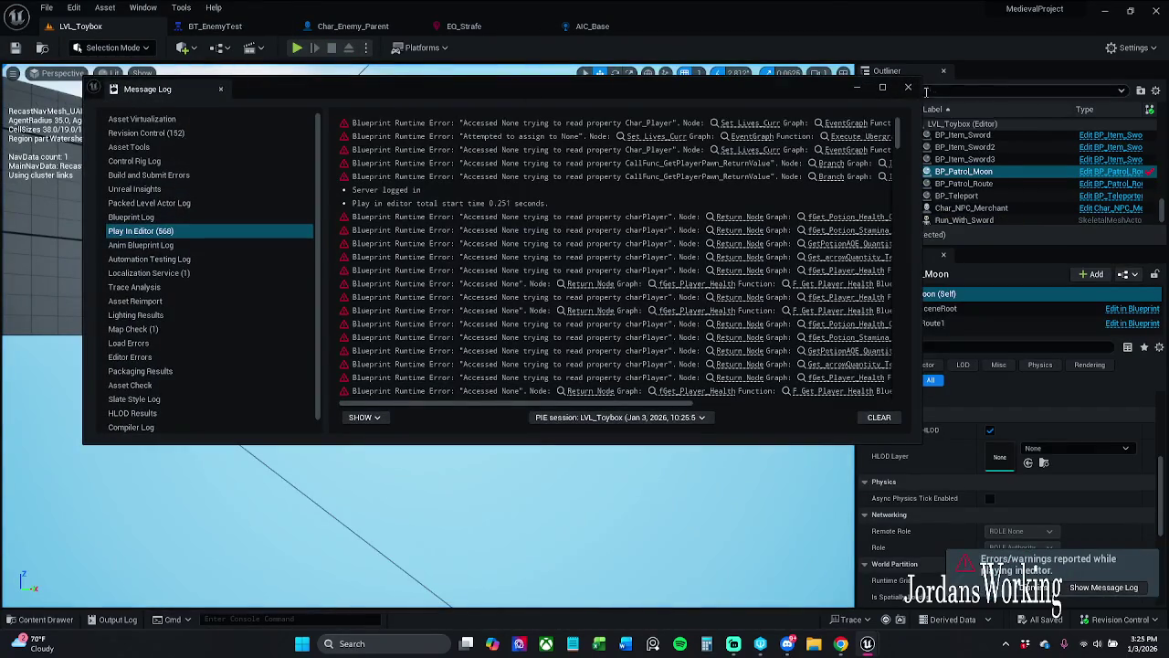
click(907, 87)
click(297, 48)
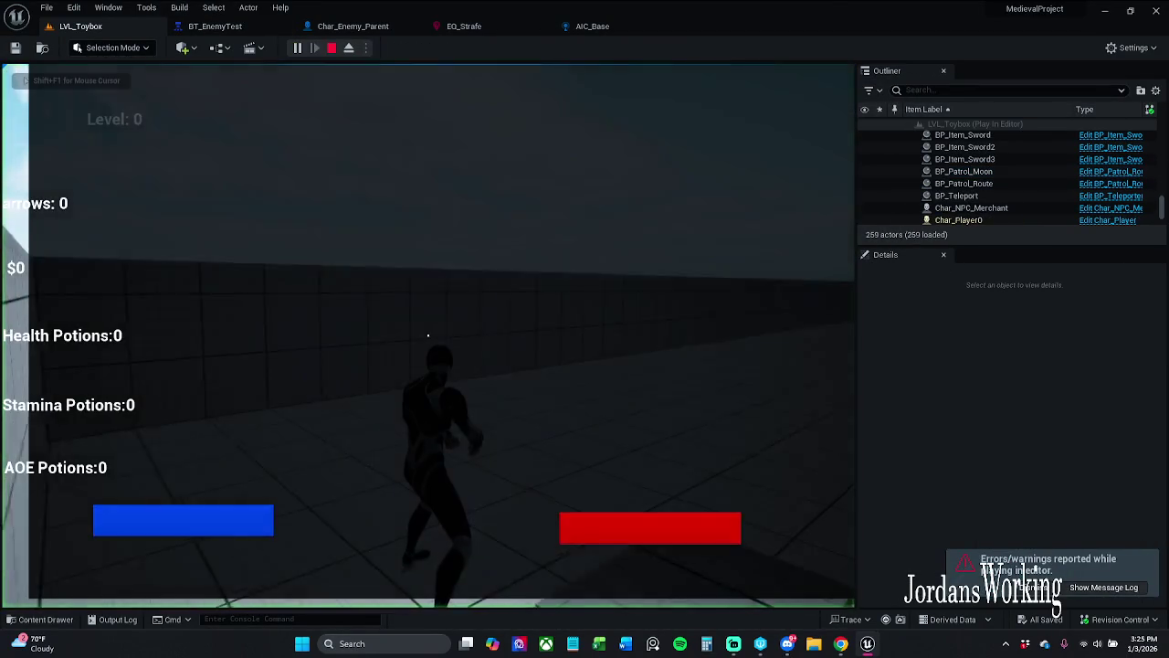
key(w)
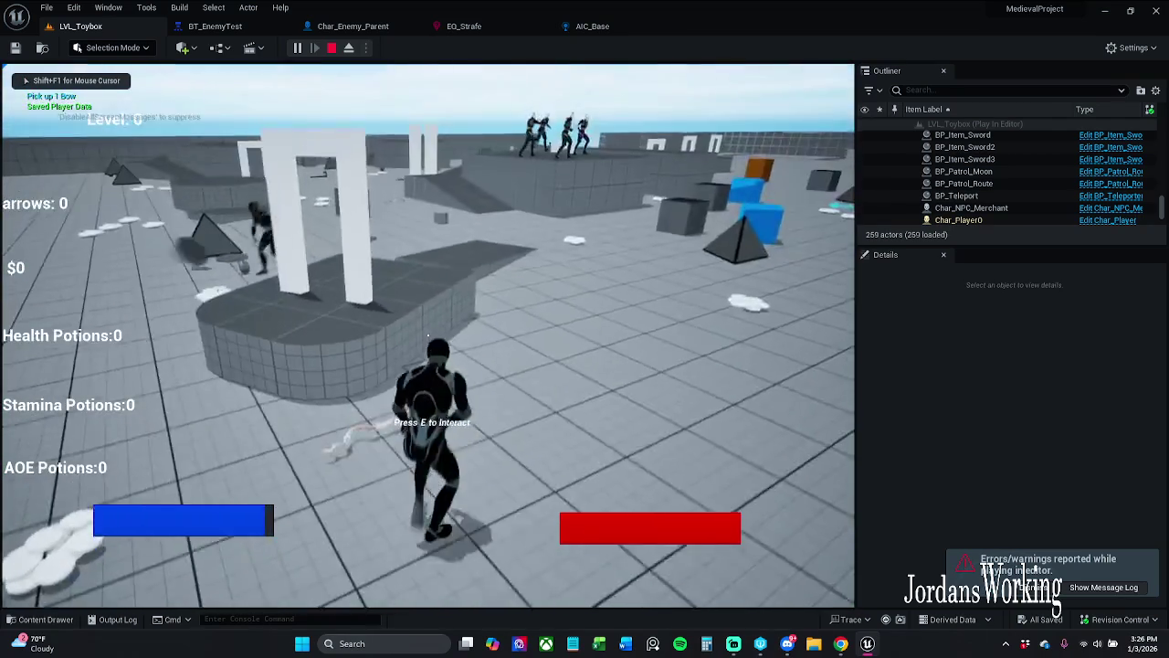
key(s)
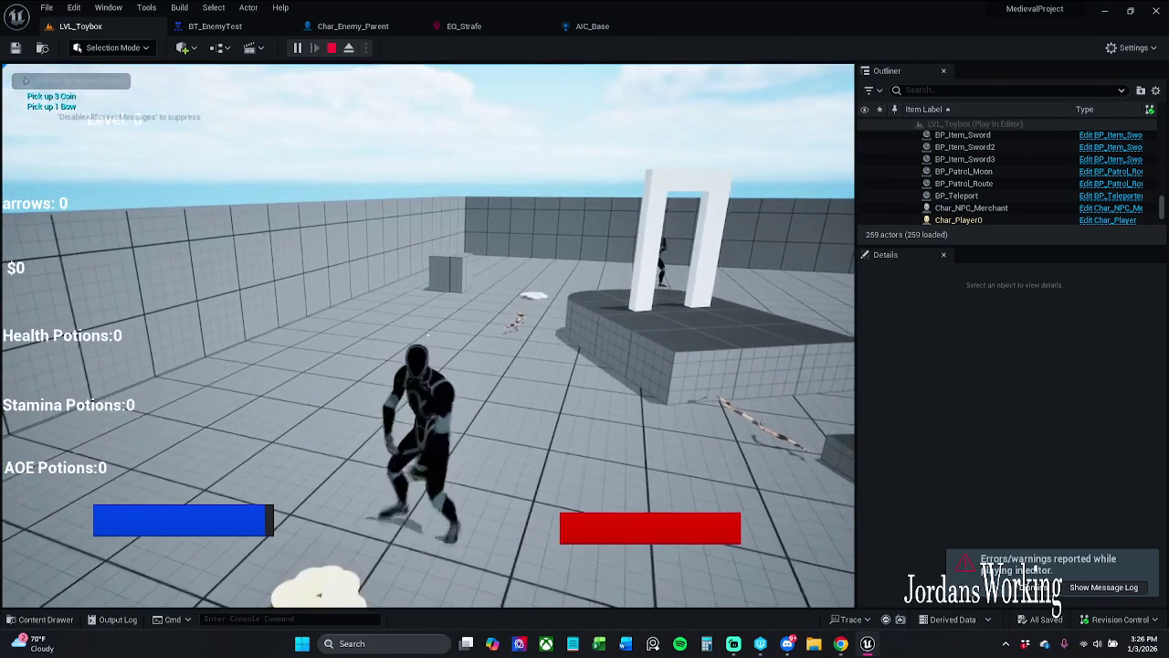
key(Escape)
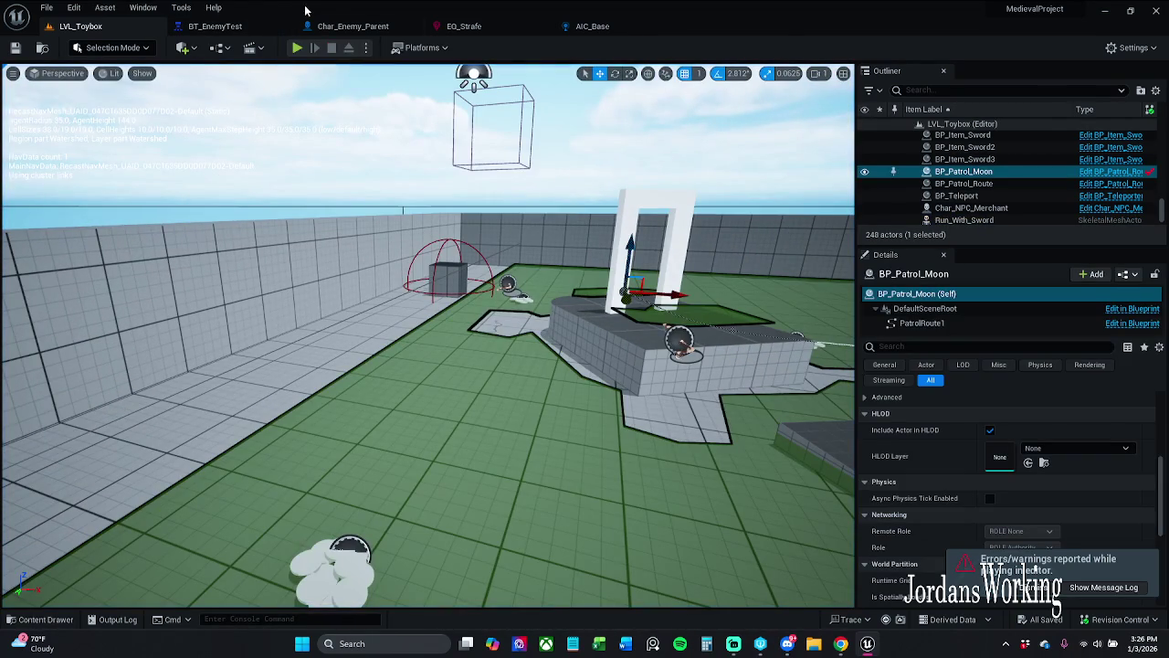
- Play through LVL_Toybox running, jumping and firing arrows while collecting coins and pickups, then stop
click(303, 55)
key(w)
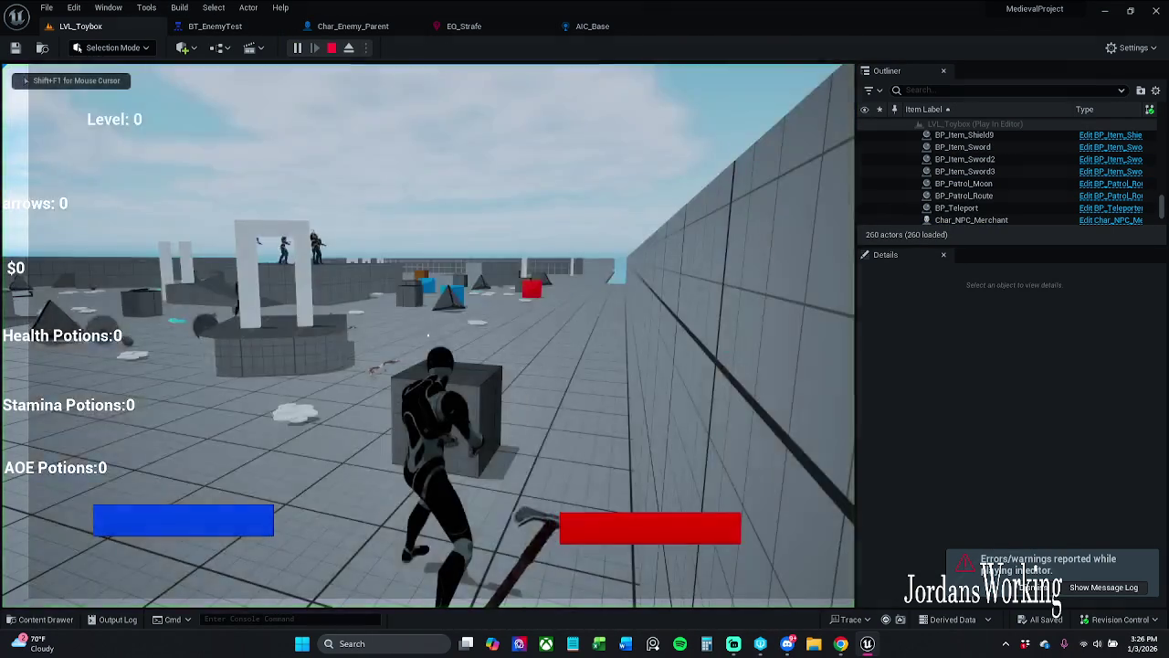
key(w)
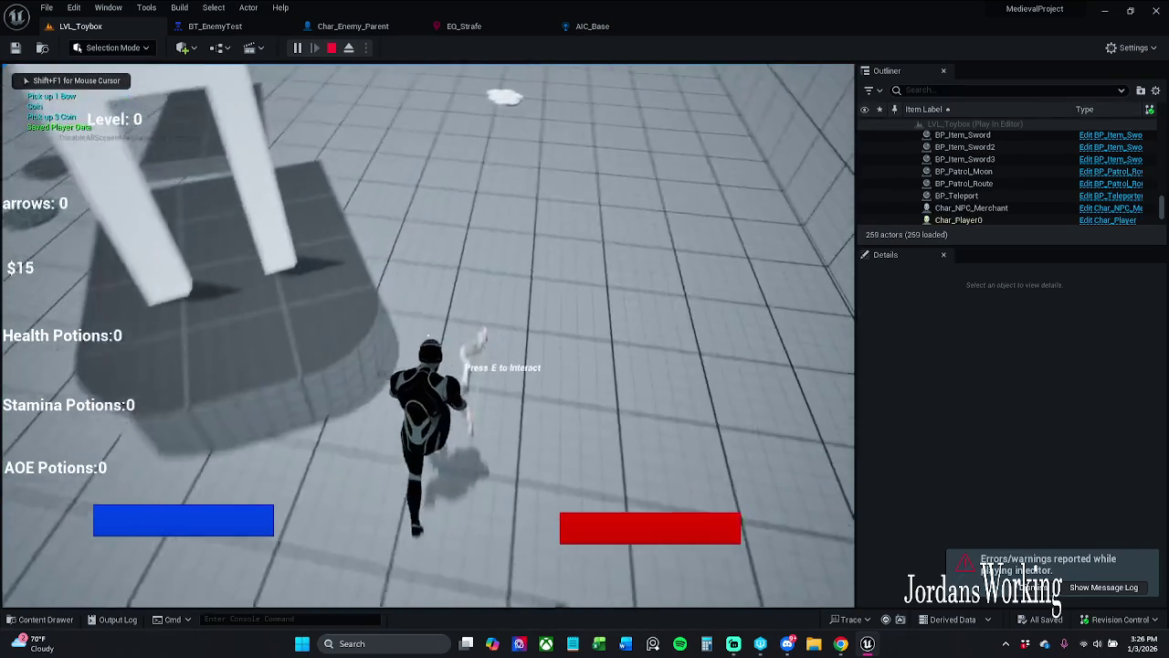
key(w)
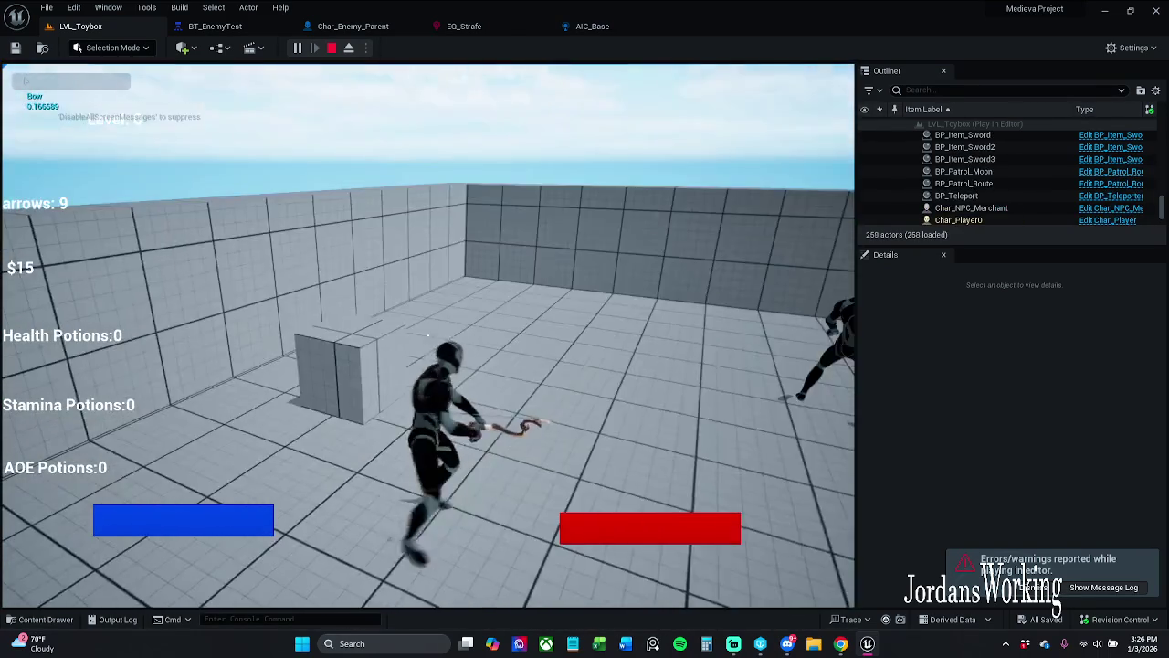
key(w)
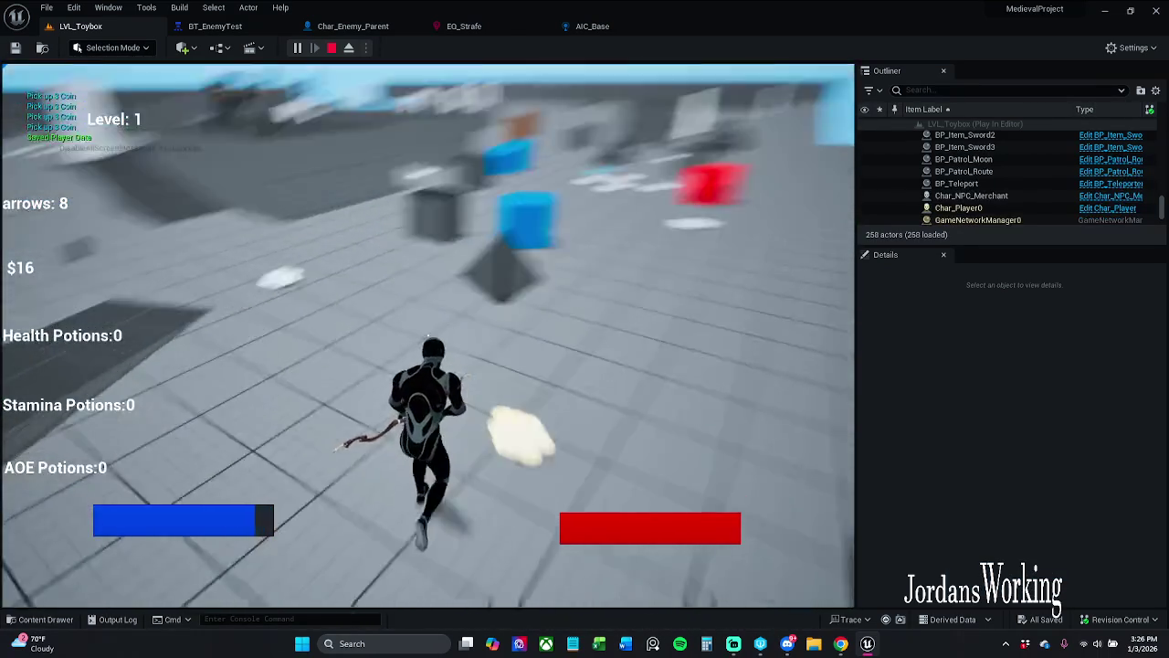
key(w)
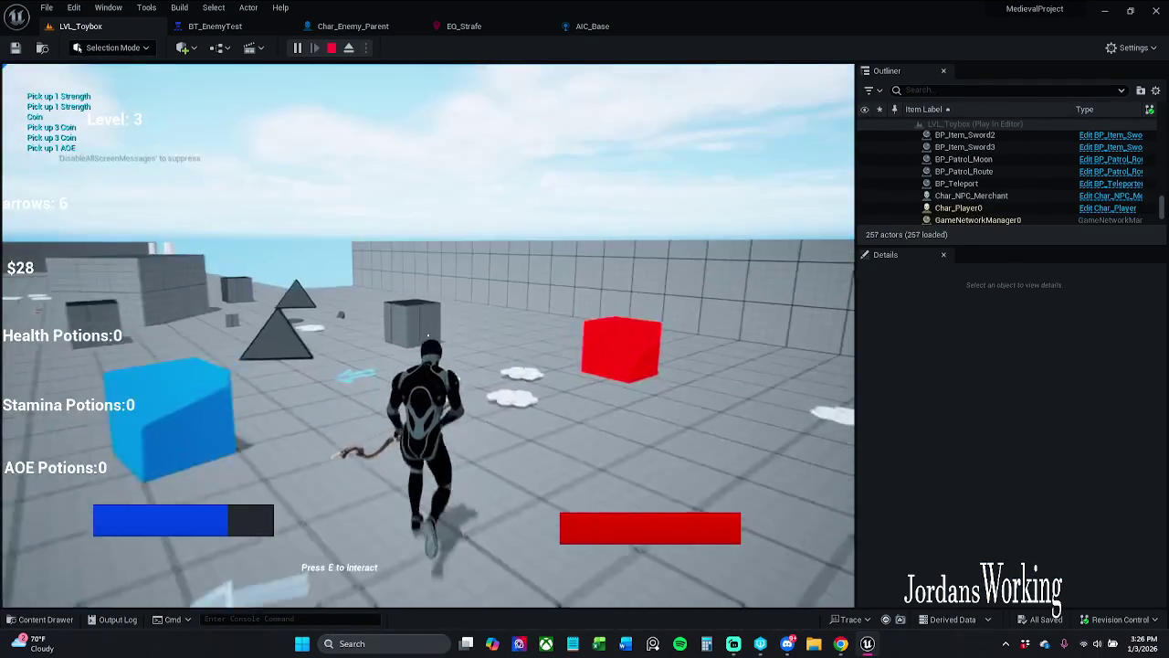
key(w)
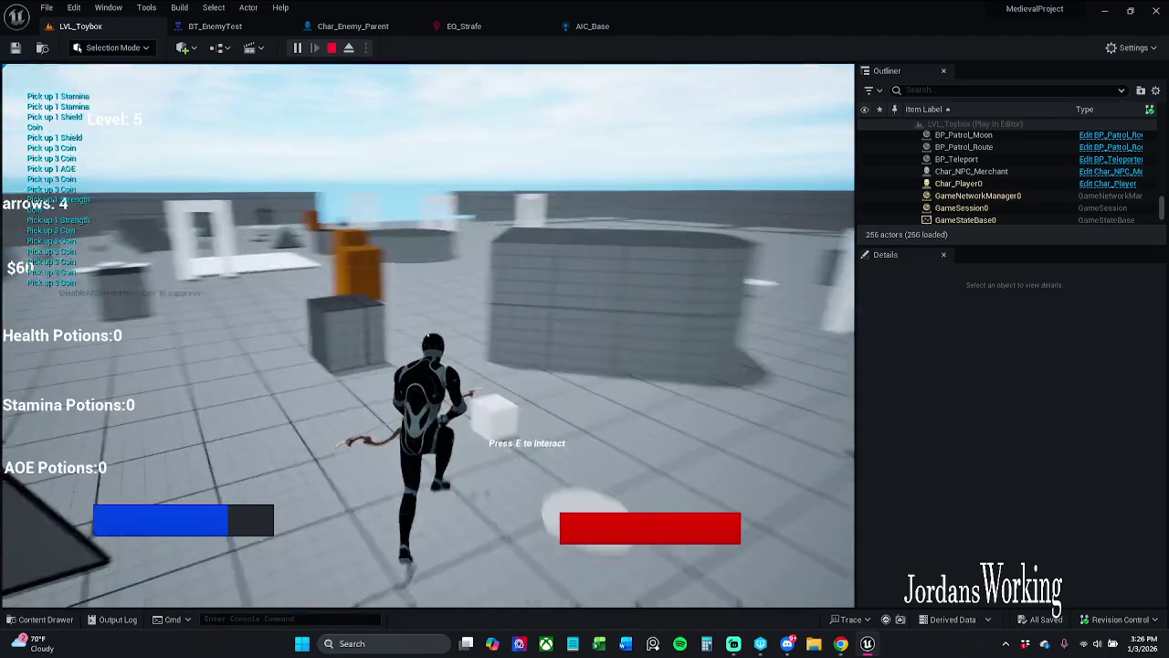
key(w)
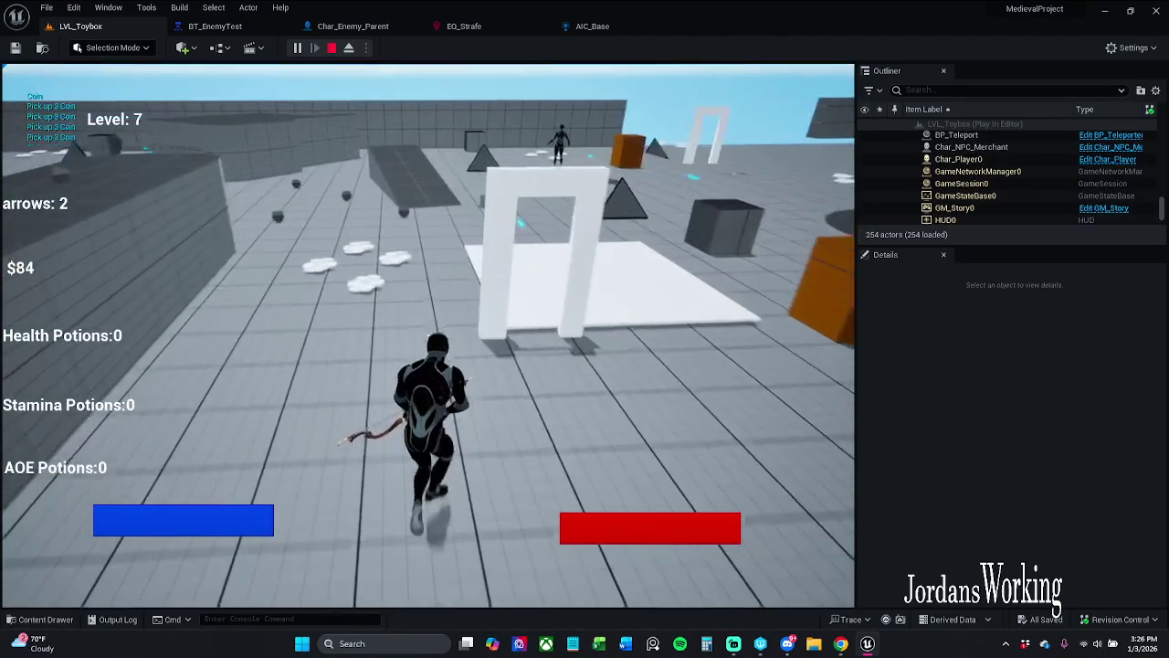
key(w)
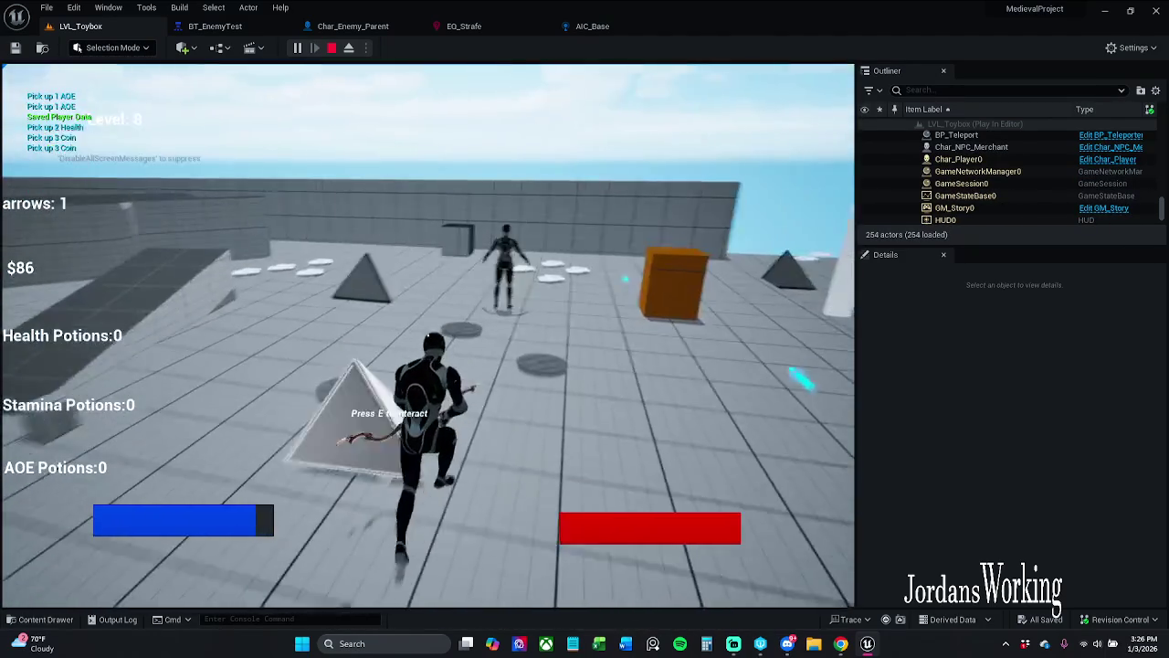
key(w)
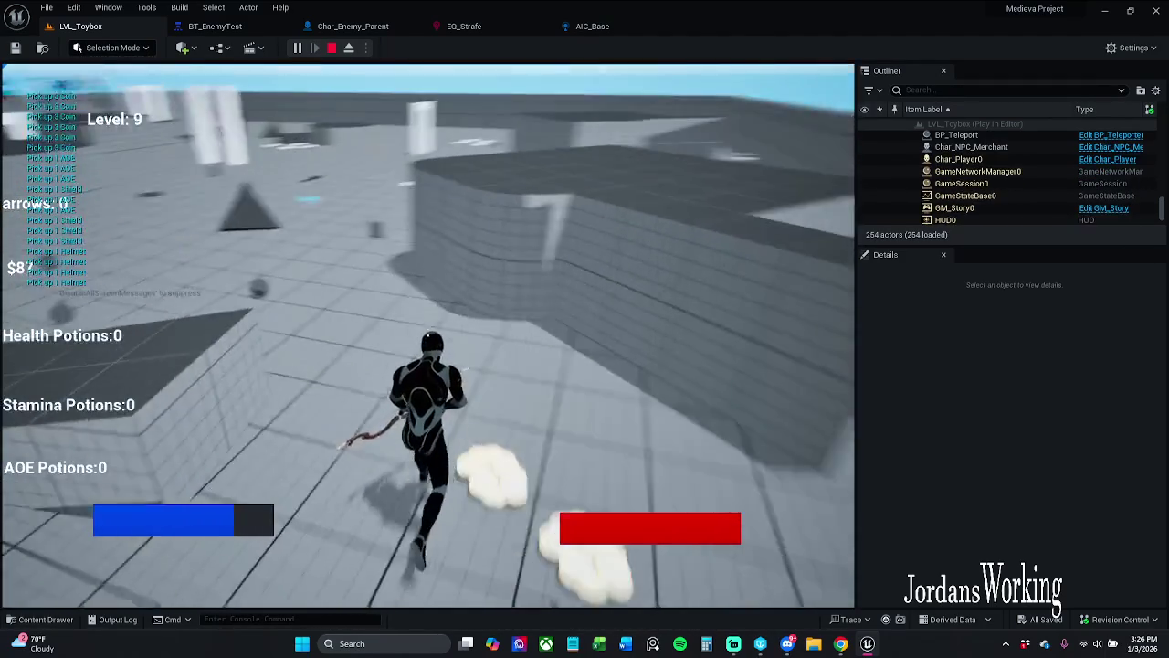
key(w)
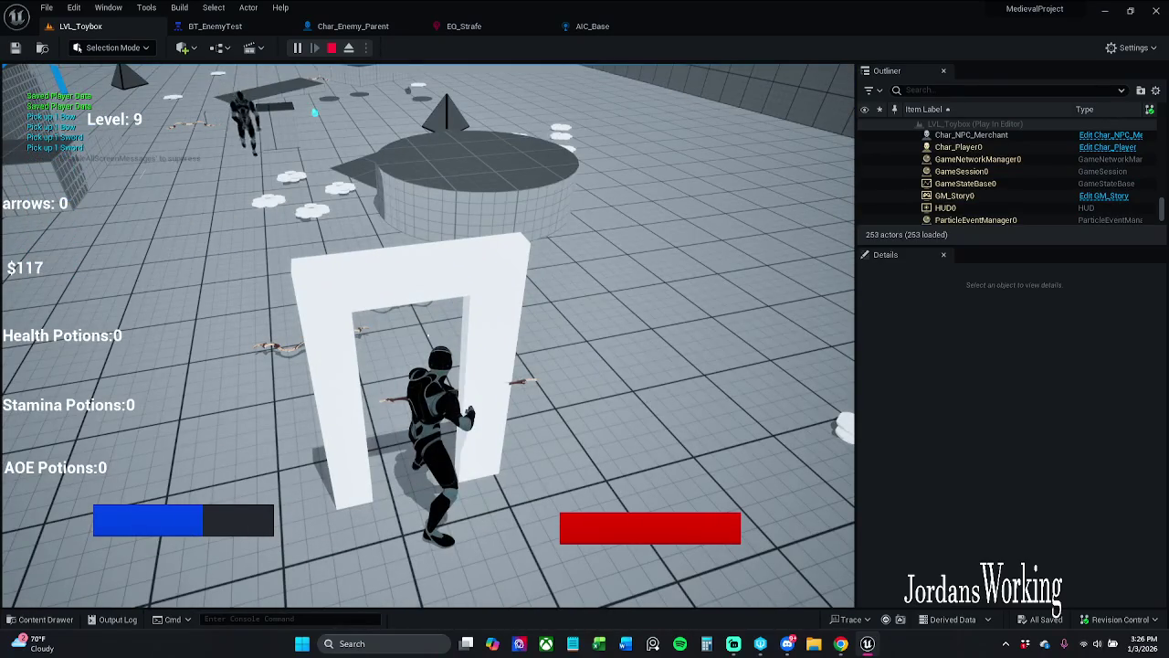
key(Escape)
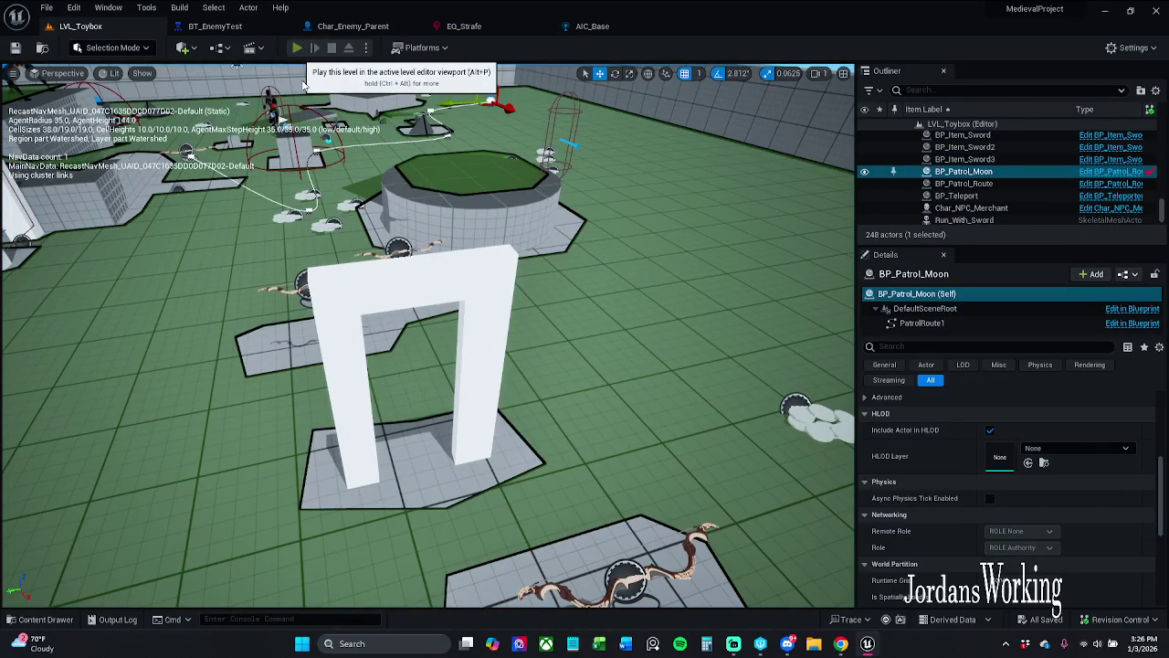
- Start a new session, walk near the arch, pause, and bring up BT_EnemyTest
click(302, 47)
key(s)
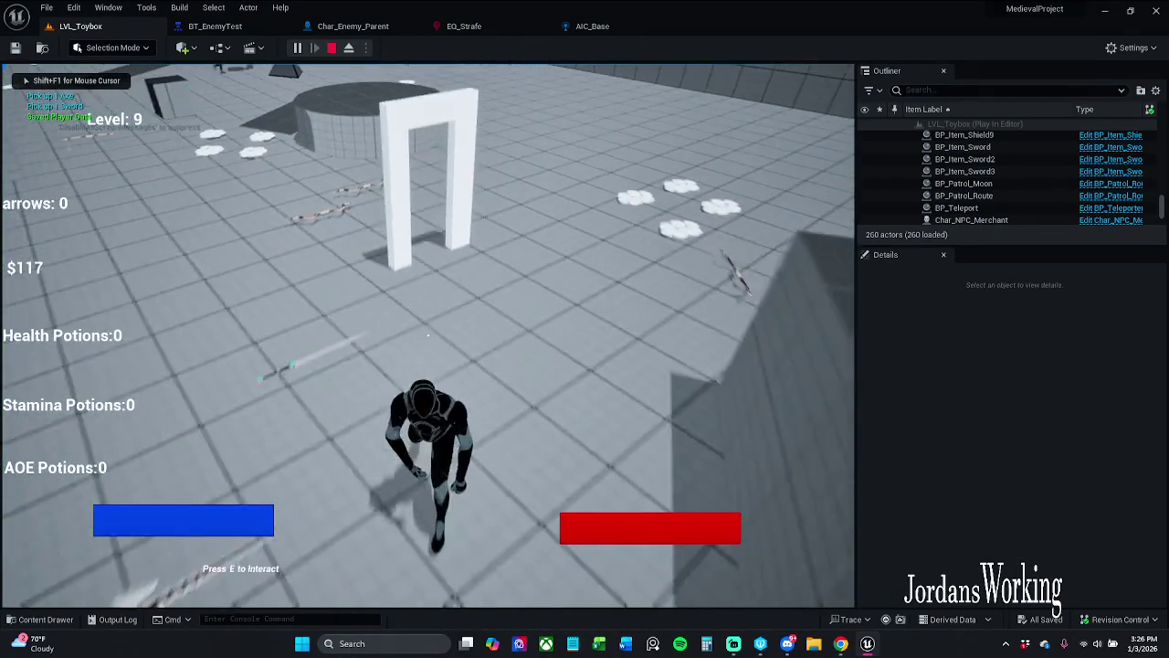
key(e)
key(w)
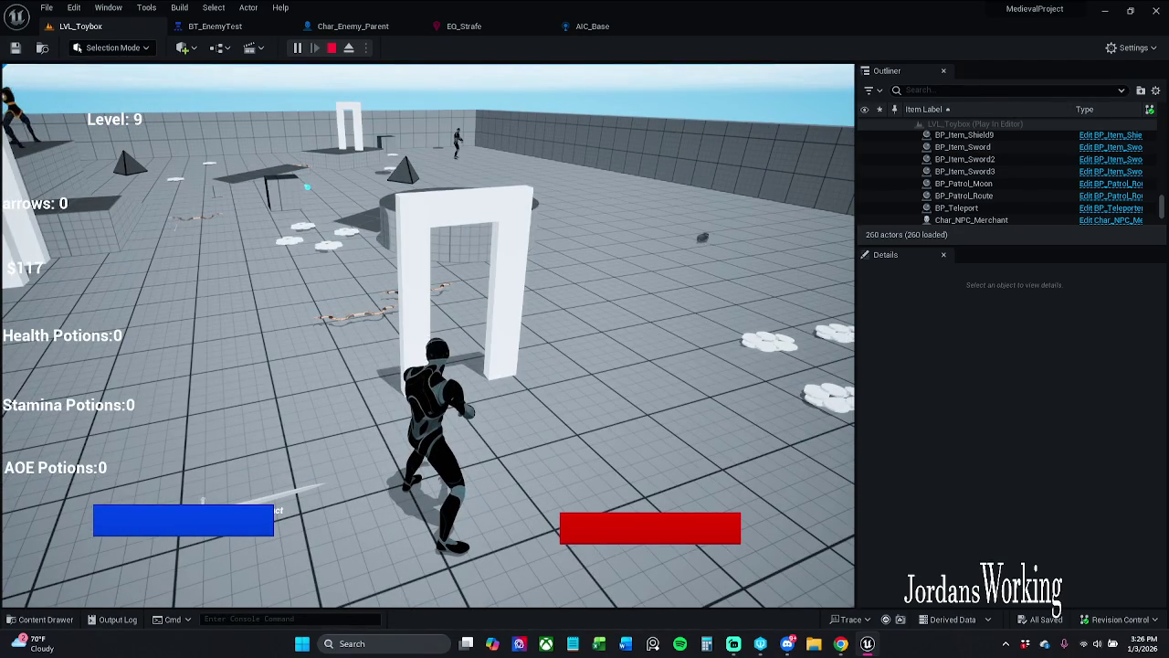
key(p)
click(215, 26)
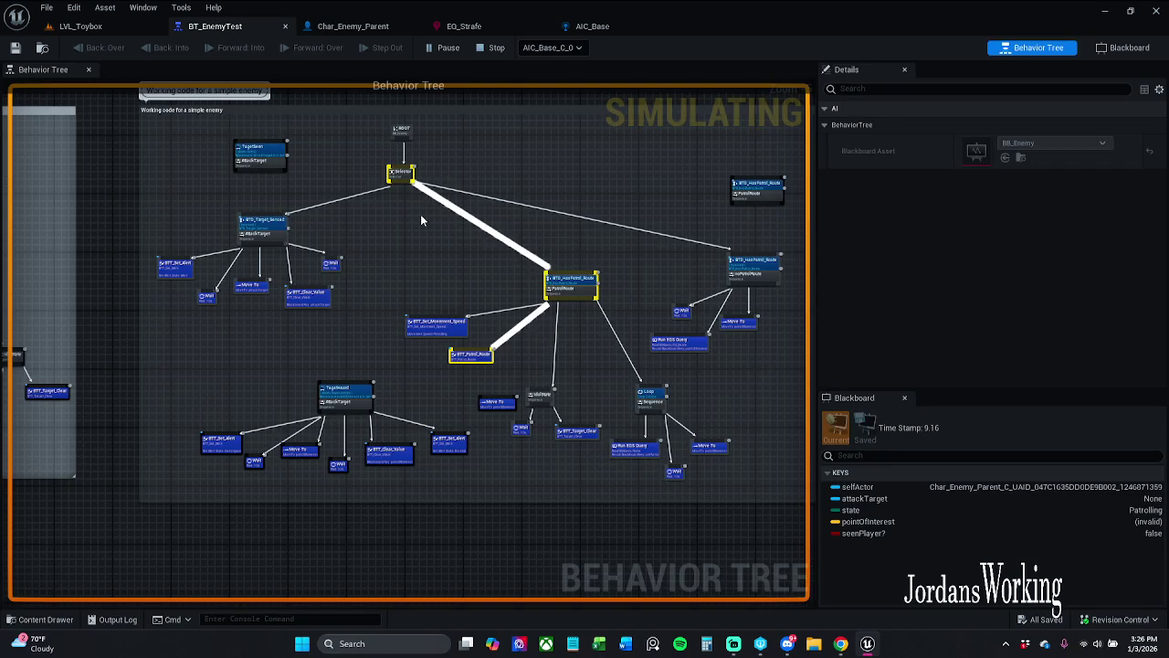
- Resume the game, run toward the doorway, pause, and return to BT_EnemyTest
click(91, 25)
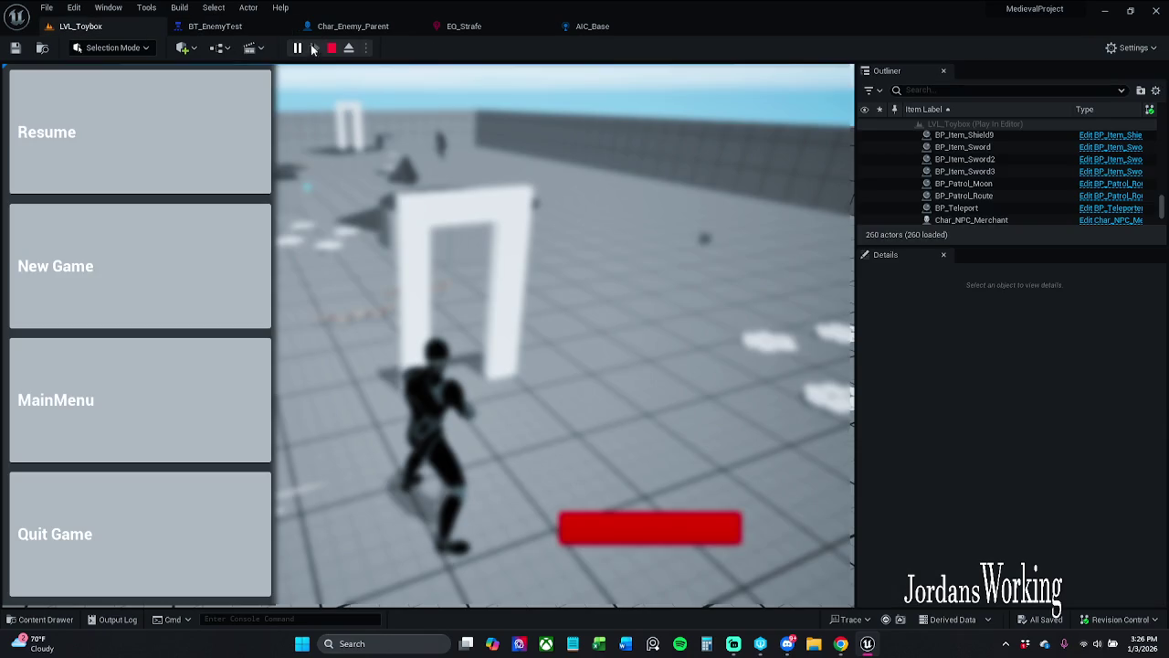
click(151, 154)
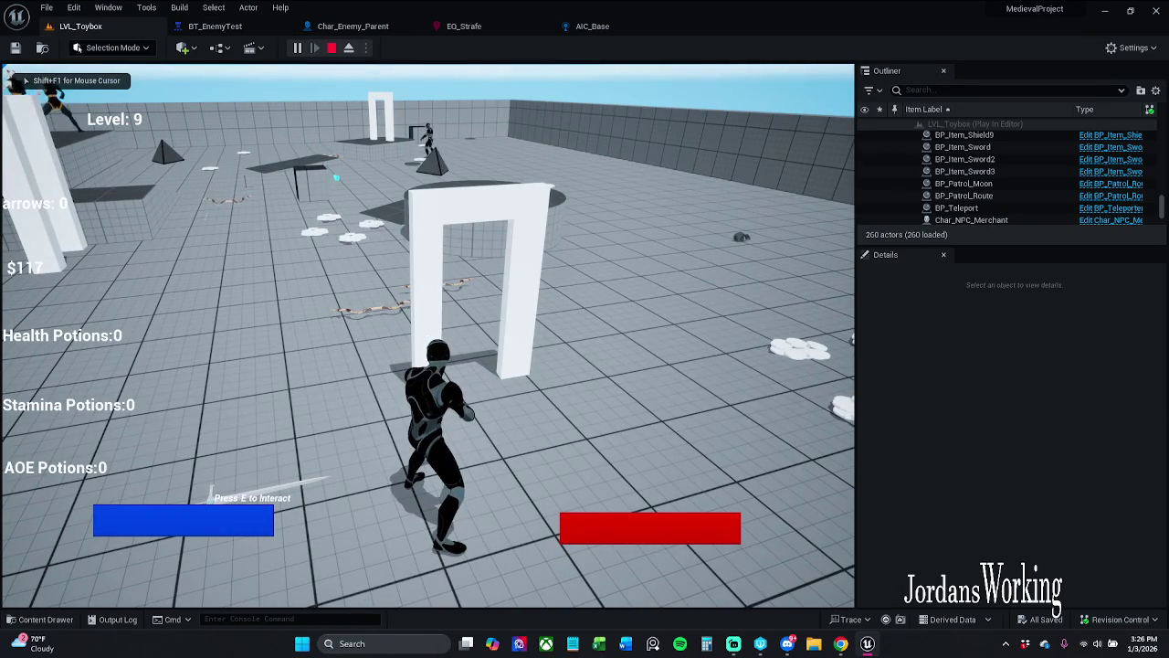
key(w)
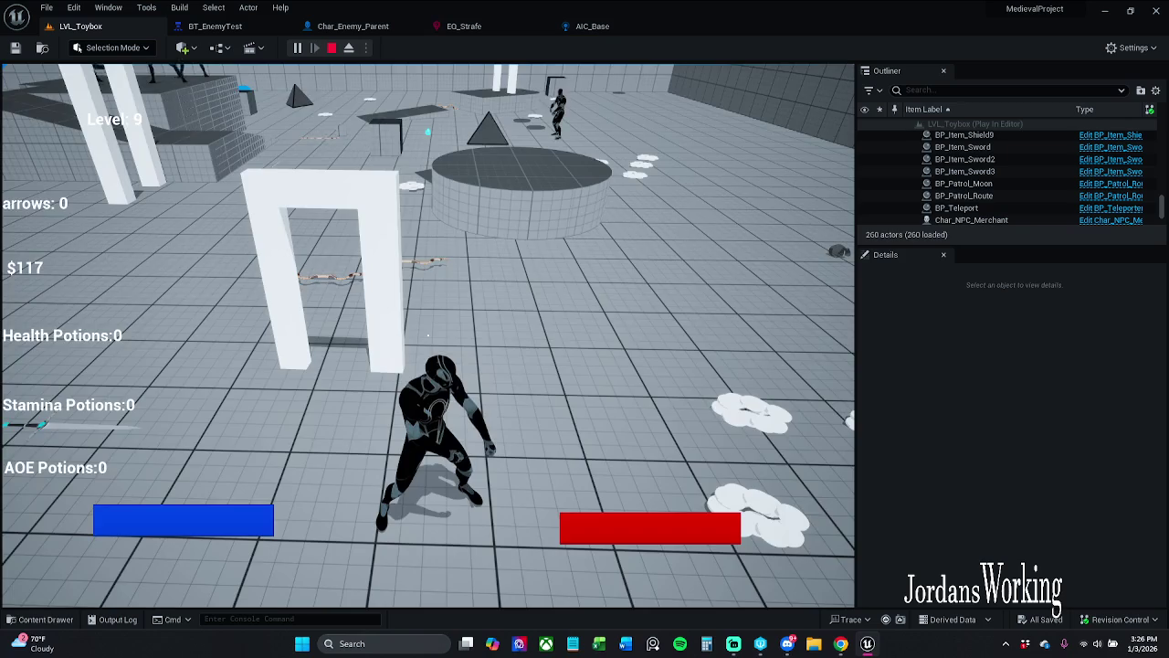
key(p)
click(215, 25)
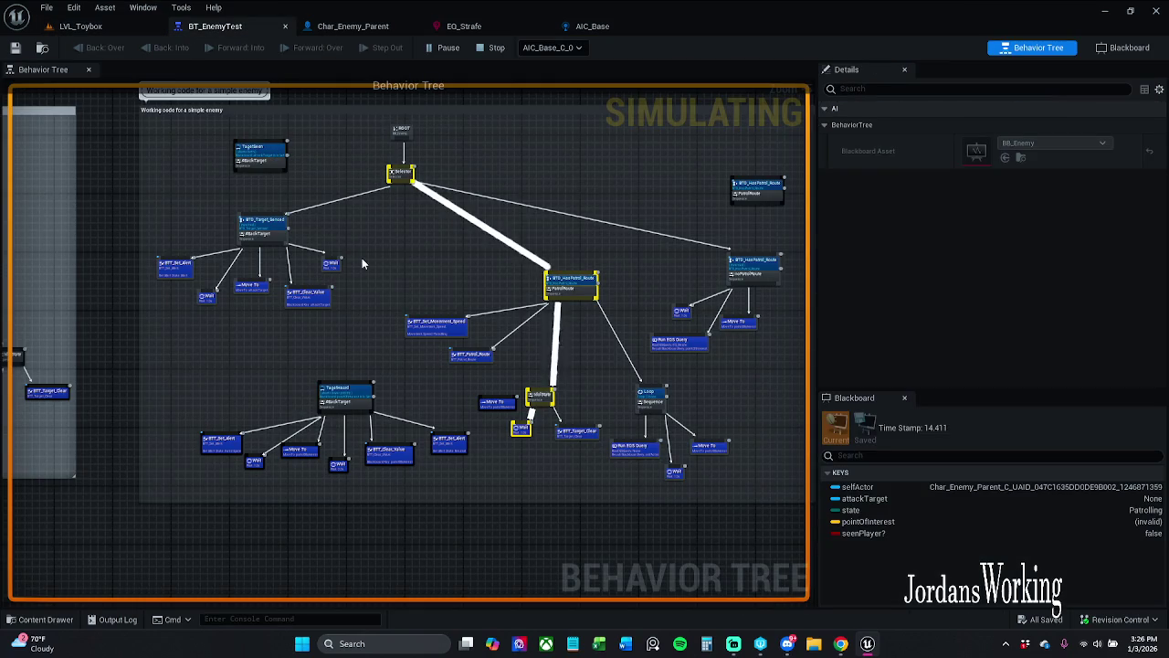
- Zoom into BT_EnemyTest, pop it into a floating window, and frame the patrol route branch
scroll(508, 353, up, 1)
scroll(510, 352, up, 1)
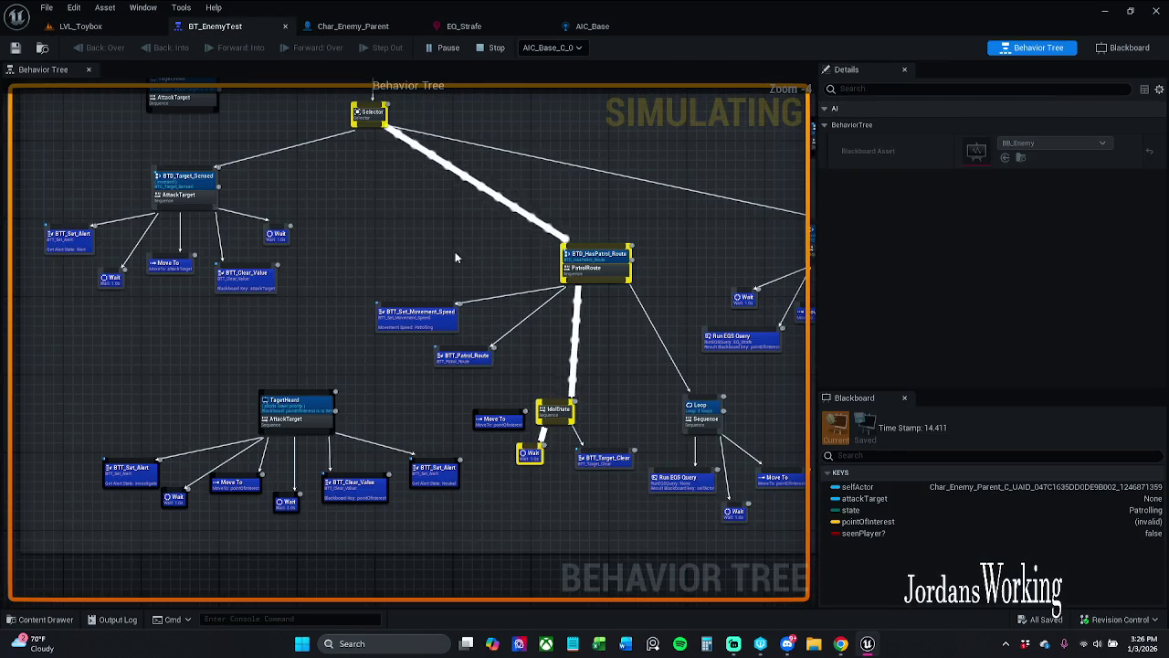
mouse_move(228, 25)
mouse_down()
mouse_move(664, 299)
mouse_move(614, 144)
mouse_move(542, 70)
mouse_up()
mouse_move(857, 269)
mouse_down()
mouse_move(780, 327)
mouse_move(678, 226)
mouse_up()
scroll(815, 374, down, 2)
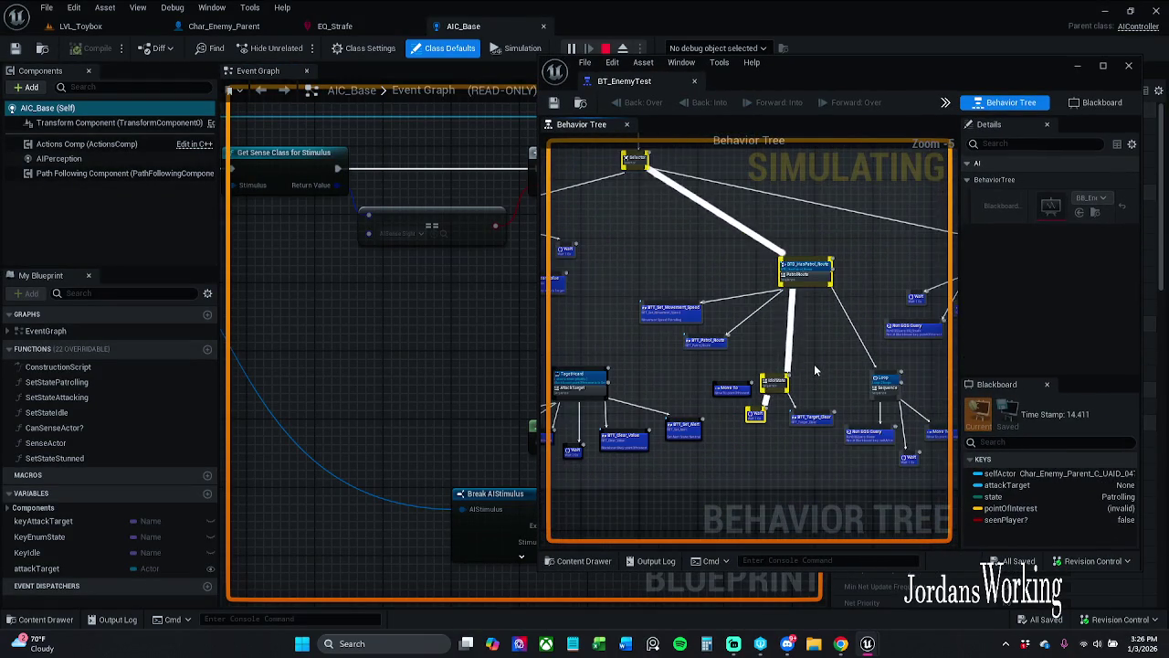
- Unpause LVL_Toybox and run the character forward while BT_EnemyTest shows Patrolling
click(77, 30)
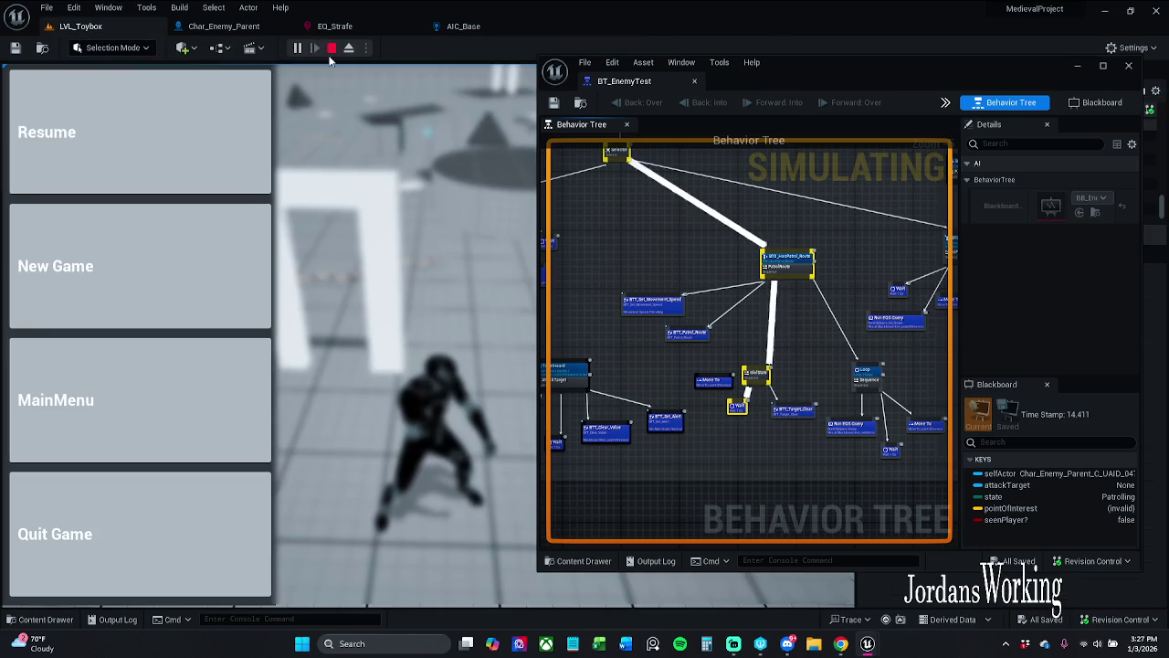
click(191, 118)
key(w)
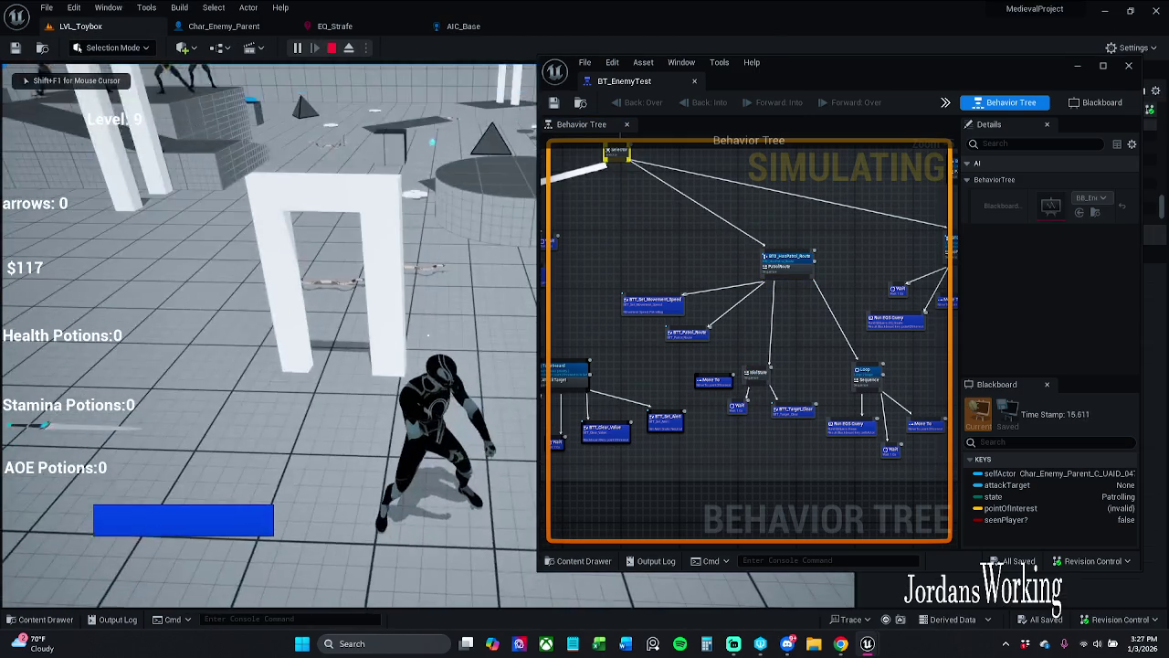
key(w)
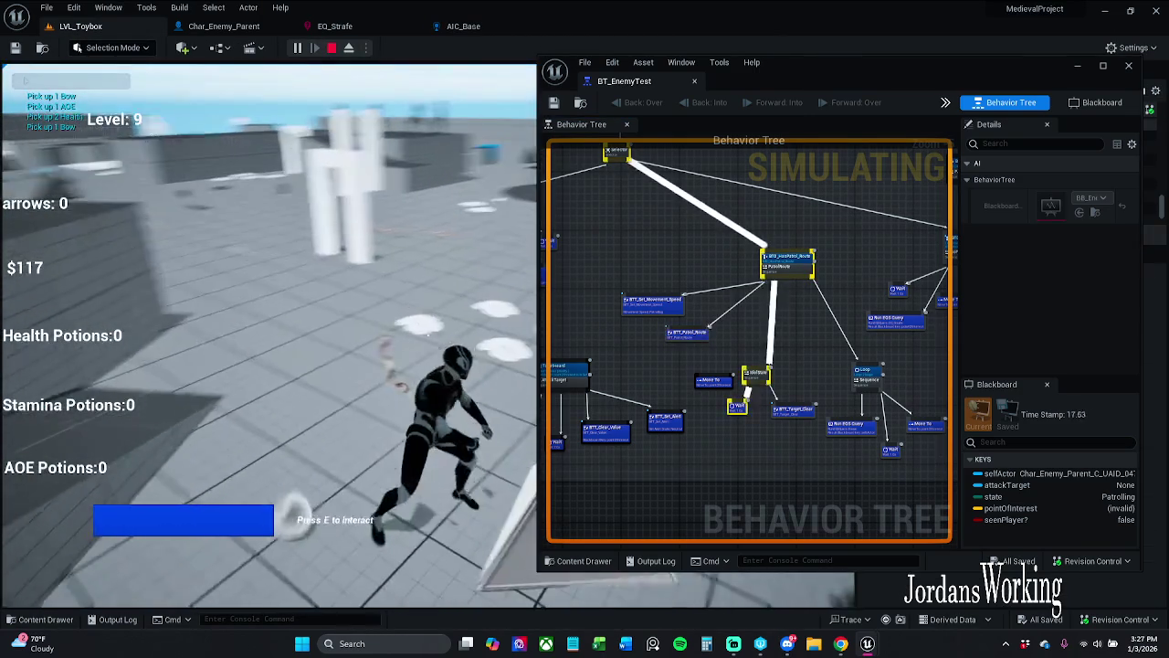
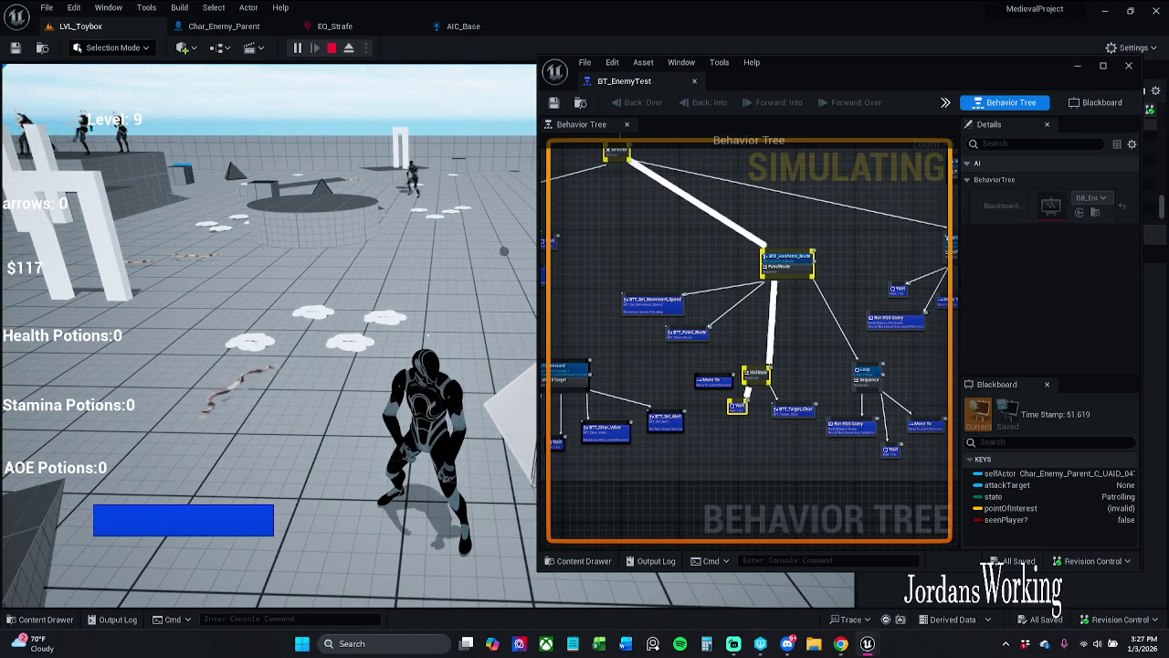
- Stop the play session, dock BT_EnemyTest in the main editor, and shift the noPatrolRoute branch nodes
key(Escape)
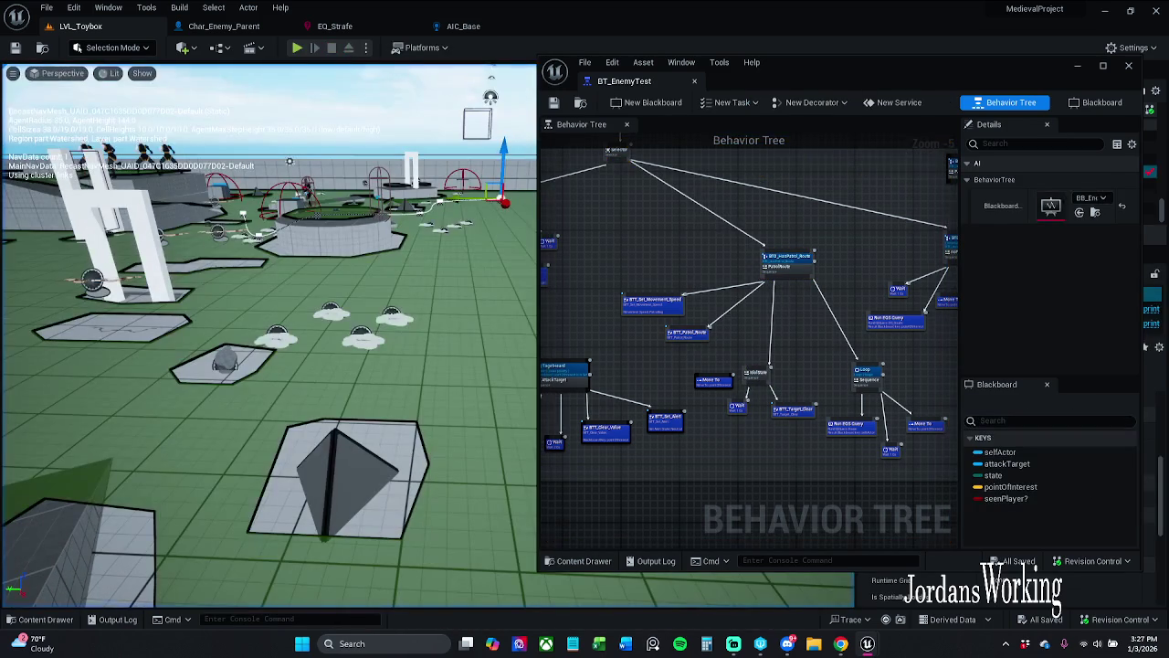
drag(652, 81, 585, 34)
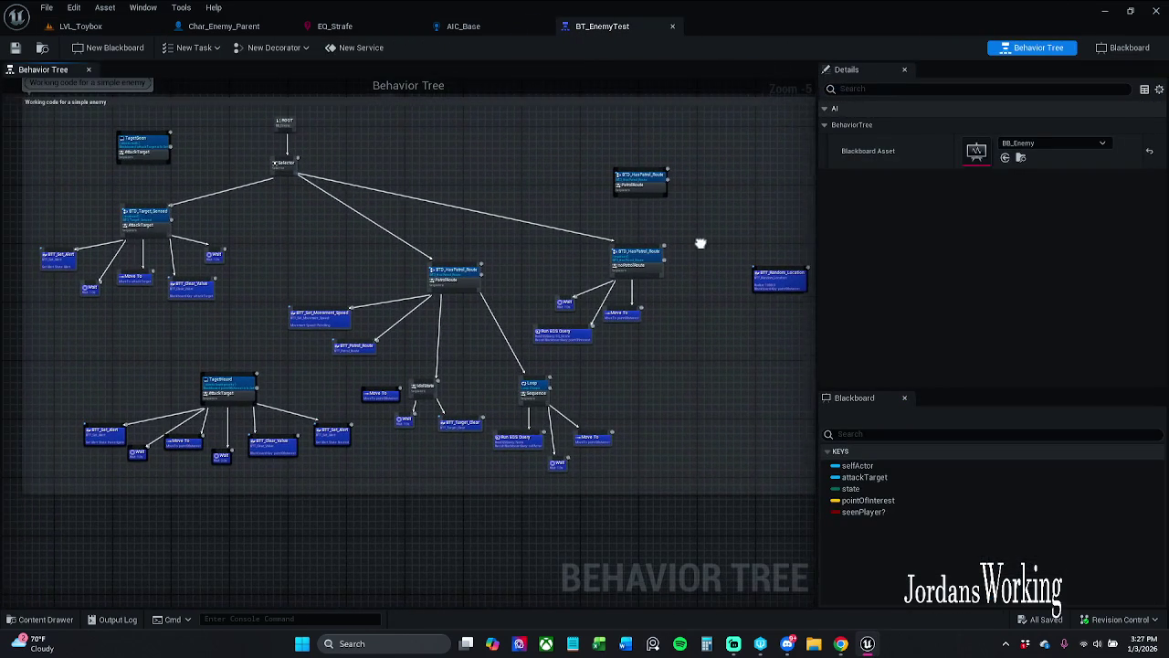
scroll(589, 321, up, 1)
scroll(589, 321, up, 1)
mouse_move(557, 380)
mouse_down()
mouse_move(717, 215)
mouse_move(752, 252)
mouse_up()
click(574, 412)
- Spread out the patrol branch's Wait, Run EQS Query and Move To nodes horizontally
mouse_move(537, 393)
mouse_down()
mouse_move(710, 281)
mouse_move(792, 328)
mouse_up()
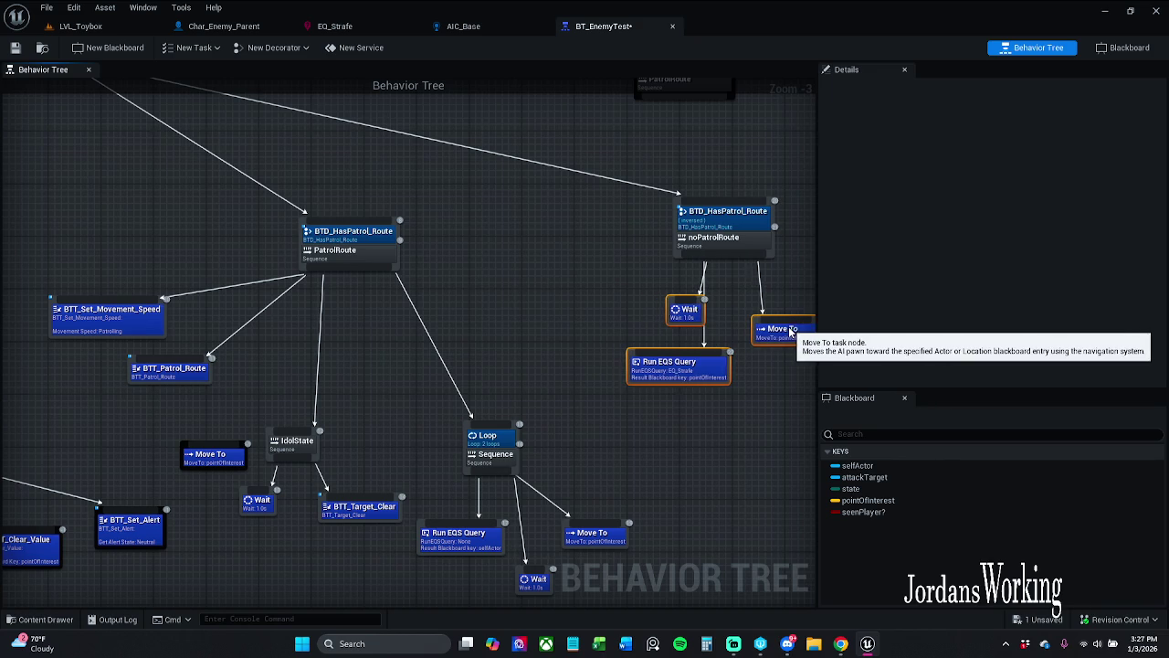
drag(764, 394, 740, 355)
click(741, 354)
drag(662, 269, 626, 271)
drag(659, 372, 765, 291)
drag(622, 292, 661, 297)
click(635, 352)
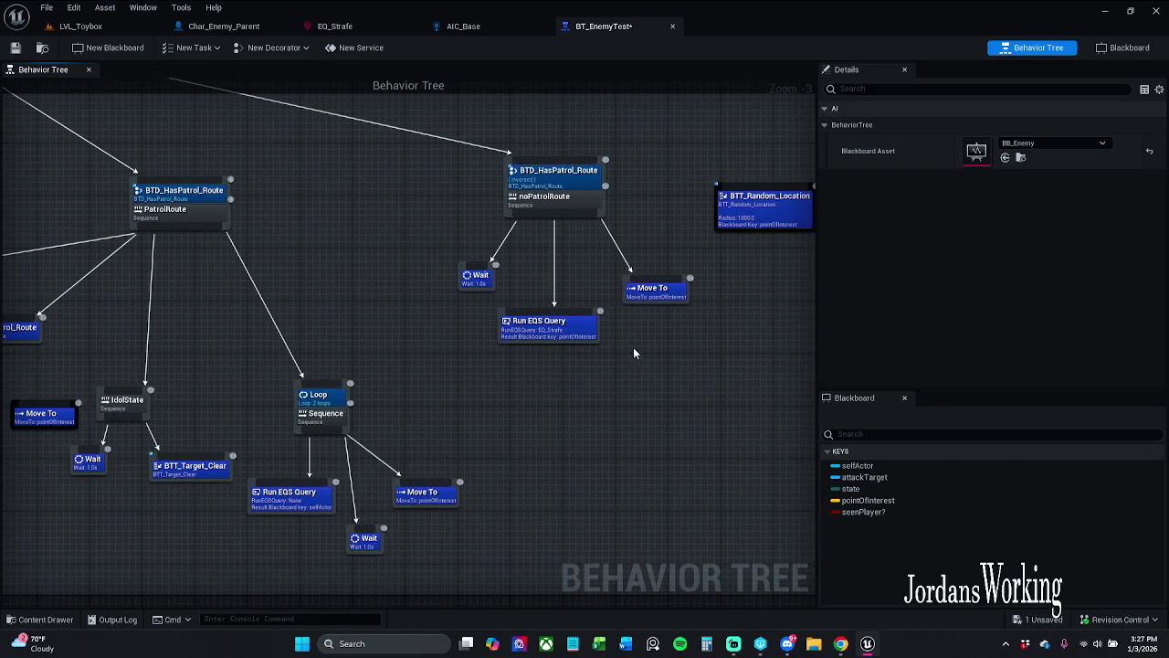
- Inspect the Run EQS Query and Move To nodes, then save the behavior tree
click(592, 336)
click(642, 364)
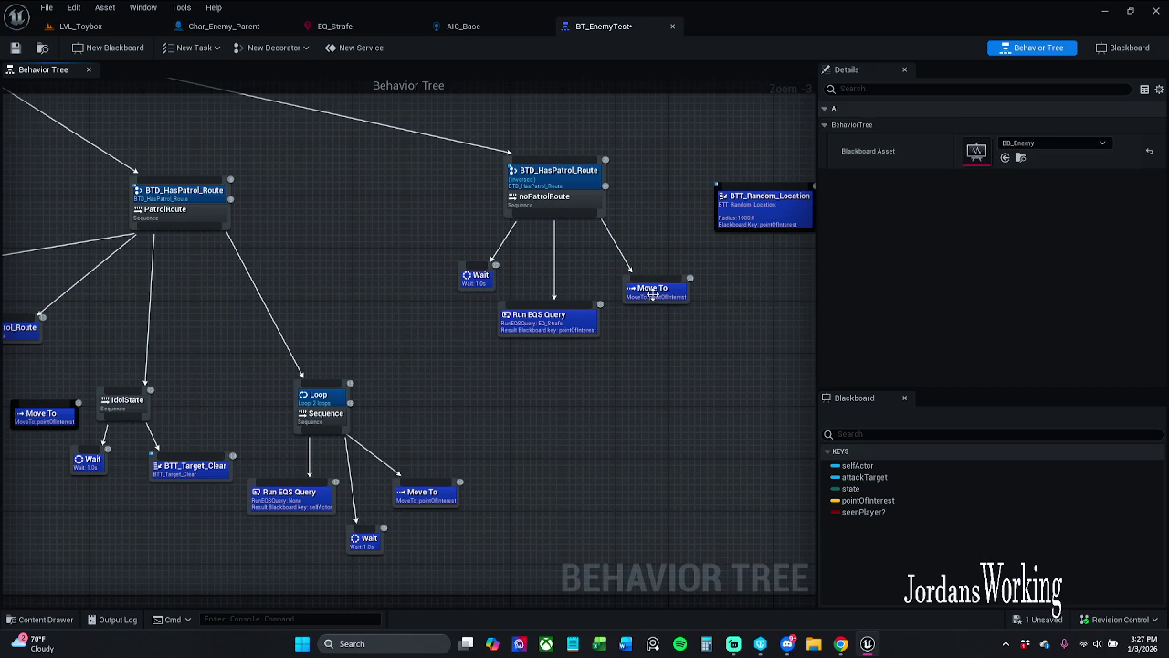
click(652, 290)
click(641, 342)
drag(641, 341, 714, 354)
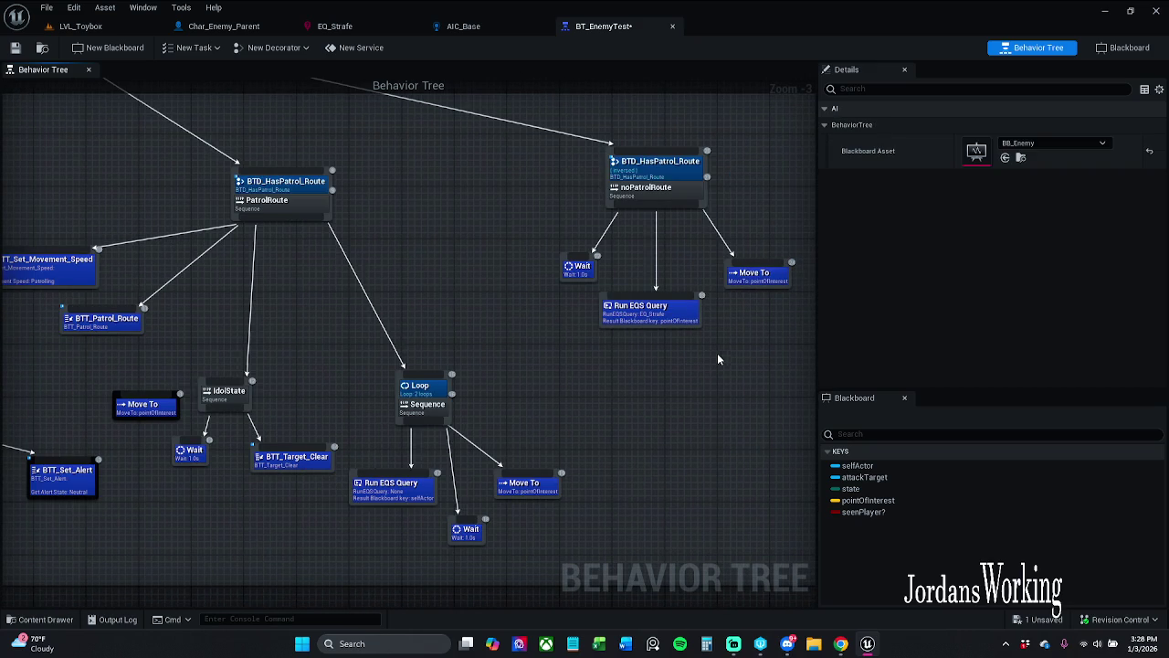
click(15, 48)
- Move the Loop Sequence subtree up and toward the graph centre
mouse_move(354, 394)
mouse_down()
mouse_move(564, 373)
mouse_move(430, 331)
mouse_move(342, 323)
mouse_move(575, 547)
mouse_up()
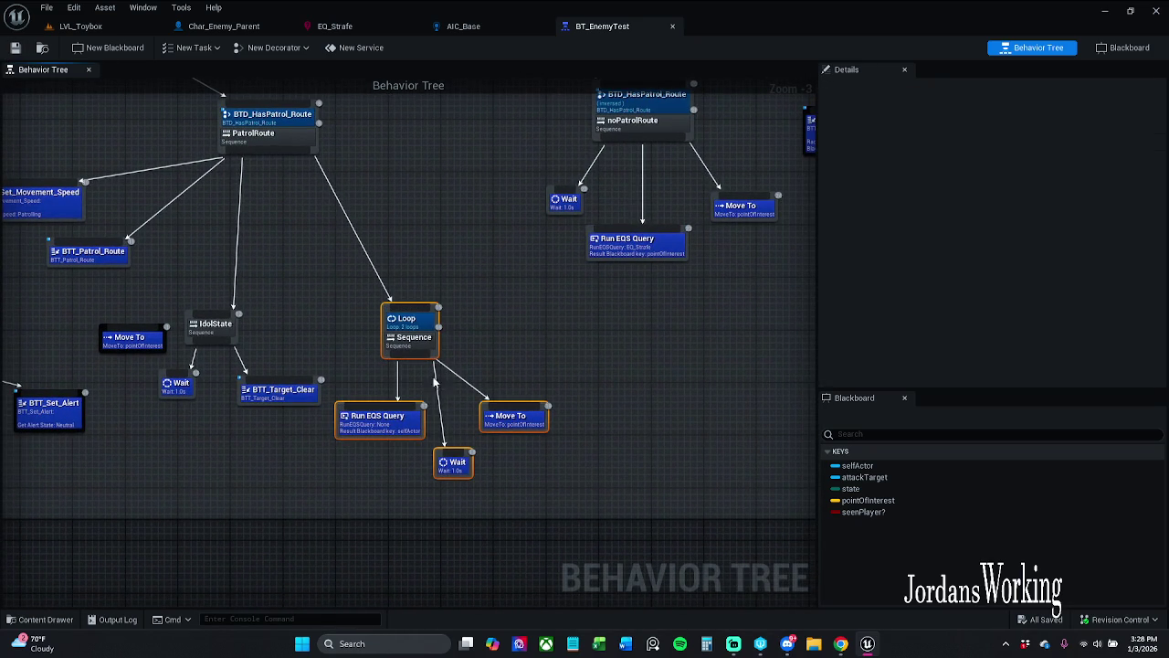
mouse_move(422, 343)
mouse_down()
mouse_move(468, 284)
mouse_move(427, 244)
mouse_up()
click(453, 422)
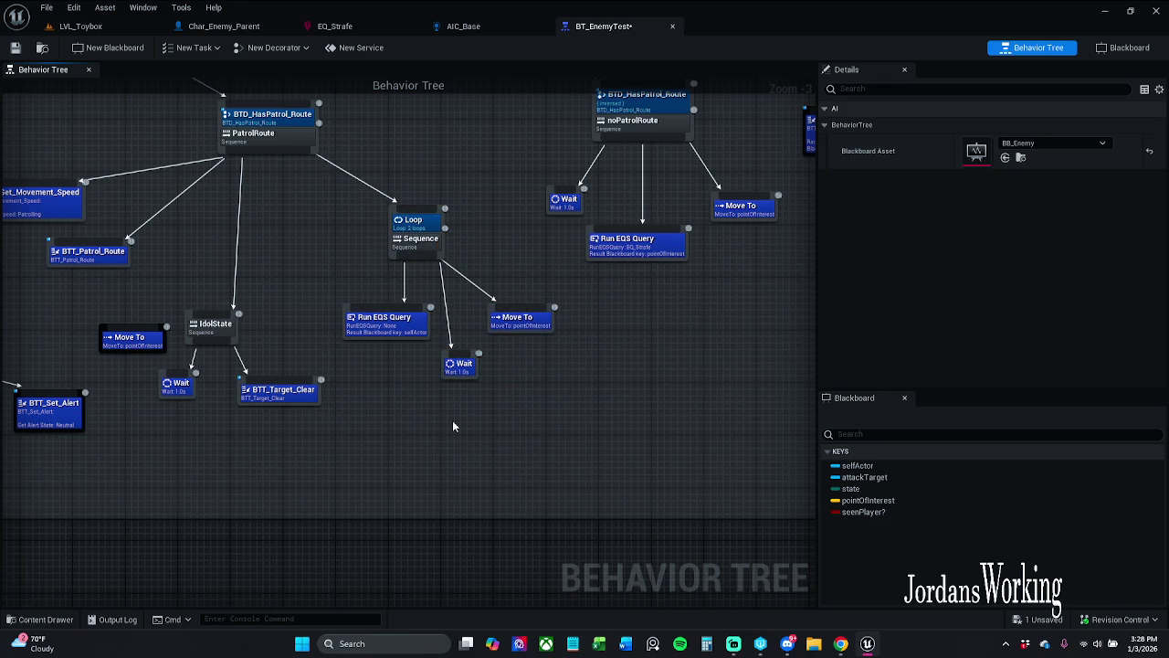
drag(452, 424, 542, 448)
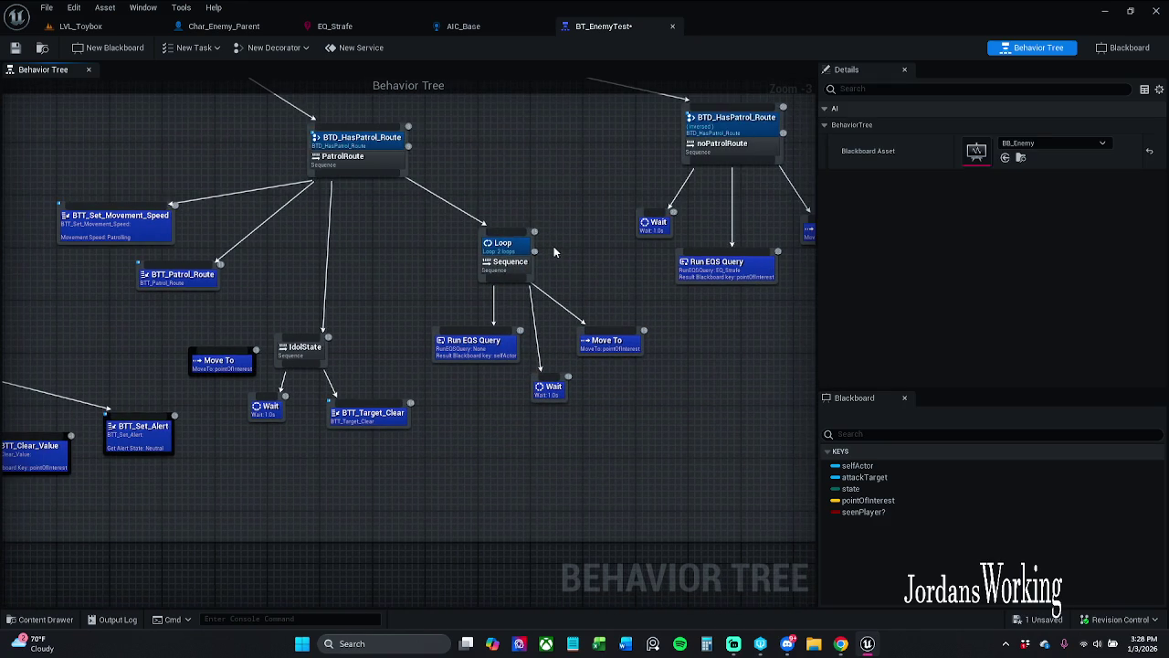
- Try deleting the Loop decorator and setting EQ_Strafe, then undo to restore the Loop
click(506, 247)
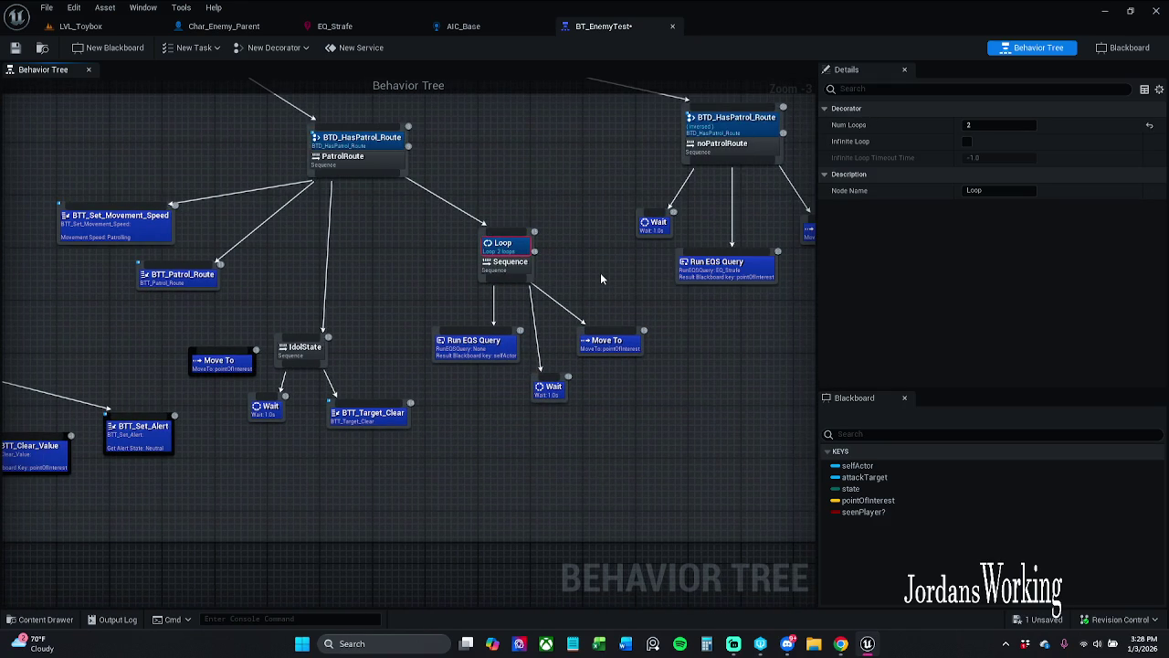
key(Delete)
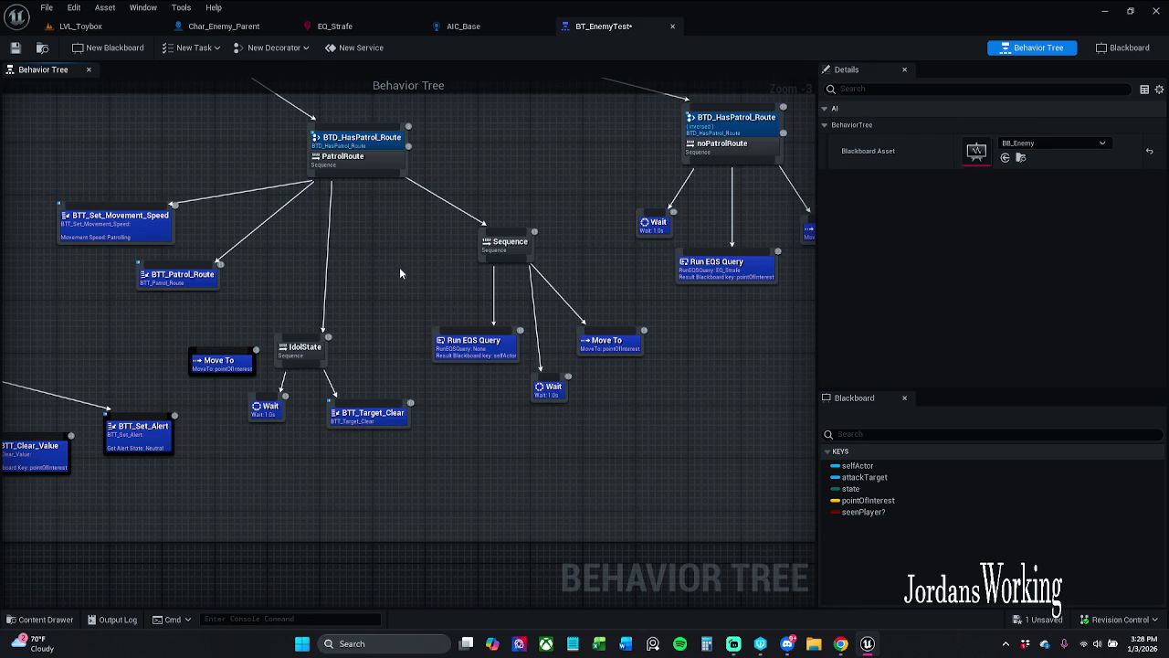
click(477, 347)
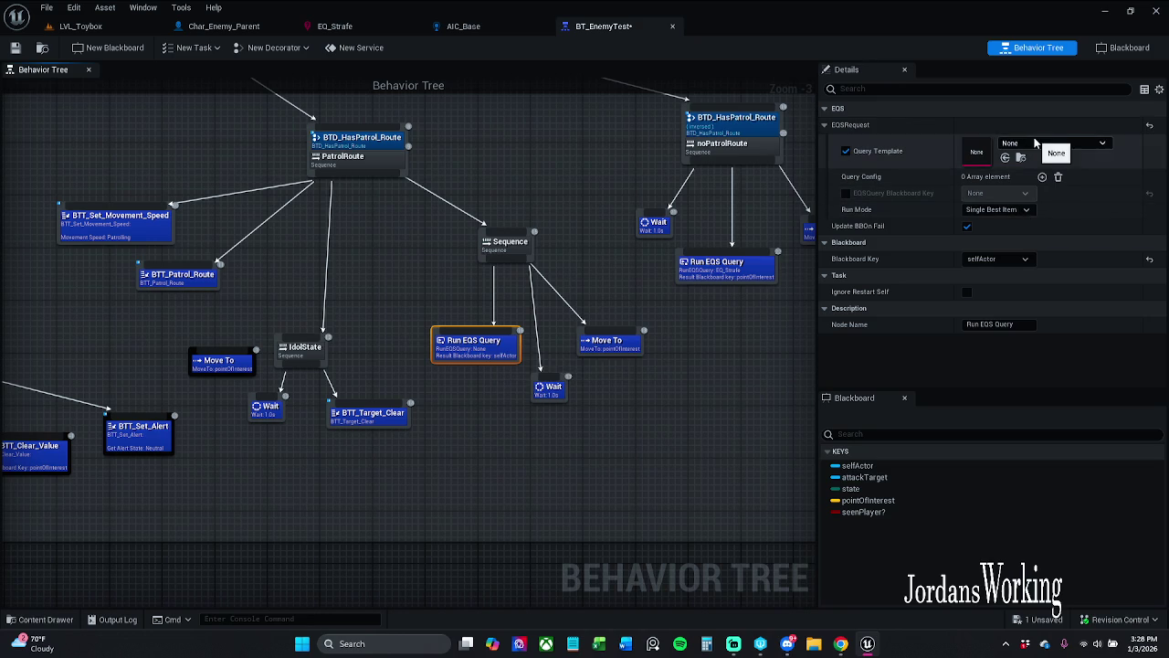
click(1050, 143)
click(1059, 298)
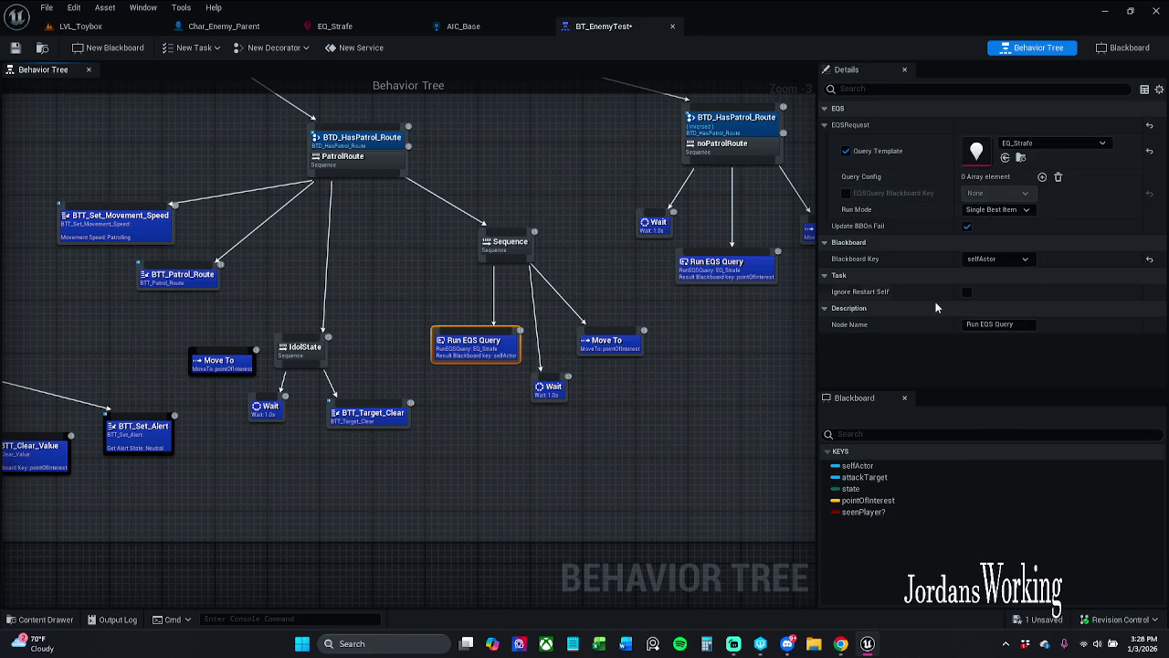
click(718, 385)
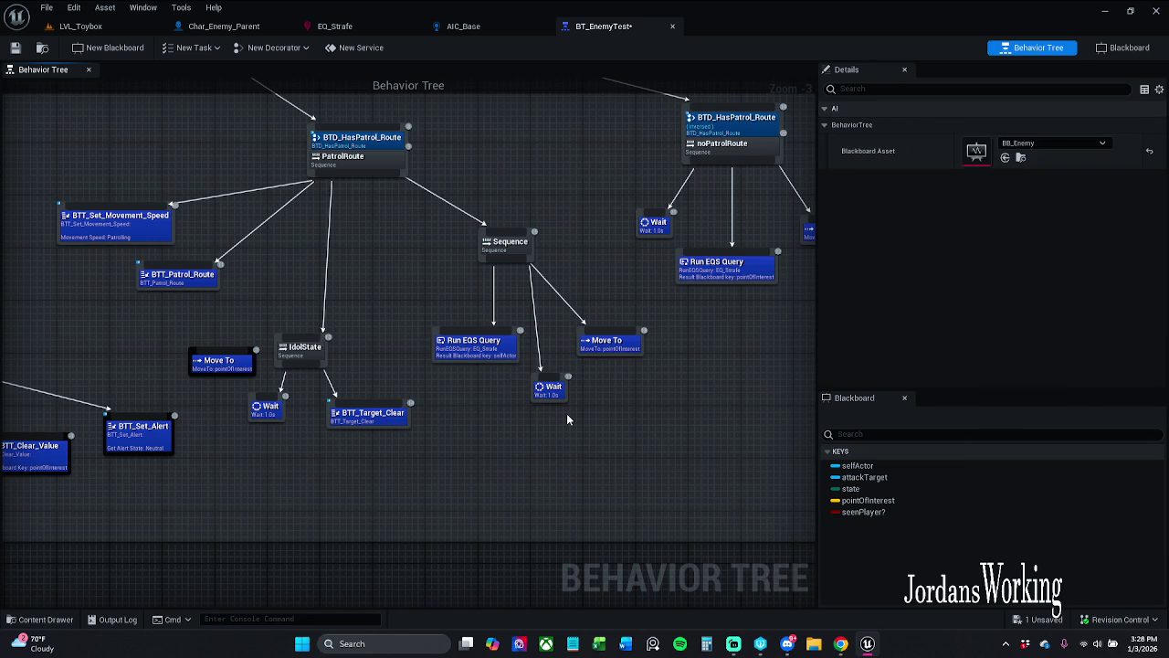
key(ctrl+z)
key(ctrl+z)
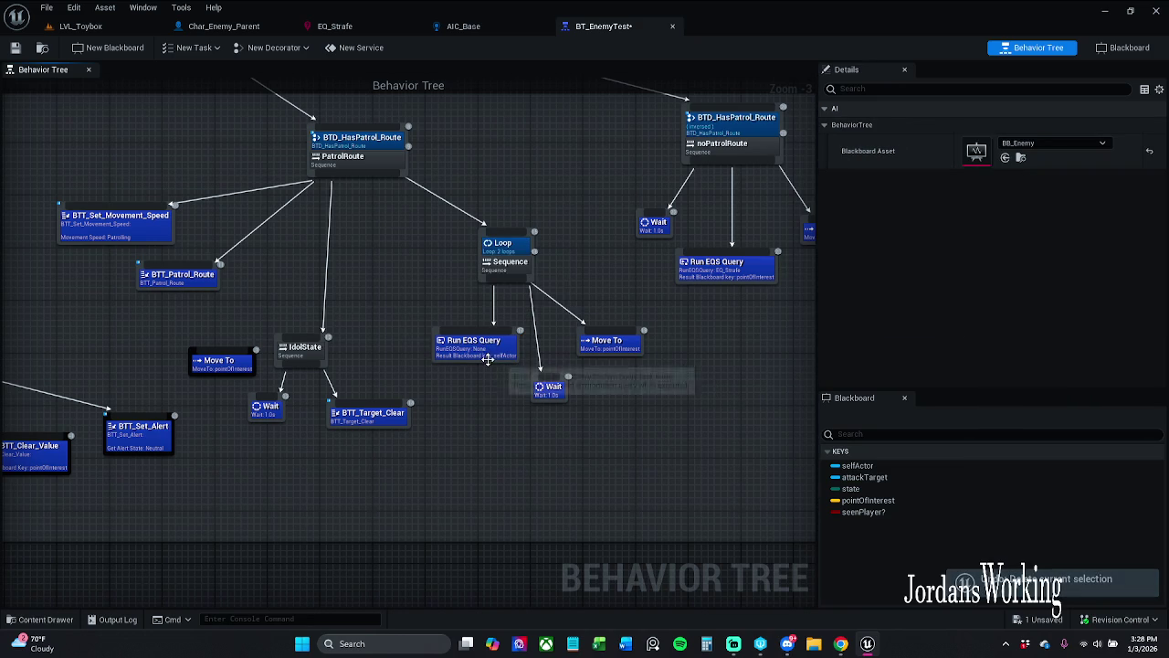
- Set the looping Run EQS Query to EQ_Strafe, pointOfInterest, and Single Random Item from Best 25%
click(475, 345)
click(1044, 149)
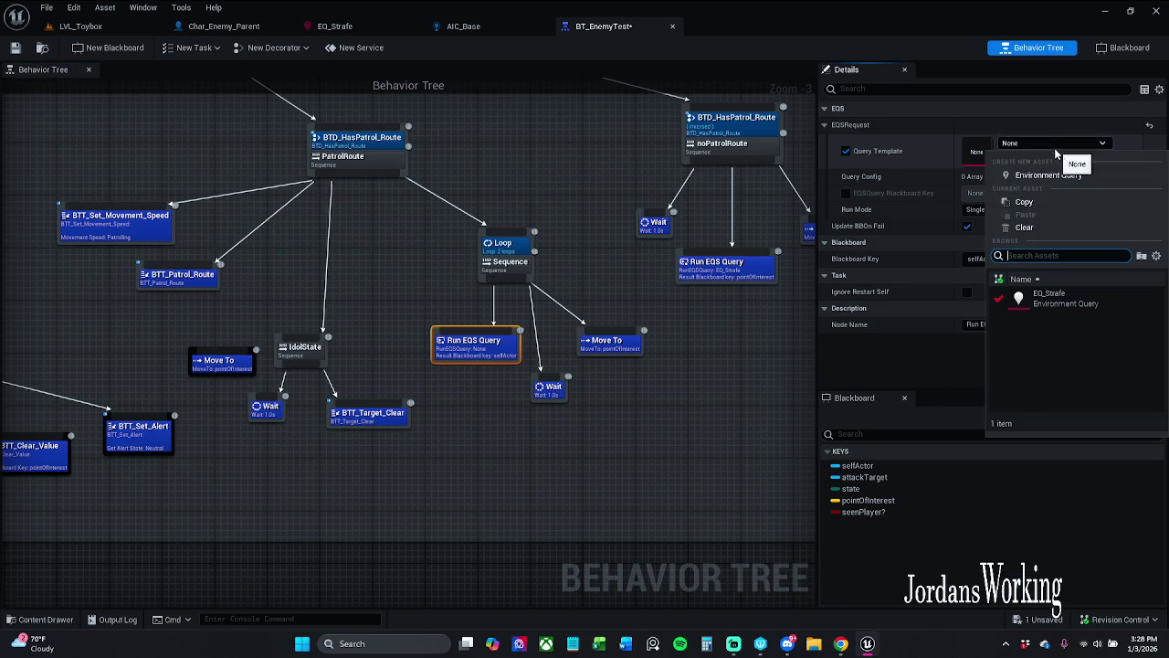
click(1023, 294)
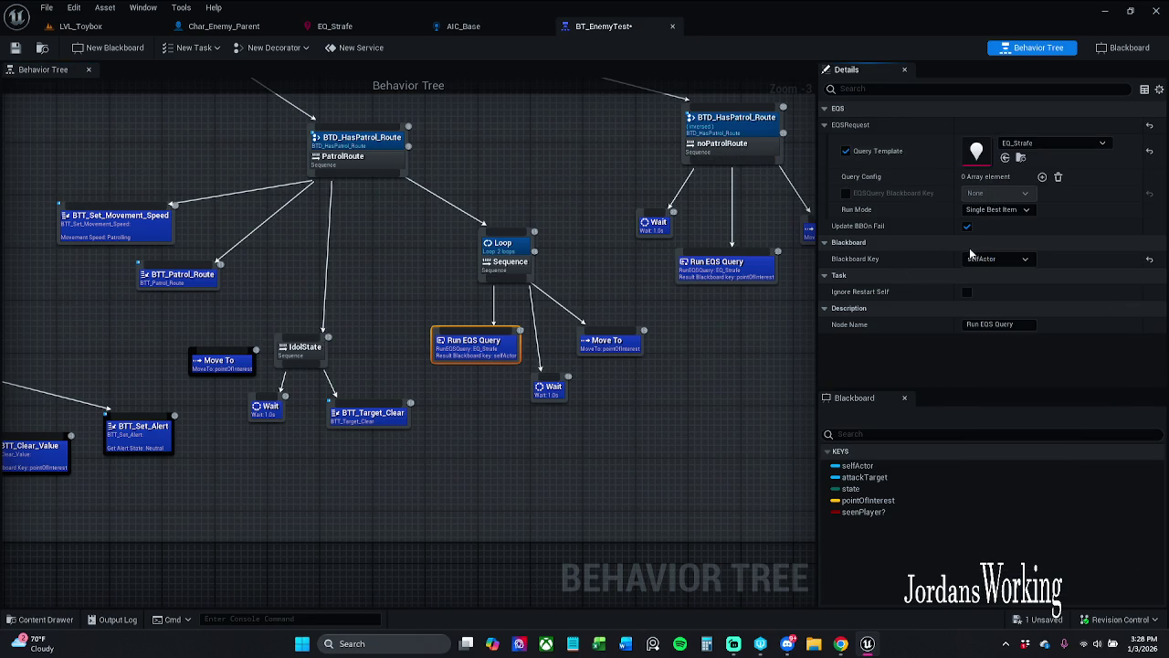
click(996, 259)
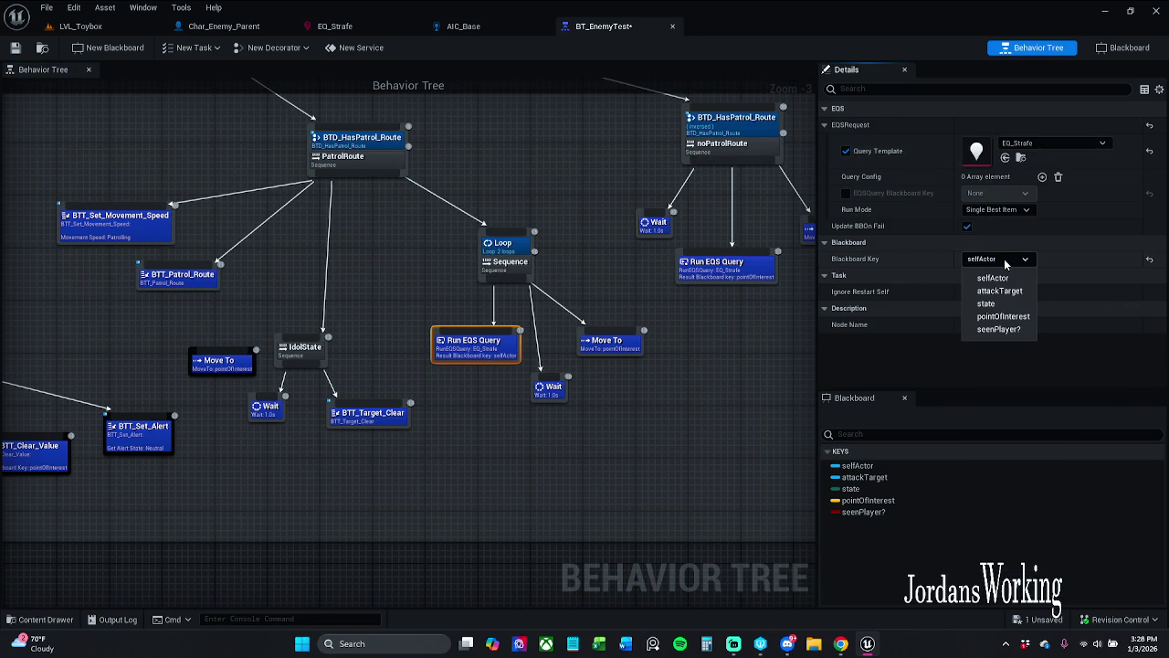
click(1014, 316)
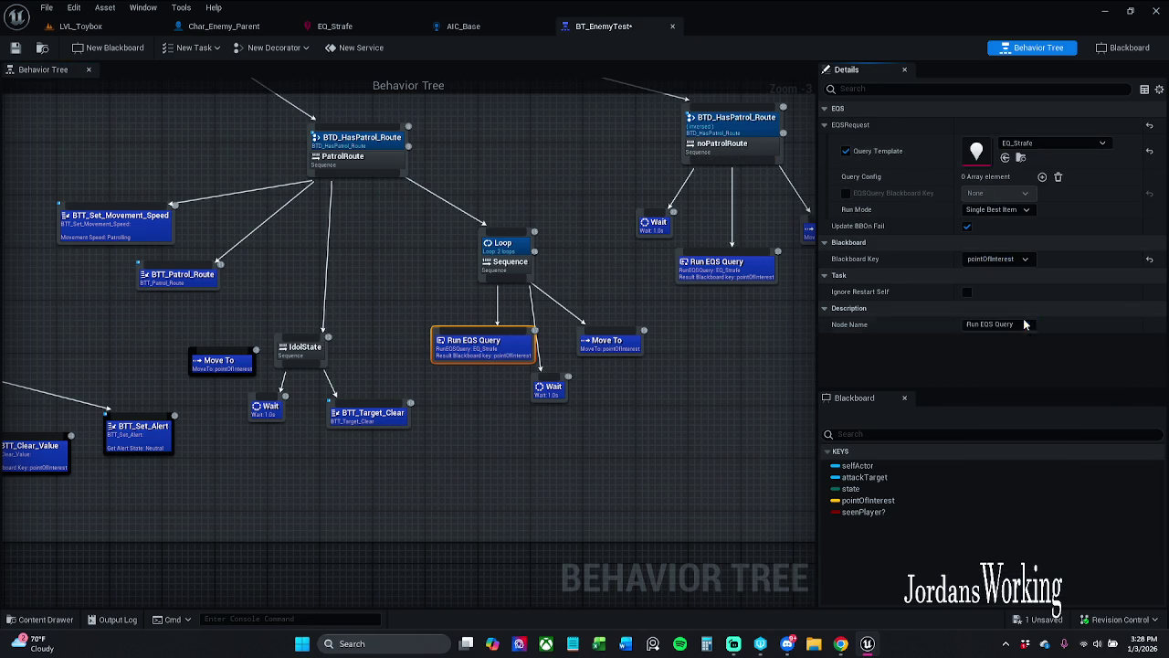
click(1011, 211)
click(1015, 245)
- Leave the run mode unchanged, save BT_EnemyTest, and switch to LVL_Toybox
click(1012, 210)
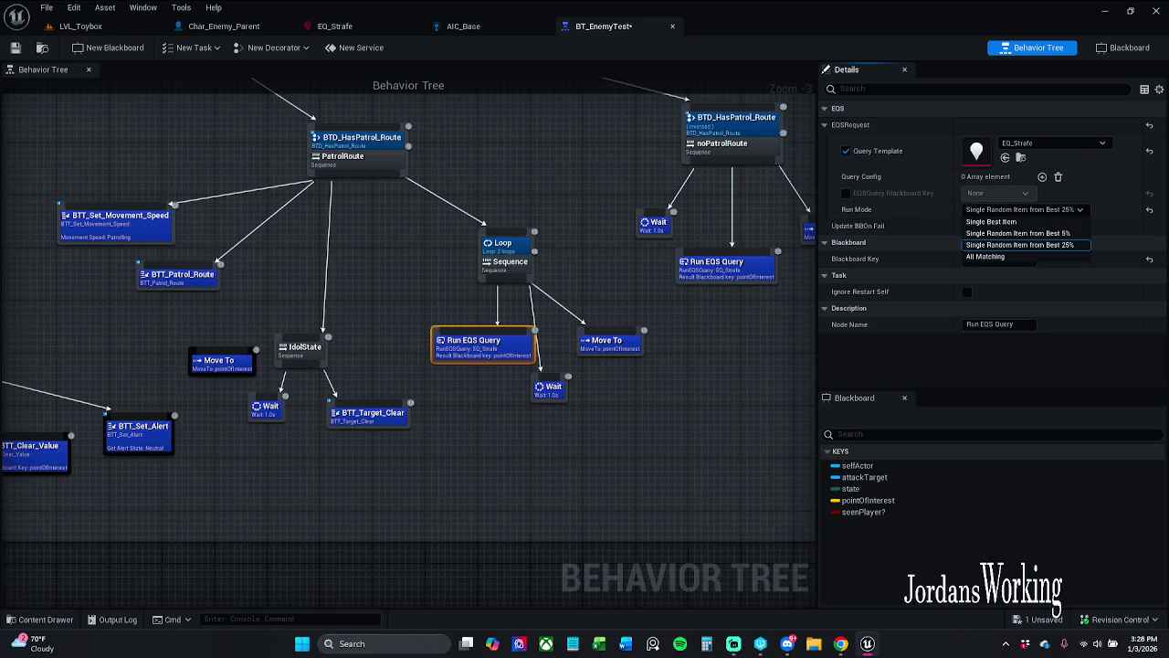
click(16, 50)
click(18, 51)
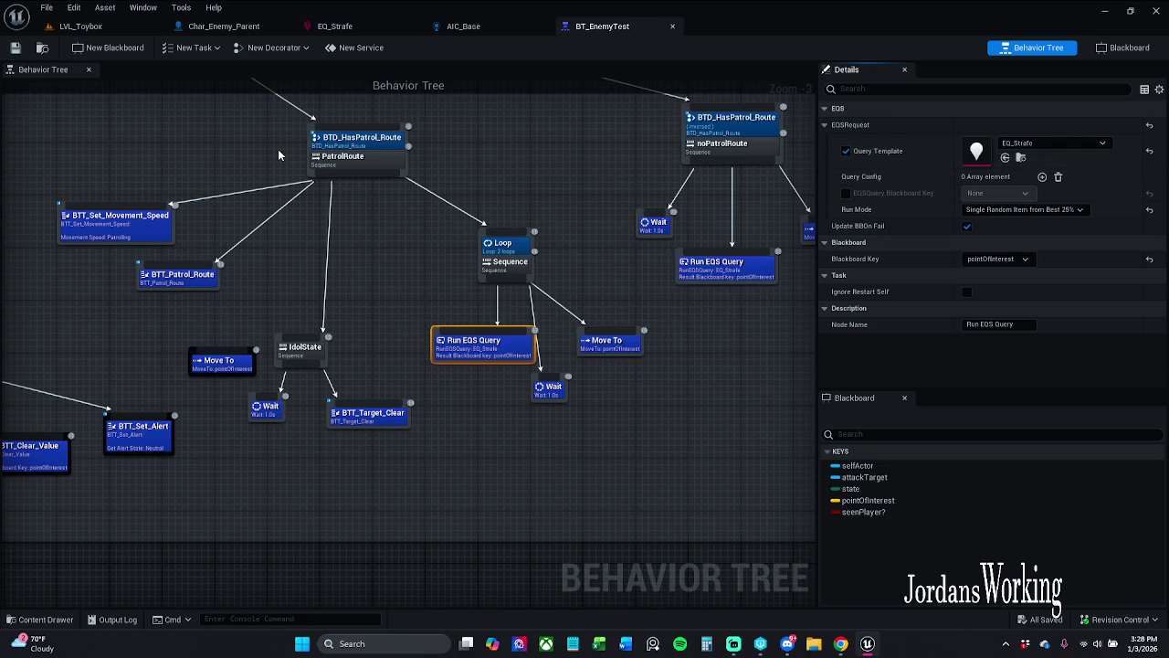
click(104, 27)
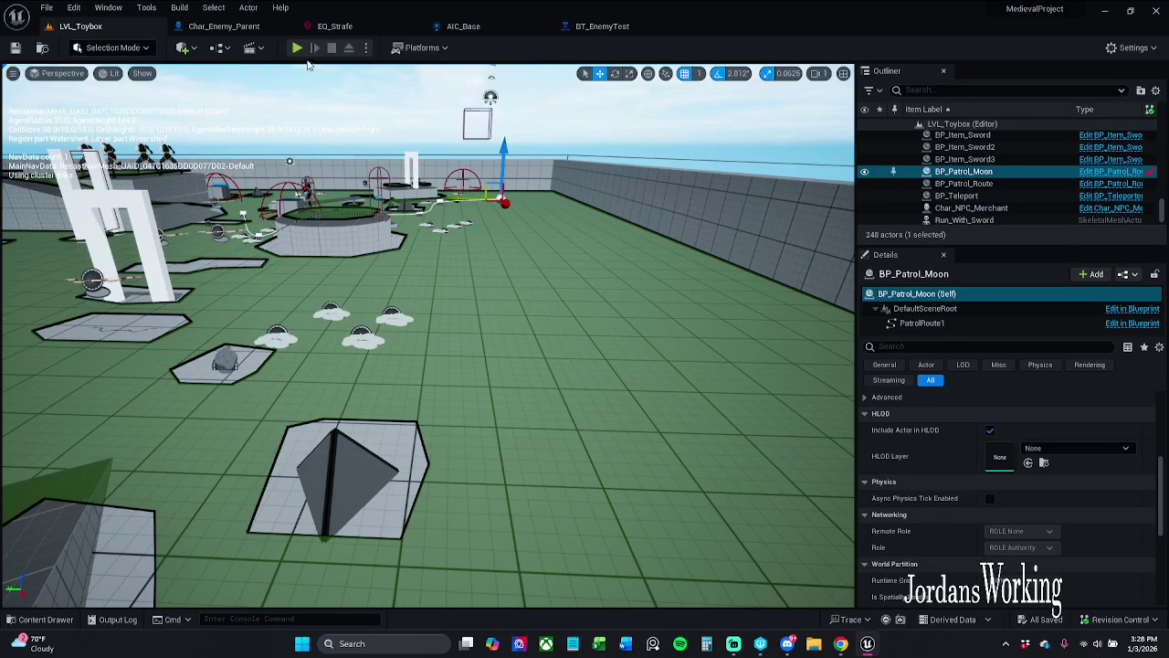
- Start play-in-editor, pause it, and float the BT_EnemyTest editor as its own window
click(297, 47)
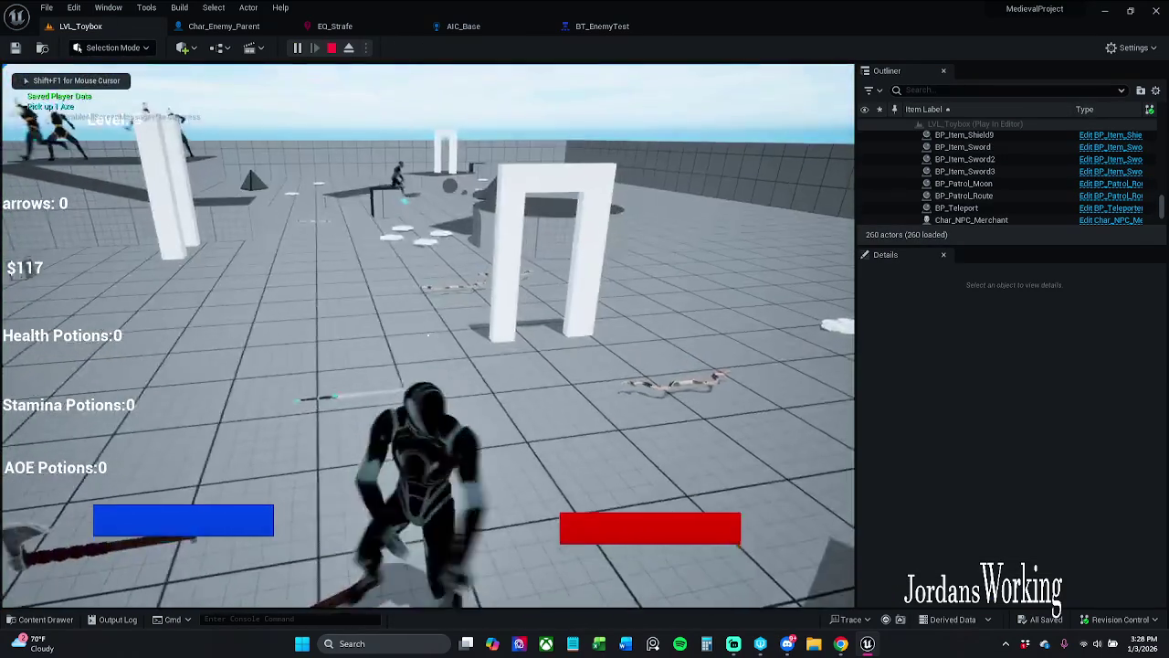
key(Escape)
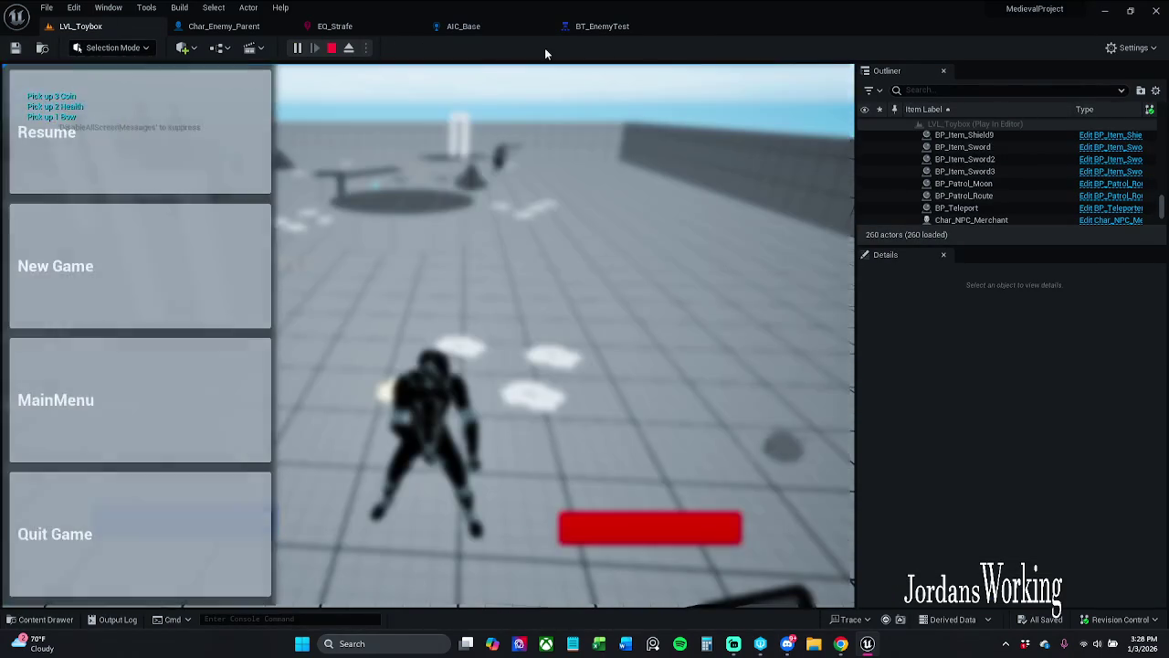
click(602, 26)
mouse_move(626, 35)
mouse_down()
mouse_move(662, 188)
mouse_move(625, 228)
mouse_move(587, 125)
mouse_move(610, 34)
mouse_up()
- Enlarge the floating behavior tree window, zoom out the graph, and return to the game view
scroll(731, 239, down, 2)
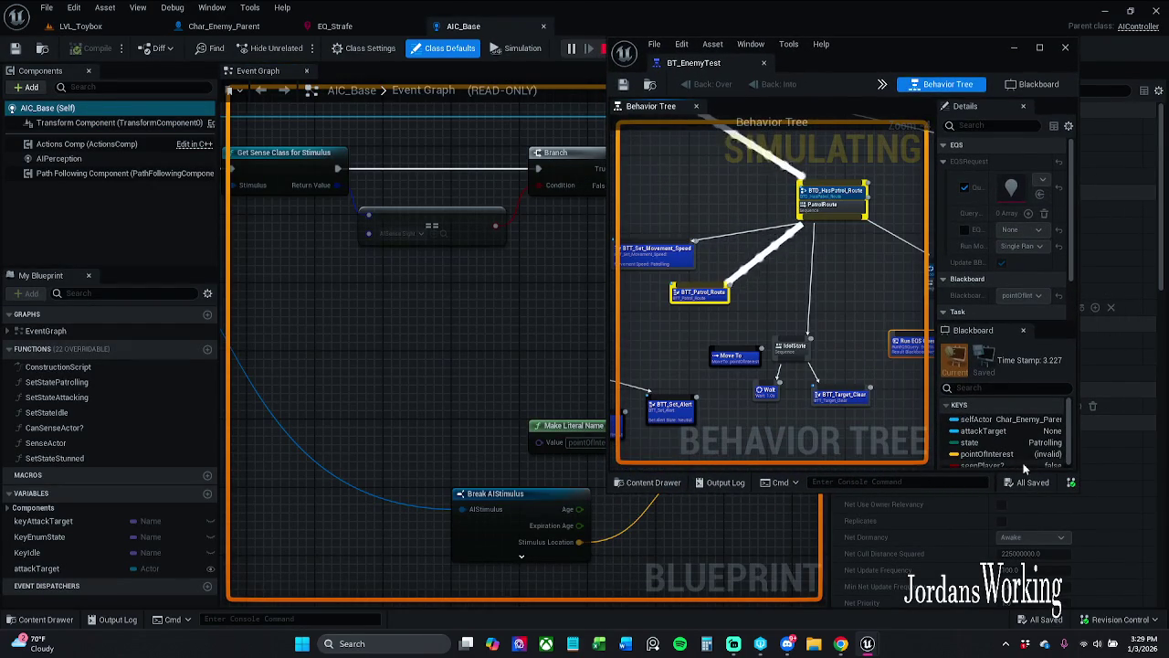
drag(1081, 492, 1150, 599)
scroll(835, 394, down, 1)
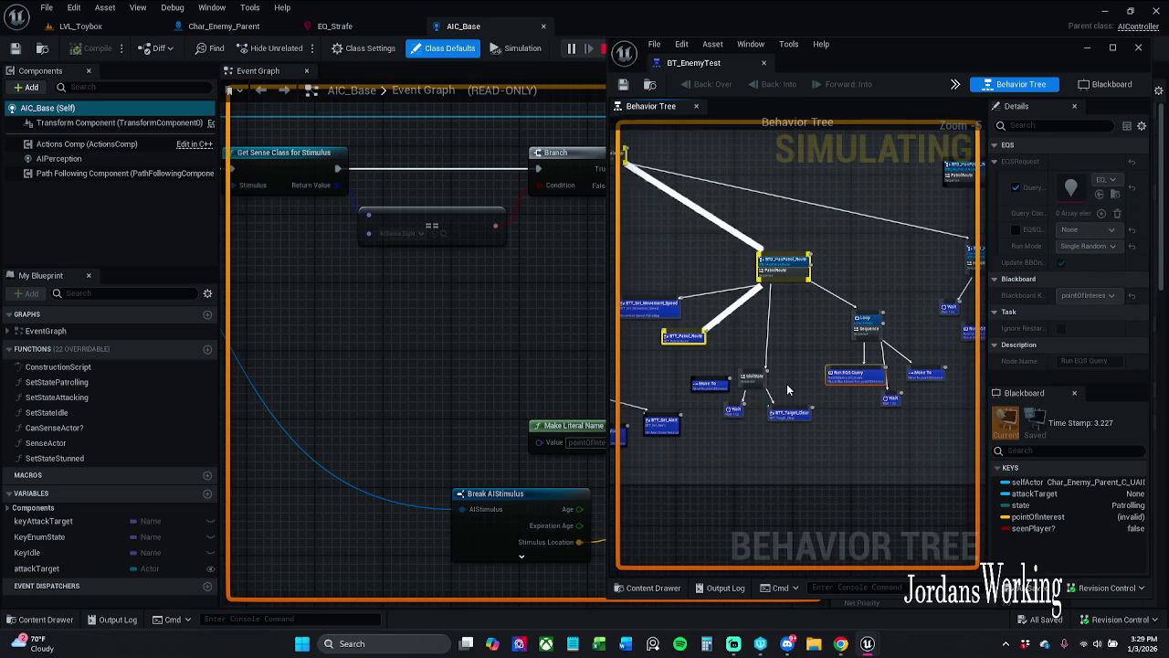
click(781, 337)
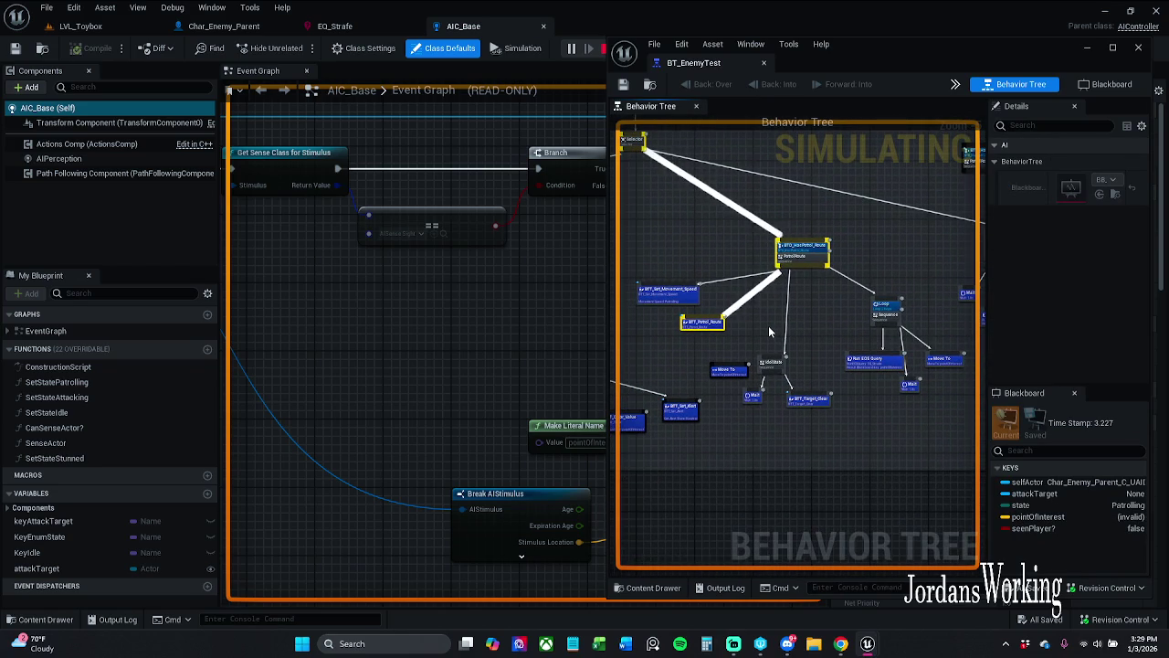
click(80, 25)
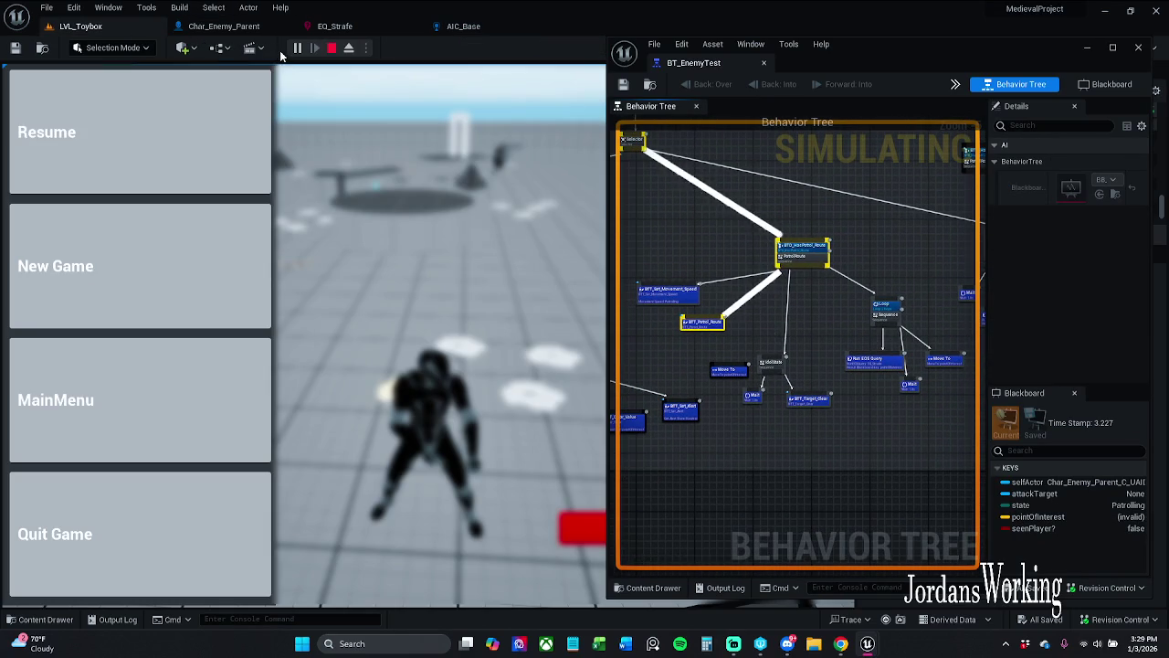
- Resume the game and run the player character around the level
click(196, 161)
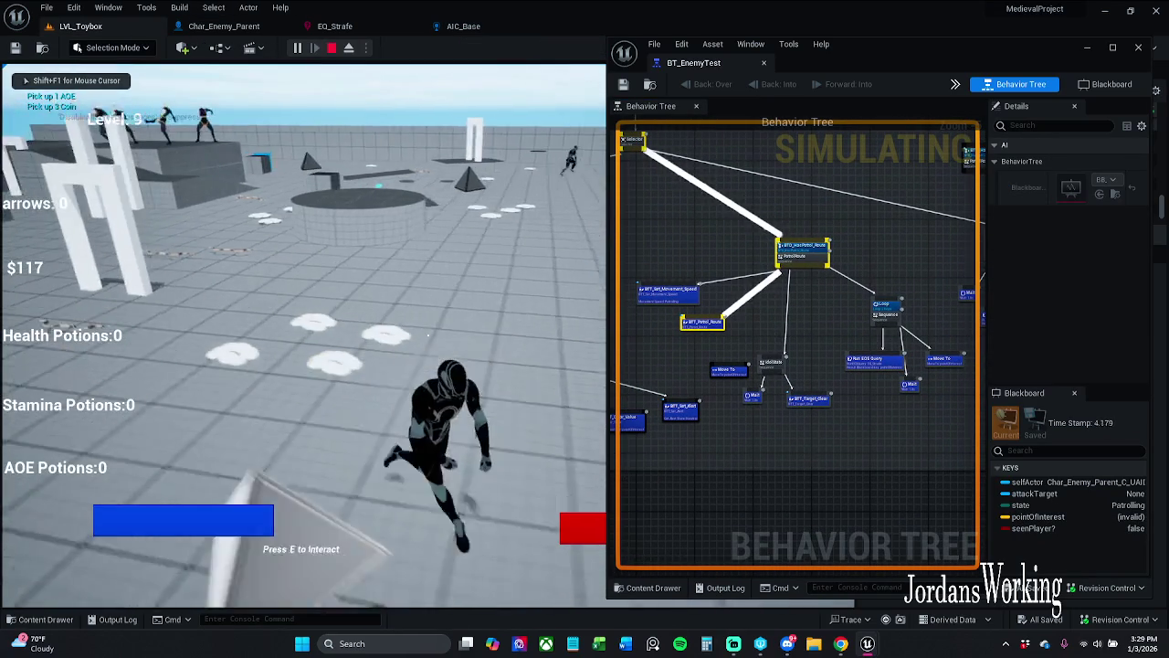
key(s)
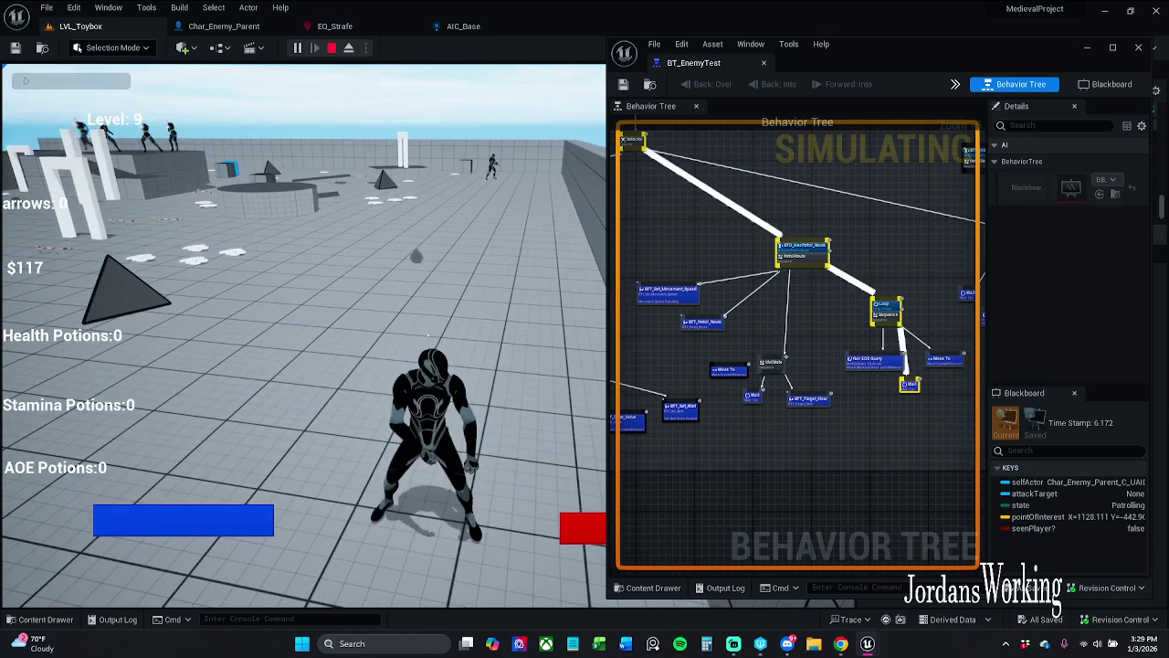
key(s)
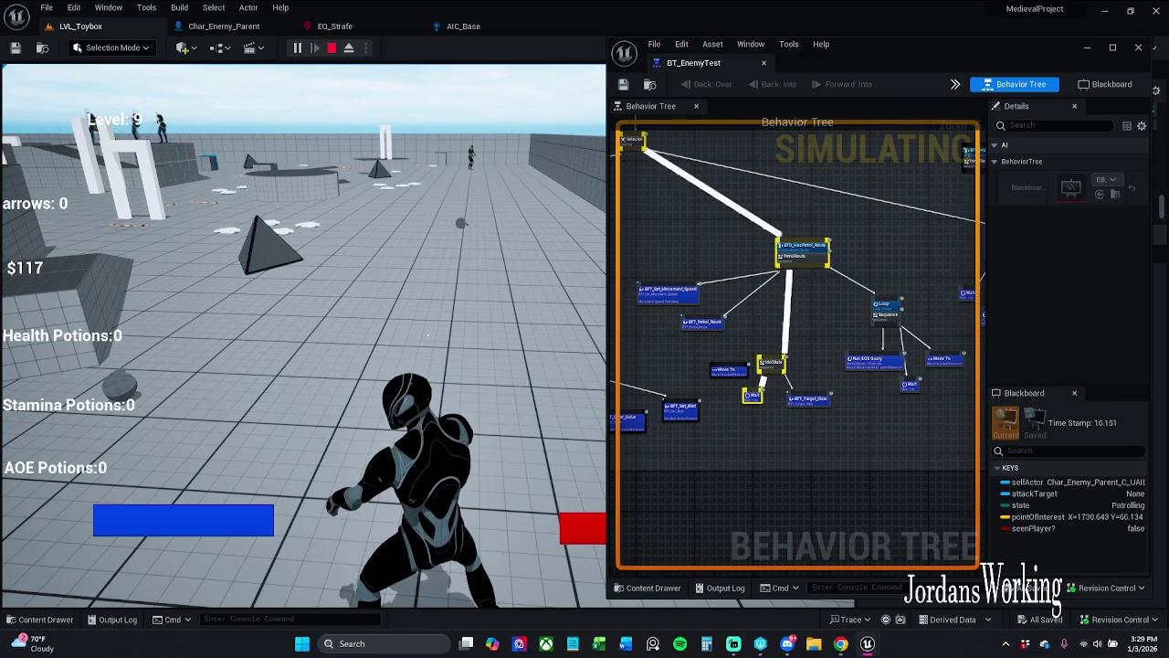
key(w)
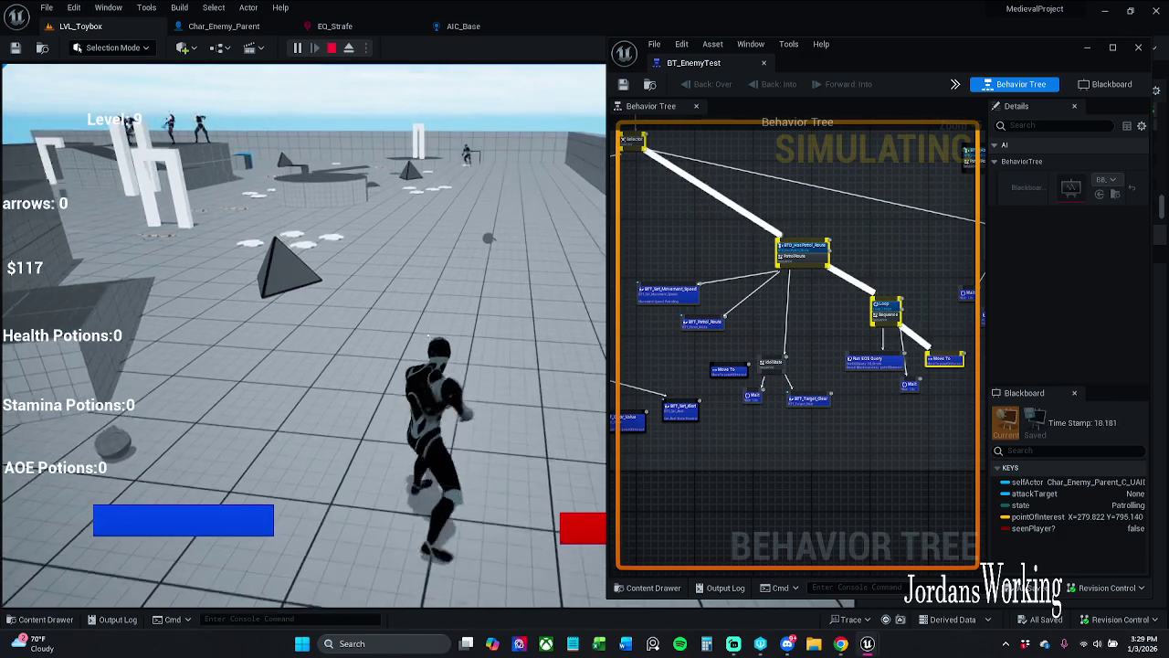
key(w)
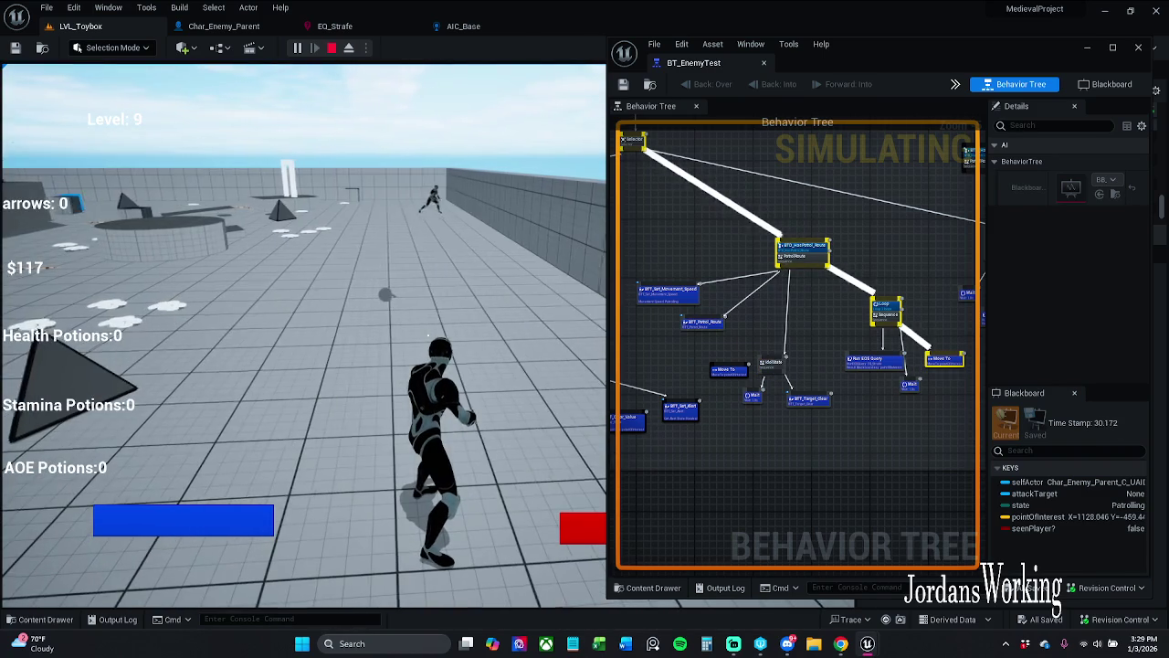
- Pause and resume, run toward the enemies until the AI starts Attacking, then stop play
key(Escape)
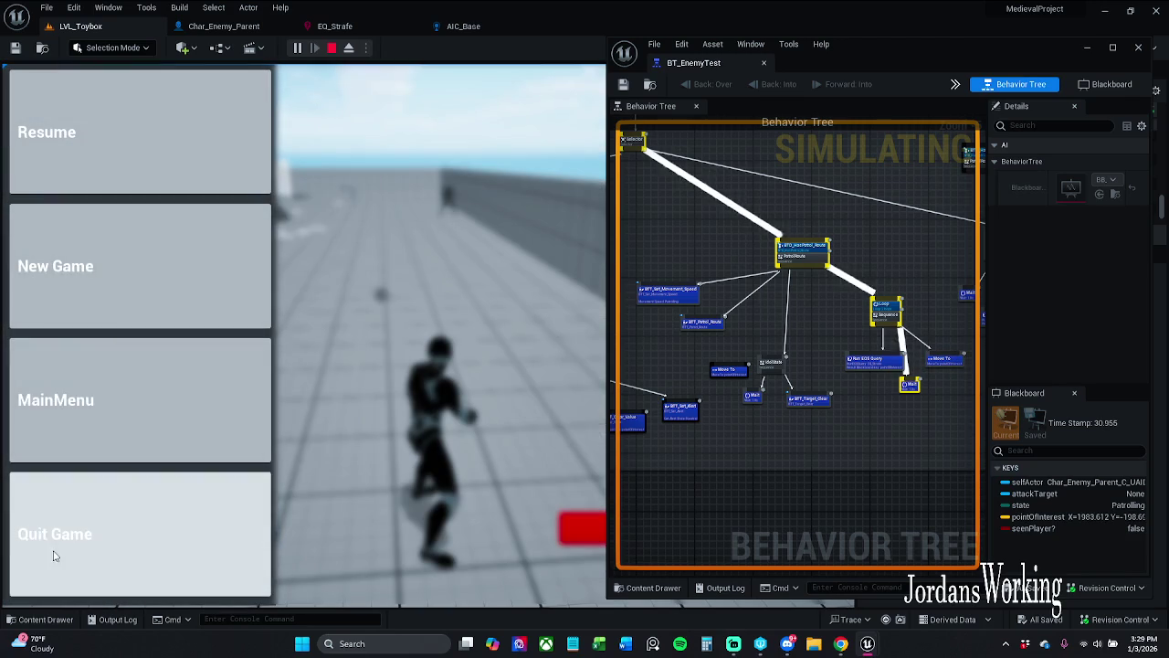
click(167, 138)
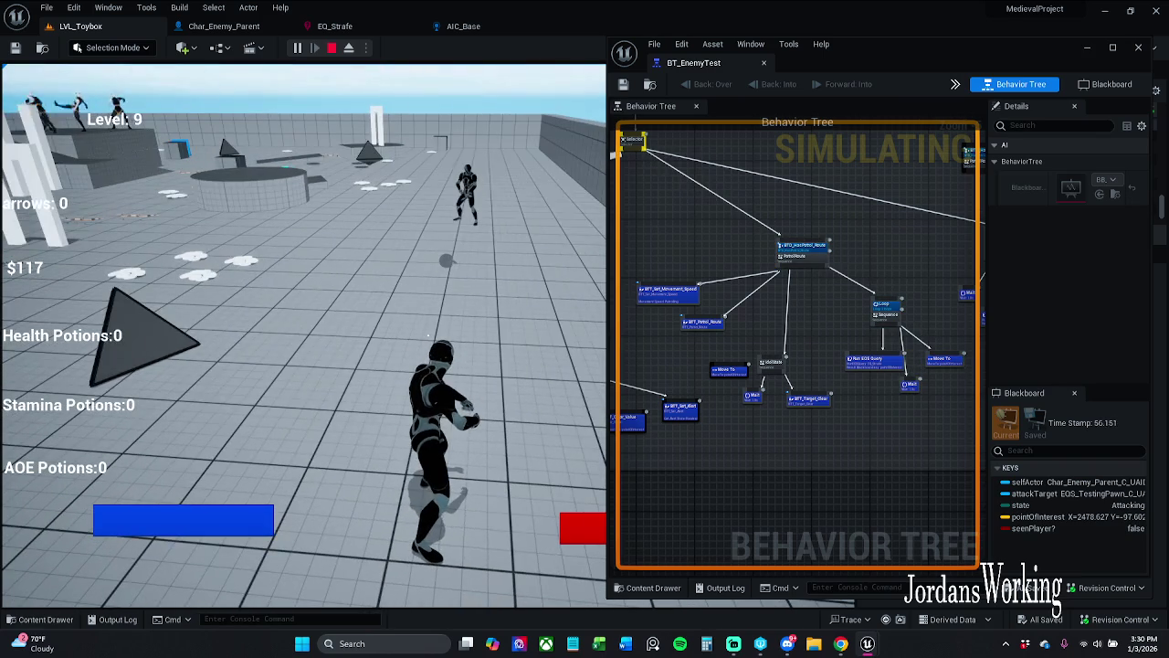
key(w)
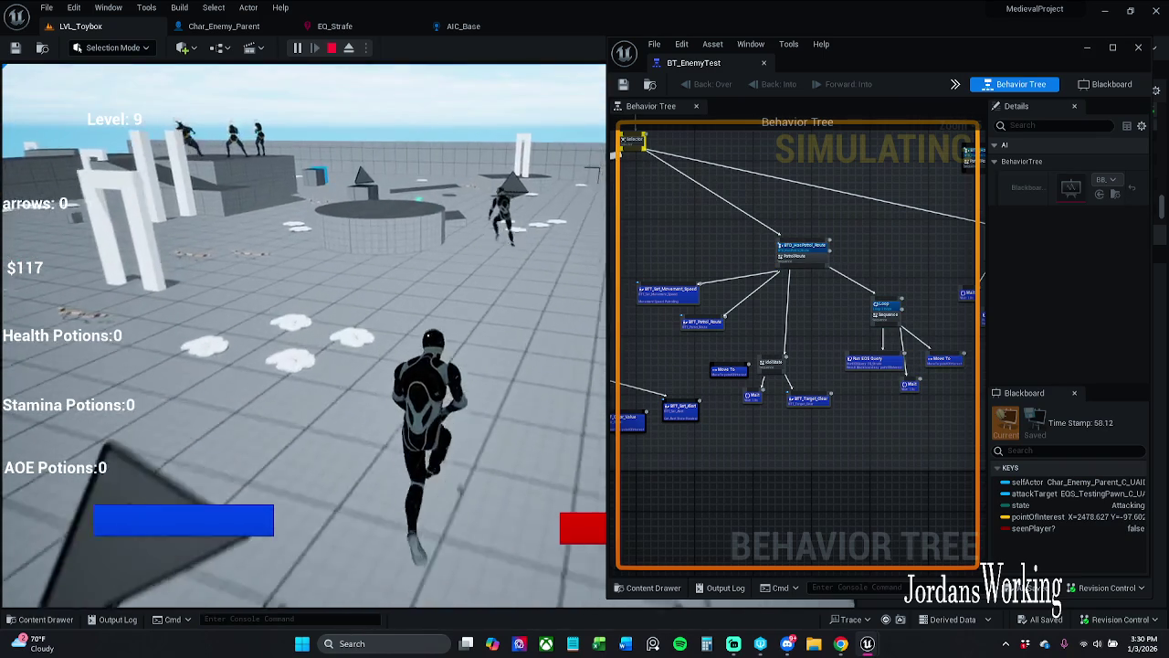
key(space)
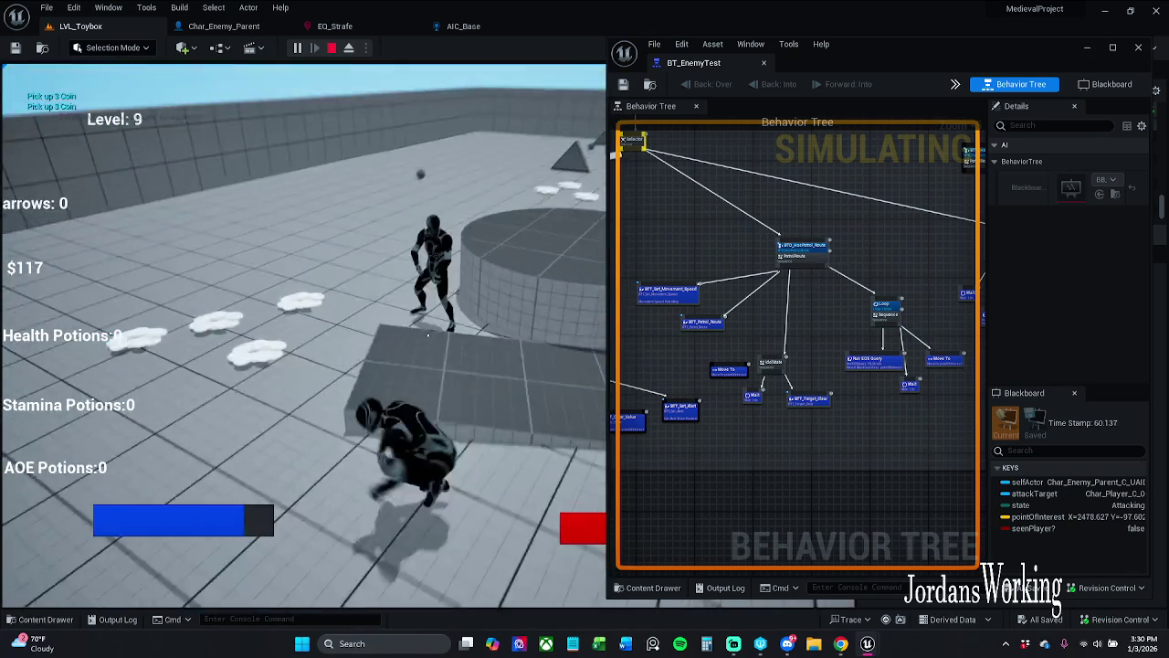
key(w)
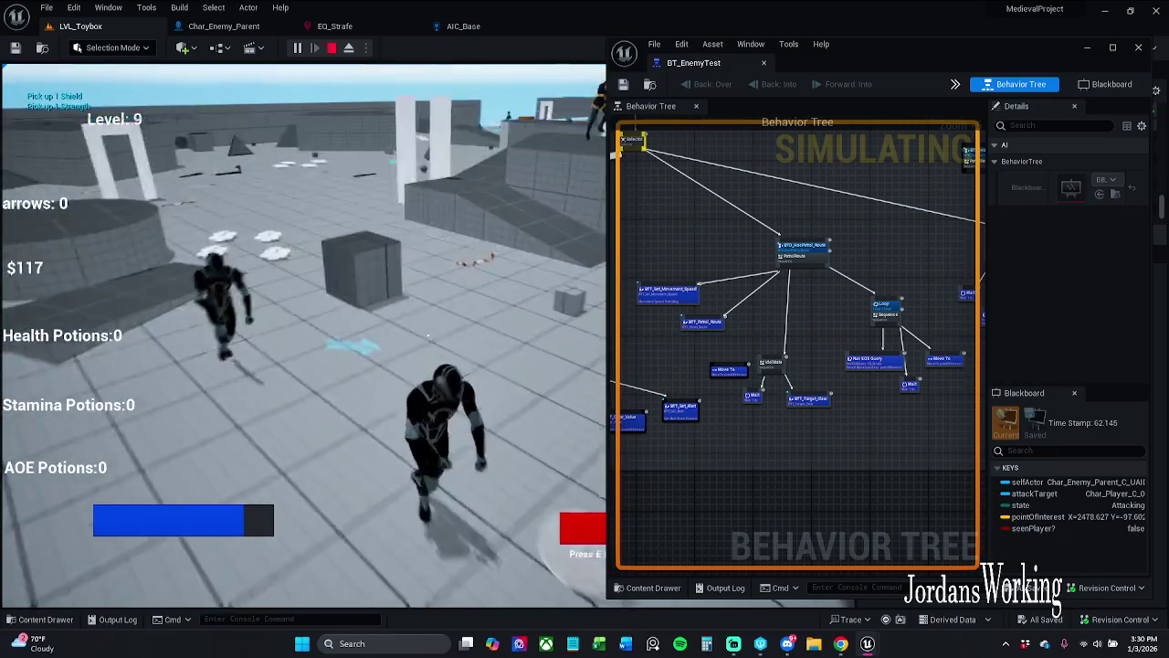
key(w)
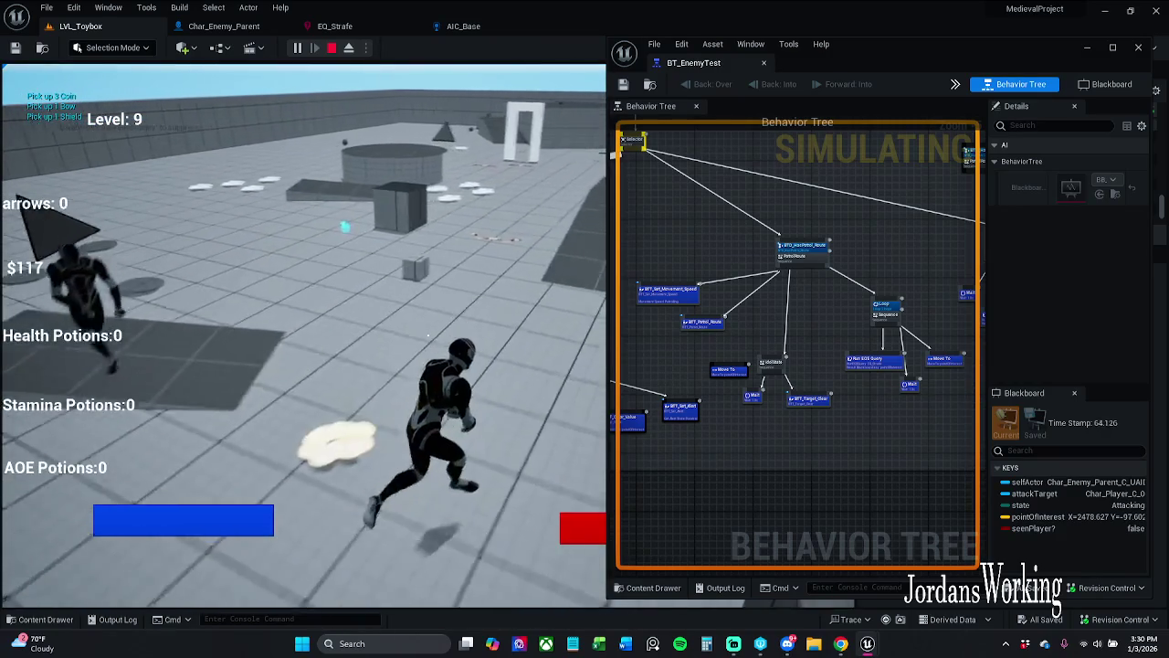
key(w)
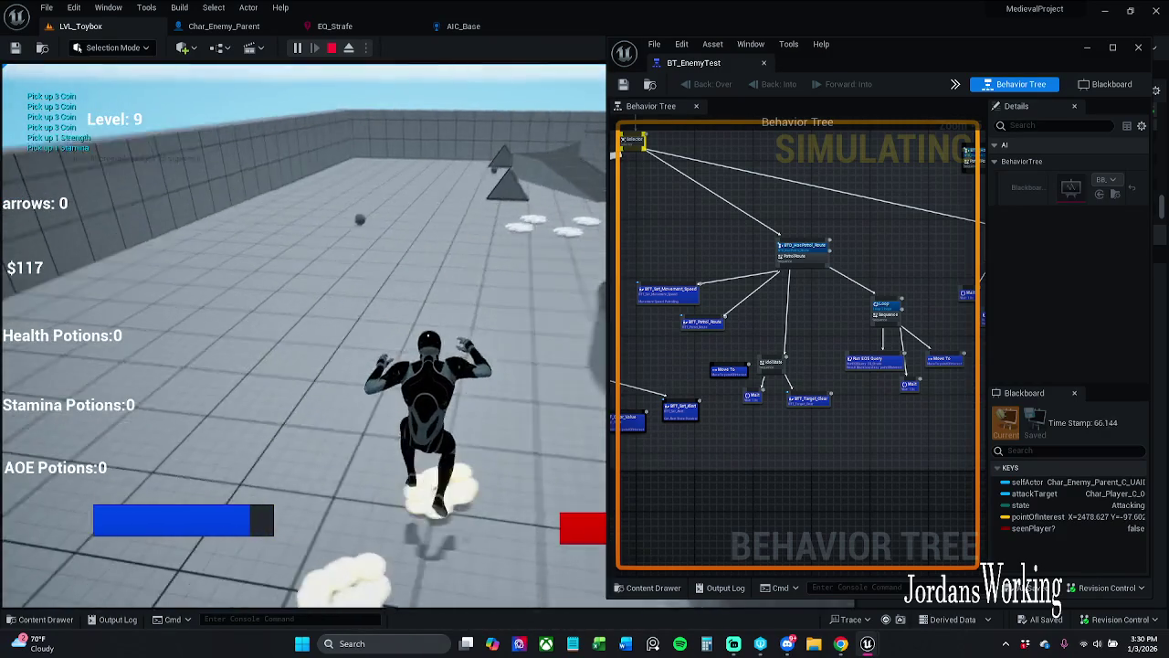
key(w)
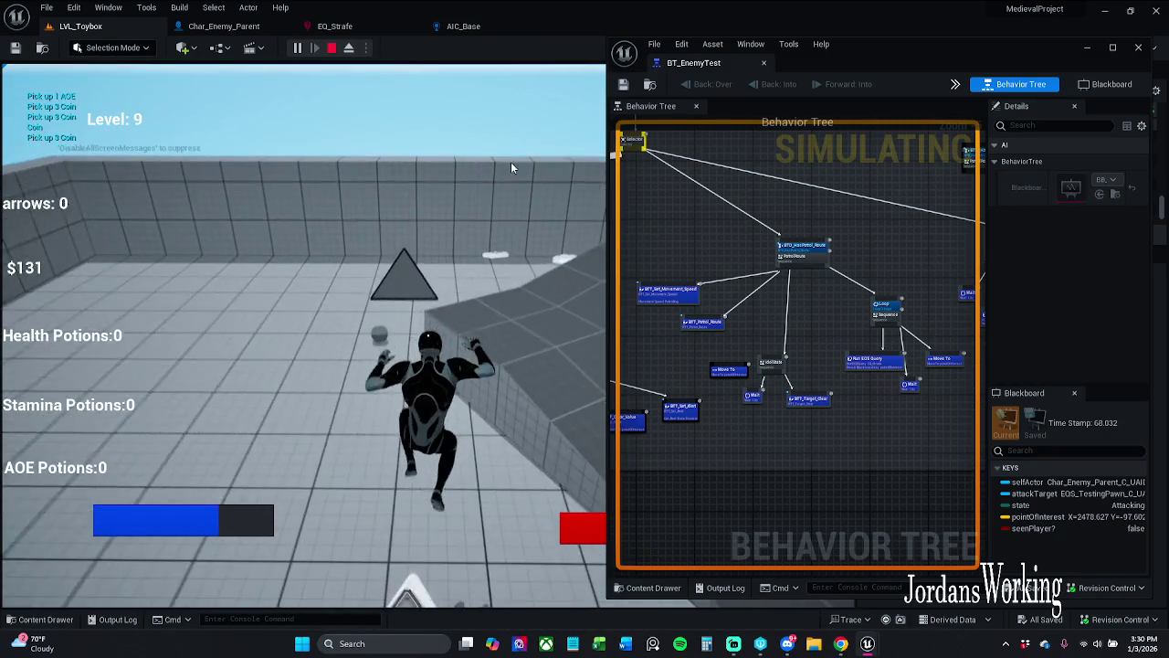
key(Escape)
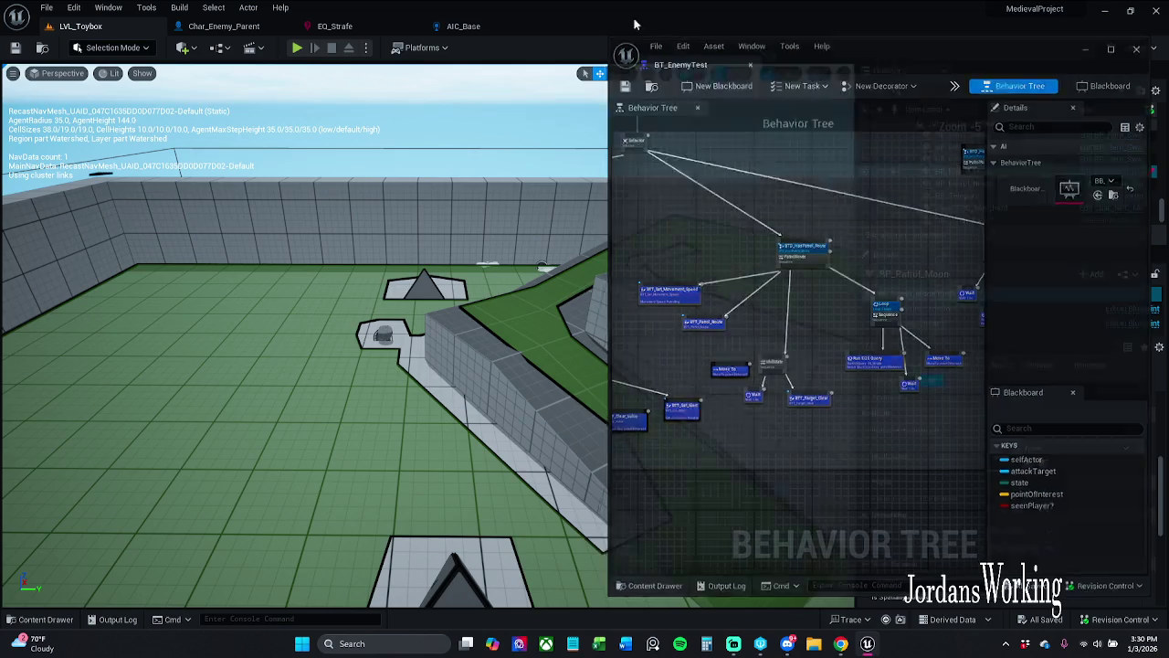
- Dock BT_EnemyTest into the main editor and delete the extra PatrolRoute sequence node
drag(788, 58, 603, 27)
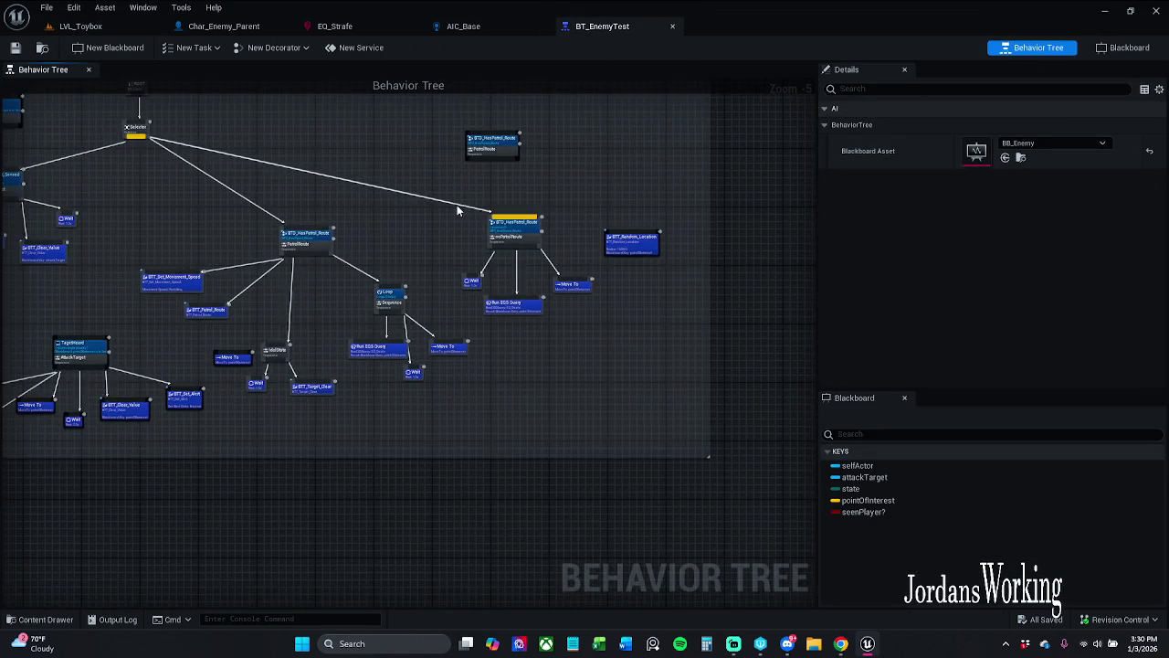
scroll(467, 199, up, 2)
scroll(467, 197, up, 1)
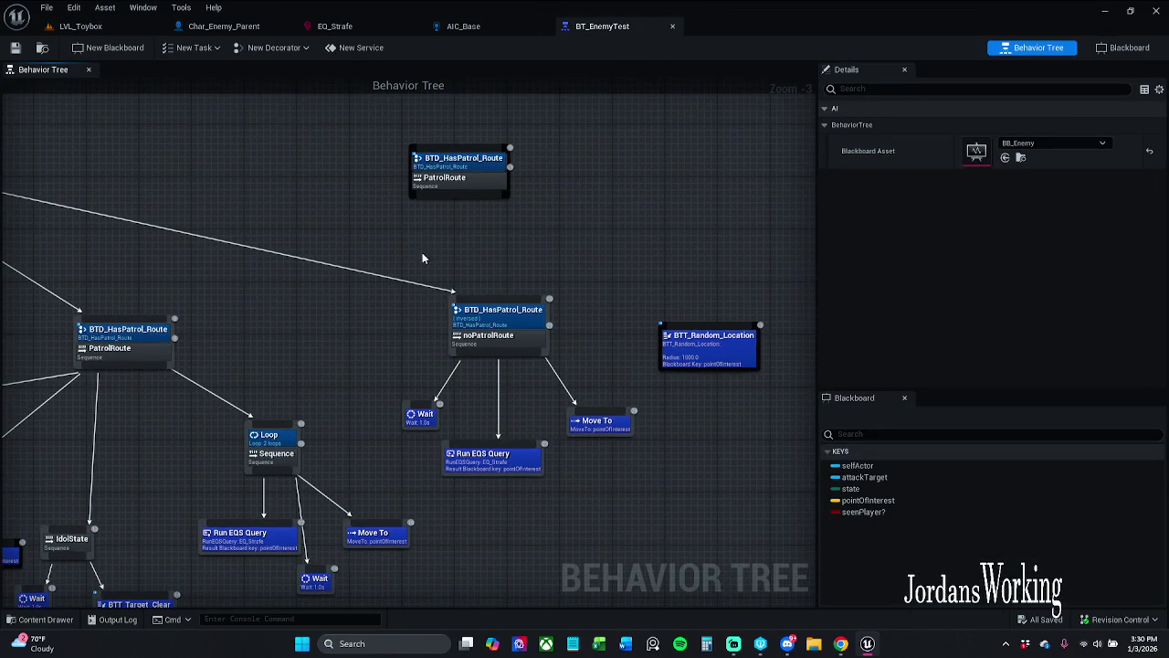
scroll(412, 233, down, 1)
click(501, 169)
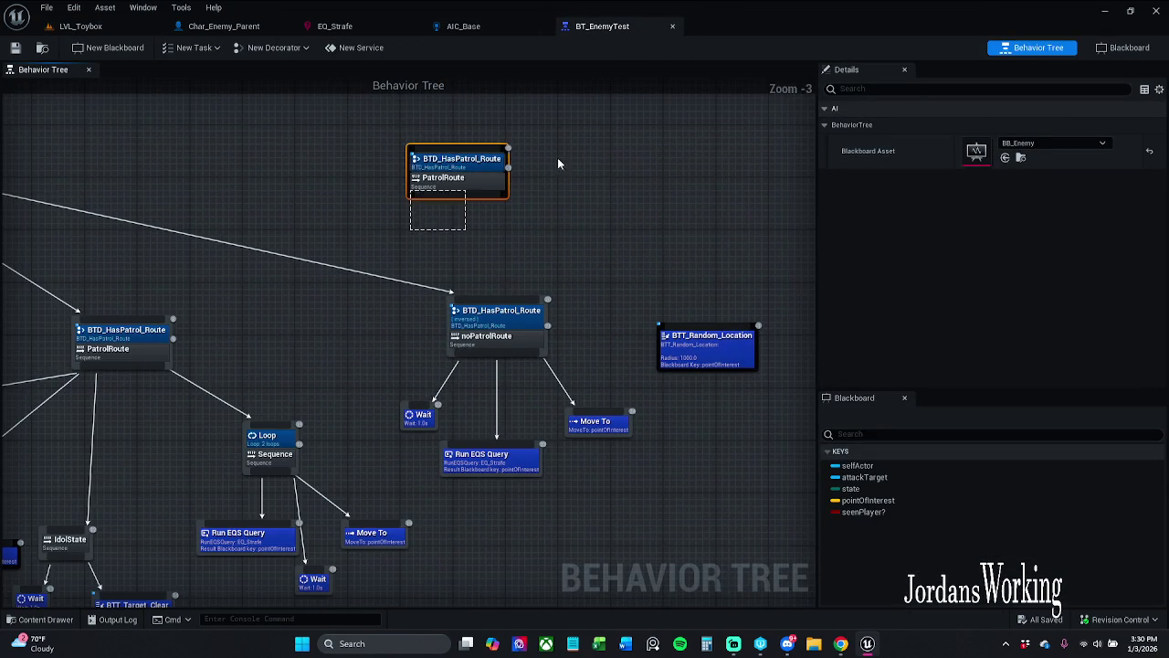
key(Delete)
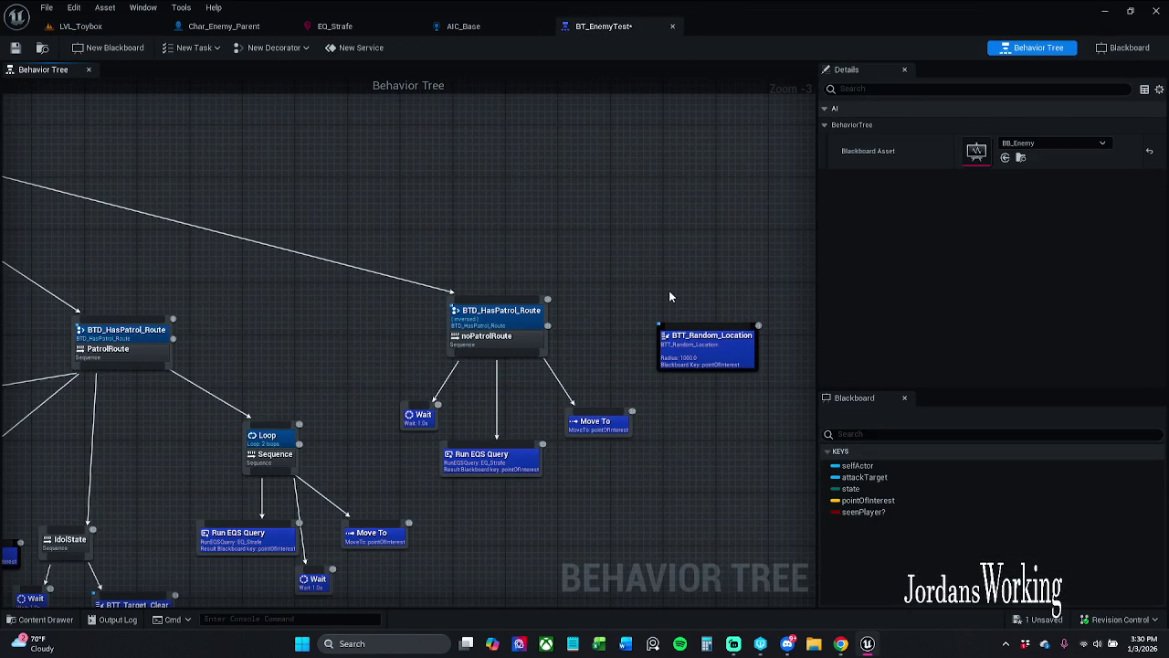
- Move the noPatrolRoute branch with BTT_Random_Location up and right, then select noPatrolRoute
drag(372, 308, 709, 461)
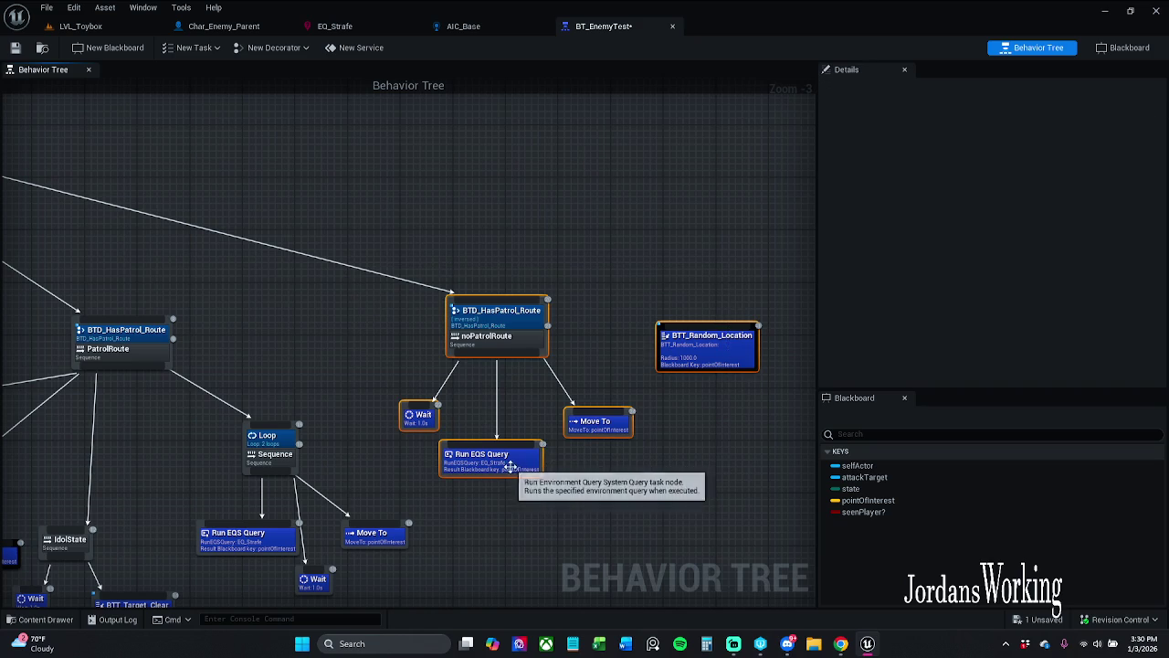
drag(516, 467, 537, 454)
click(569, 236)
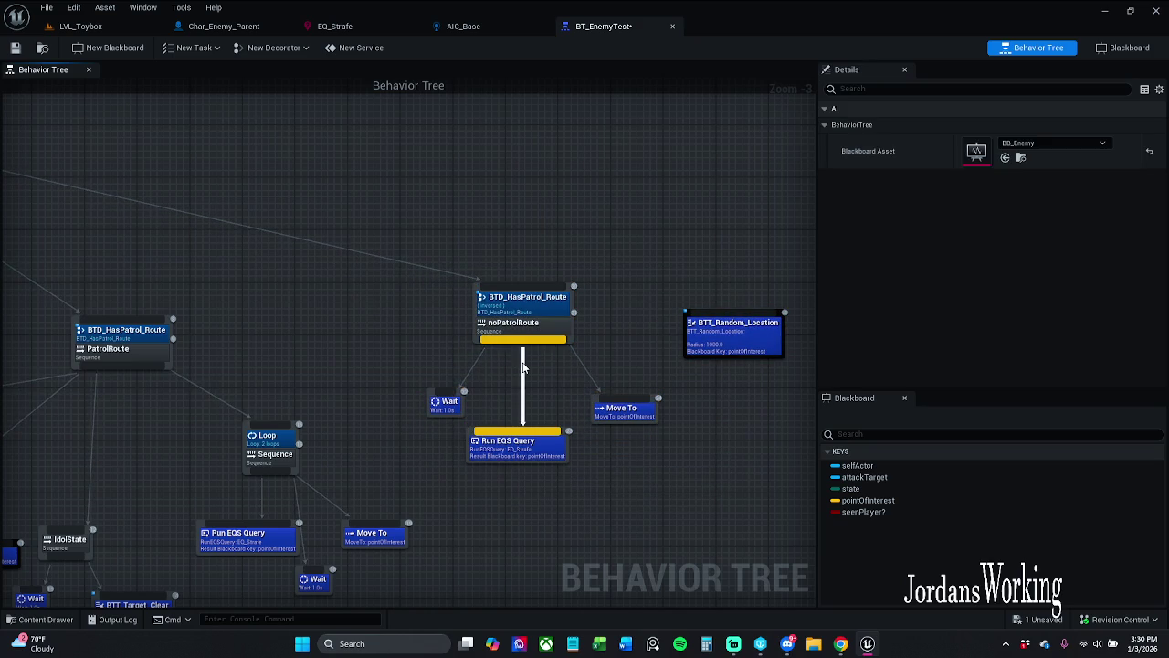
drag(461, 416, 424, 345)
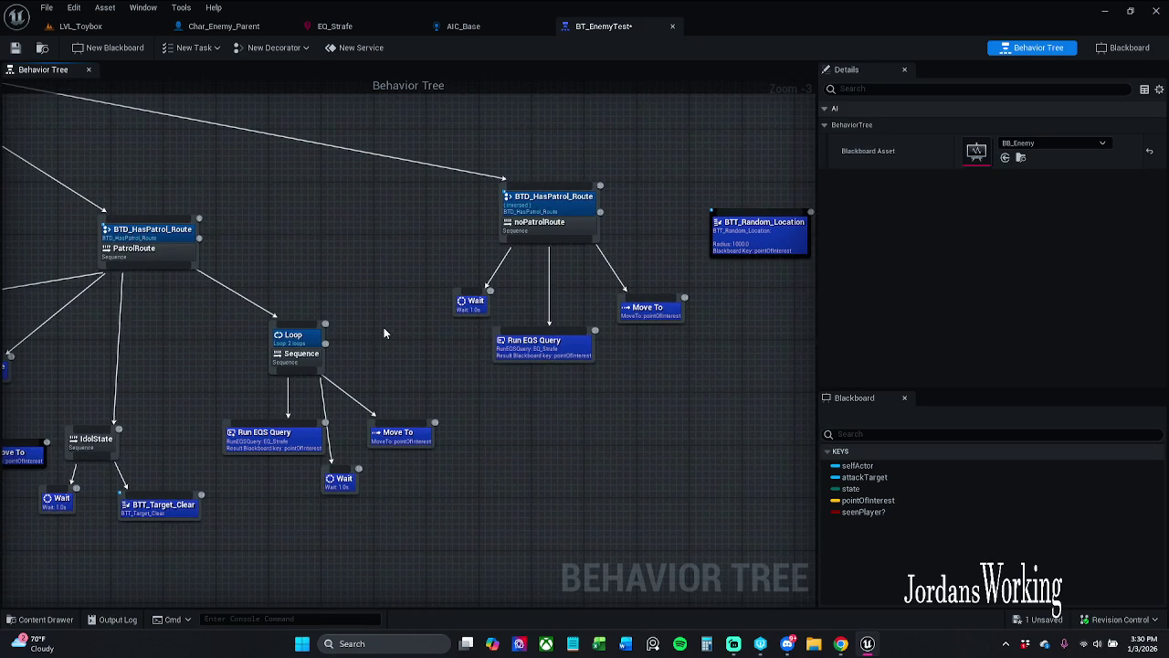
scroll(384, 330, down, 1)
drag(399, 296, 508, 290)
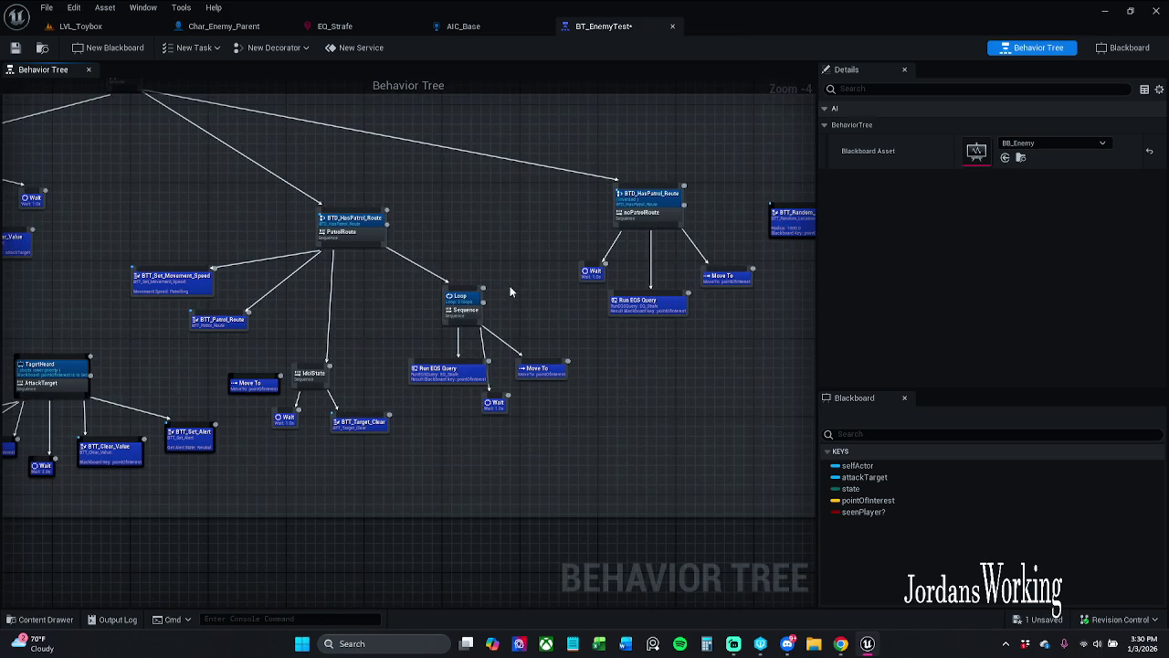
drag(543, 259, 477, 248)
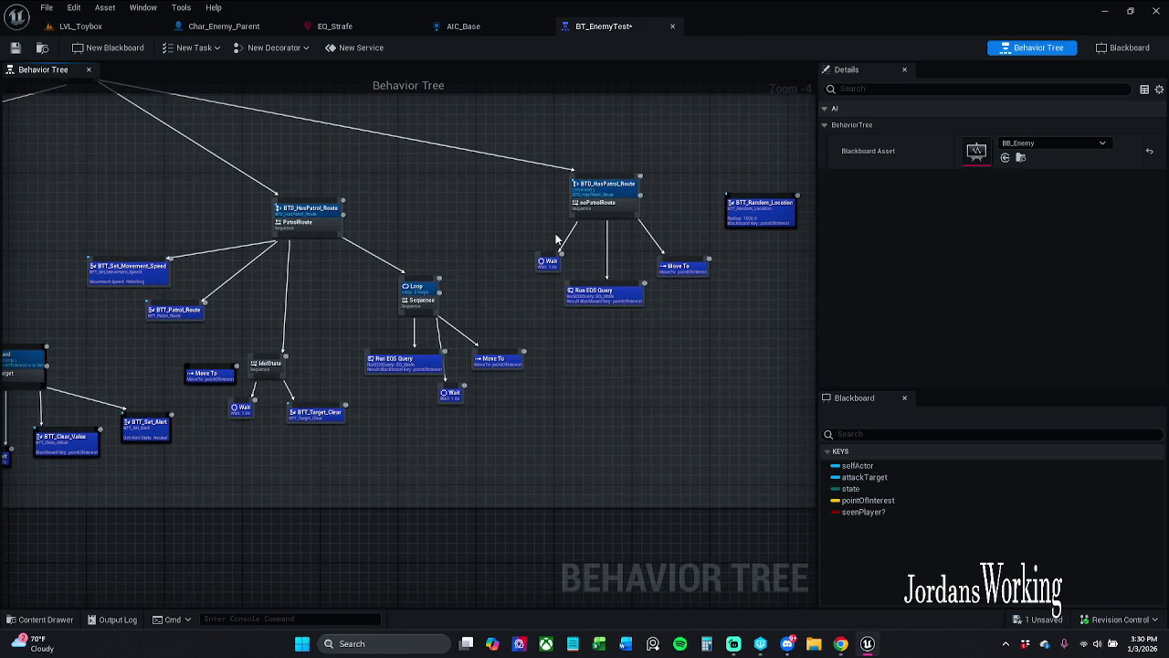
click(578, 205)
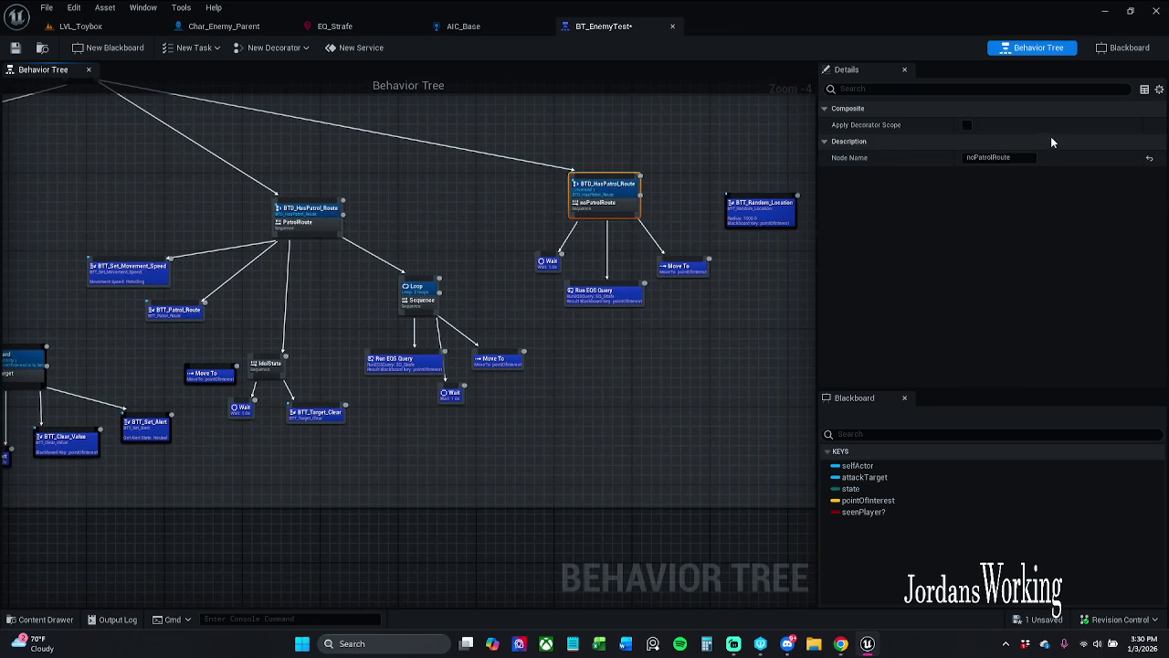
- Change the noPatrolRoute Node Name to PlayerLost and save BT_EnemyTest
click(1026, 158)
text(LostPlayer)
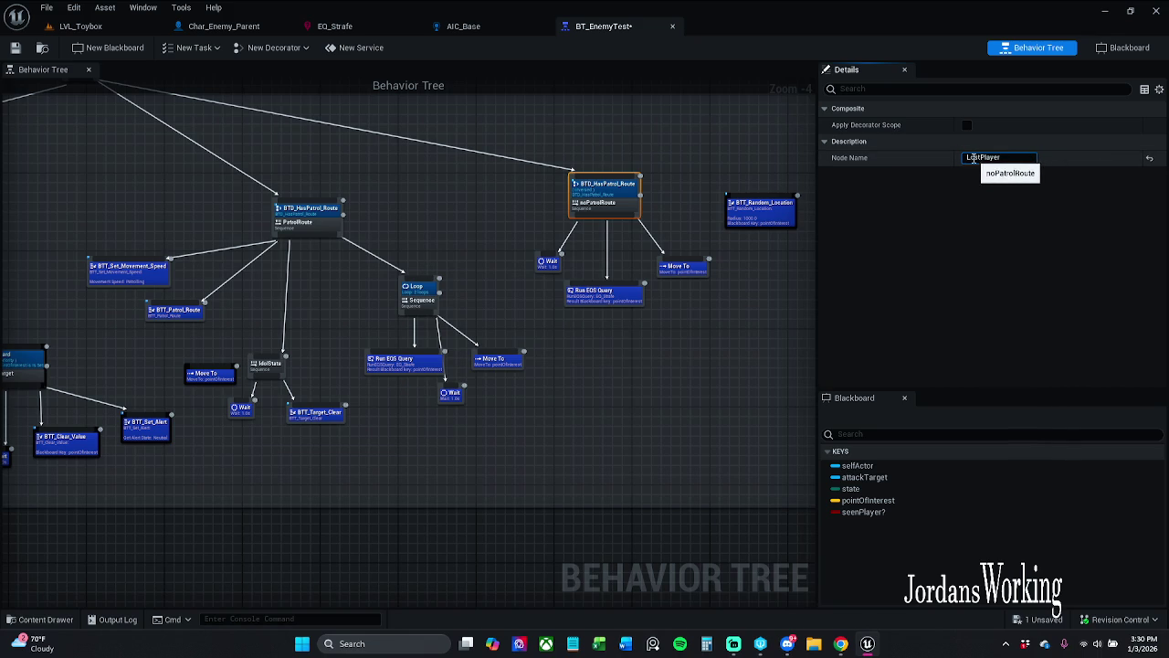
drag(980, 158, 1025, 155)
key(BackSpace)
text(Lost)
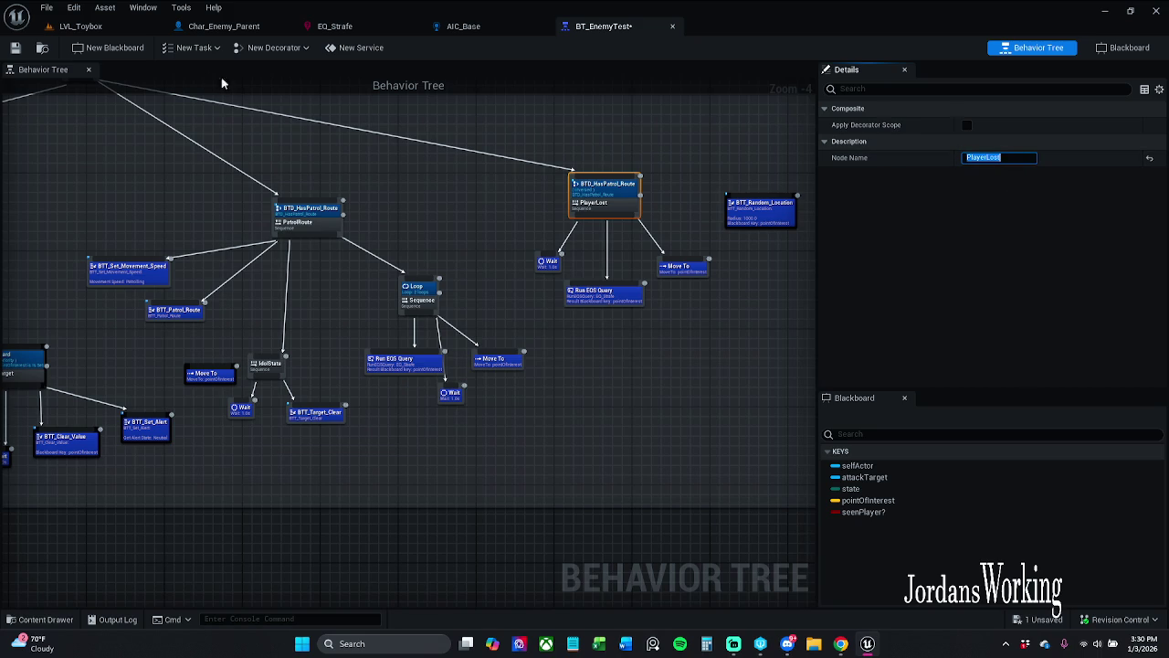
click(15, 50)
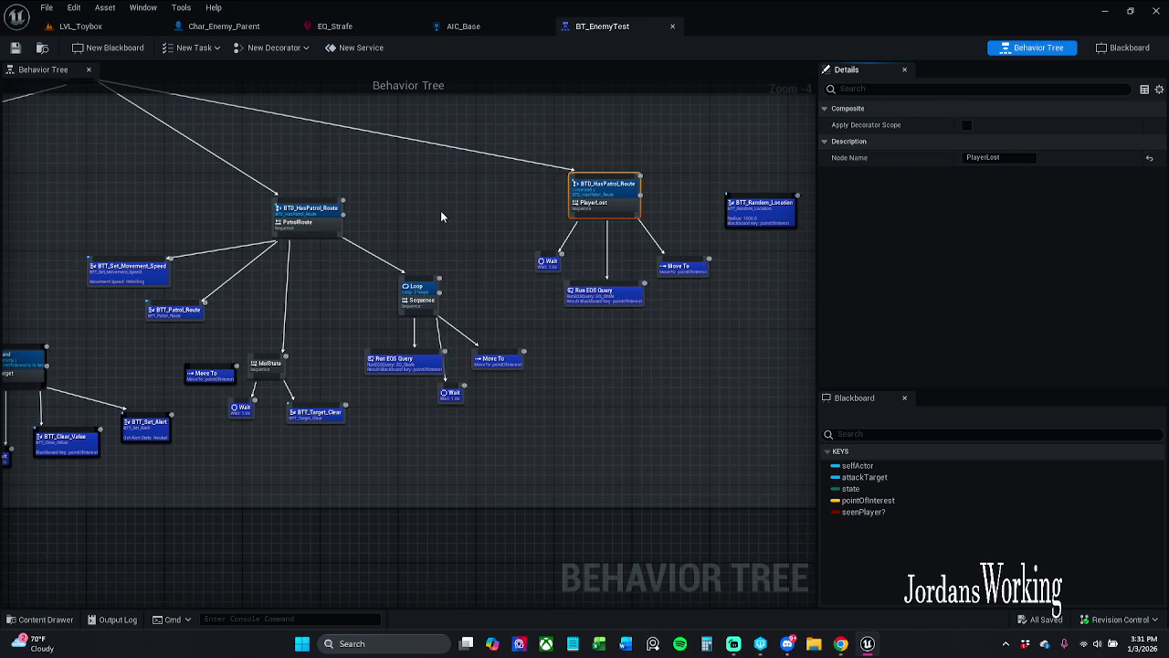
click(511, 340)
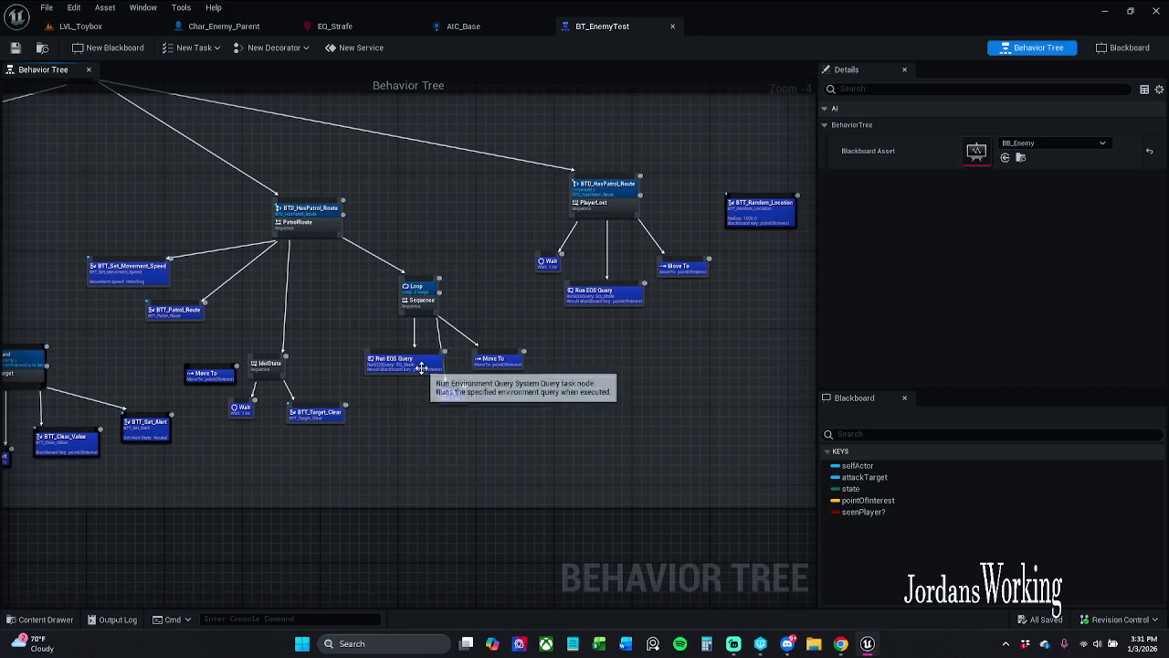
- Set the Loop decorator's Num Loops to 3 and save the behavior tree
click(400, 371)
click(503, 401)
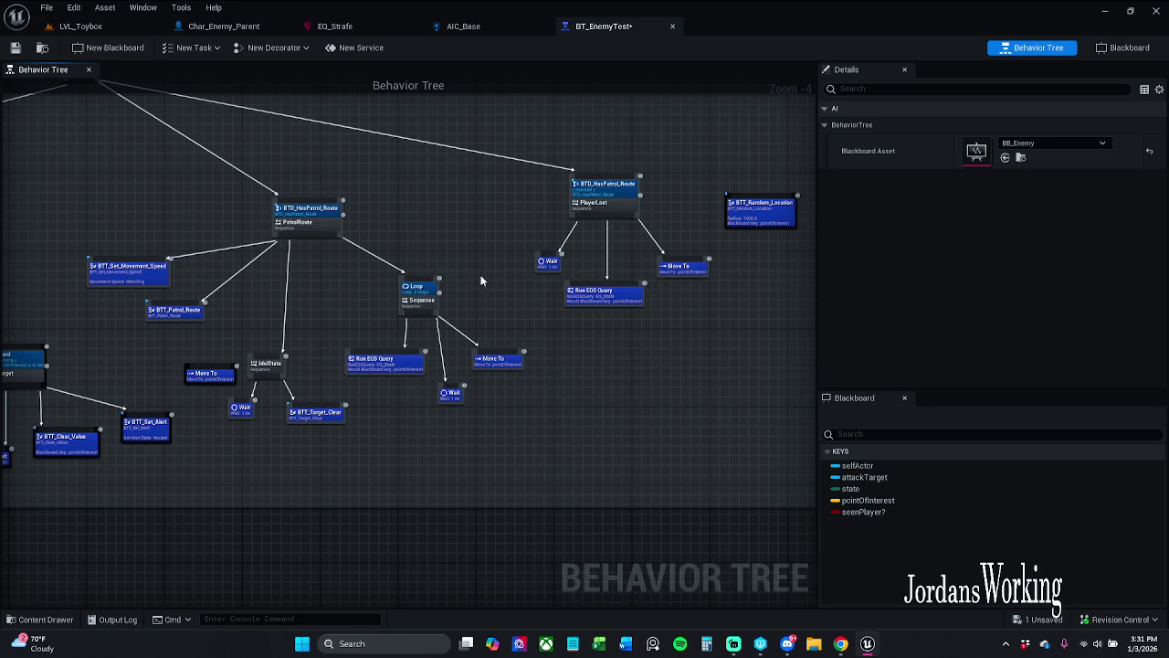
scroll(482, 281, up, 2)
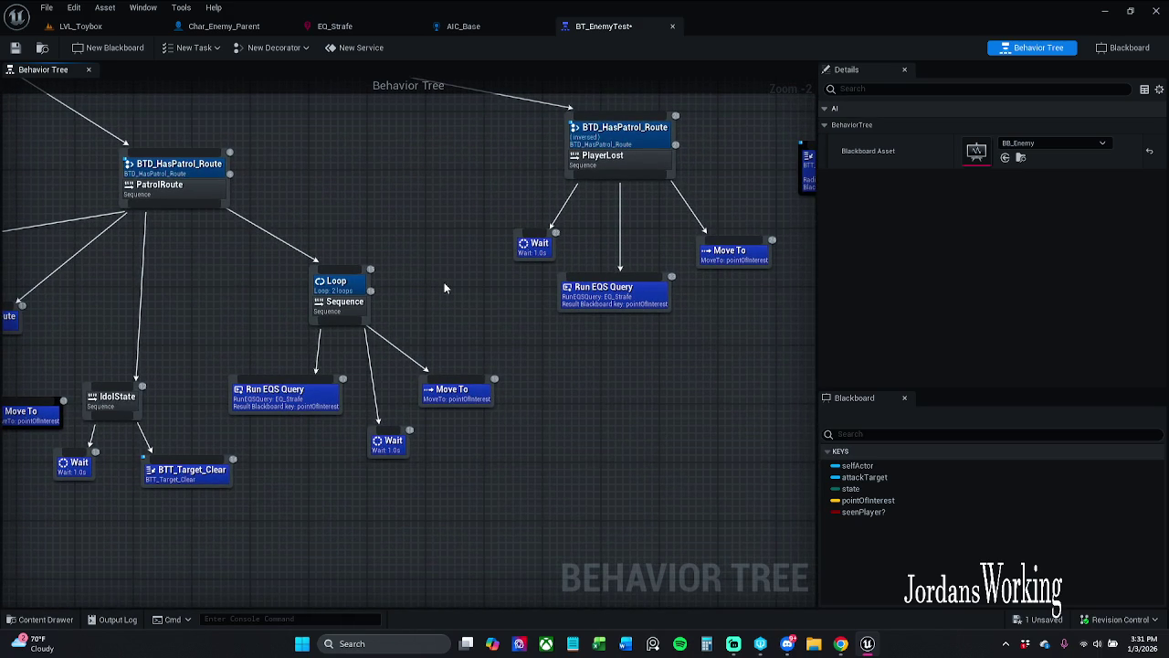
scroll(457, 297, down, 1)
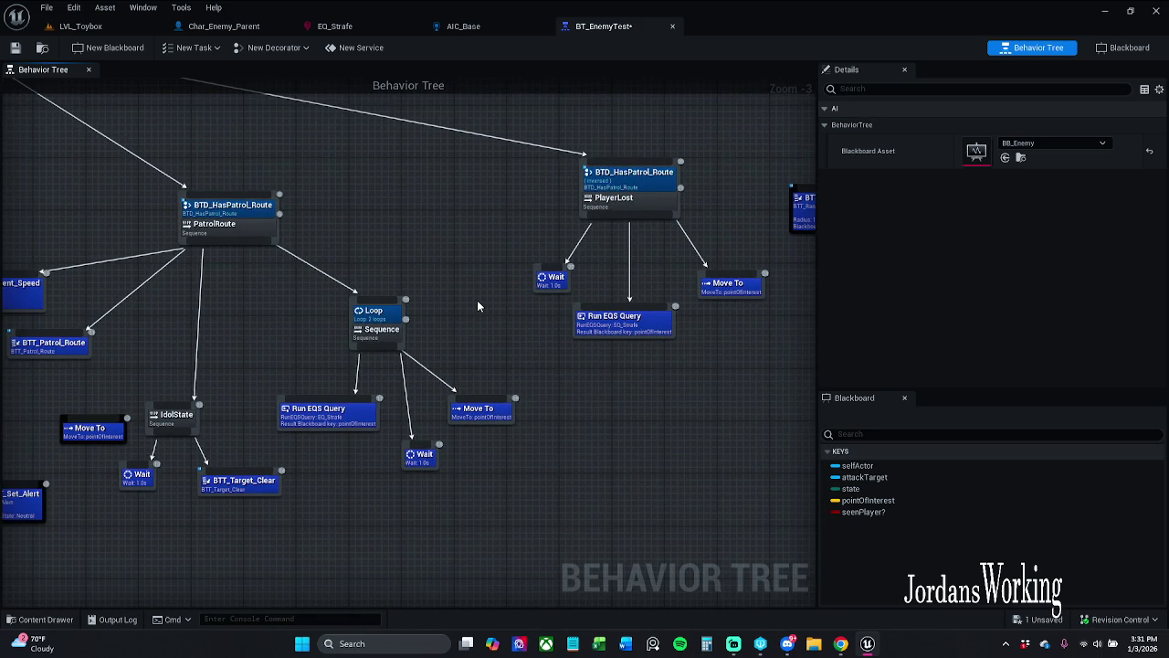
click(374, 314)
click(1000, 125)
text(3)
key(Return)
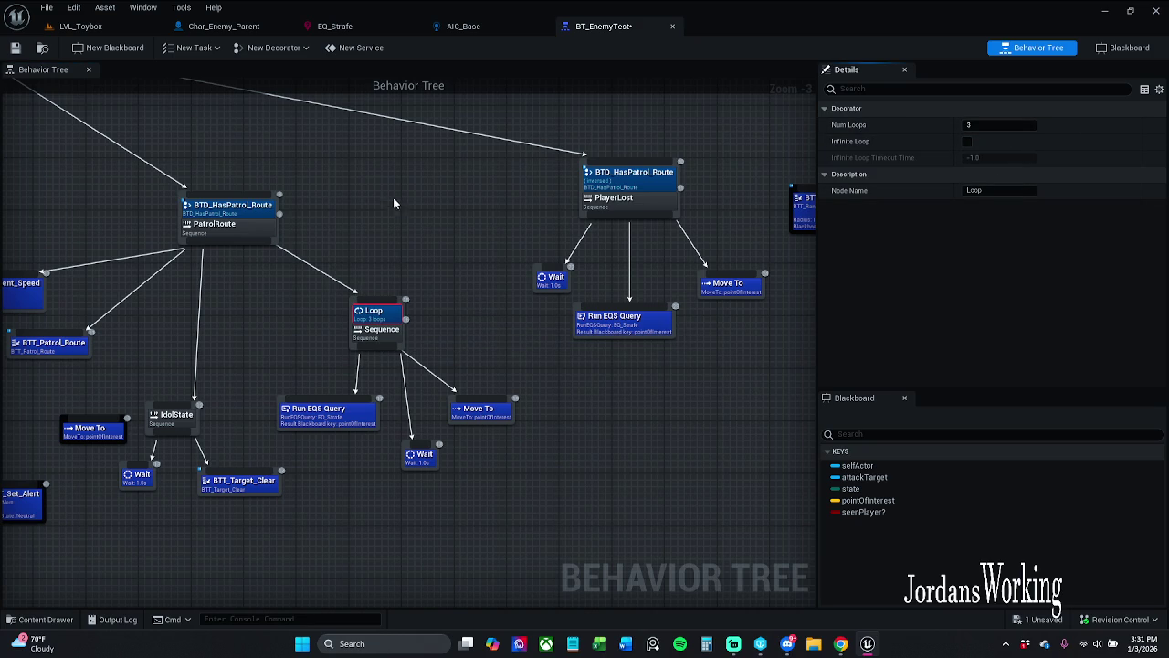
click(14, 48)
- Move the Loop subtree down and right, delete the stray Move To node, and save
mouse_move(326, 187)
mouse_down()
mouse_move(370, 187)
mouse_move(427, 149)
mouse_up()
click(471, 280)
mouse_move(386, 268)
mouse_down()
mouse_move(543, 418)
mouse_move(612, 422)
mouse_up()
drag(483, 288, 641, 361)
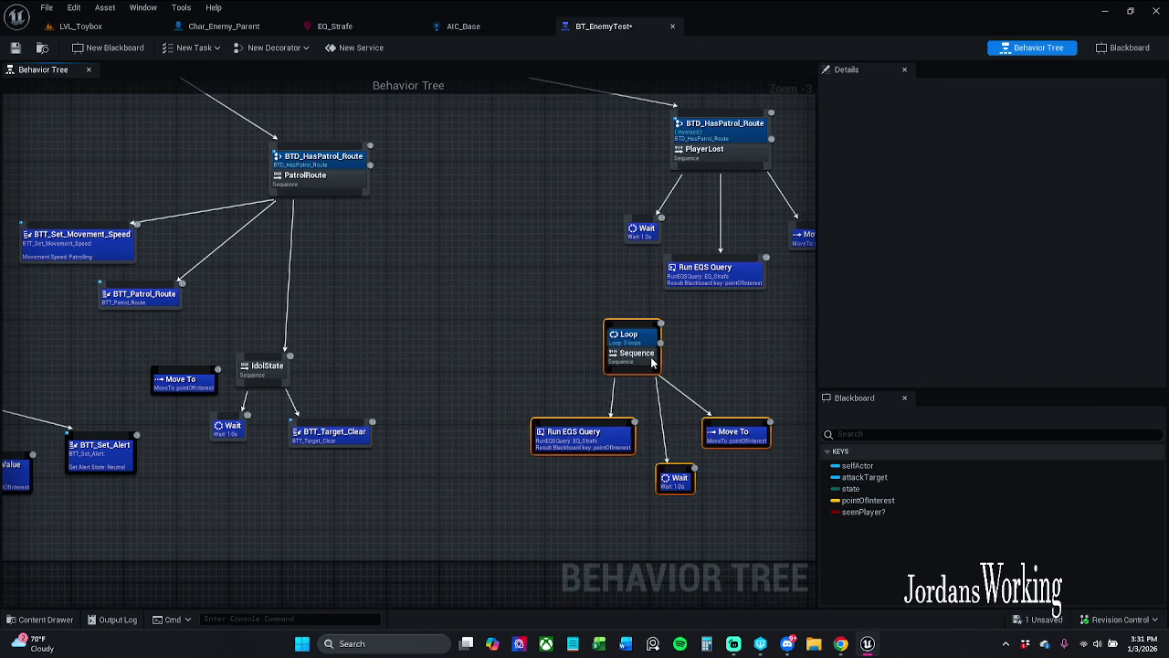
click(314, 383)
drag(249, 421, 315, 413)
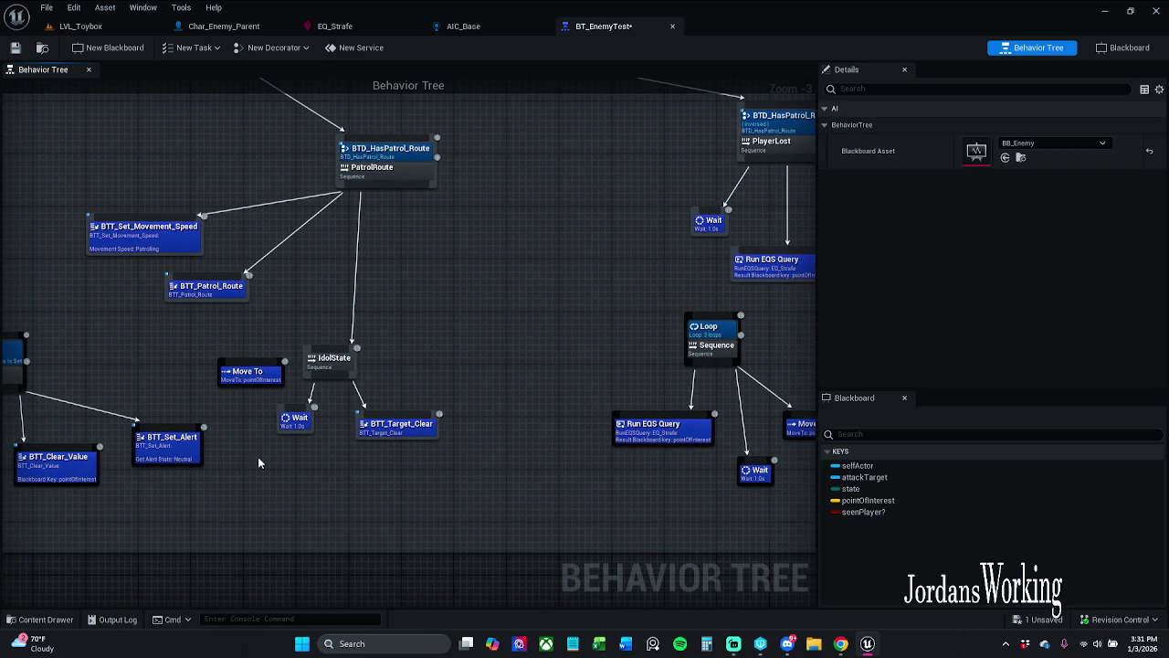
click(248, 380)
key(Delete)
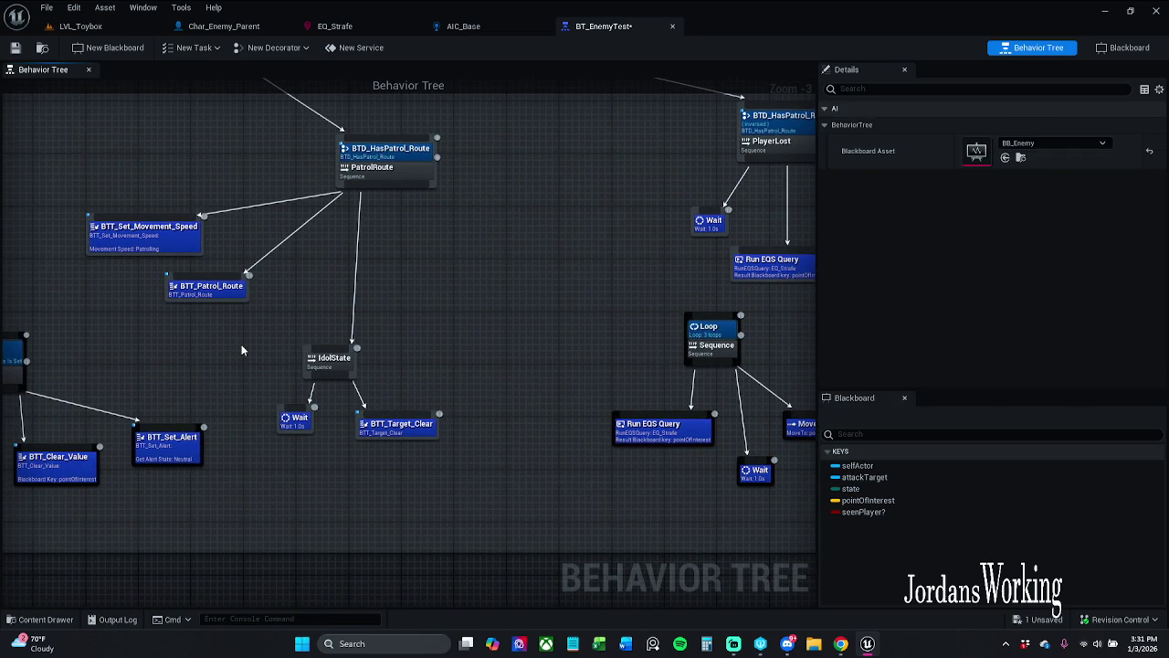
click(15, 49)
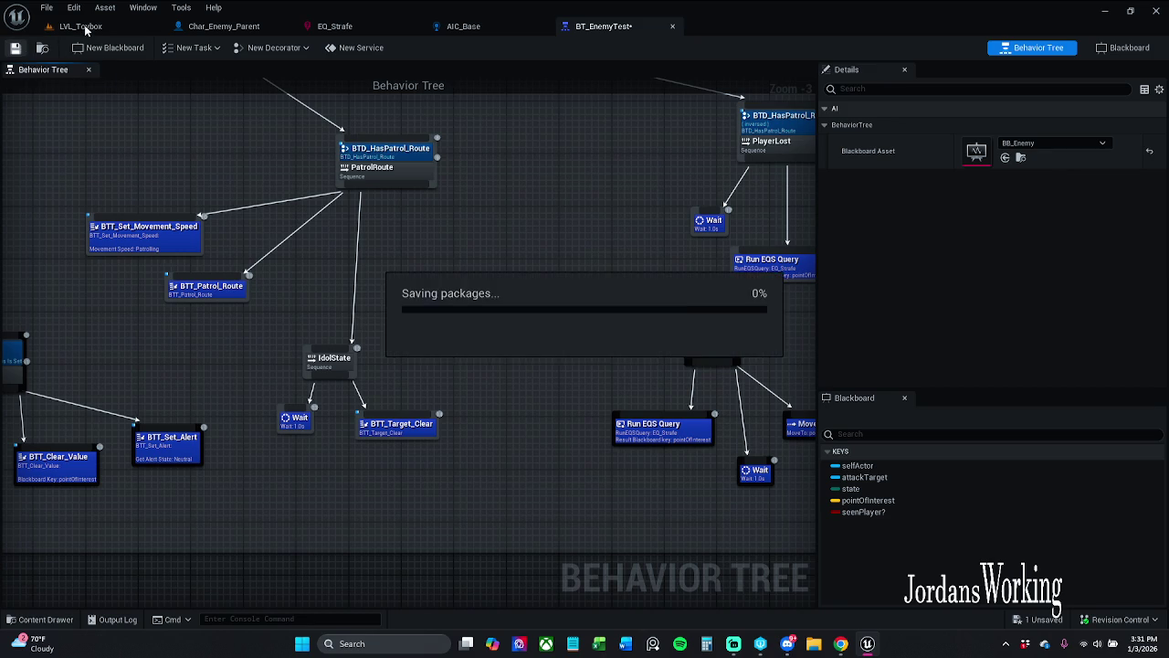
- Reposition the IdolState group, BTT_Patrol_Route and BTT_Set_Movement_Speed, then save
mouse_move(289, 446)
mouse_down()
mouse_move(436, 397)
mouse_move(424, 349)
mouse_up()
drag(395, 429, 409, 384)
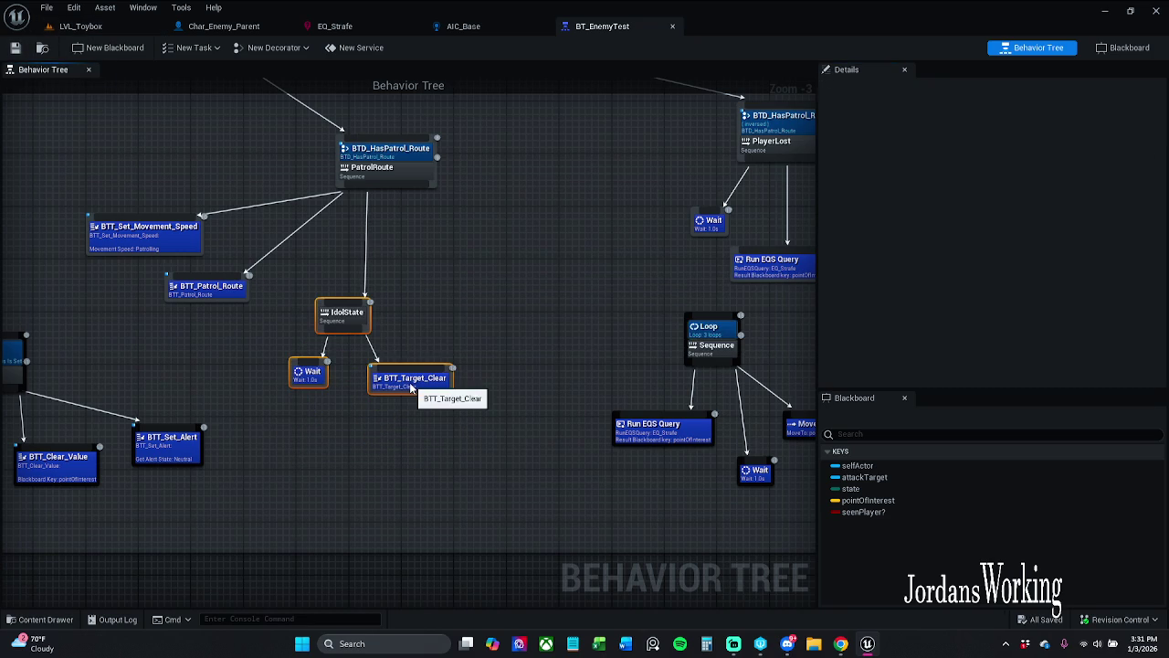
drag(176, 284, 213, 287)
drag(137, 229, 150, 235)
click(218, 262)
click(16, 48)
- Switch to LVL_Toybox, fly the camera to the enemy area, and select the enemy character
click(80, 26)
mouse_move(429, 155)
mouse_down()
mouse_move(429, 100)
mouse_move(461, 238)
mouse_up()
click(468, 295)
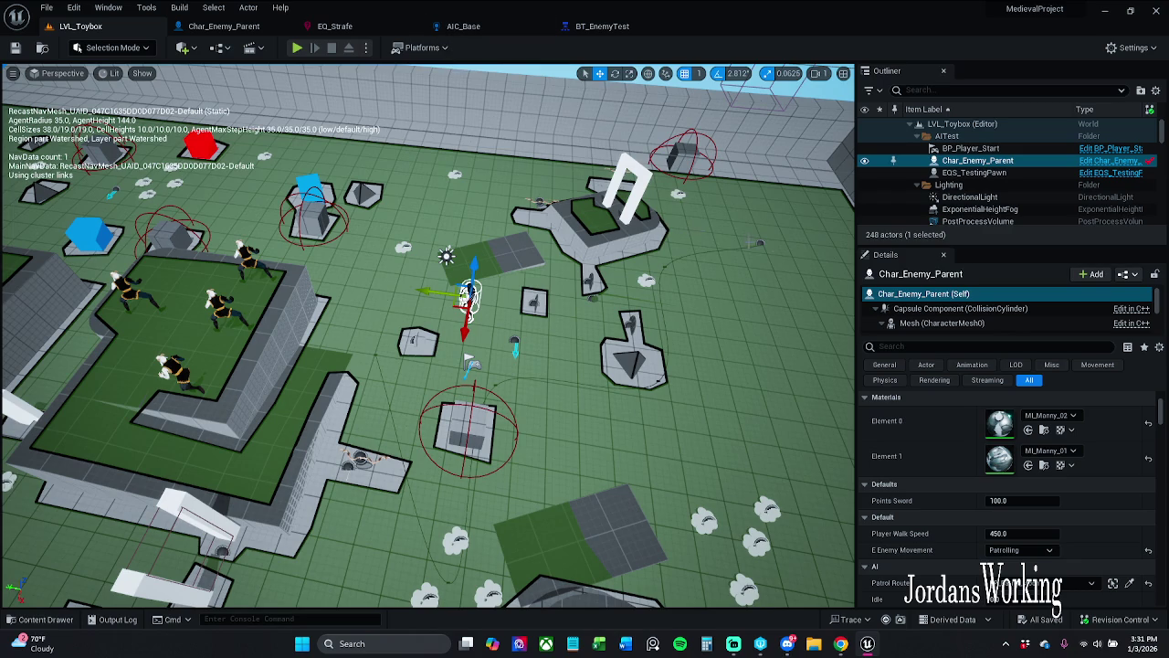
- Select BP_Patrol_Moon, play-test LVL_Toybox, pick up an AOE potion, then stop play
click(760, 242)
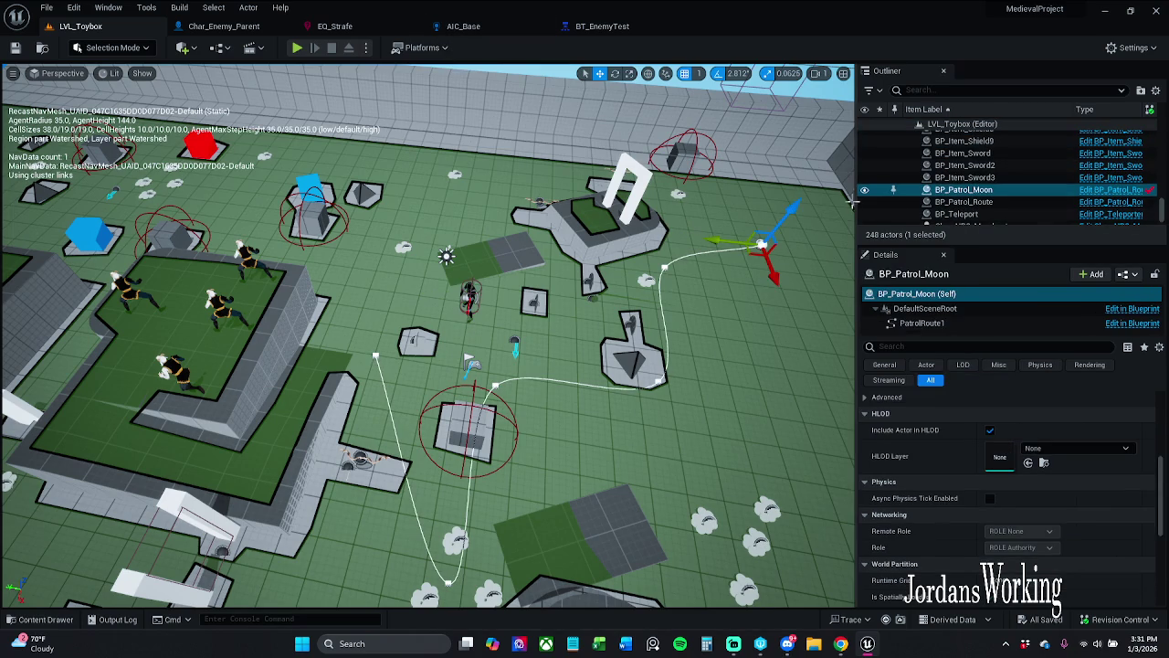
click(296, 49)
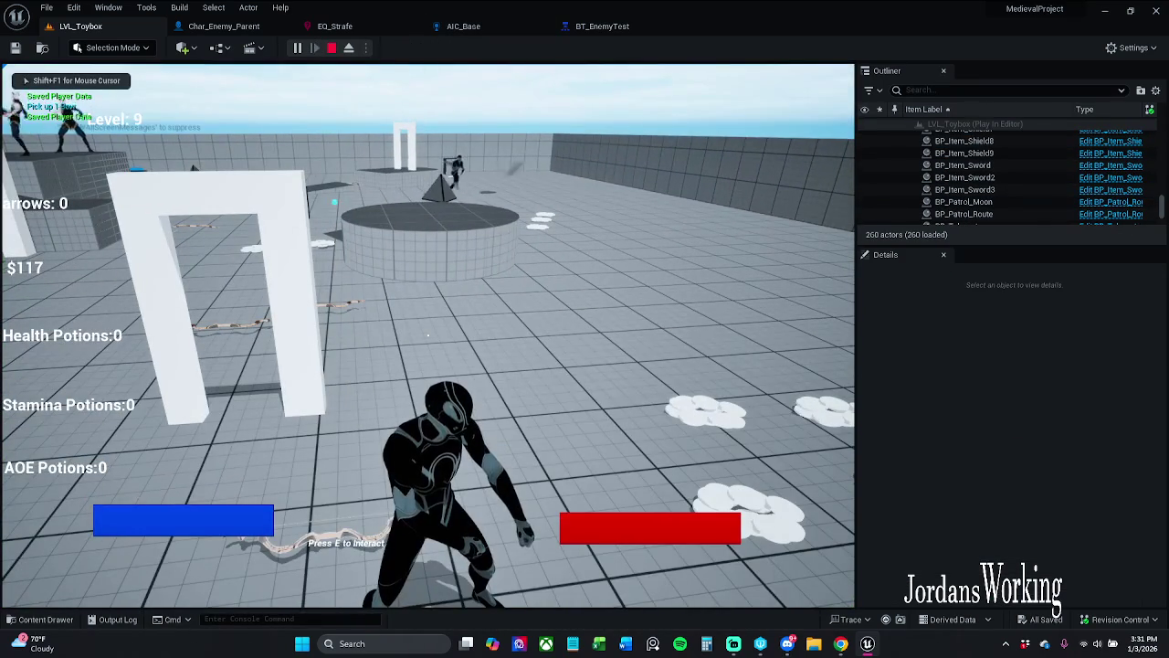
key(w)
key(w)
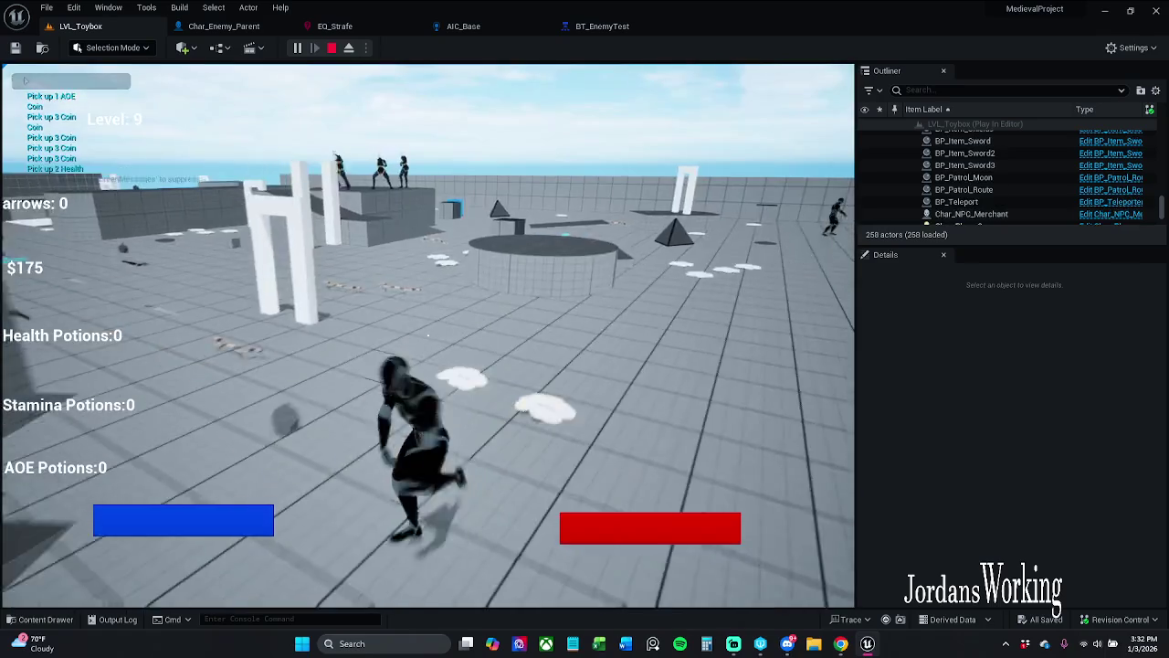
key(e)
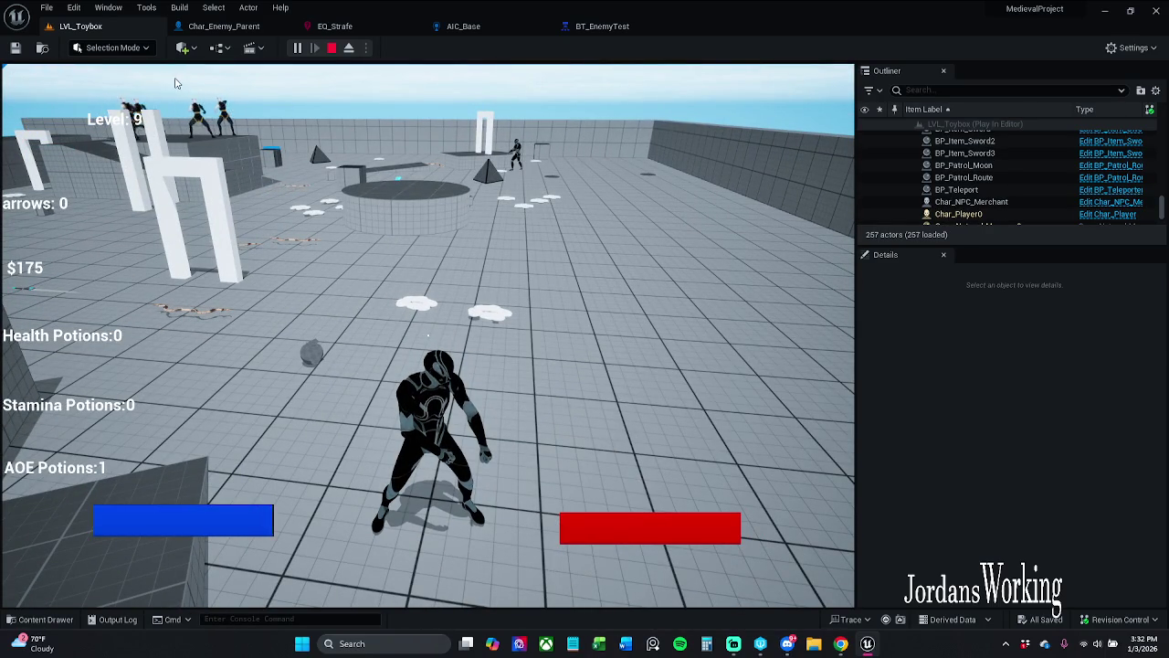
key(Escape)
- Return to BT_EnemyTest and nudge the IdolState group with its two children right
click(610, 28)
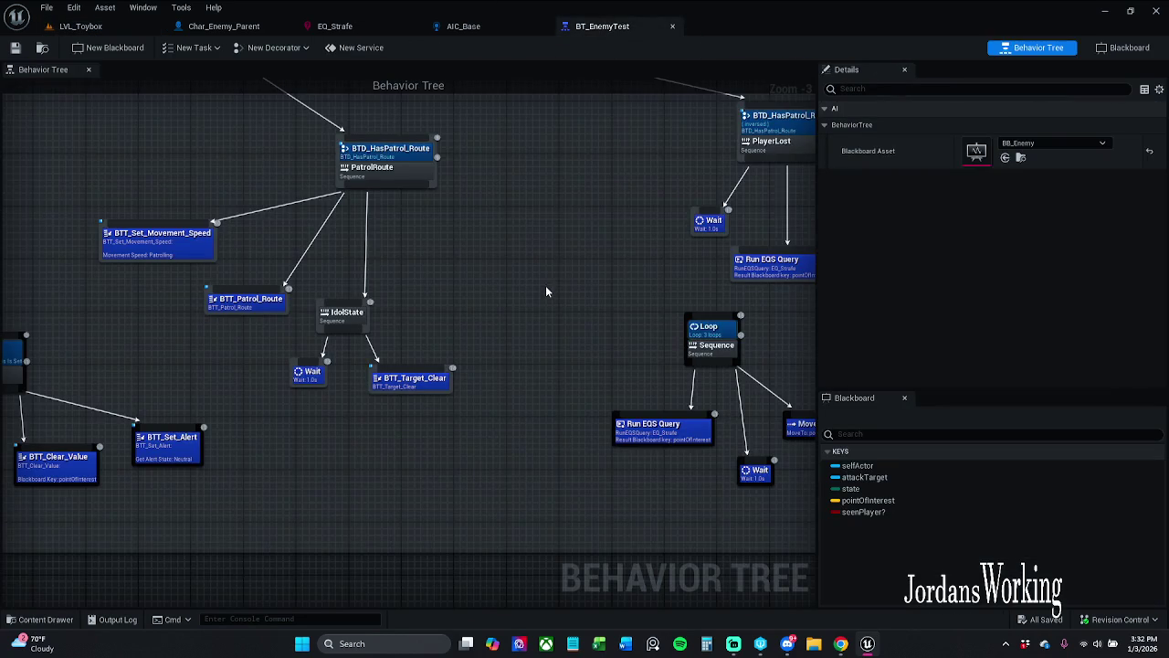
scroll(545, 285, up, 3)
mouse_move(305, 471)
mouse_down()
mouse_move(495, 384)
mouse_move(534, 325)
mouse_up()
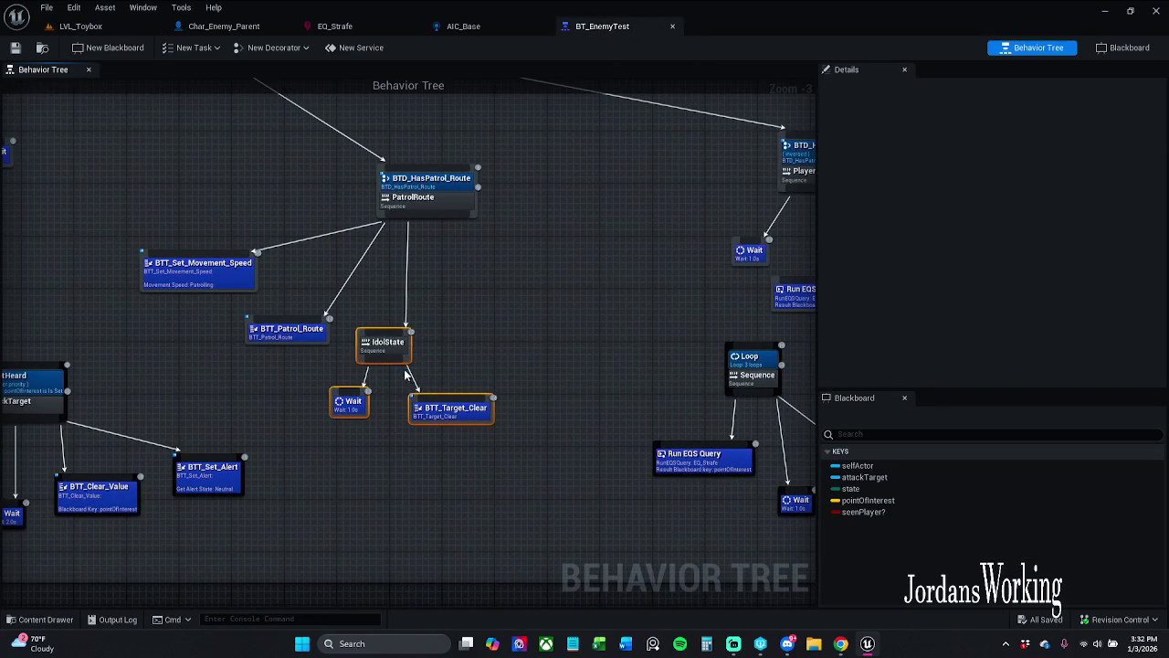
drag(392, 345, 422, 346)
click(488, 295)
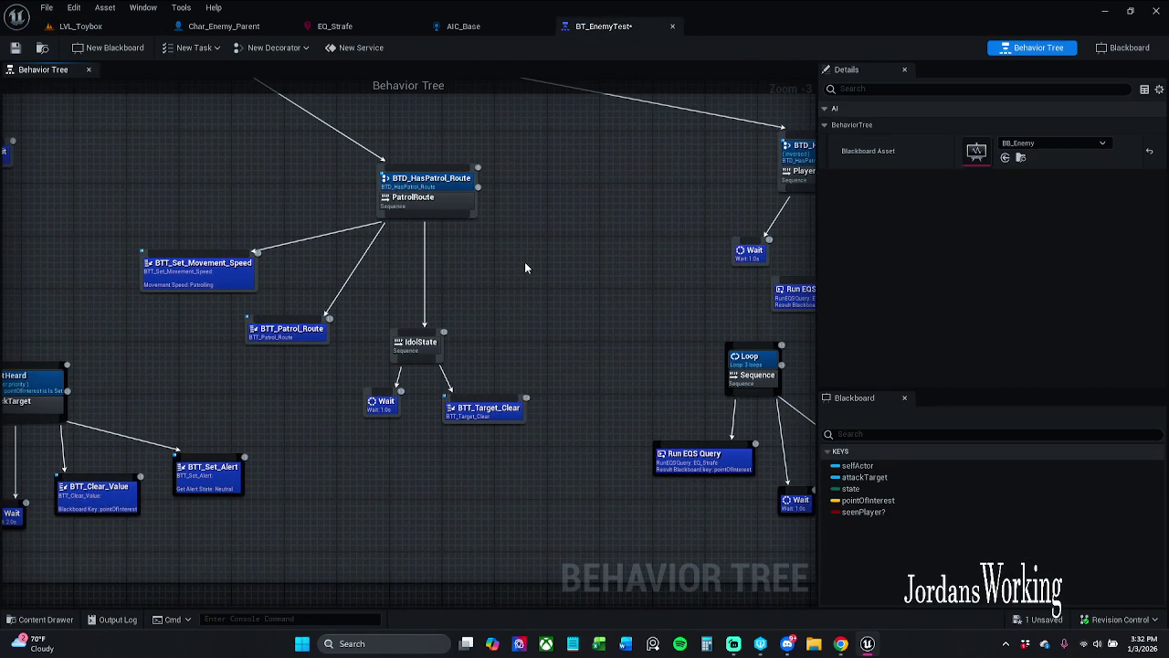
scroll(376, 271, down, 7)
scroll(258, 197, up, 6)
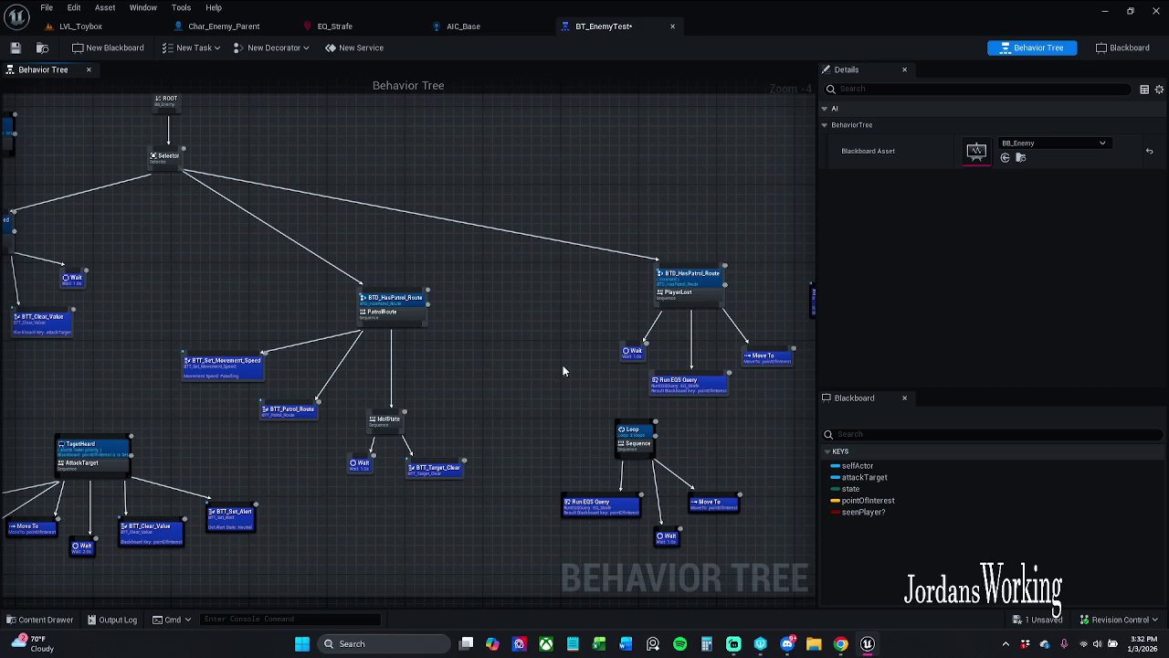
- Reposition the Loop subtree and PlayerLost branch, then delete the BTT_Random_Location task
drag(564, 369, 449, 384)
mouse_move(541, 388)
mouse_down()
mouse_move(543, 420)
mouse_move(527, 442)
mouse_up()
mouse_move(482, 294)
mouse_down()
mouse_move(497, 303)
mouse_move(677, 160)
mouse_up()
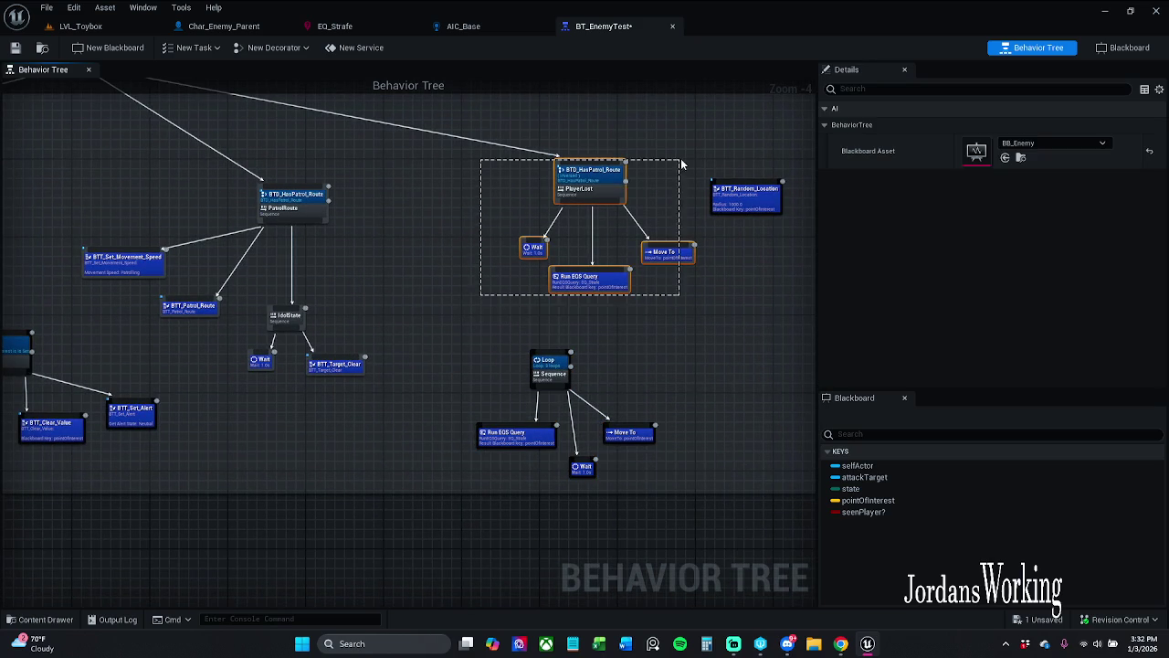
mouse_move(618, 197)
mouse_down()
mouse_move(548, 233)
mouse_move(524, 263)
mouse_move(549, 236)
mouse_move(809, 329)
mouse_move(665, 347)
mouse_move(532, 296)
mouse_up()
click(598, 236)
mouse_move(666, 258)
mouse_down()
mouse_move(380, 316)
mouse_move(362, 294)
mouse_up()
key(Delete)
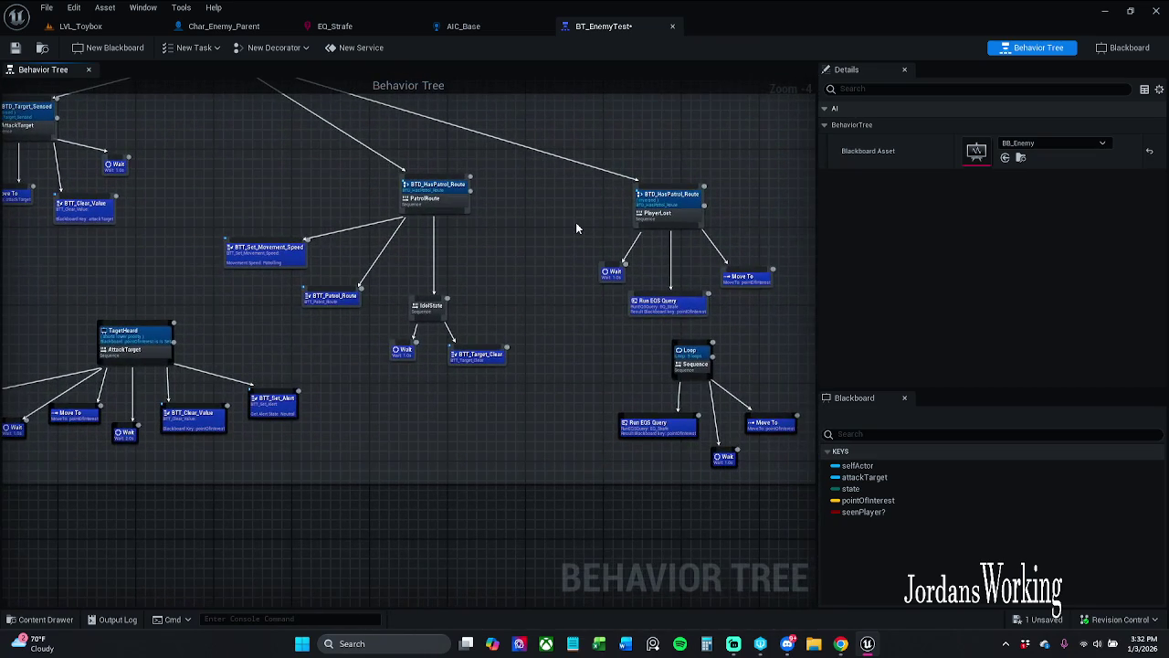
- Save BT_EnemyTest and review the whole tree up to the root
mouse_move(496, 420)
mouse_down()
mouse_move(543, 396)
mouse_move(676, 405)
mouse_move(198, 371)
mouse_up()
mouse_move(522, 277)
mouse_down()
mouse_move(484, 284)
mouse_move(468, 307)
mouse_up()
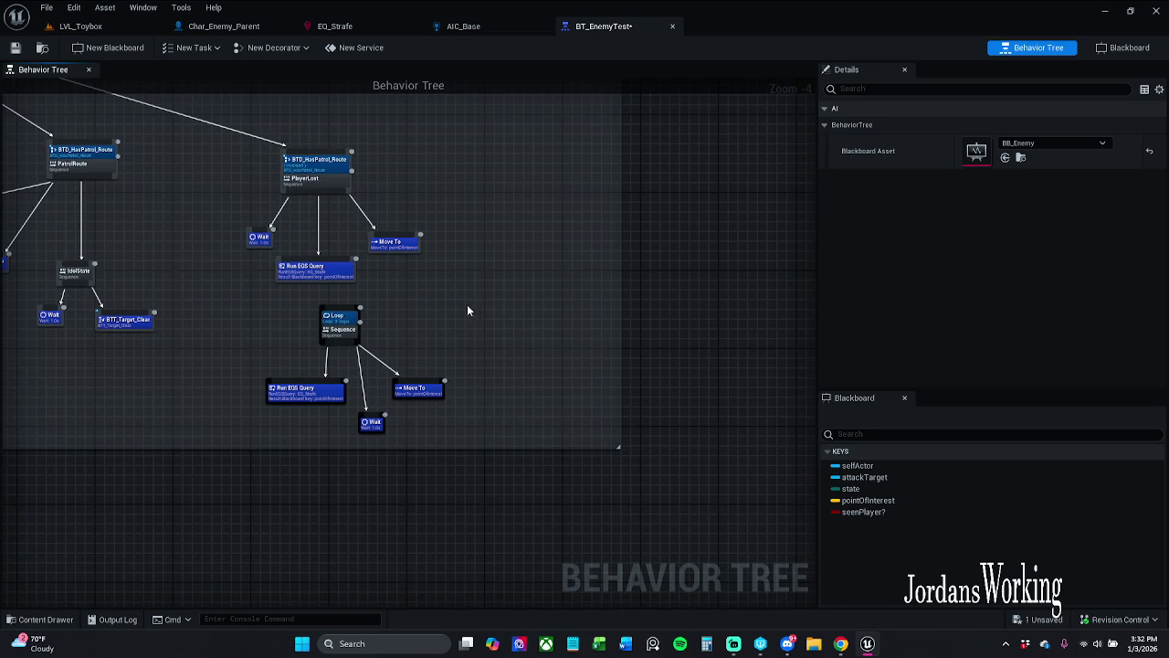
click(13, 48)
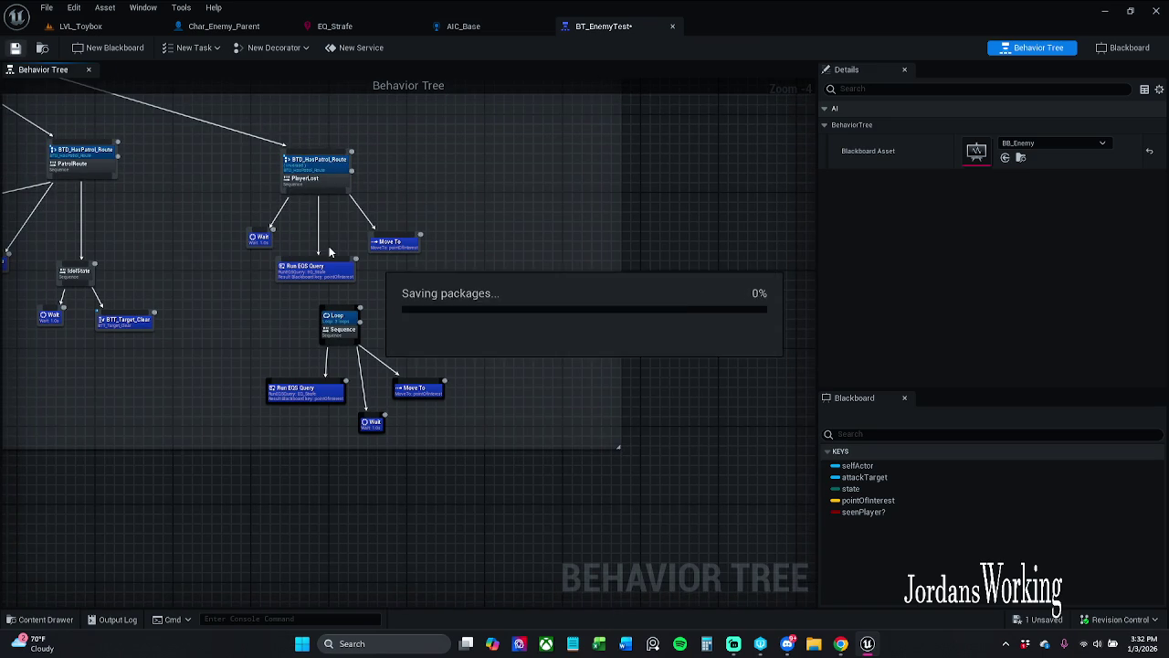
drag(234, 220, 254, 252)
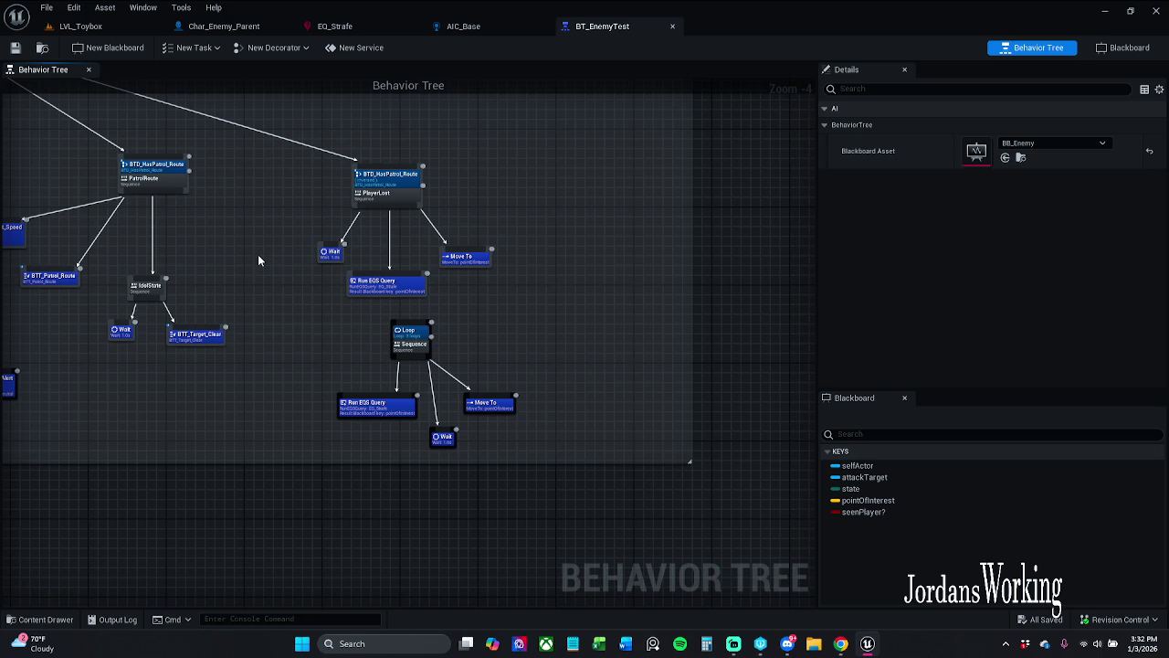
drag(340, 317, 551, 437)
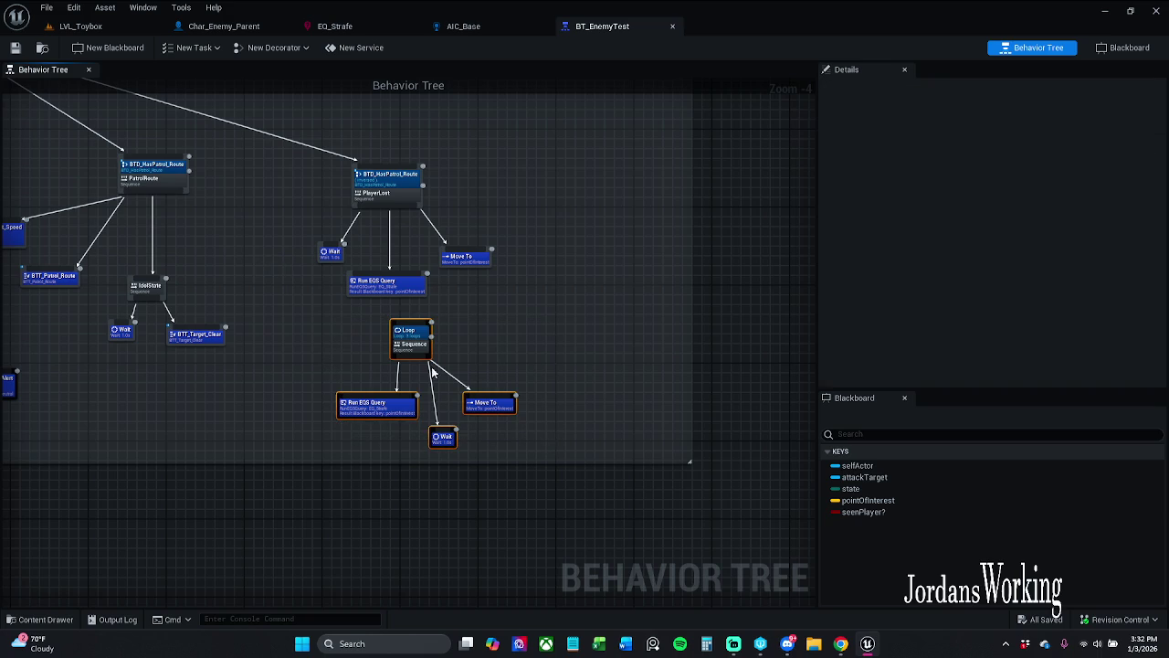
mouse_move(390, 349)
mouse_down()
mouse_move(626, 371)
mouse_move(764, 423)
mouse_up()
scroll(657, 384, down, 1)
scroll(512, 356, up, 1)
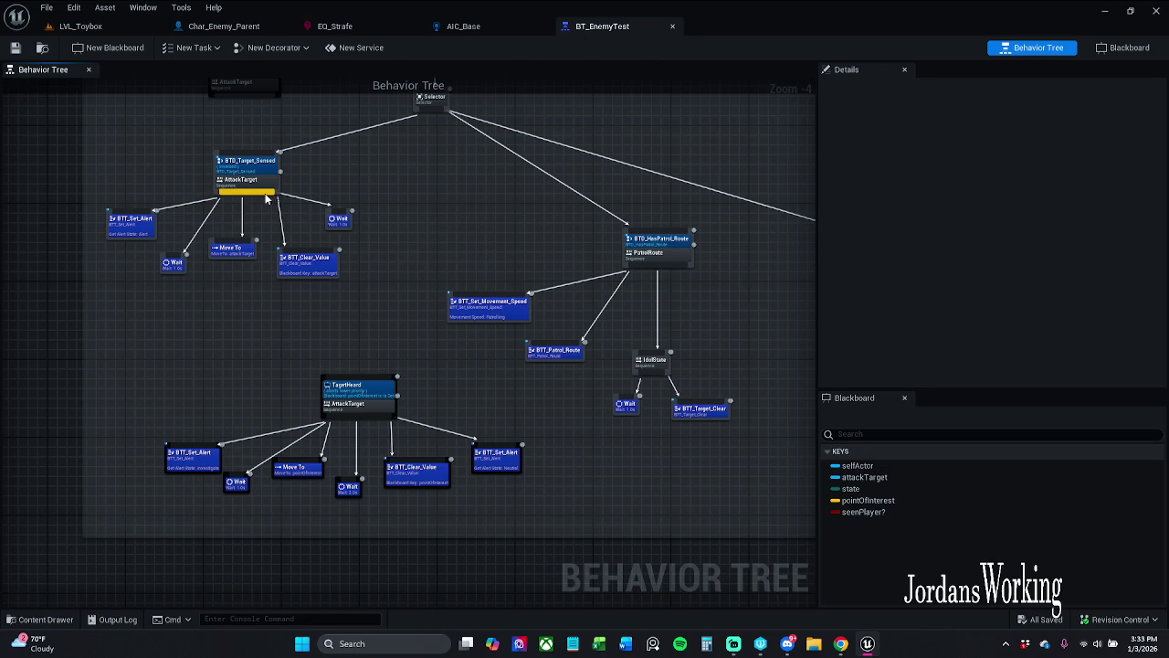
- Add a new Sequence node under AttackTarget
drag(274, 198, 434, 208)
text(sequ)
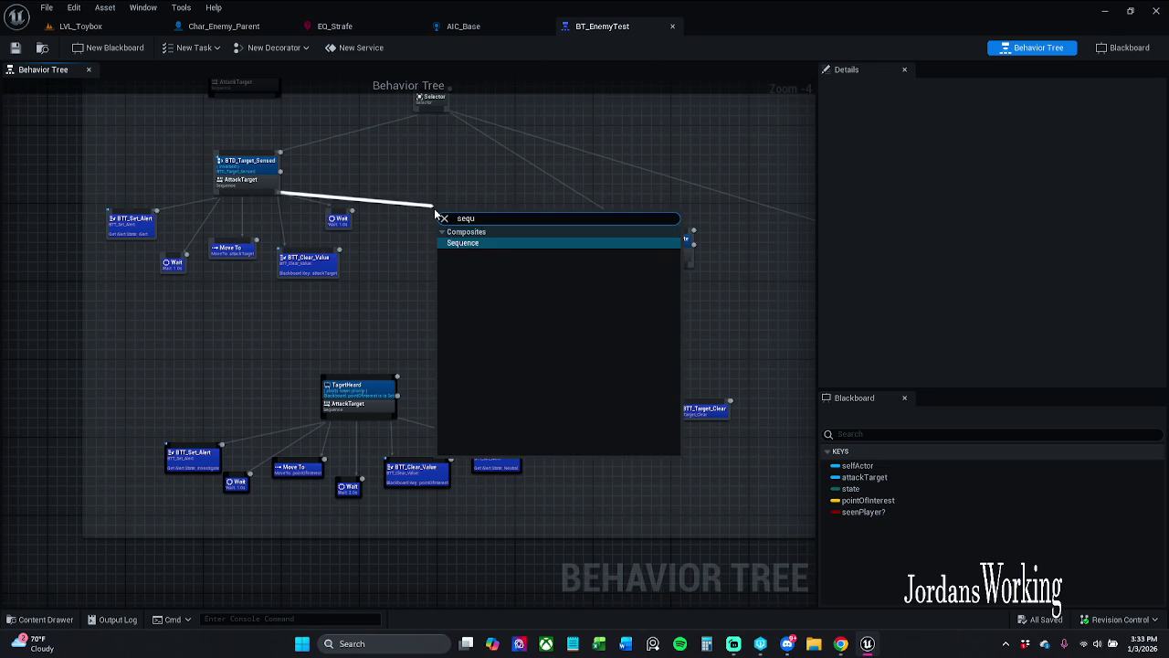
key(Return)
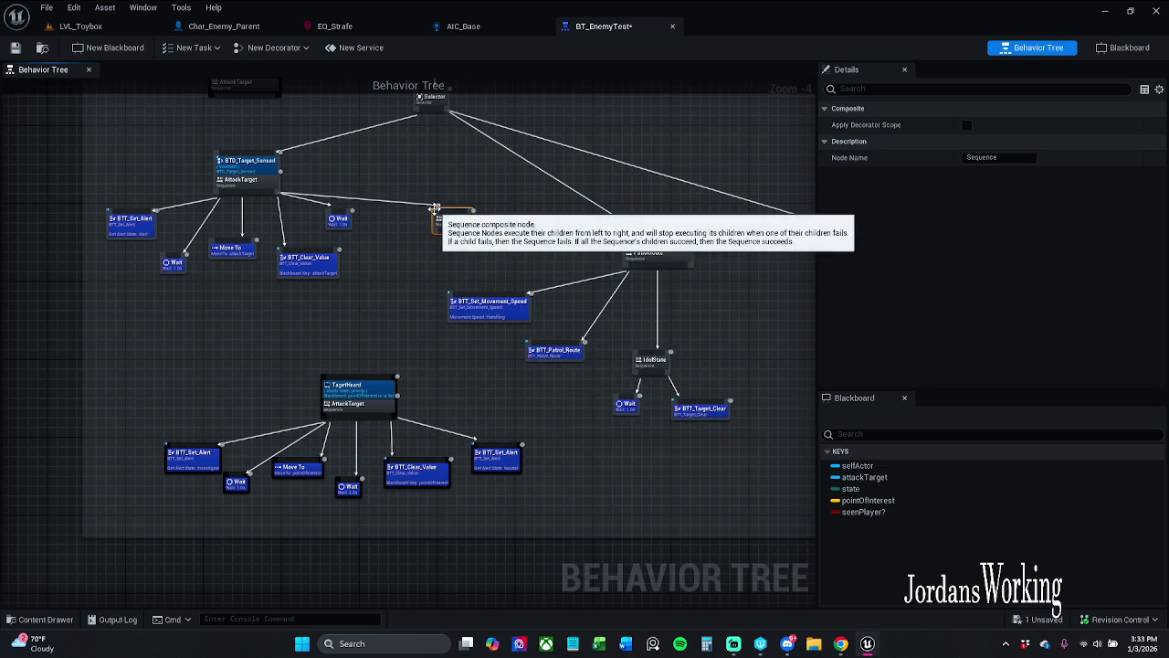
- Shift AttackTarget's child tasks up-left, lower BTT_Clear_Value, place Wait, and check the Sequence name
drag(357, 301, 508, 299)
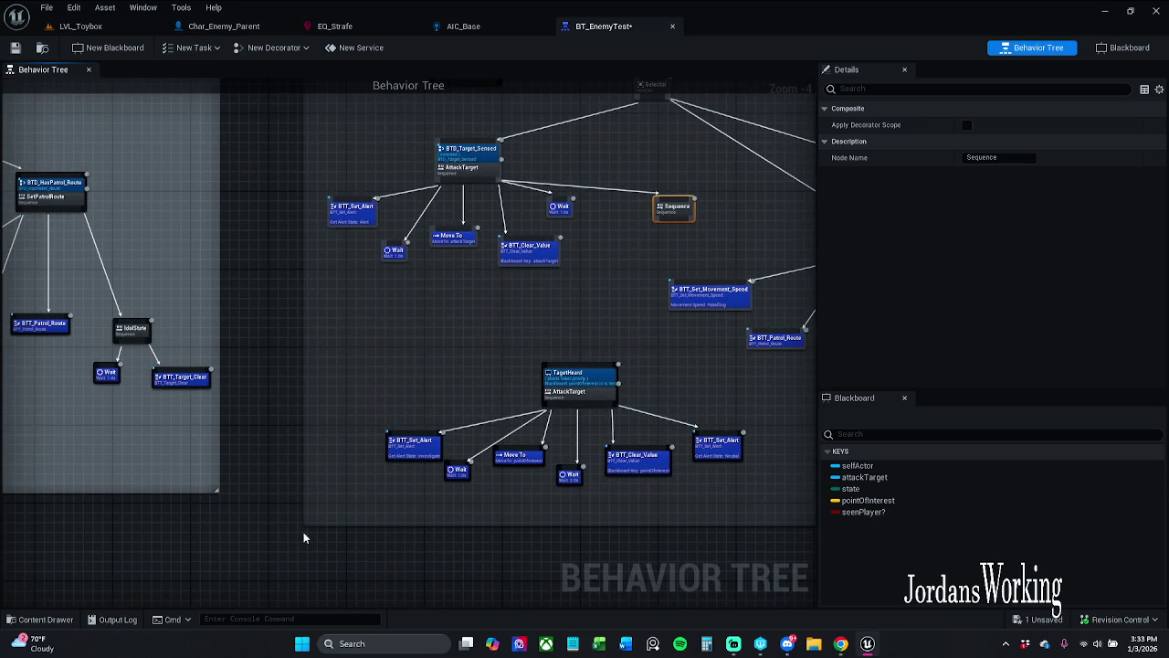
mouse_move(594, 310)
mouse_down()
mouse_move(418, 196)
mouse_move(359, 196)
mouse_move(359, 220)
mouse_move(305, 240)
mouse_up()
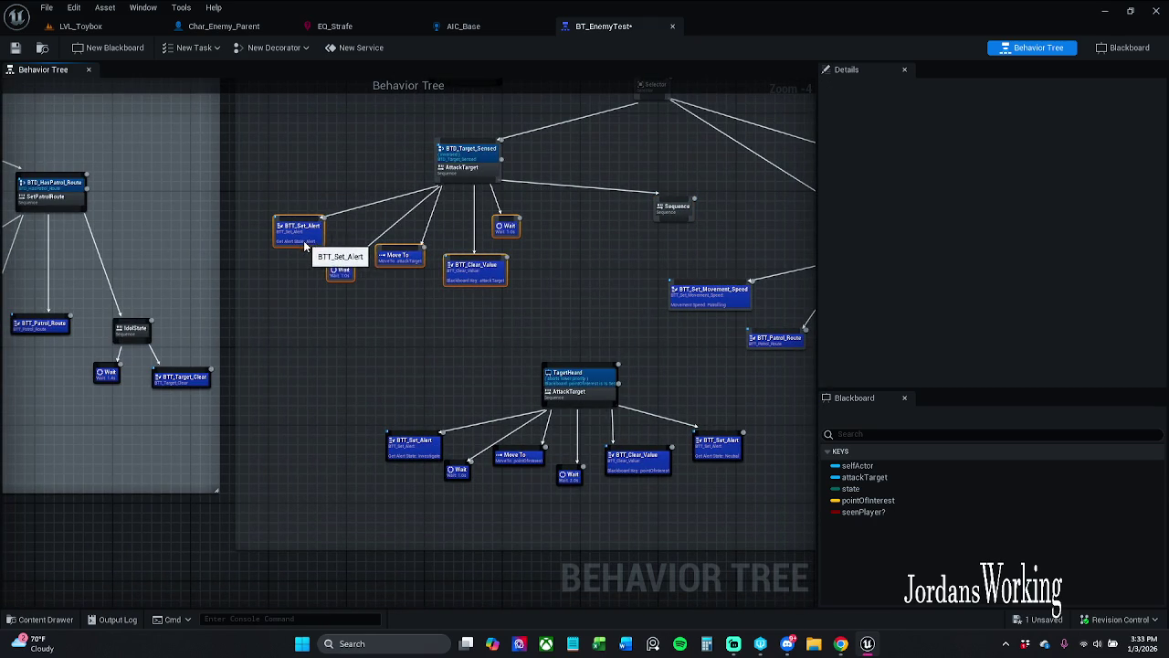
drag(401, 272, 377, 261)
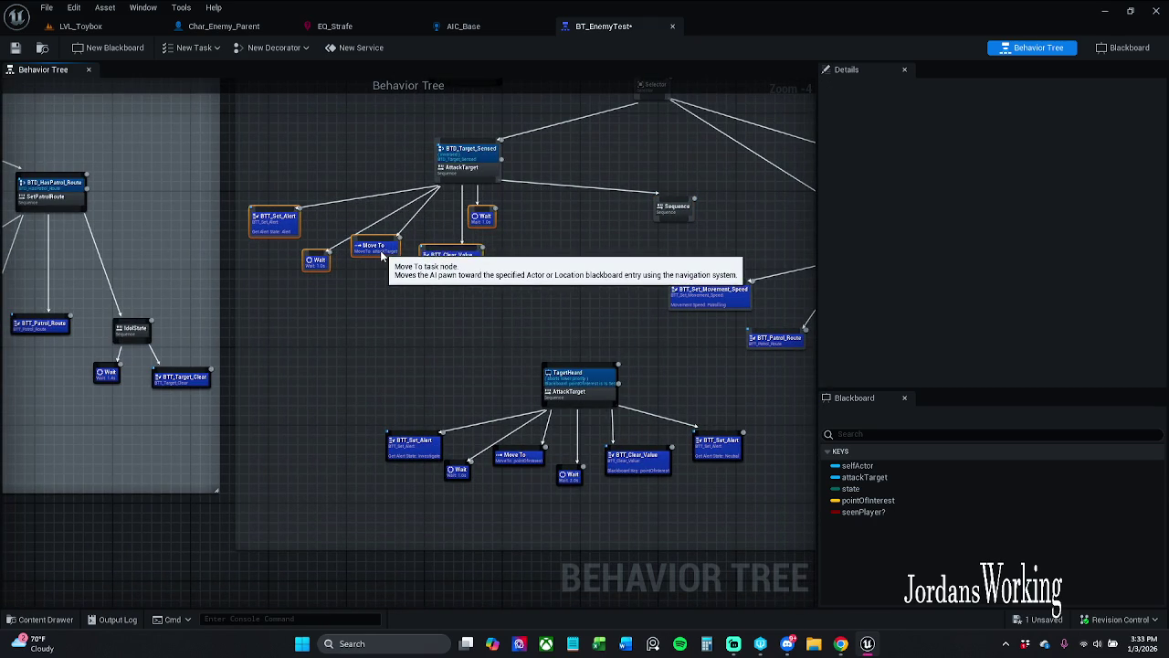
click(570, 246)
drag(464, 257, 445, 266)
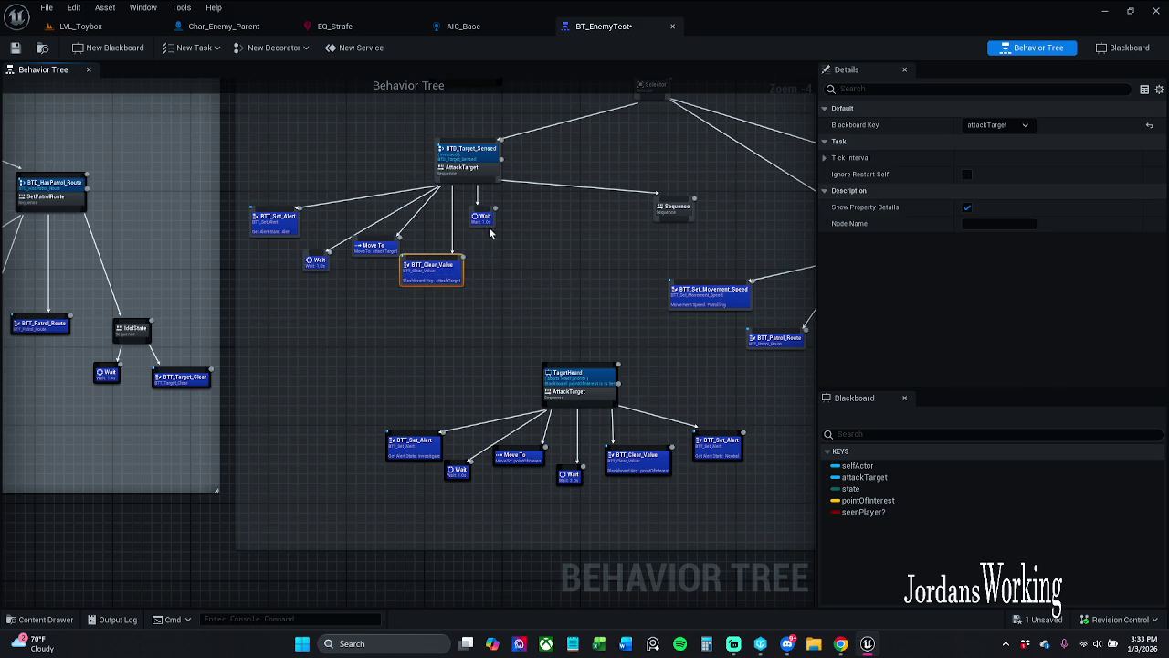
drag(482, 223, 492, 228)
click(537, 244)
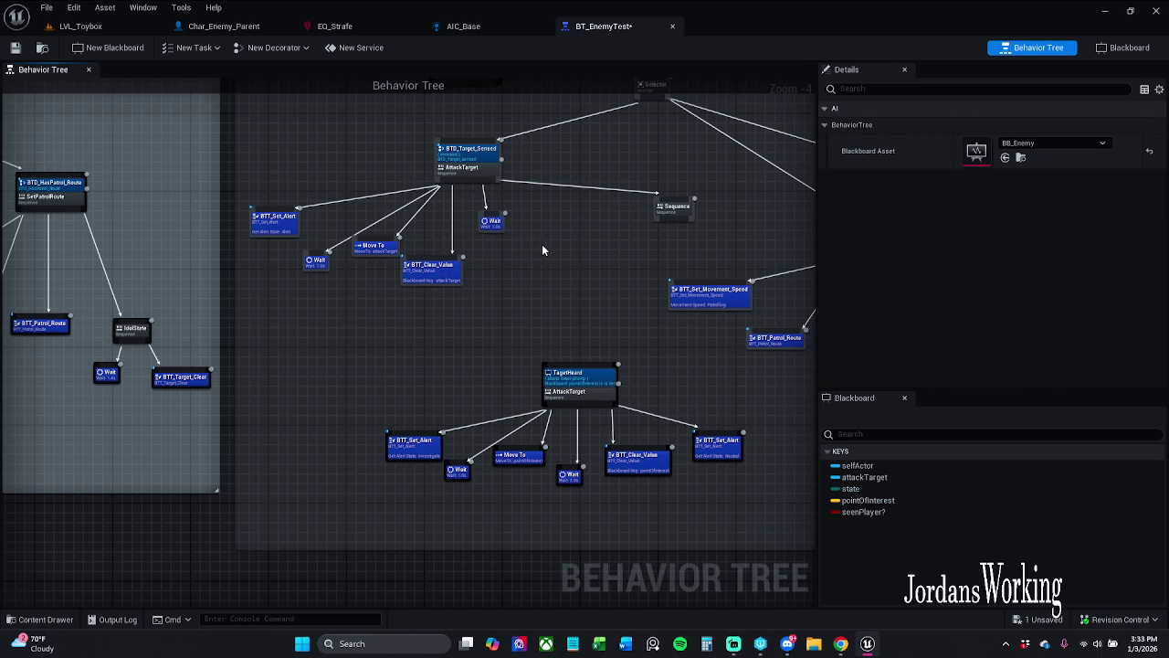
click(677, 216)
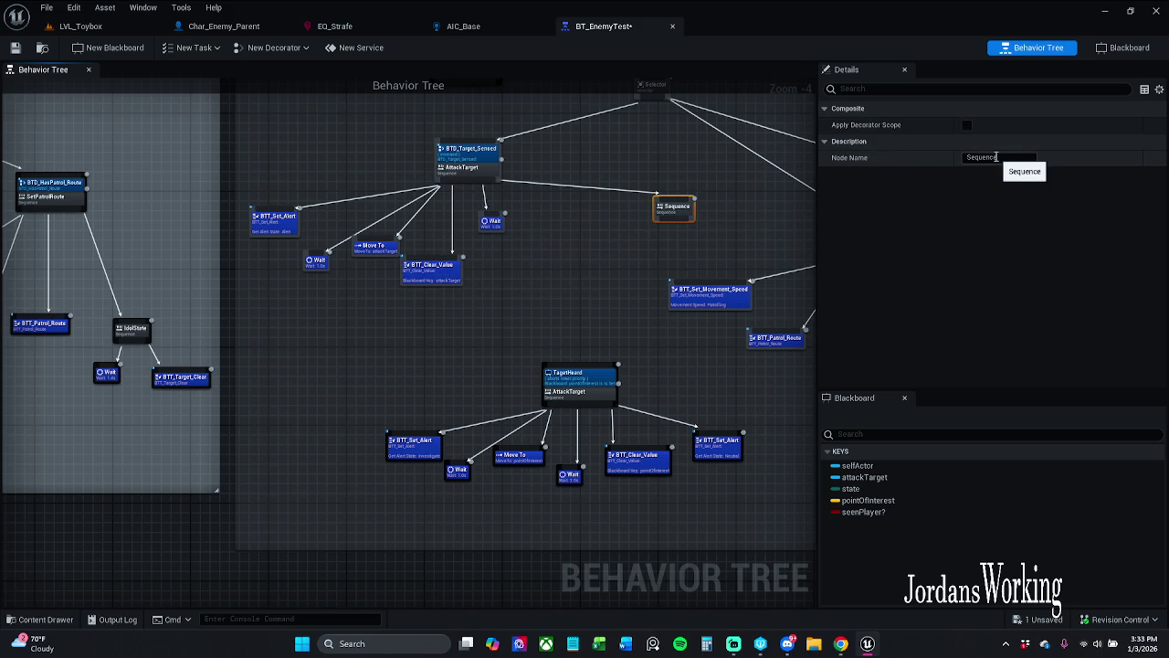
click(645, 271)
- Select the whole Loop branch among the other branches
mouse_move(663, 253)
mouse_down()
mouse_move(311, 253)
mouse_move(97, 162)
mouse_move(31, 157)
mouse_up()
click(312, 216)
drag(394, 394, 678, 284)
scroll(610, 339, down, 1)
mouse_move(643, 323)
mouse_down()
mouse_move(636, 333)
mouse_move(273, 256)
mouse_move(549, 369)
mouse_up()
drag(568, 417, 756, 336)
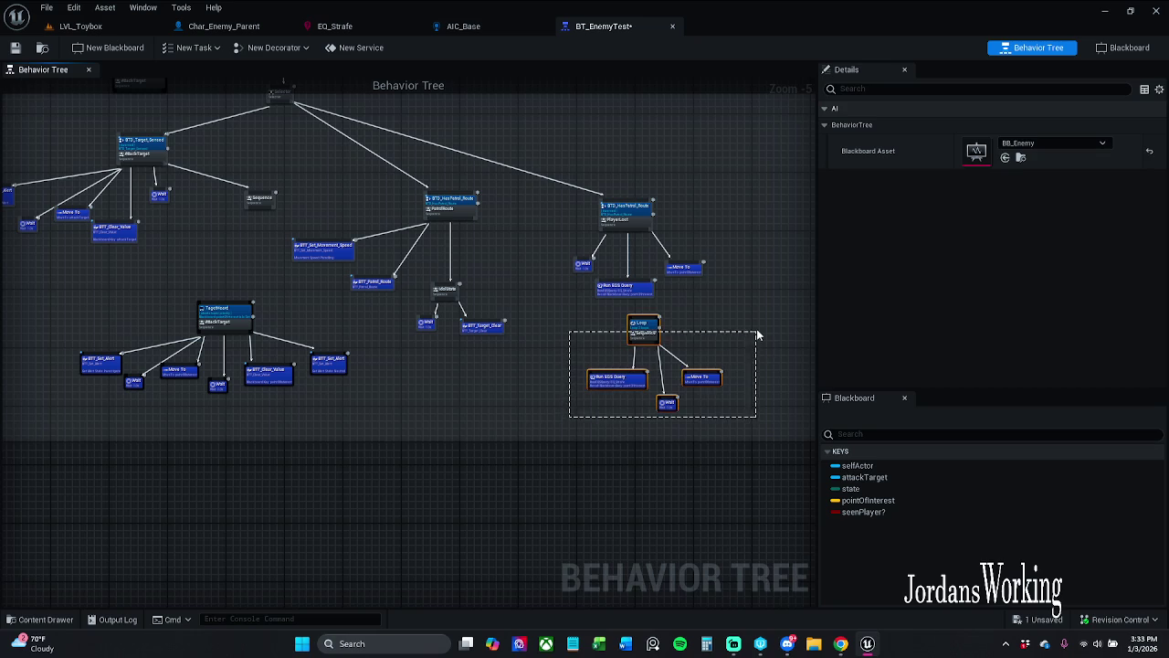
- Move the TargetNoise branch down and right, out of the way
mouse_move(651, 344)
mouse_down()
mouse_move(328, 311)
mouse_move(252, 263)
mouse_move(248, 245)
mouse_move(196, 244)
mouse_move(62, 281)
mouse_move(285, 442)
mouse_move(336, 454)
mouse_up()
drag(73, 413, 356, 327)
mouse_move(276, 377)
mouse_down()
mouse_move(699, 386)
mouse_move(737, 406)
mouse_move(708, 537)
mouse_up()
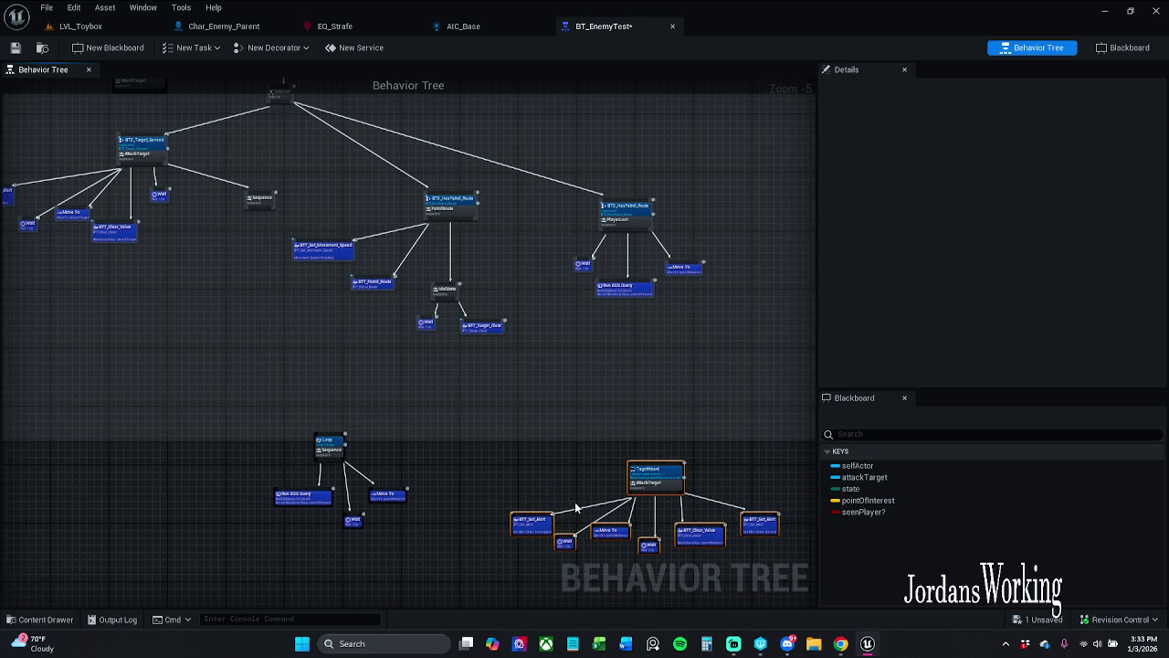
click(430, 517)
- Place the Loop branch beside AttackTarget and connect AttackTarget to the Loop sequence
drag(408, 539, 213, 409)
mouse_move(394, 499)
mouse_down()
mouse_move(295, 449)
mouse_move(240, 316)
mouse_move(272, 322)
mouse_up()
scroll(146, 233, up, 2)
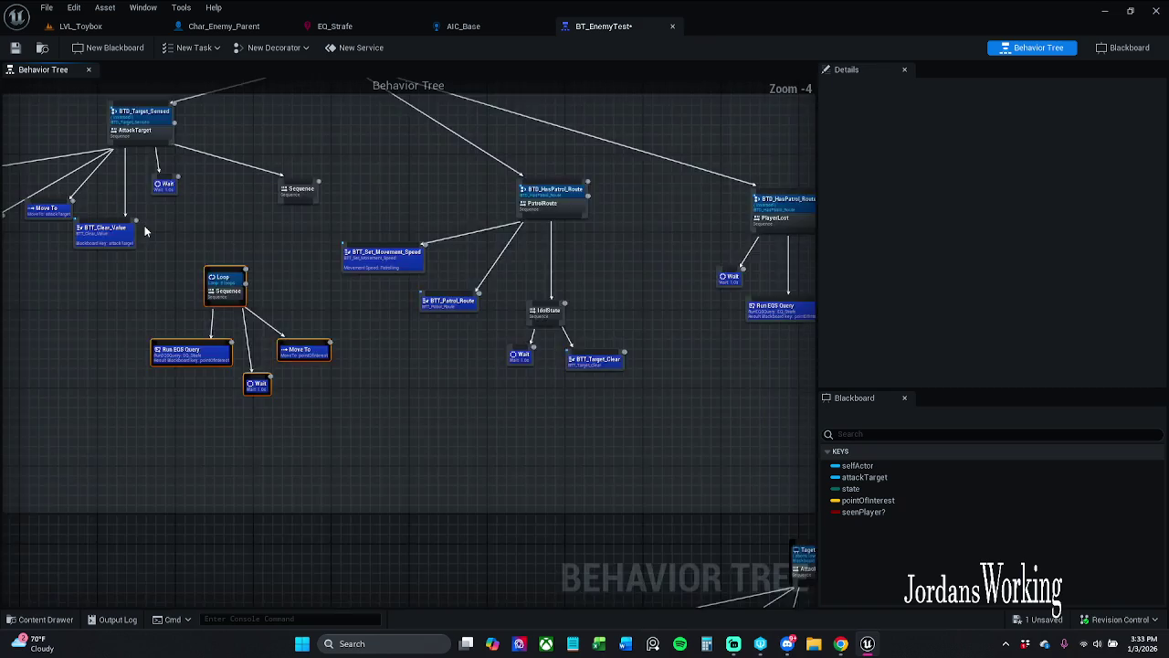
drag(174, 185, 179, 202)
click(223, 169)
mouse_move(167, 115)
mouse_down()
mouse_move(267, 320)
mouse_move(257, 286)
mouse_up()
- Adjust the Loop branch position and delete the orphan empty Sequence node
mouse_move(244, 501)
mouse_down()
mouse_move(385, 305)
mouse_move(297, 306)
mouse_move(305, 300)
mouse_up()
click(322, 222)
click(355, 178)
key(Delete)
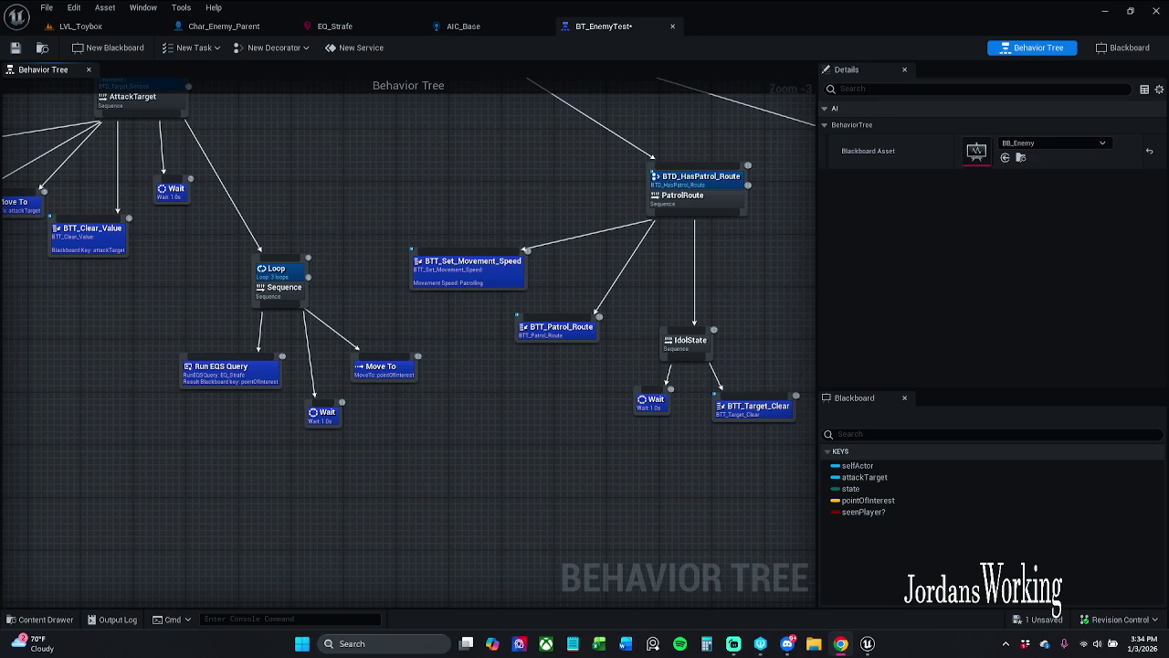
- Align the Wait, Move To and BTT_Clear_Value nodes under AttackTarget, then save
mouse_move(96, 293)
mouse_down()
mouse_move(299, 374)
mouse_move(307, 305)
mouse_up()
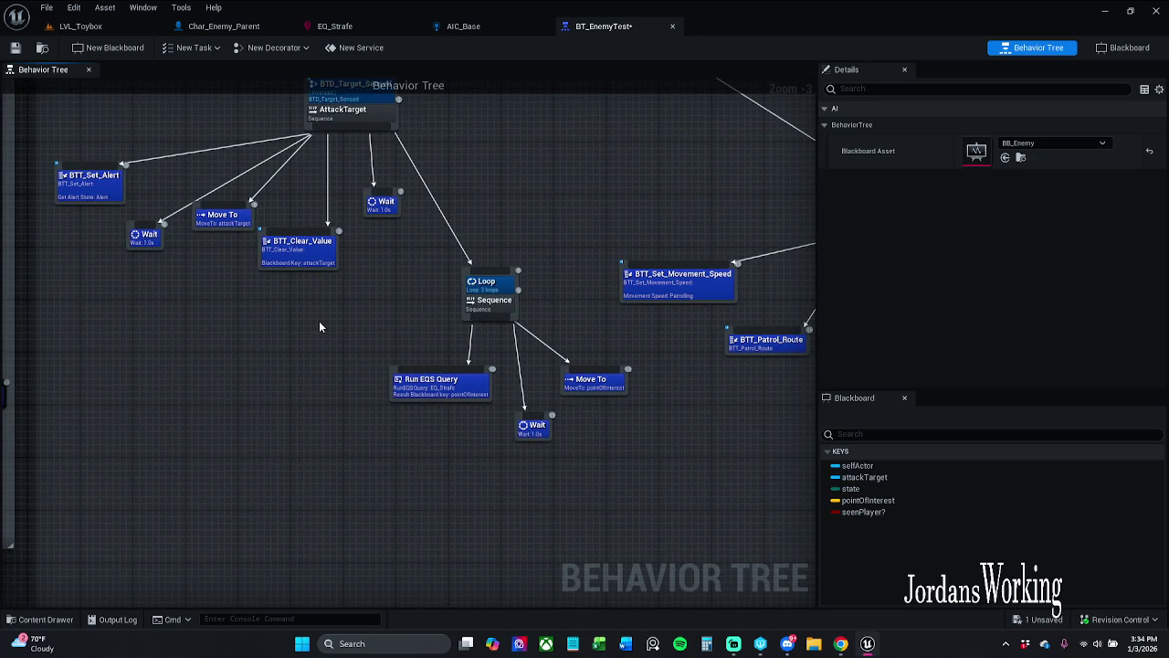
drag(388, 208, 379, 222)
click(355, 285)
mouse_move(235, 229)
mouse_down()
mouse_move(269, 220)
mouse_move(301, 273)
mouse_up()
click(296, 318)
click(349, 299)
click(315, 278)
click(376, 279)
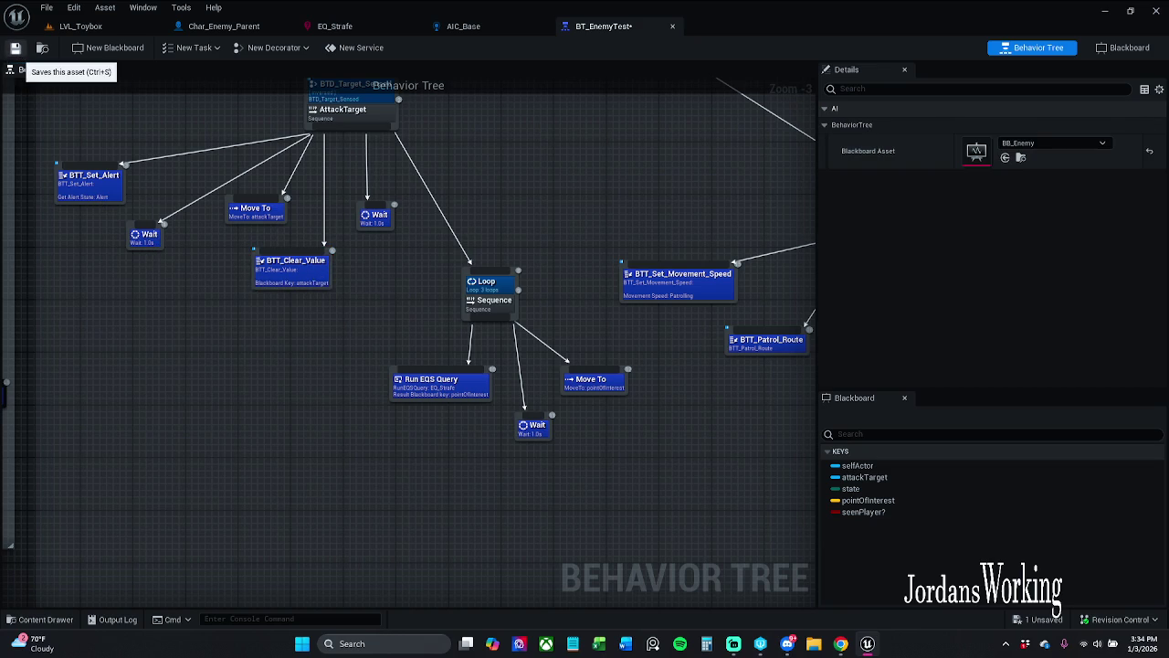
click(15, 48)
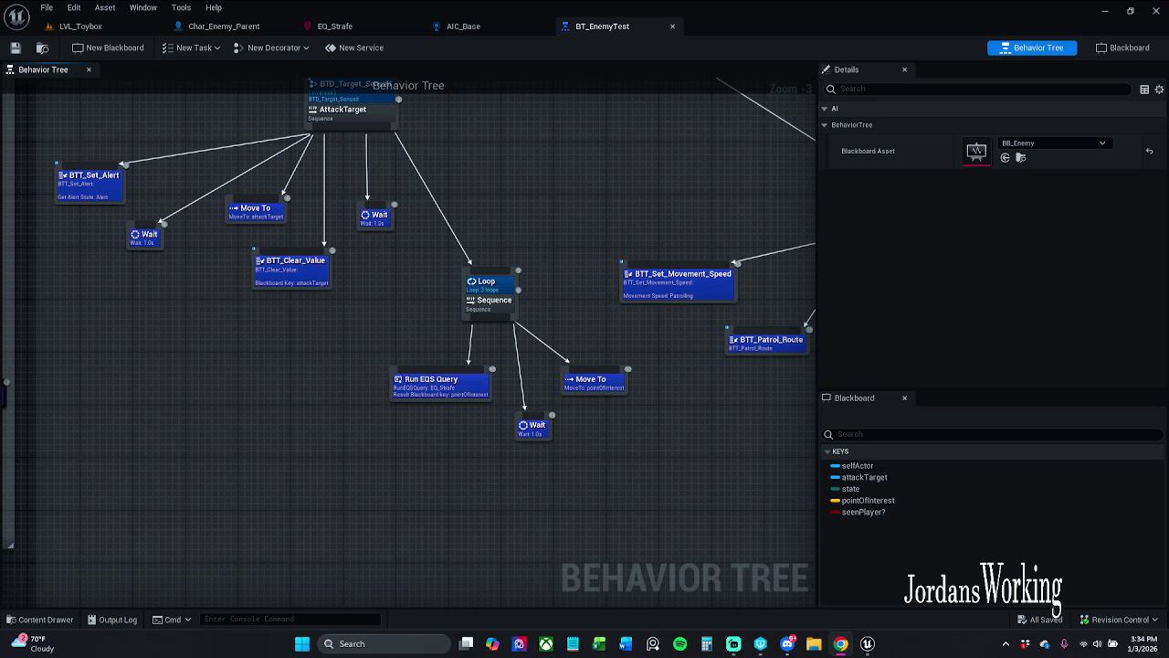
- Shift the Loop branch up and left, nudging its lower Wait node down
mouse_move(134, 454)
mouse_down()
mouse_move(305, 353)
mouse_move(223, 348)
mouse_up()
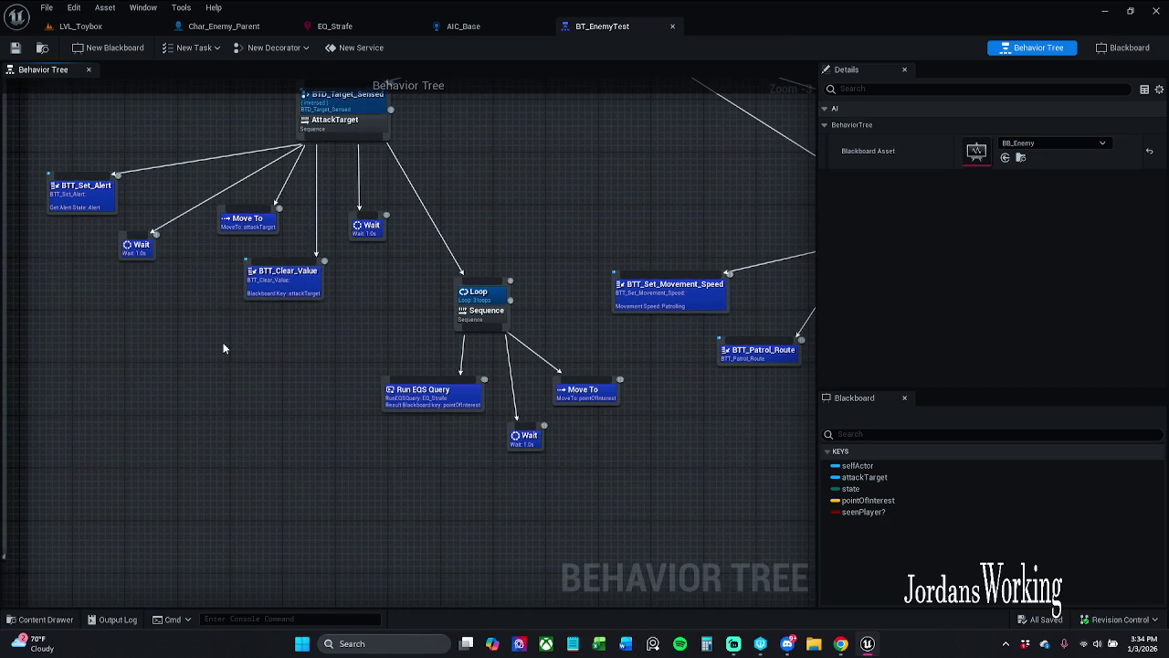
mouse_move(394, 517)
mouse_down()
mouse_move(548, 365)
mouse_move(581, 299)
mouse_up()
drag(590, 390, 577, 390)
click(542, 527)
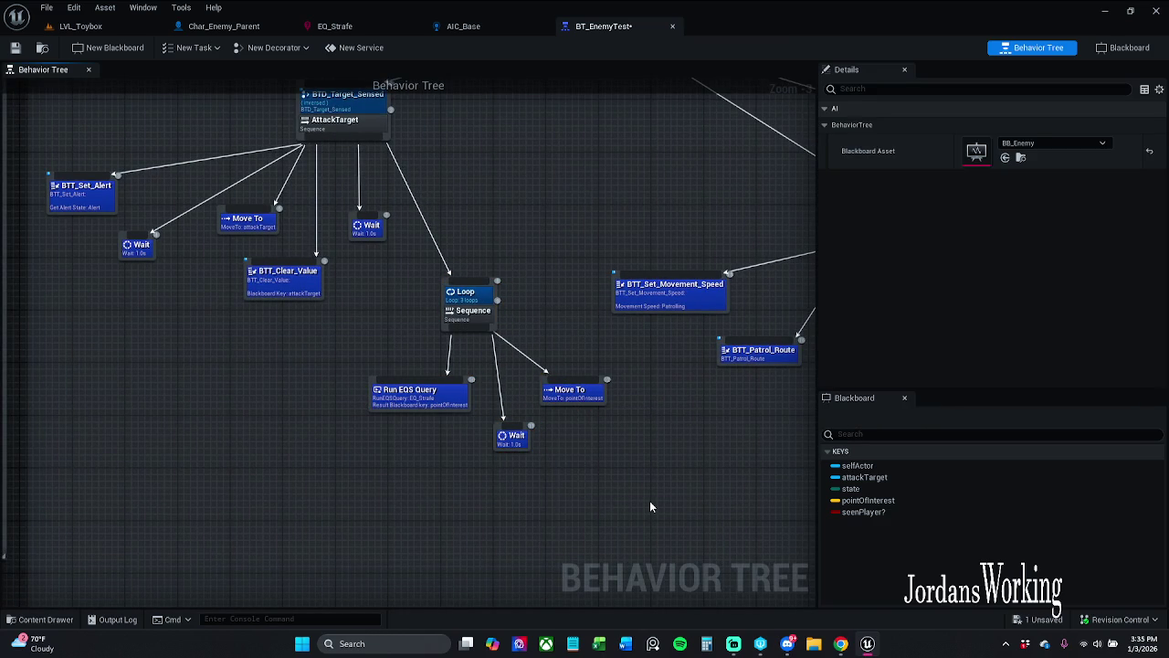
mouse_move(629, 497)
mouse_down()
mouse_move(644, 486)
mouse_move(570, 440)
mouse_up()
drag(435, 393, 435, 399)
mouse_move(343, 445)
mouse_down()
mouse_move(488, 384)
mouse_move(558, 317)
mouse_move(553, 232)
mouse_up()
mouse_move(517, 353)
mouse_down()
mouse_move(476, 319)
mouse_move(489, 341)
mouse_up()
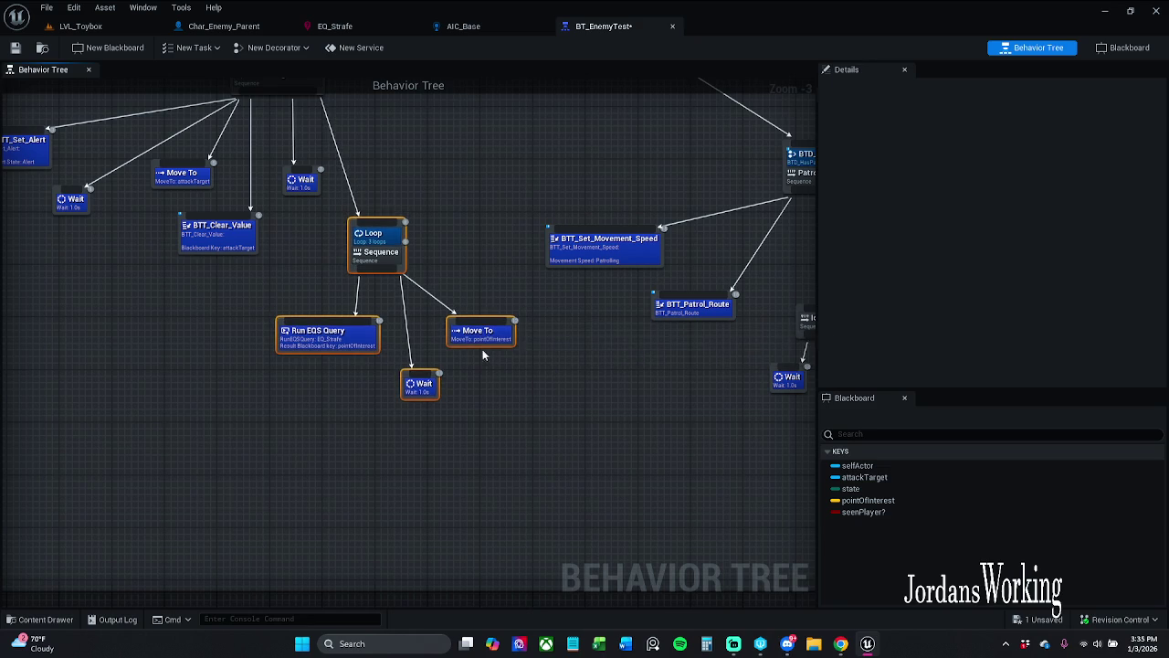
click(493, 421)
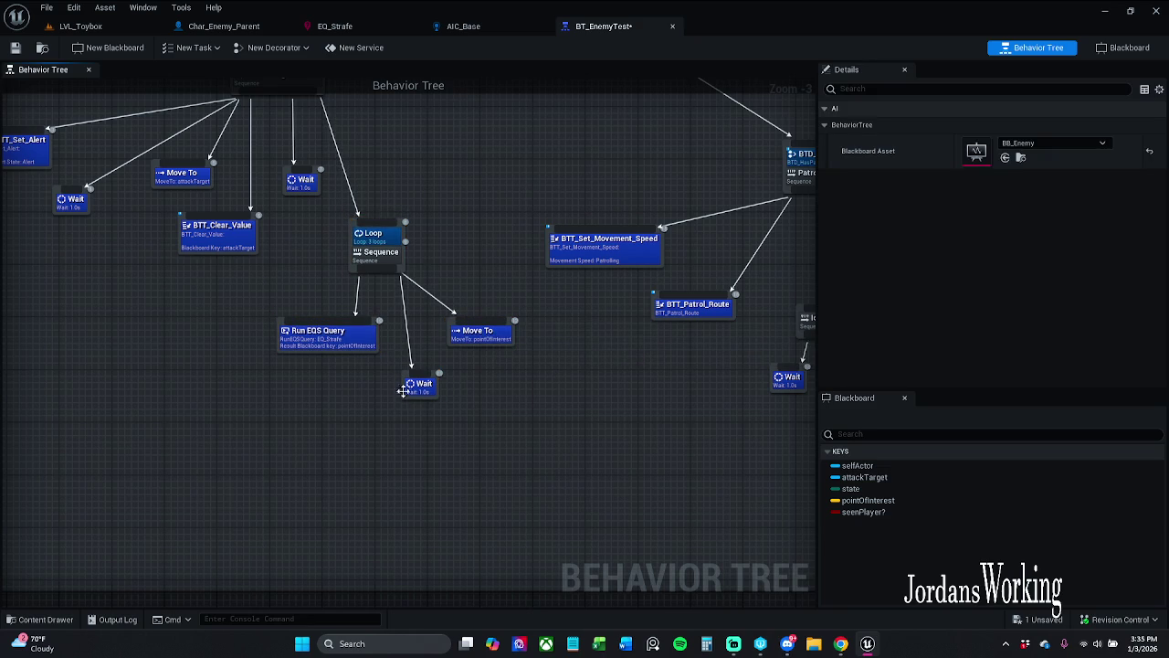
- Move Run EQS Query, Wait and Move To left into line, and save BT_EnemyTest
mouse_move(351, 429)
mouse_down()
mouse_move(426, 338)
mouse_move(360, 334)
mouse_up()
click(417, 317)
drag(294, 431, 430, 314)
drag(404, 385, 381, 385)
drag(470, 337, 456, 338)
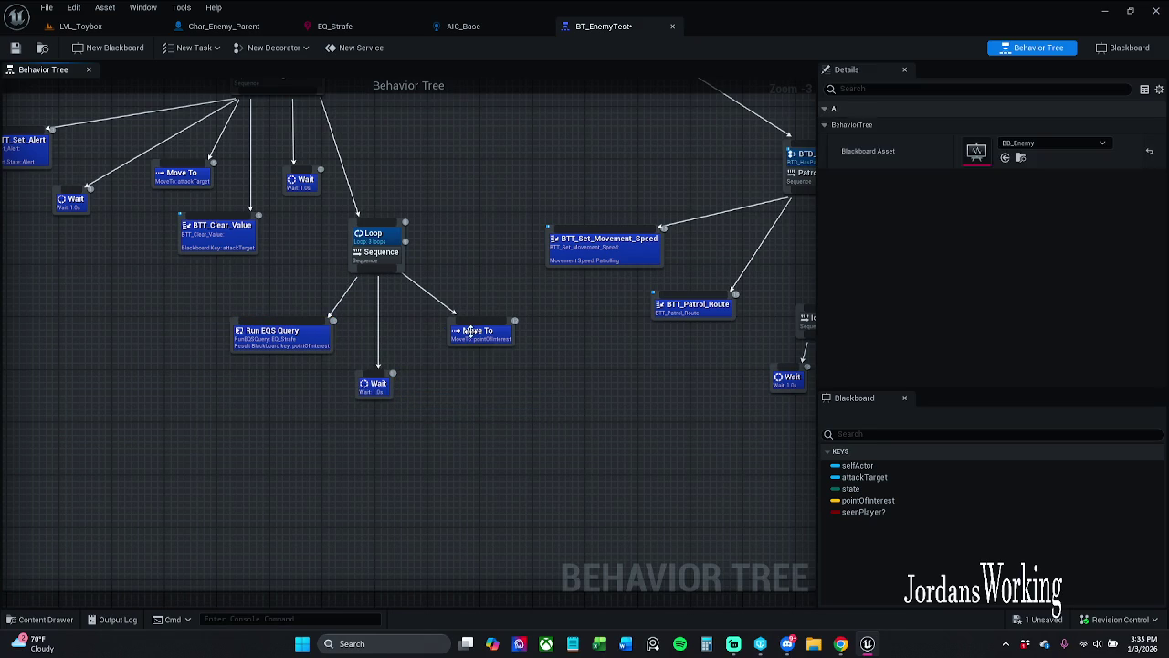
click(526, 401)
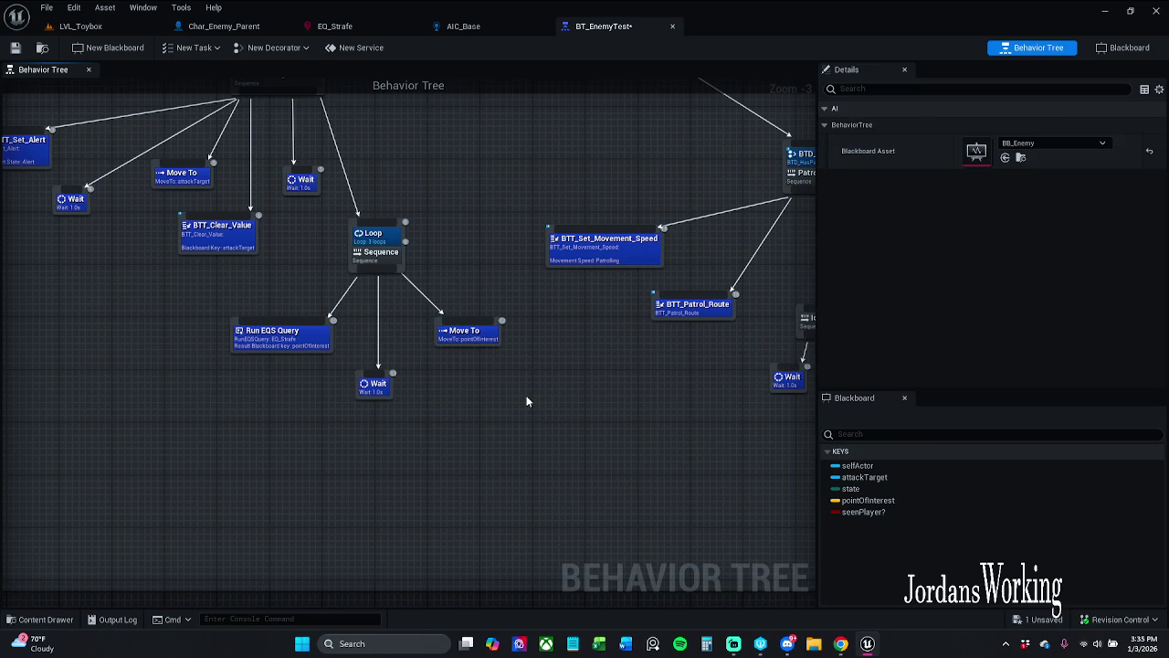
drag(533, 417, 475, 396)
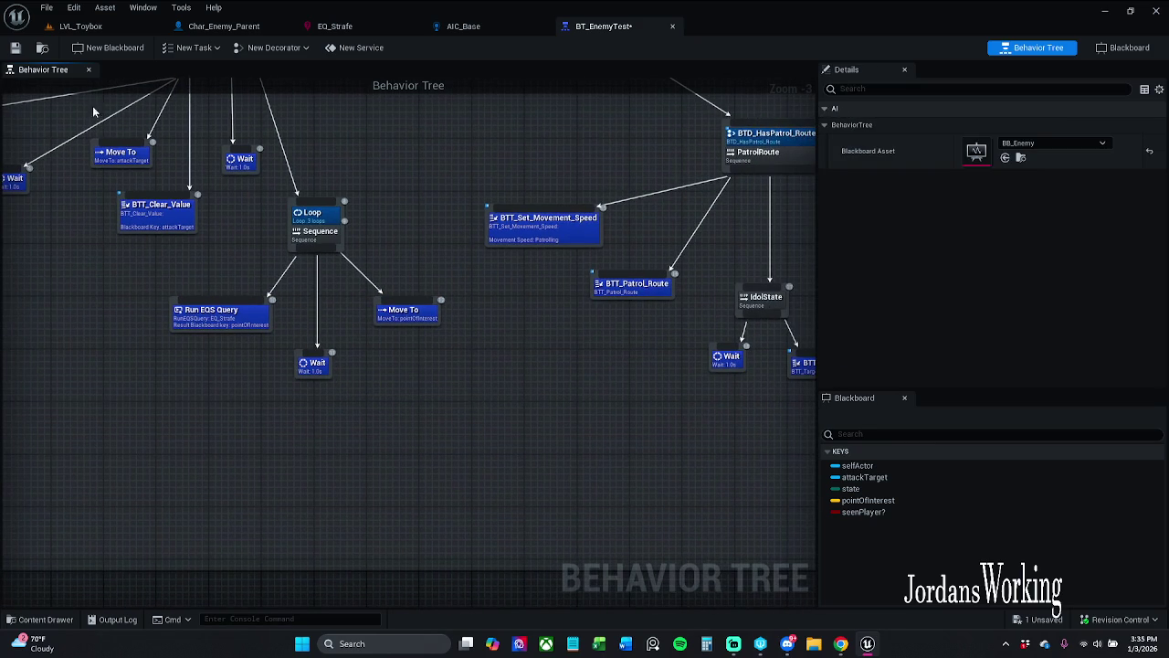
key(ctrl+s)
drag(430, 325, 453, 407)
scroll(454, 408, down, 1)
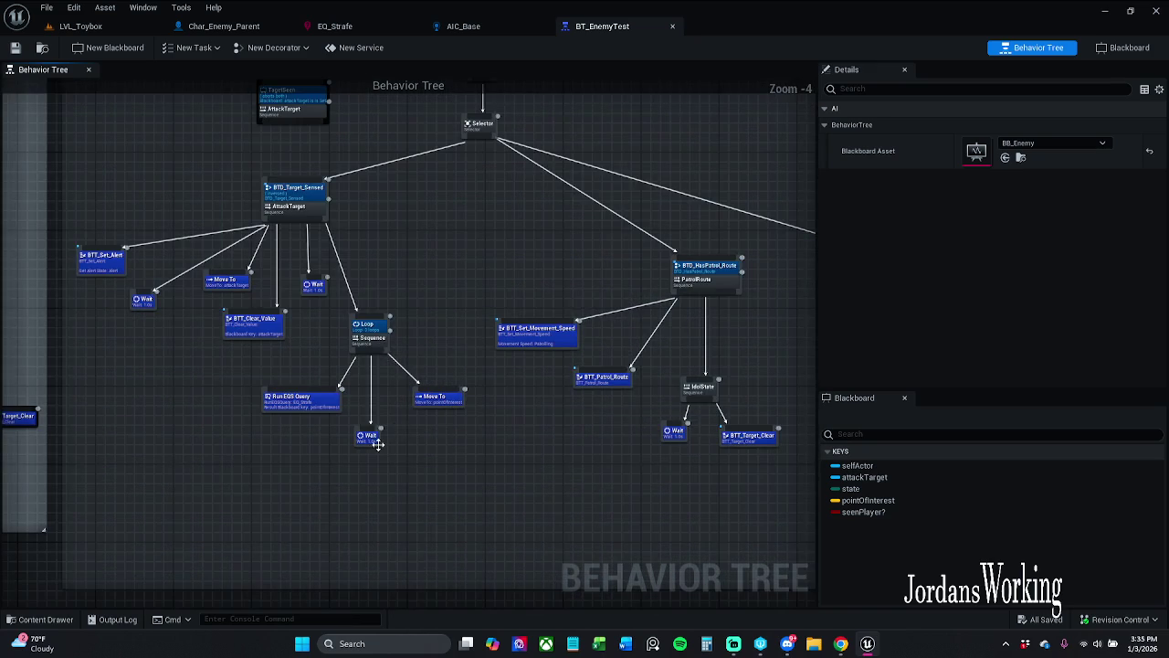
- Select AttackTarget's Wait task to view its 1.0 s wait and 0.0 random deviation
click(311, 296)
scroll(312, 296, up, 3)
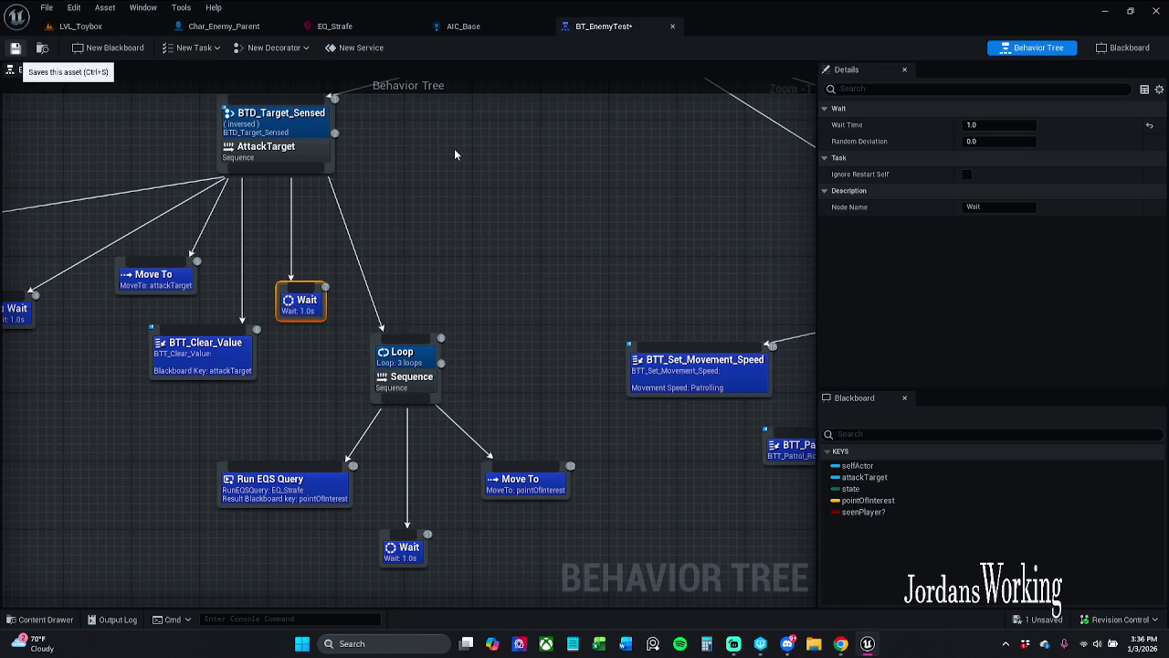
- Save BT_EnemyTest, then move the Loop subtree slightly down
key(ctrl+s)
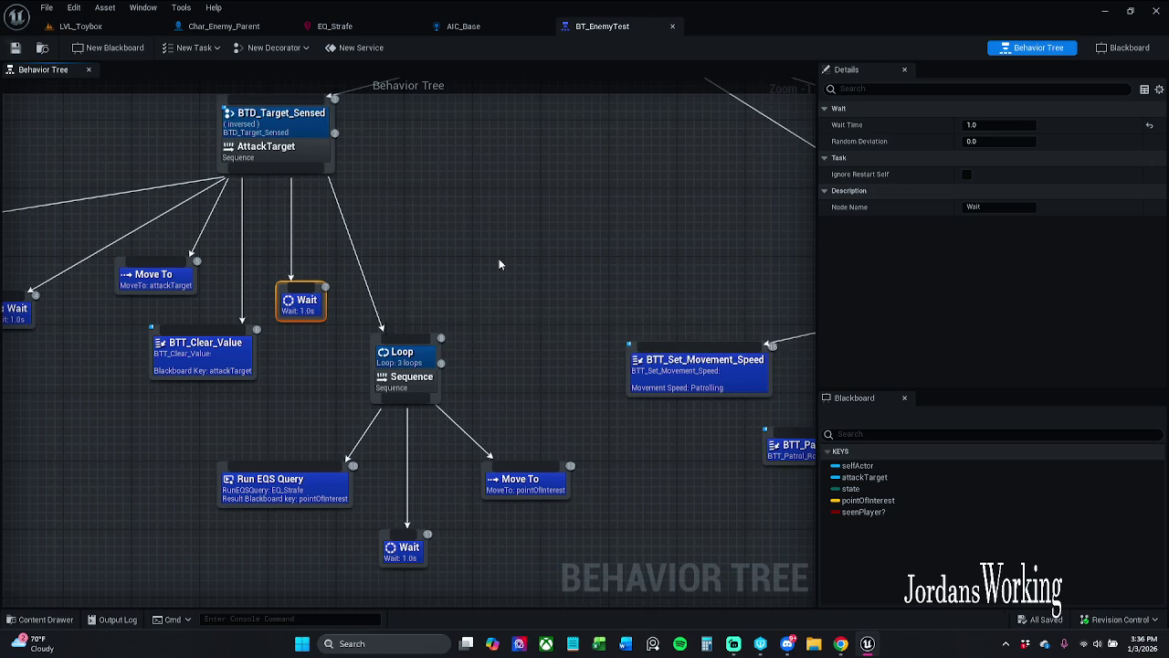
drag(501, 316, 536, 253)
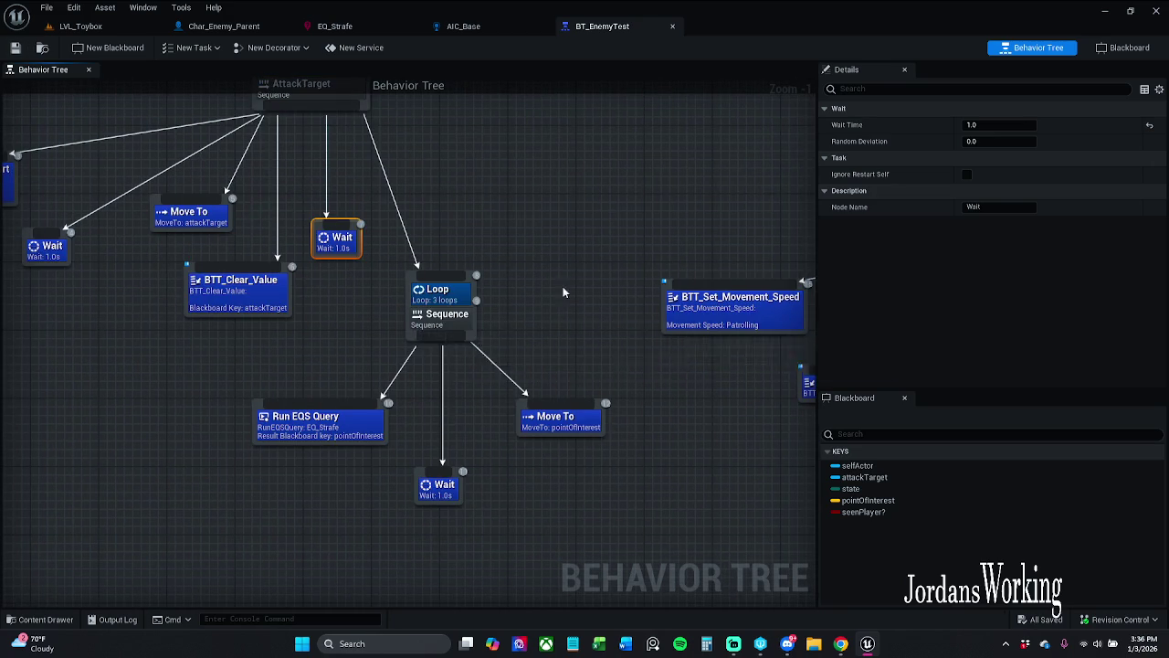
scroll(537, 307, down, 1)
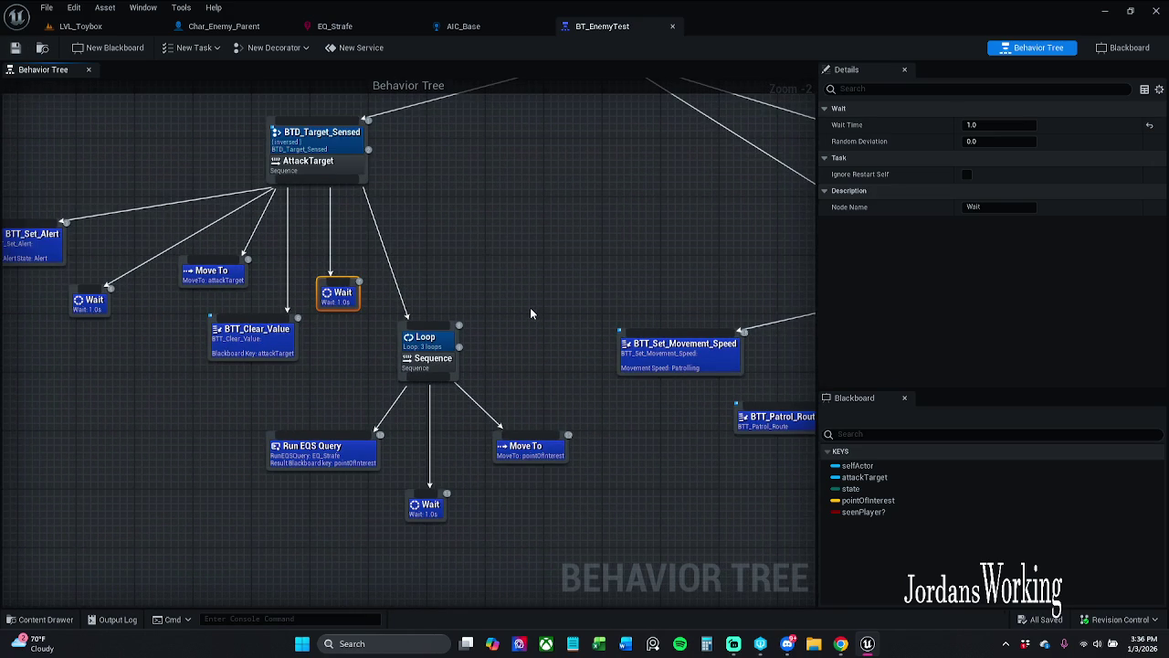
drag(535, 366, 534, 365)
drag(434, 358, 433, 401)
click(518, 385)
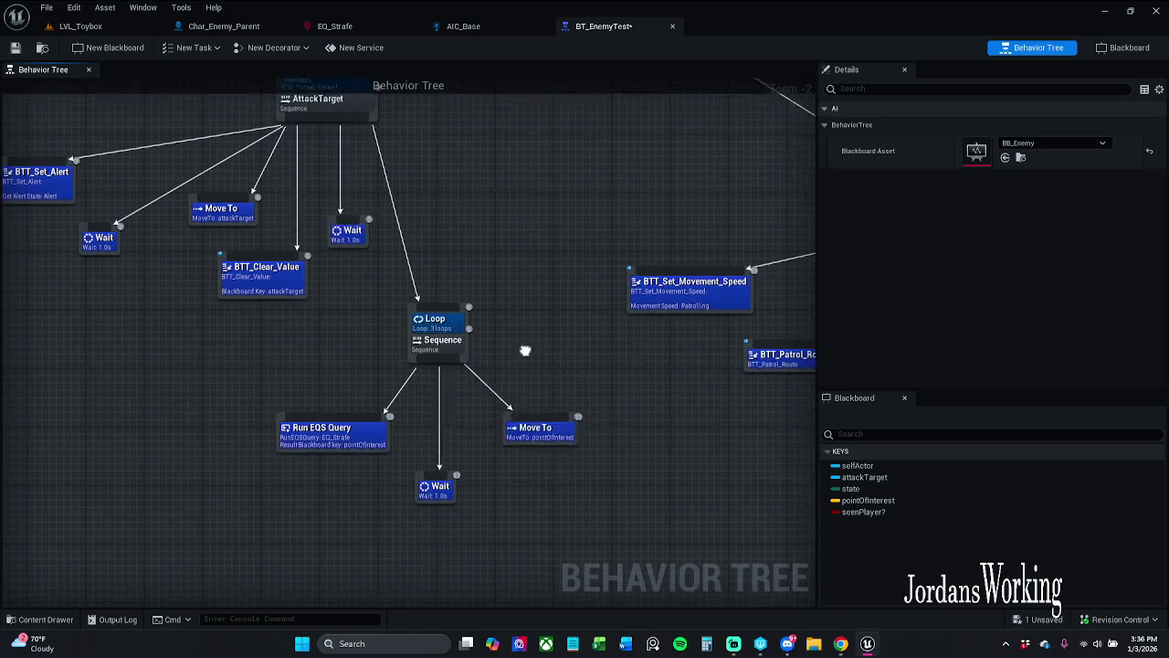
- Add a BTD_HasWeapon decorator to the Loop sequence, delete it again, and save
right_click(466, 319)
mouse_move(537, 475)
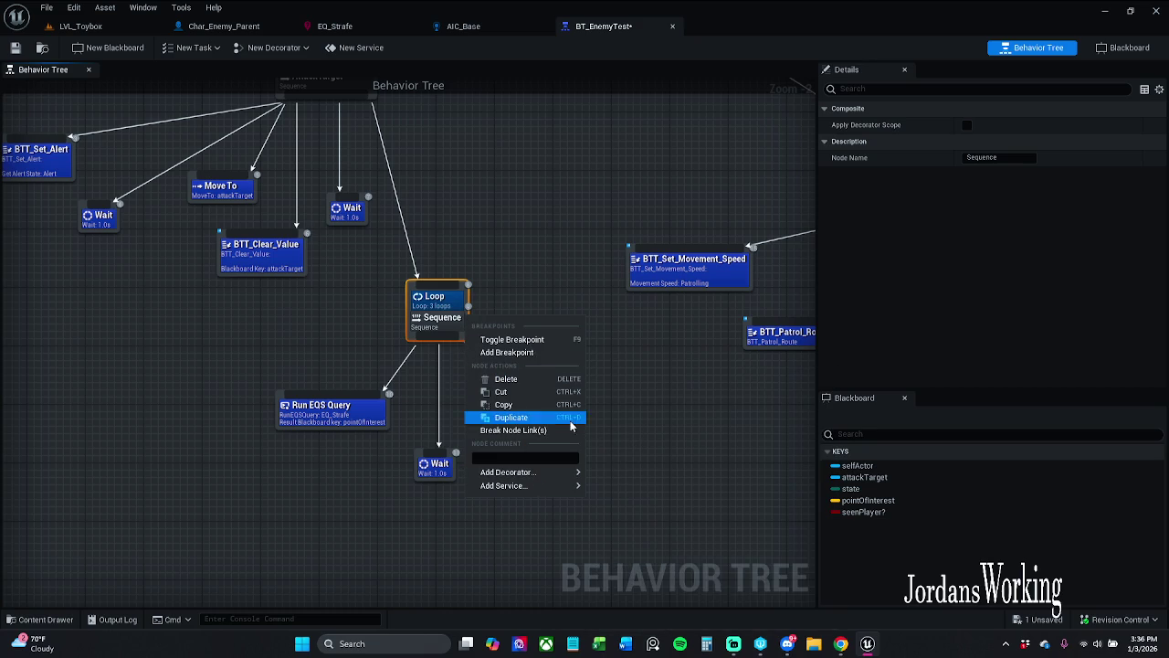
click(656, 417)
click(561, 357)
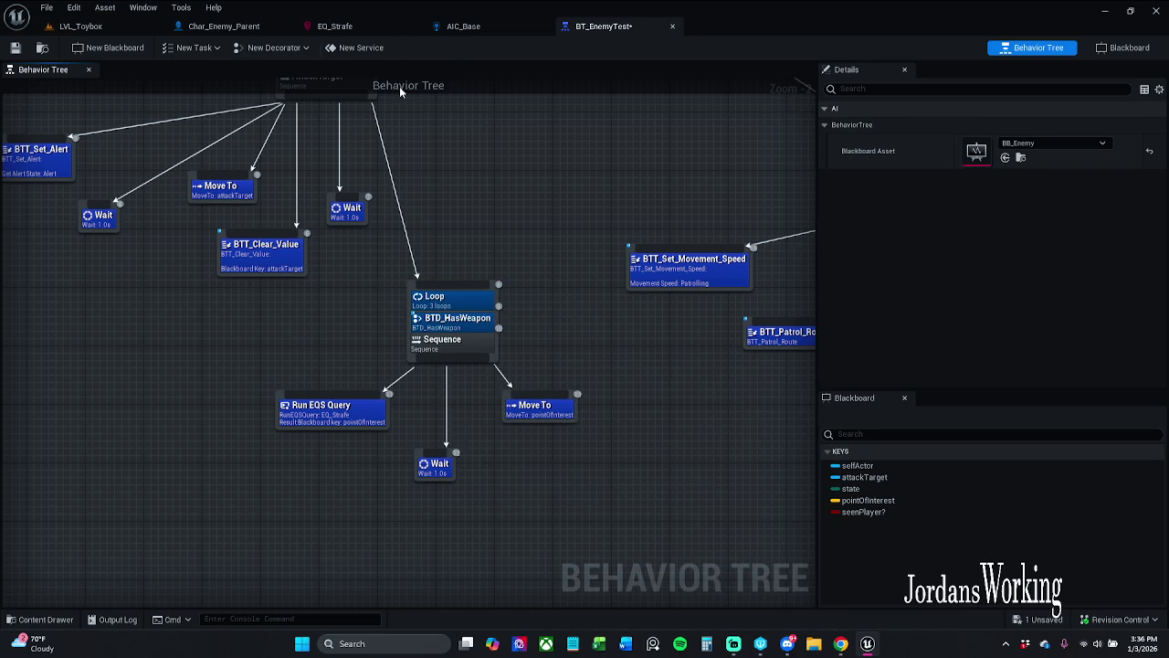
click(465, 328)
key(Delete)
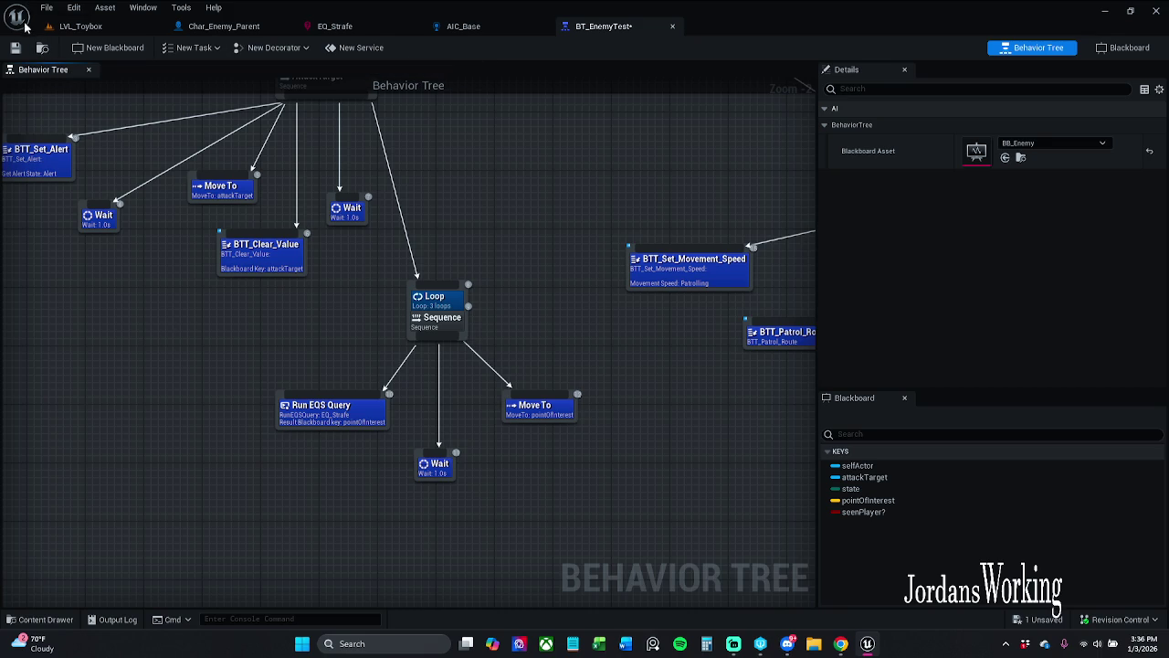
key(ctrl+s)
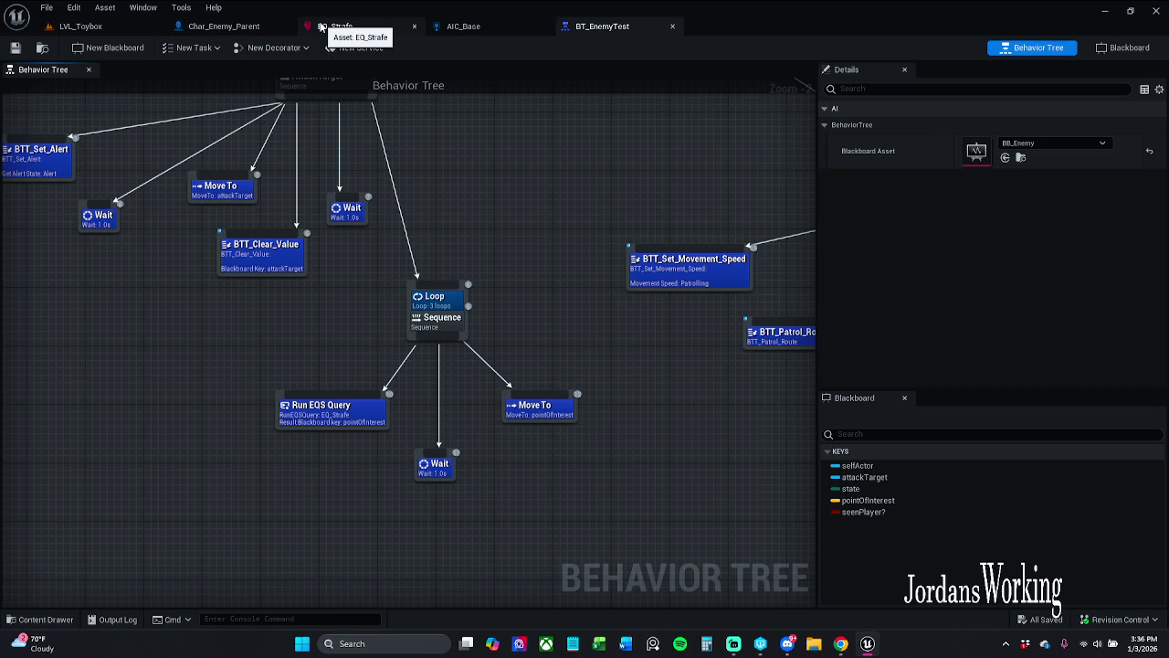
- Move the Loop sequence and its three child tasks up and left, then switch to Char_Enemy_Parent
click(119, 33)
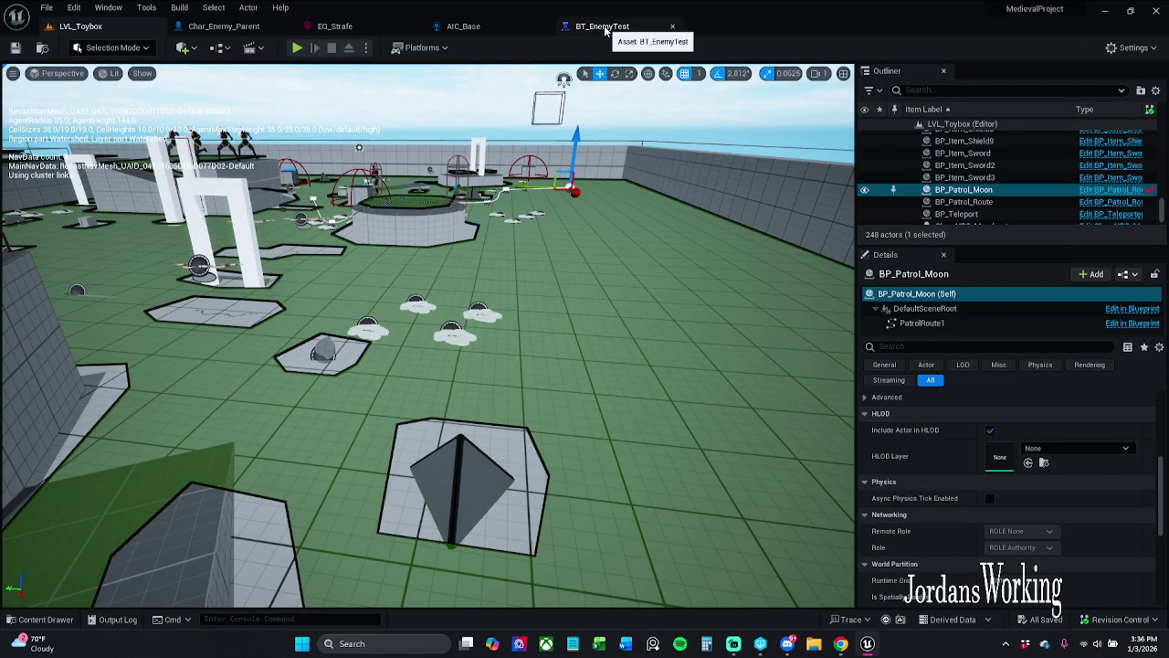
click(606, 31)
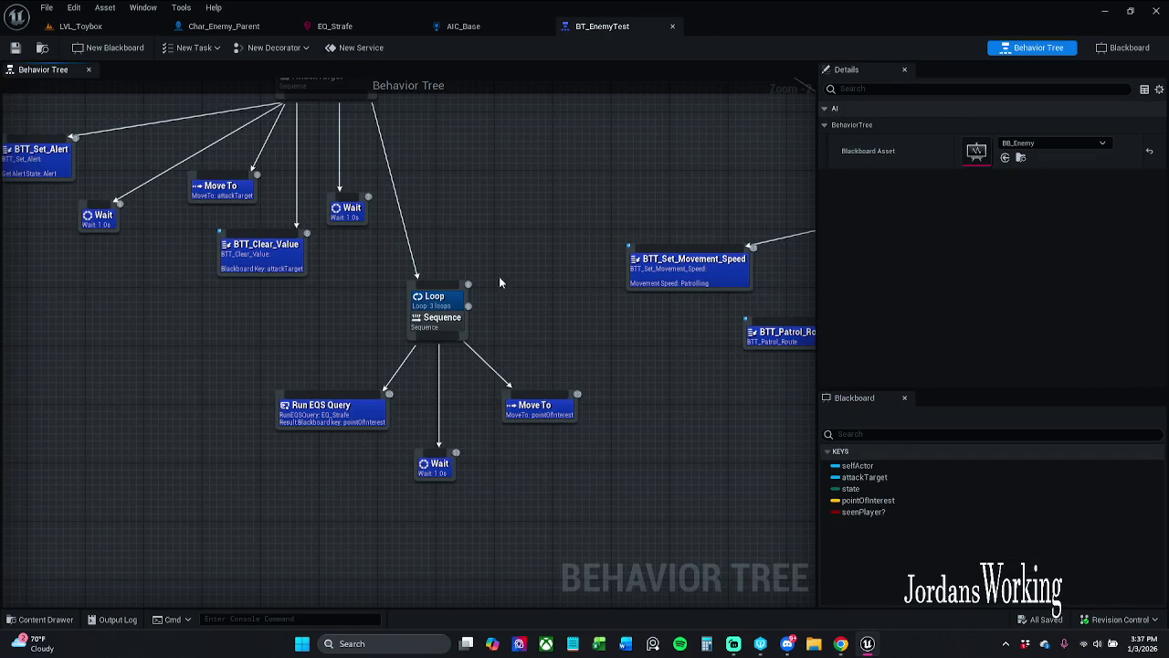
drag(549, 484, 356, 319)
drag(434, 333, 406, 318)
click(478, 316)
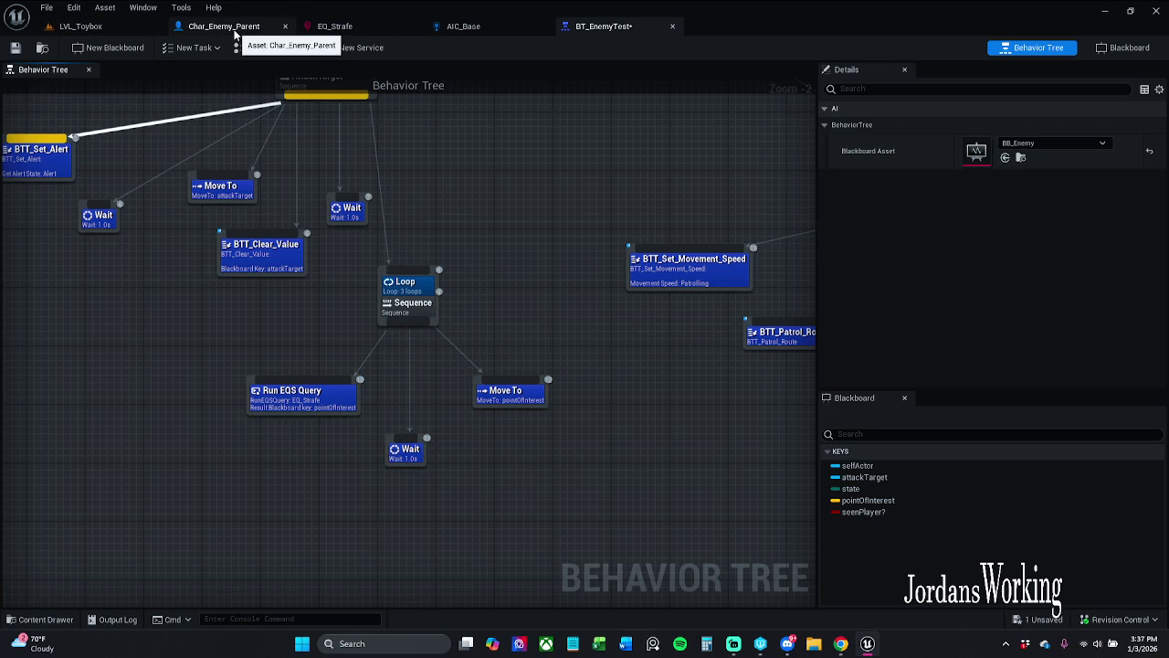
click(233, 28)
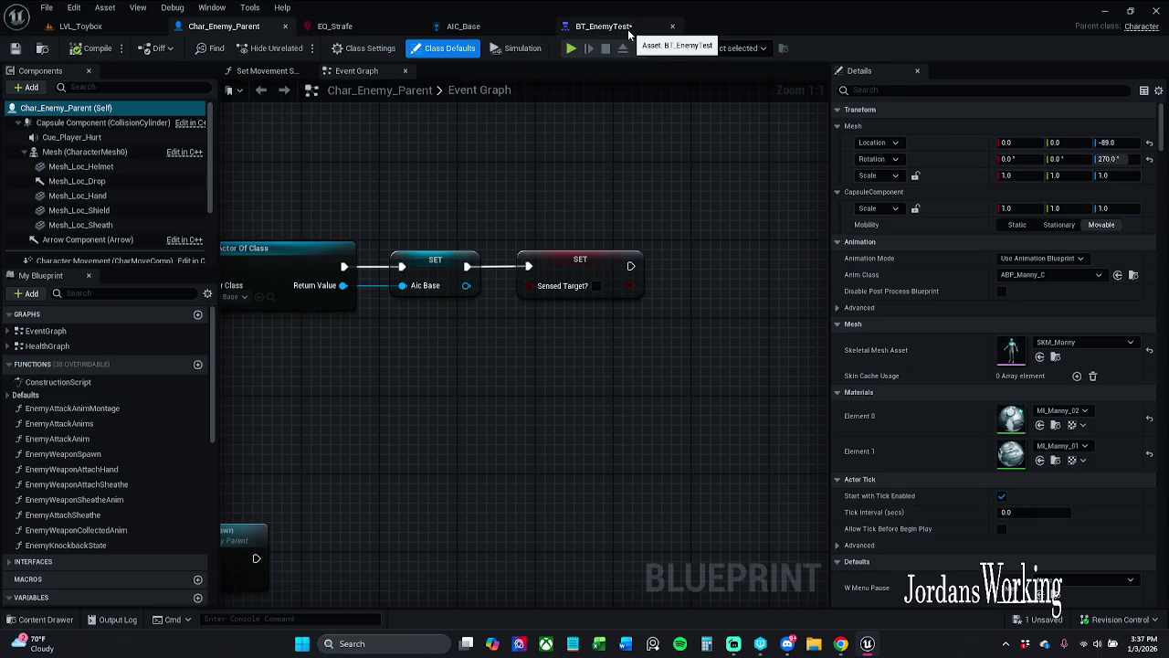
- In AIC_Base's AIPerception sight sense, set Sight Radius 50 and Lose Sight Radius 100; compile, check out, save
click(503, 28)
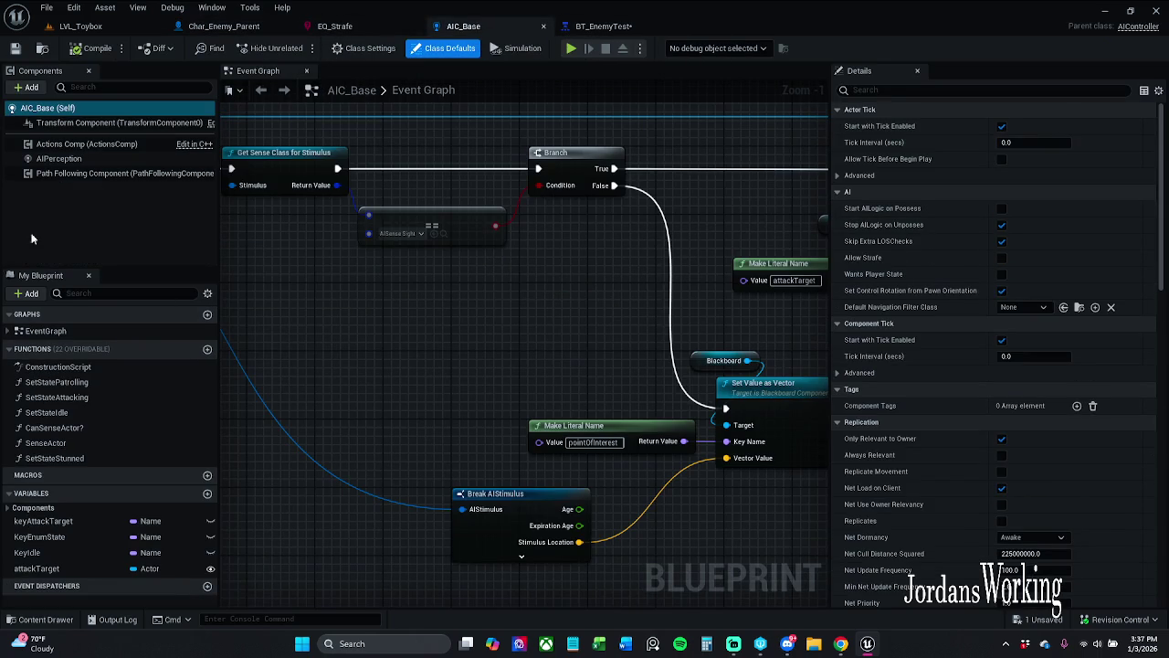
click(93, 158)
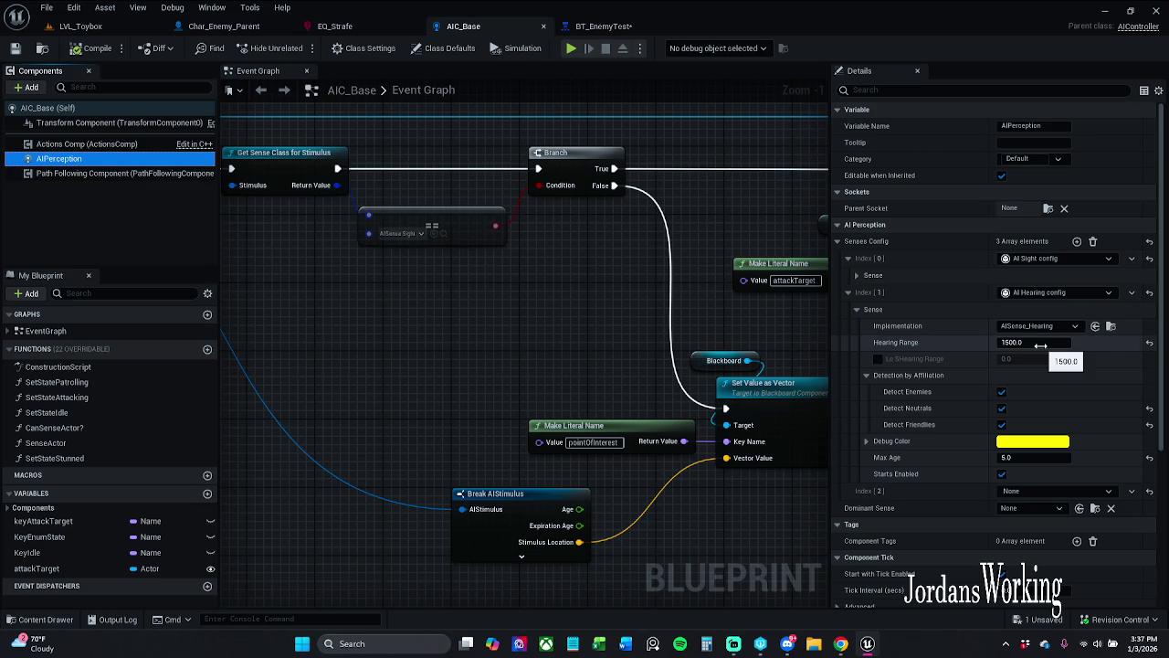
click(856, 309)
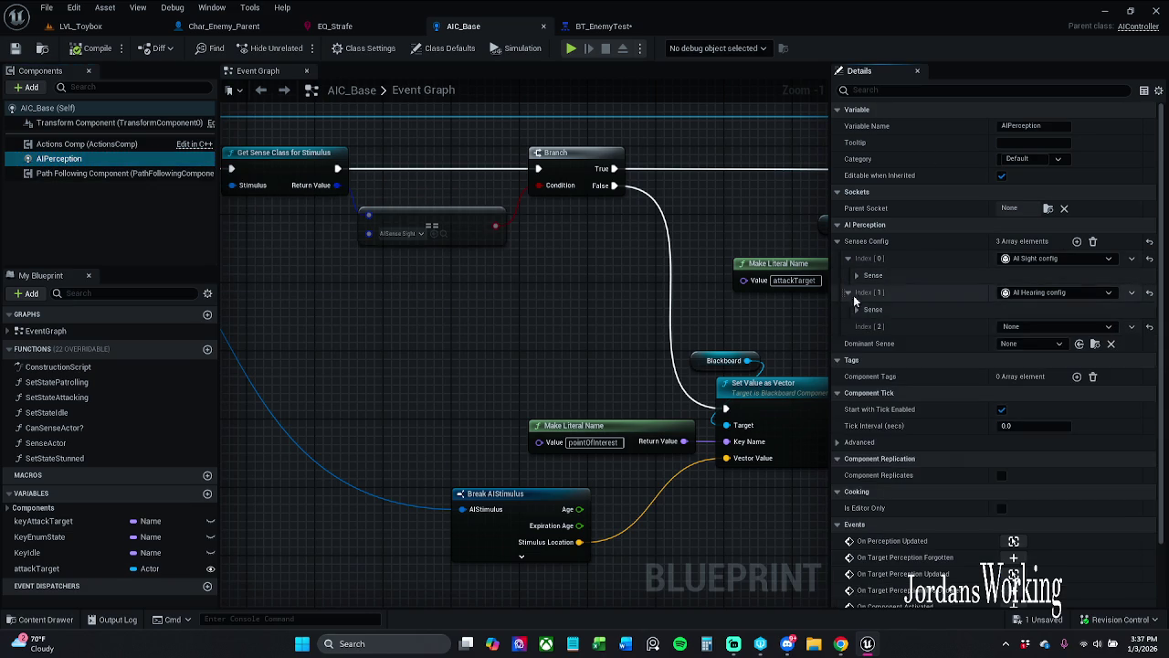
click(856, 275)
click(1032, 308)
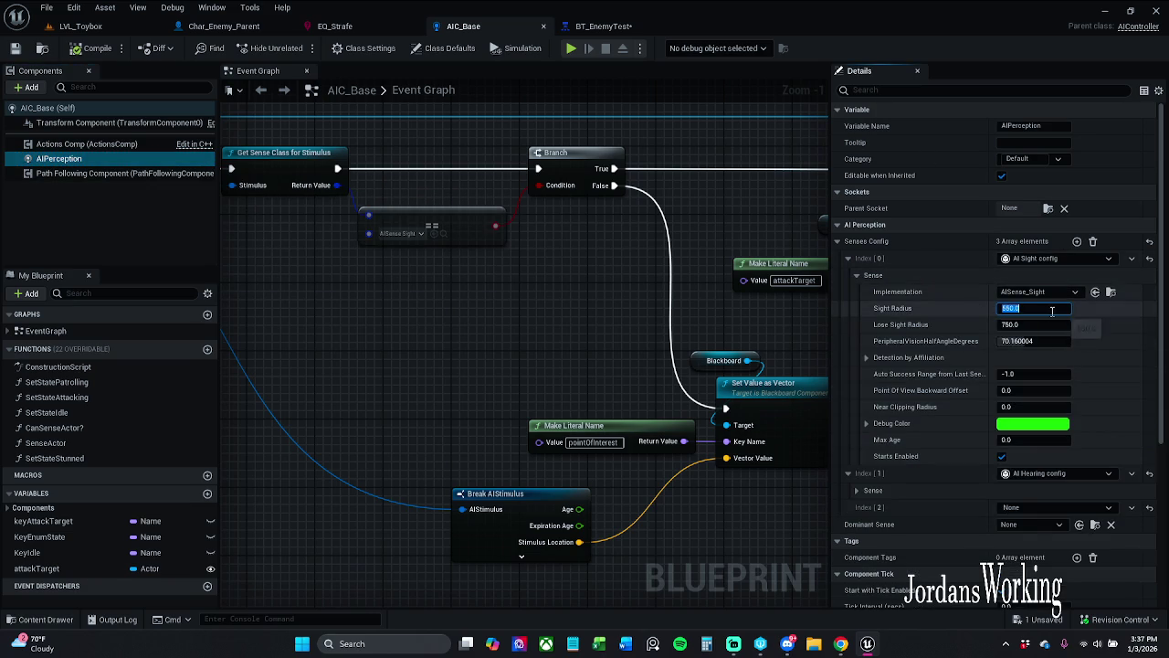
click(1032, 325)
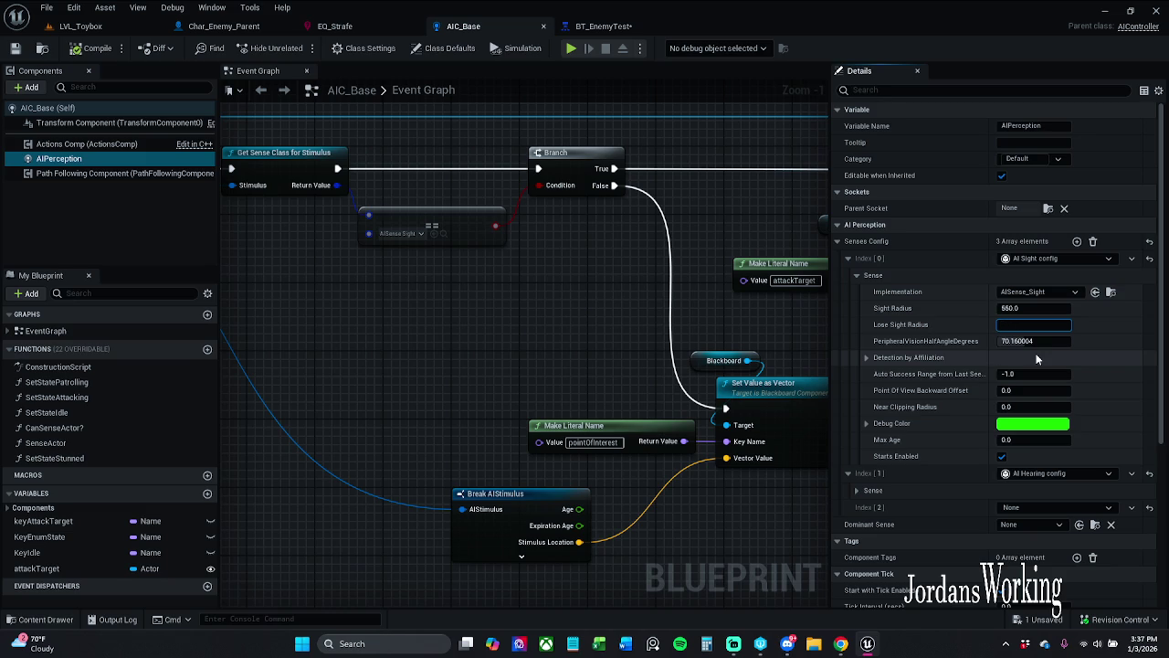
text(600)
click(1033, 308)
text(80)
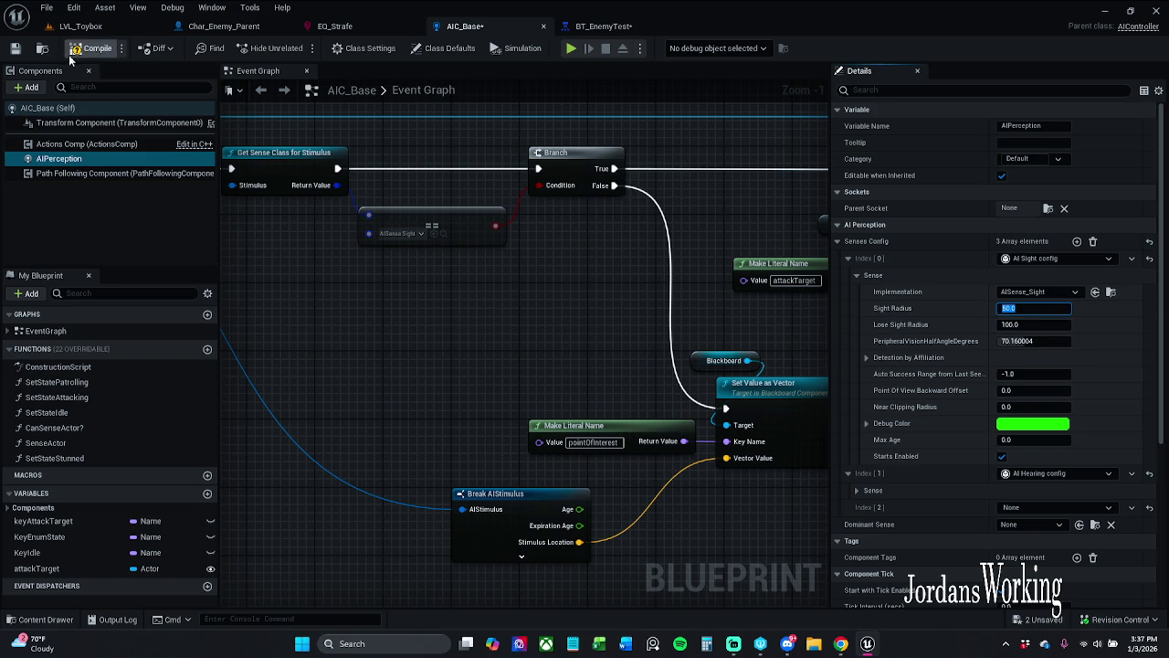
click(87, 49)
key(ctrl+s)
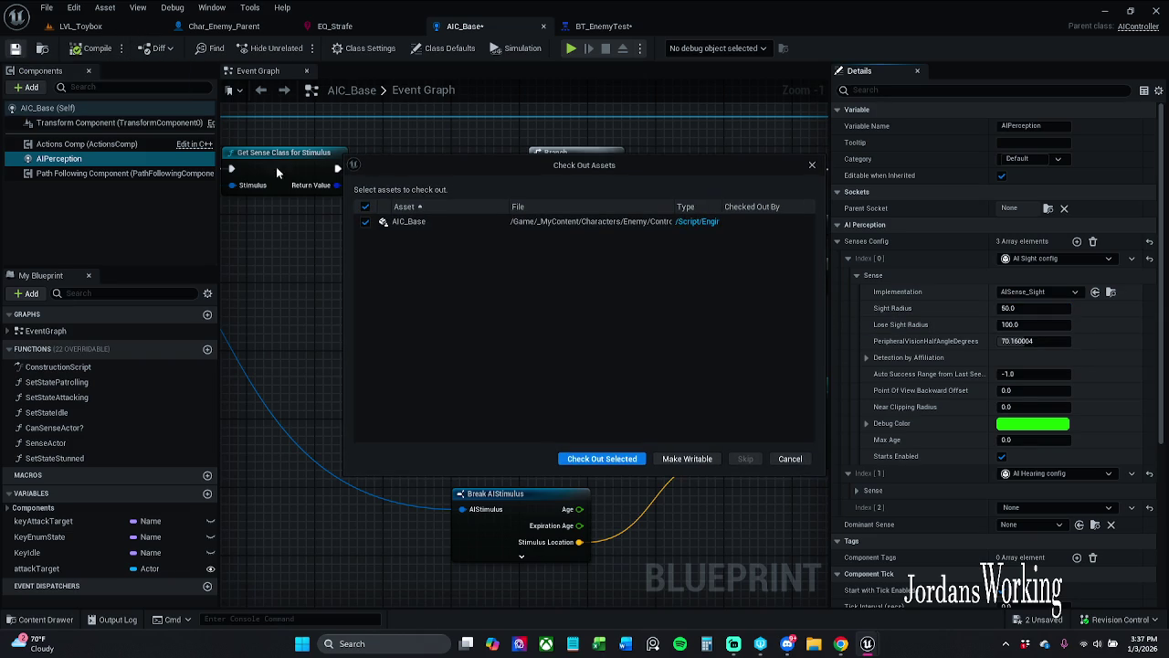
click(595, 459)
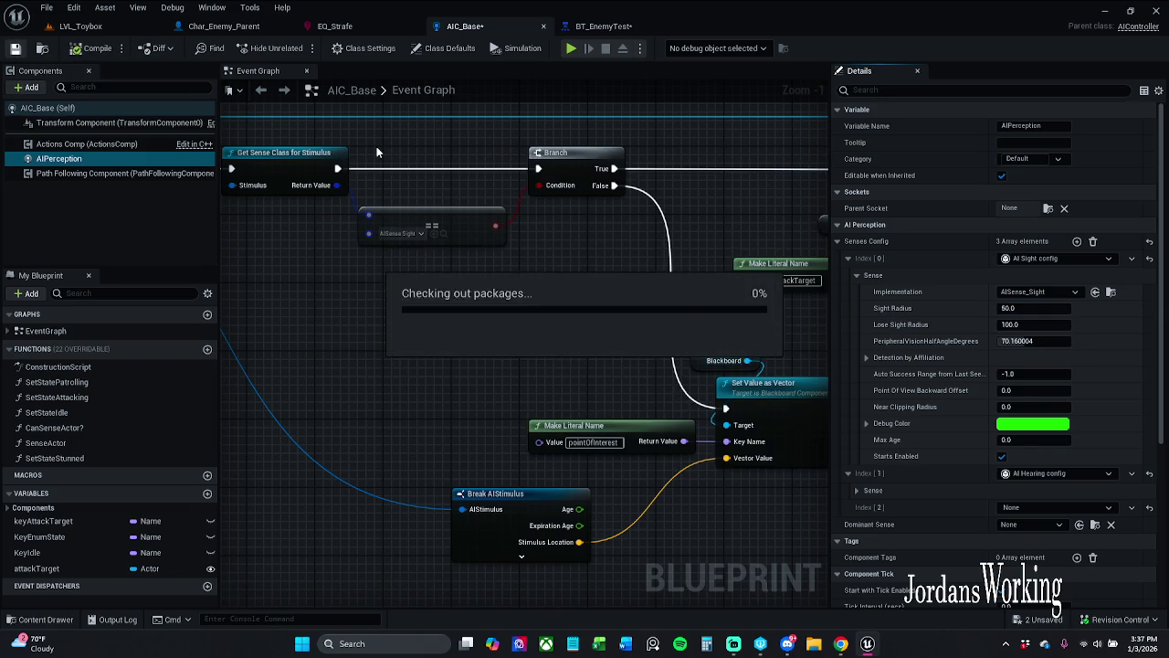
- Reposition the Loop sequence branch down and right in BT_EnemyTest
click(611, 30)
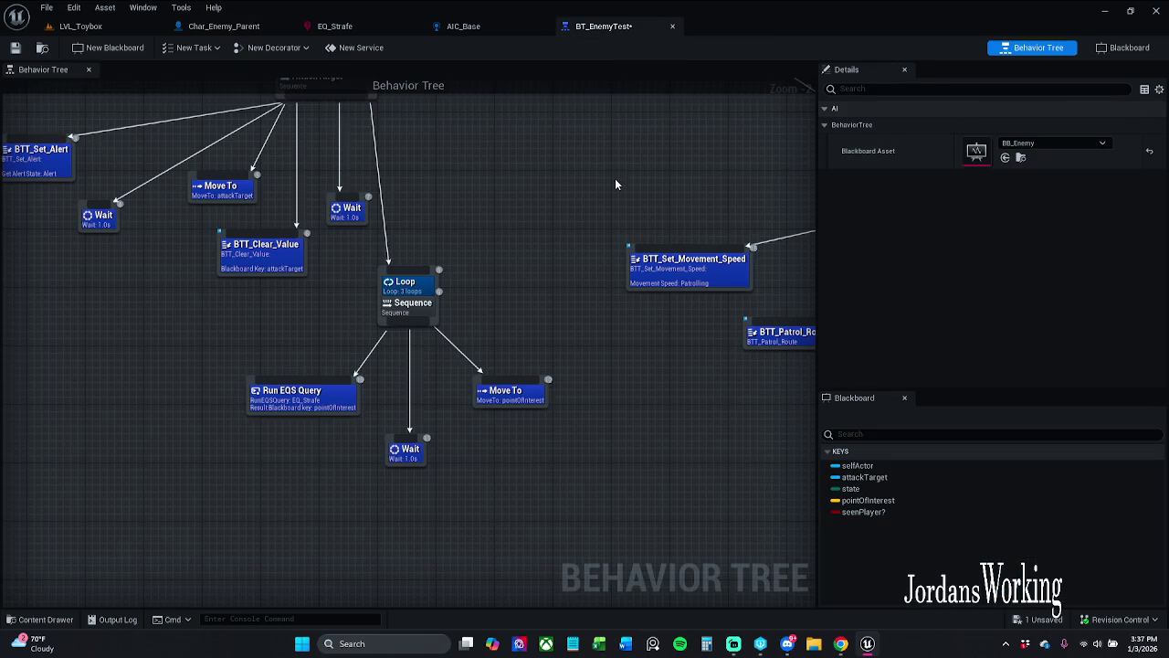
scroll(676, 278, up, 3)
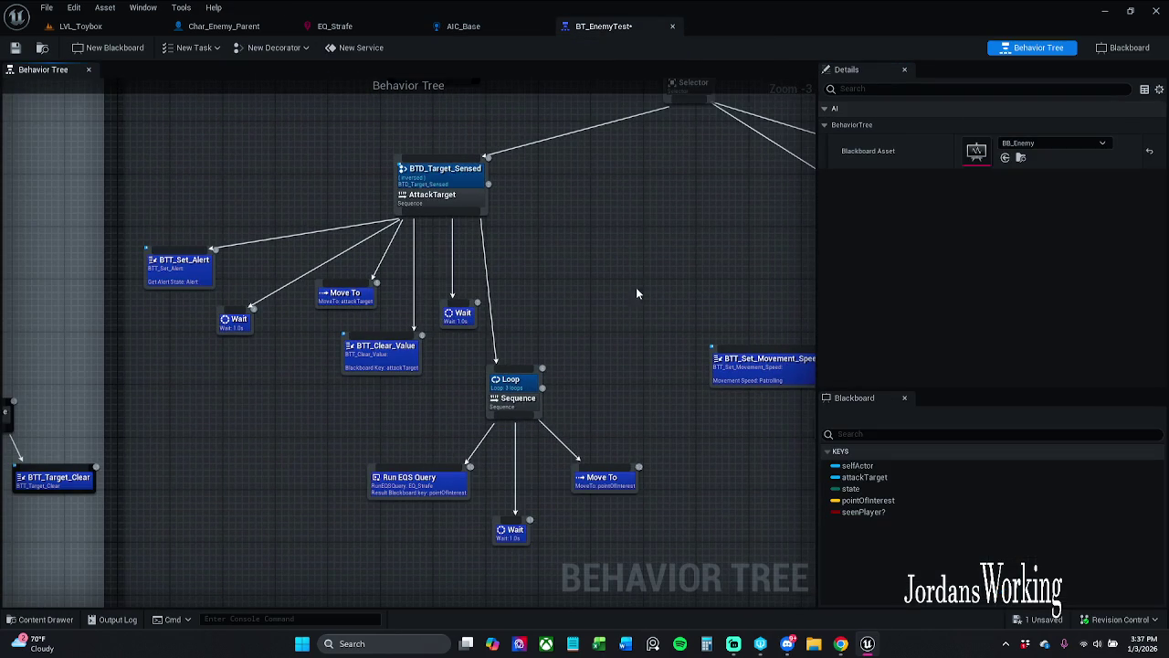
drag(583, 382, 566, 351)
drag(326, 587, 584, 366)
mouse_move(517, 379)
mouse_down()
mouse_move(537, 391)
mouse_move(518, 399)
mouse_up()
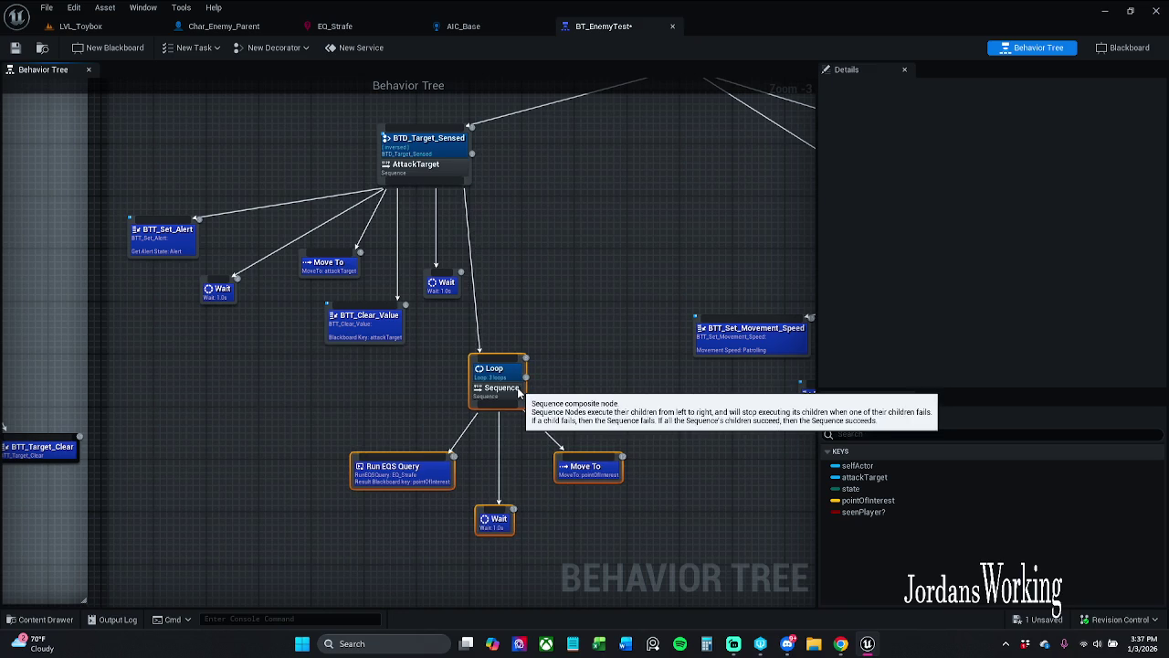
click(590, 315)
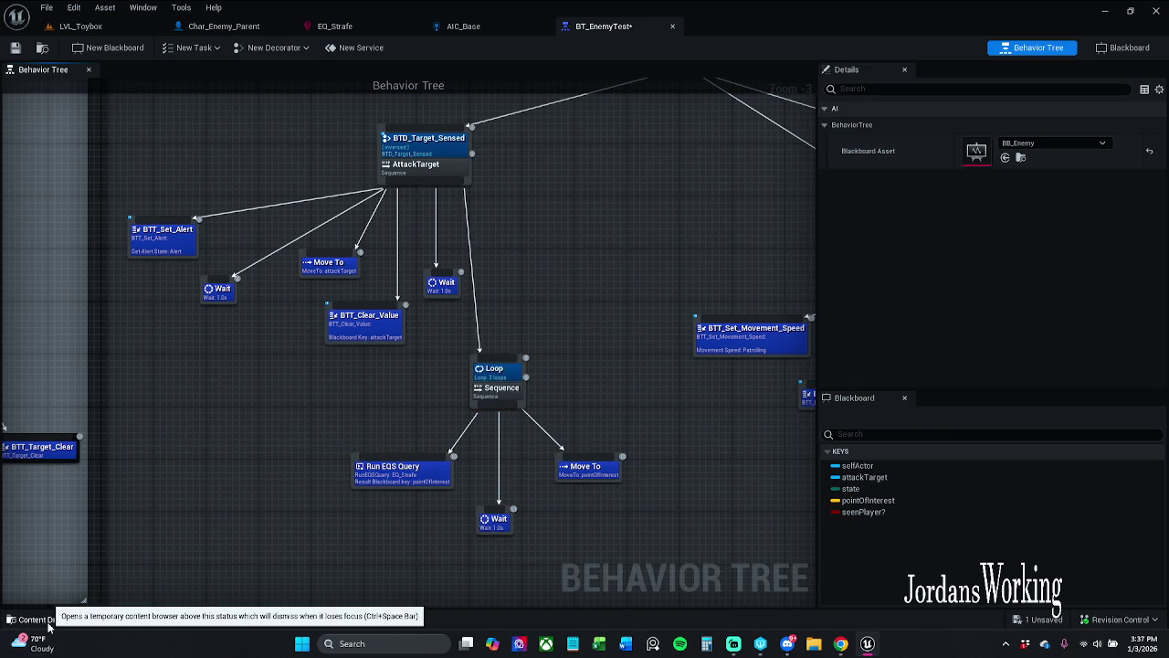
click(47, 620)
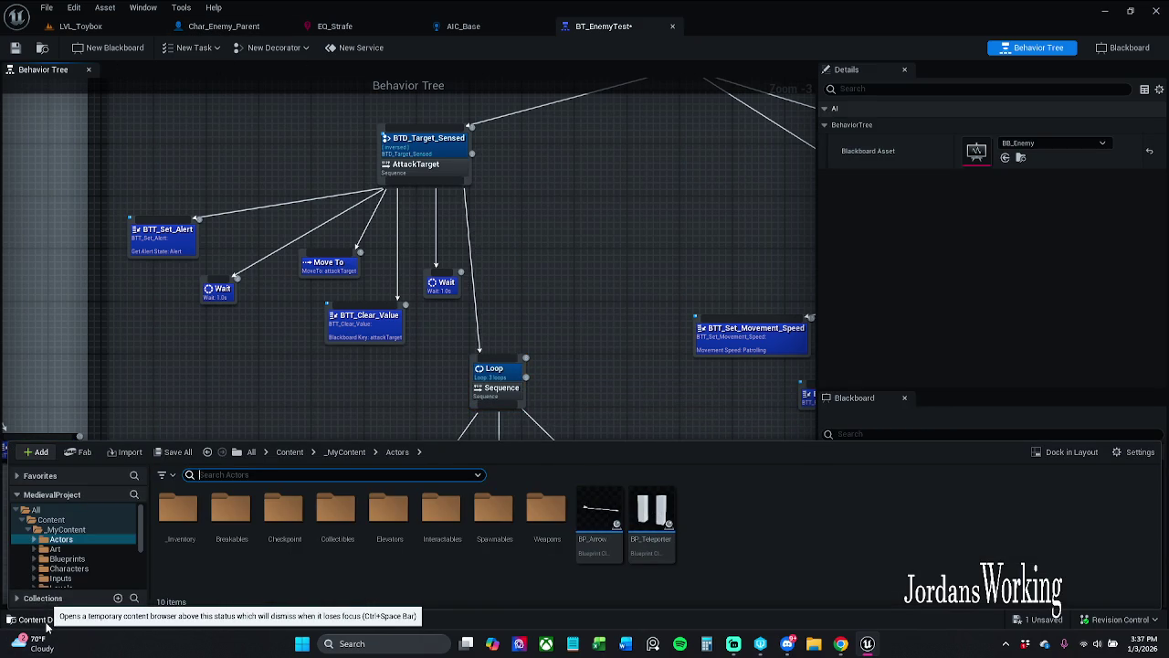
drag(306, 376, 267, 386)
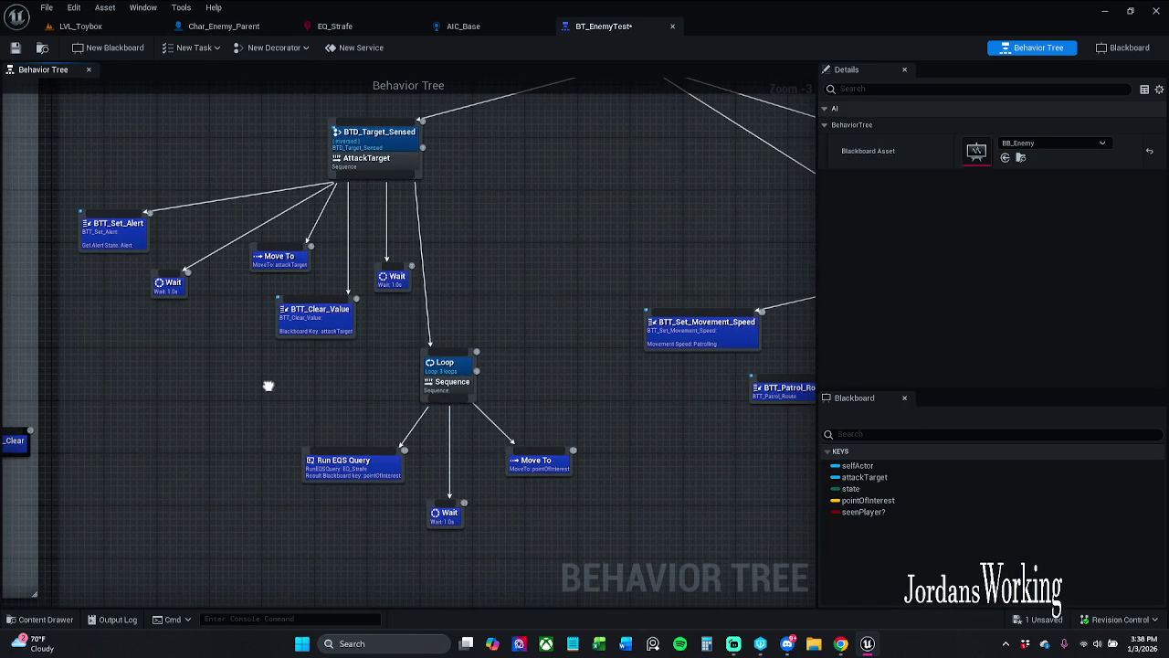
- Add a BTD_Target_Sensed decorator to the Loop sequence and open its blueprint
right_click(454, 384)
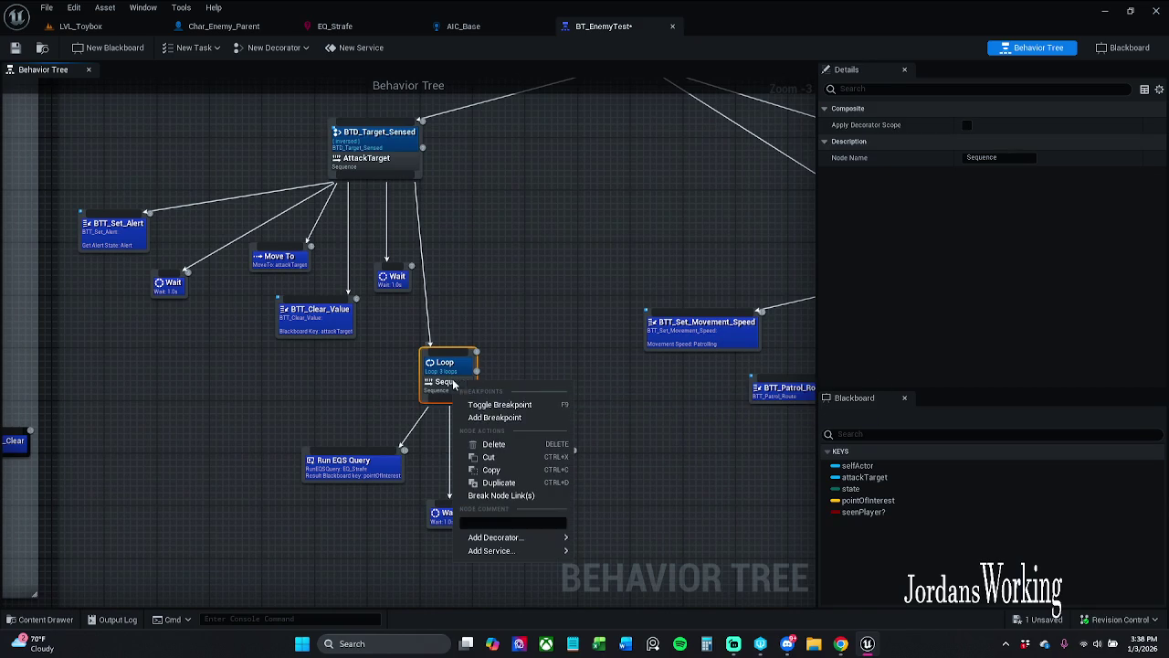
mouse_move(535, 538)
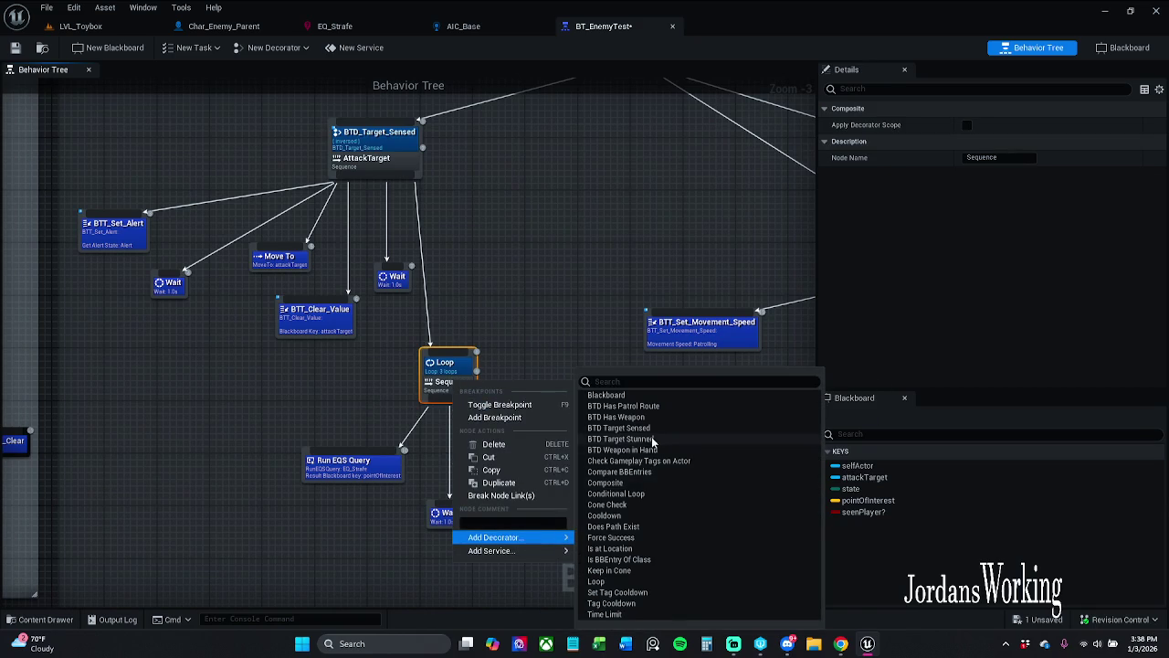
click(655, 428)
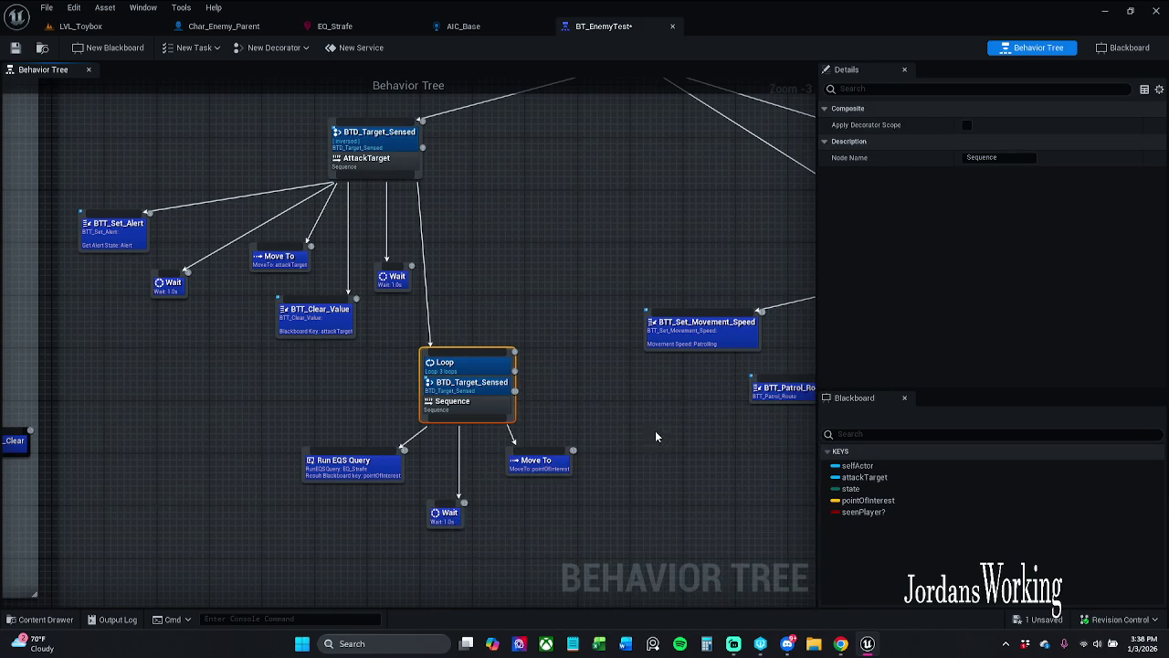
click(494, 394)
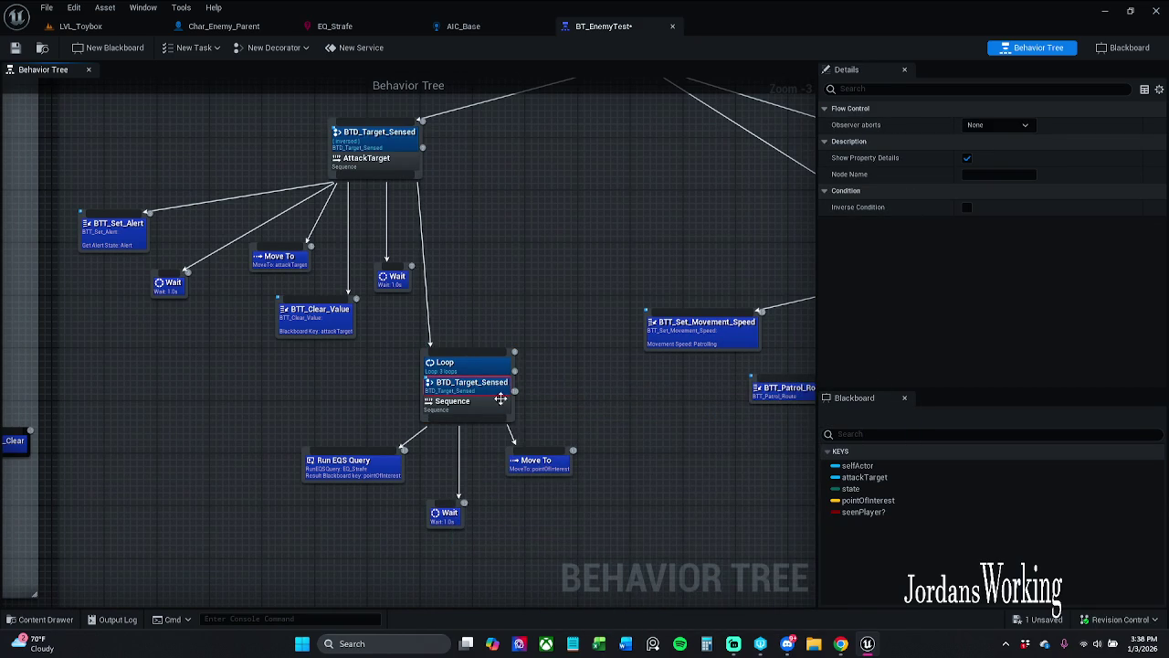
double_click(473, 388)
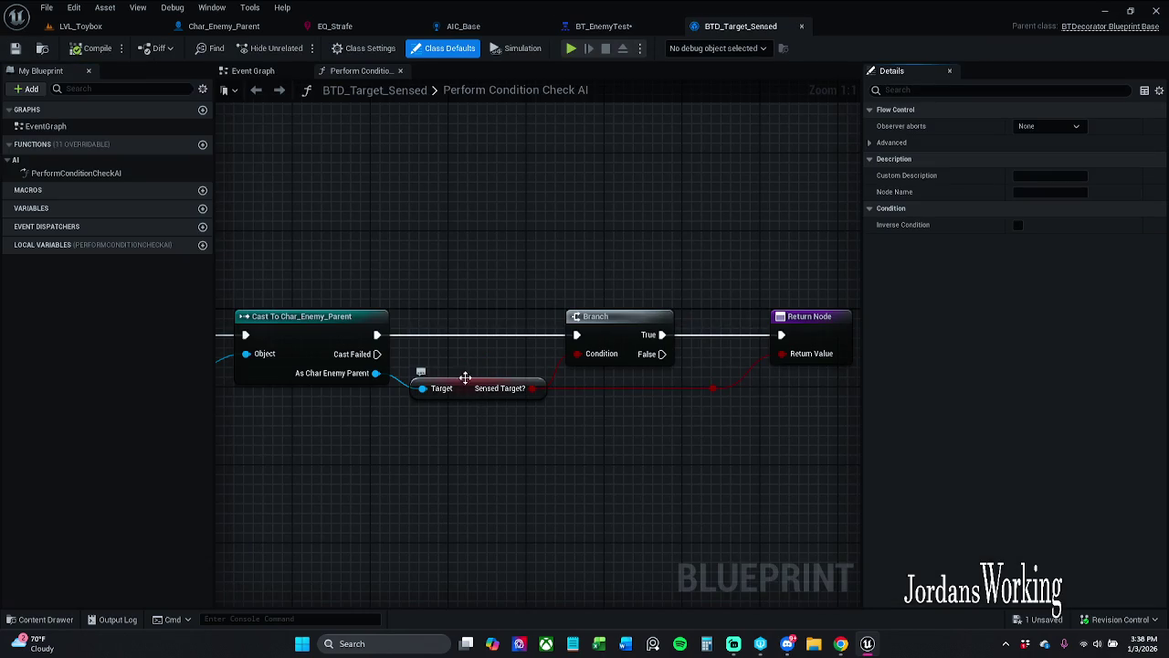
- Inspect the Sensed Target? variable, close the decorator, and view the PatrolRoute and PlayerLost branches
click(463, 386)
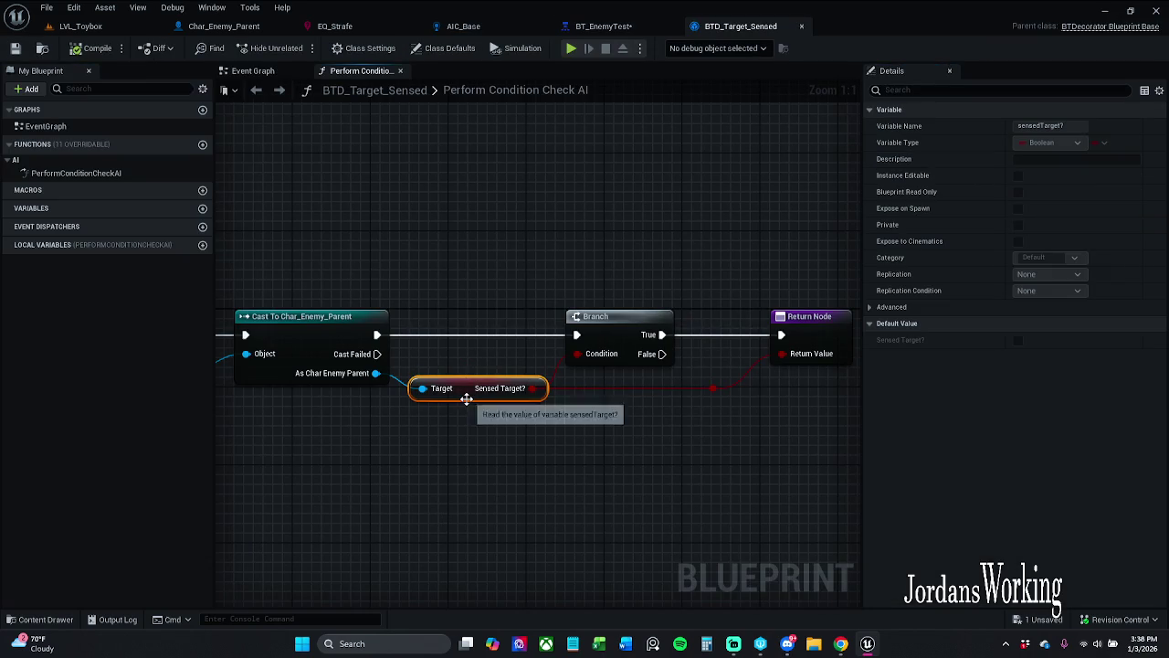
click(803, 26)
drag(579, 379, 266, 339)
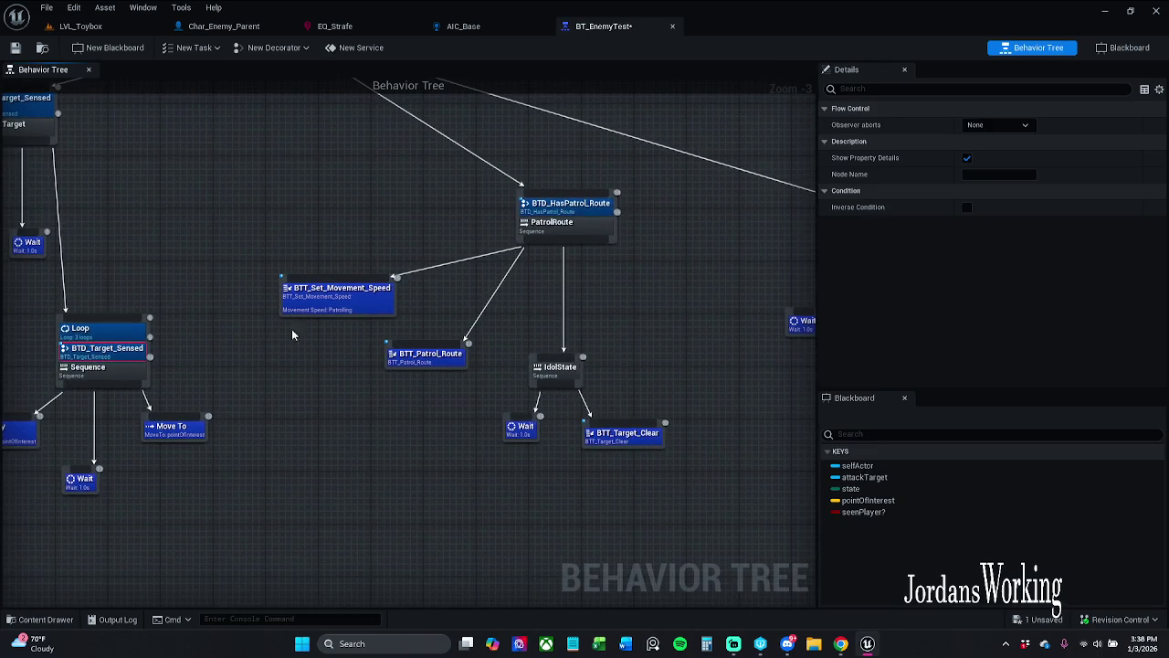
mouse_move(626, 229)
mouse_down()
mouse_move(261, 234)
mouse_move(796, 246)
mouse_move(455, 264)
mouse_up()
- Open the BTD_HasPatrol_Route decorator blueprint to review its condition check graph
click(721, 261)
double_click(722, 262)
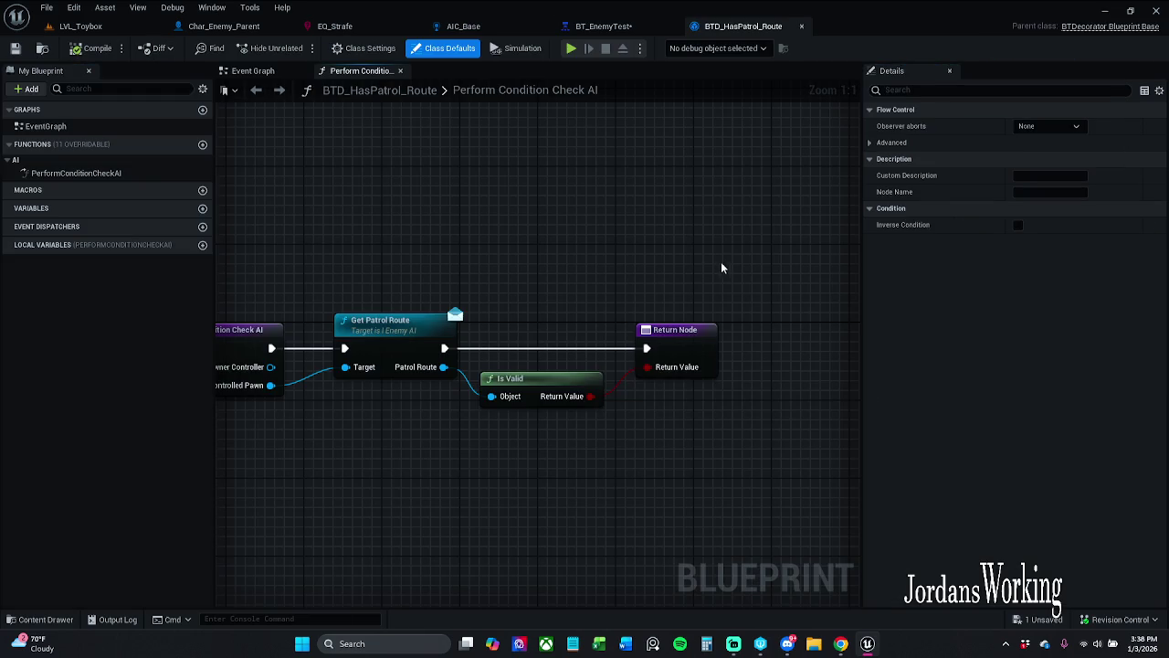
drag(398, 256, 531, 231)
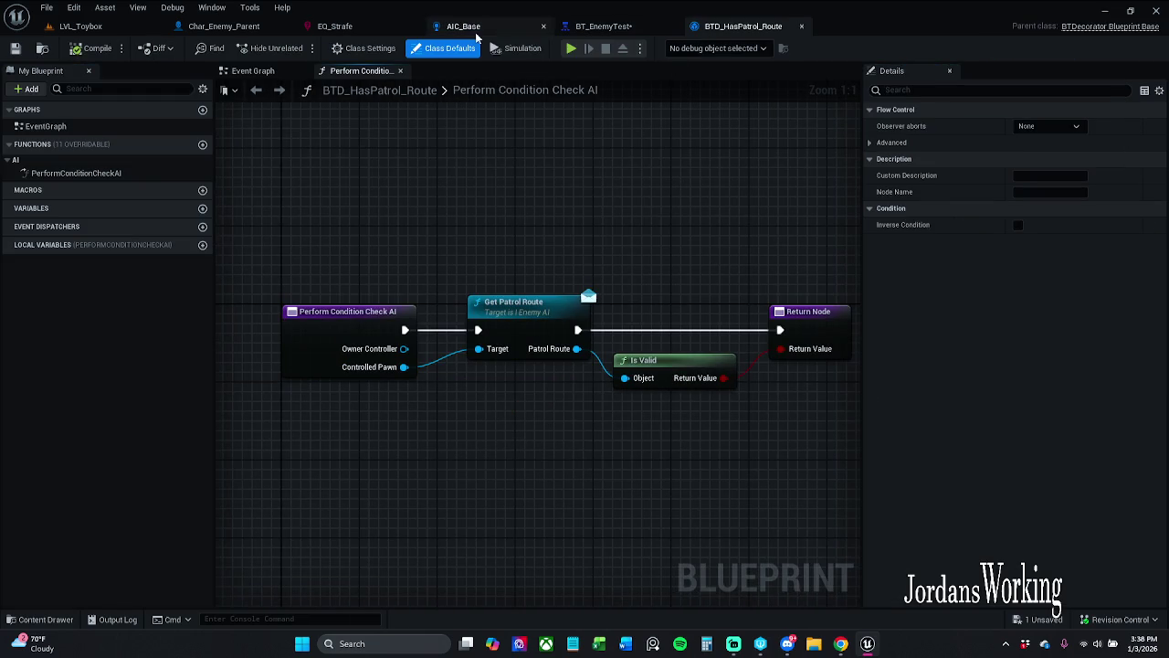
click(615, 28)
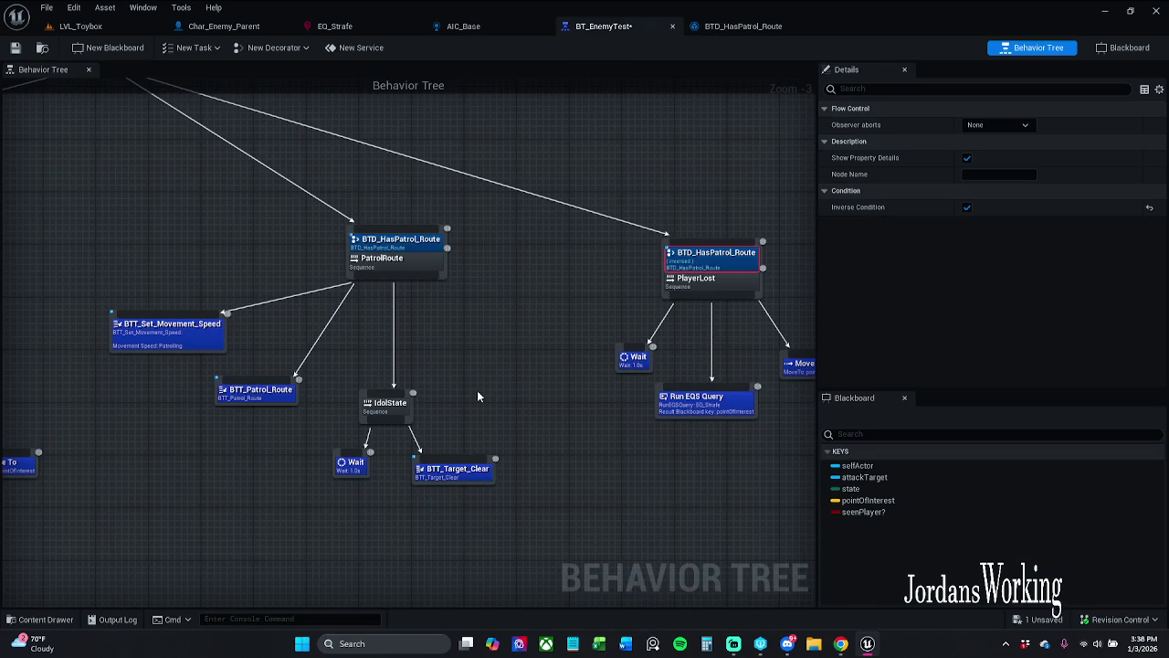
click(465, 361)
double_click(421, 250)
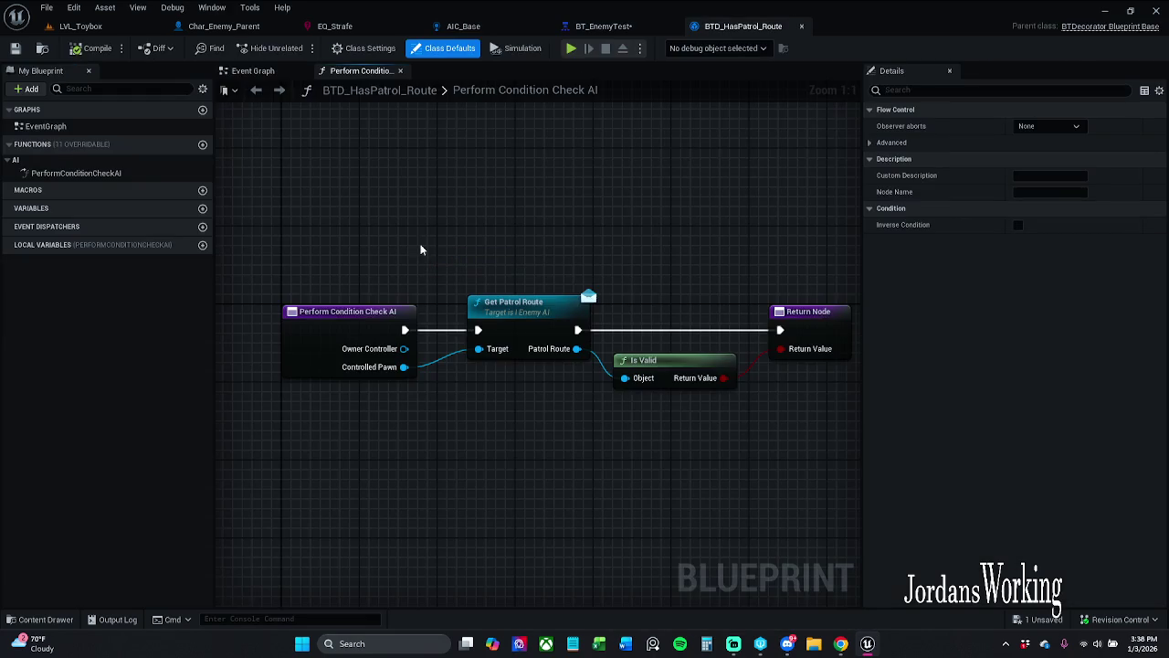
click(603, 26)
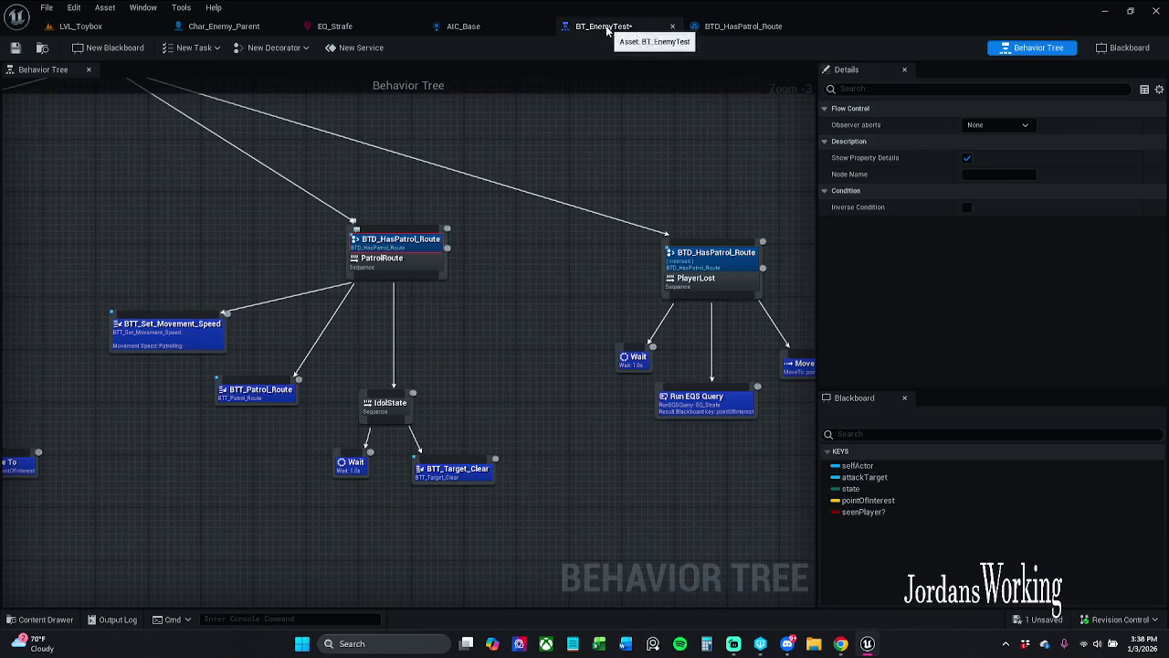
- Review BTD_Target_Sensed's condition graph, then nudge Get Patrol Route slightly left and save
scroll(478, 275, up, 2)
click(418, 358)
double_click(419, 358)
mouse_move(496, 370)
mouse_down()
mouse_move(313, 362)
mouse_move(626, 314)
mouse_move(567, 340)
mouse_move(423, 339)
mouse_up()
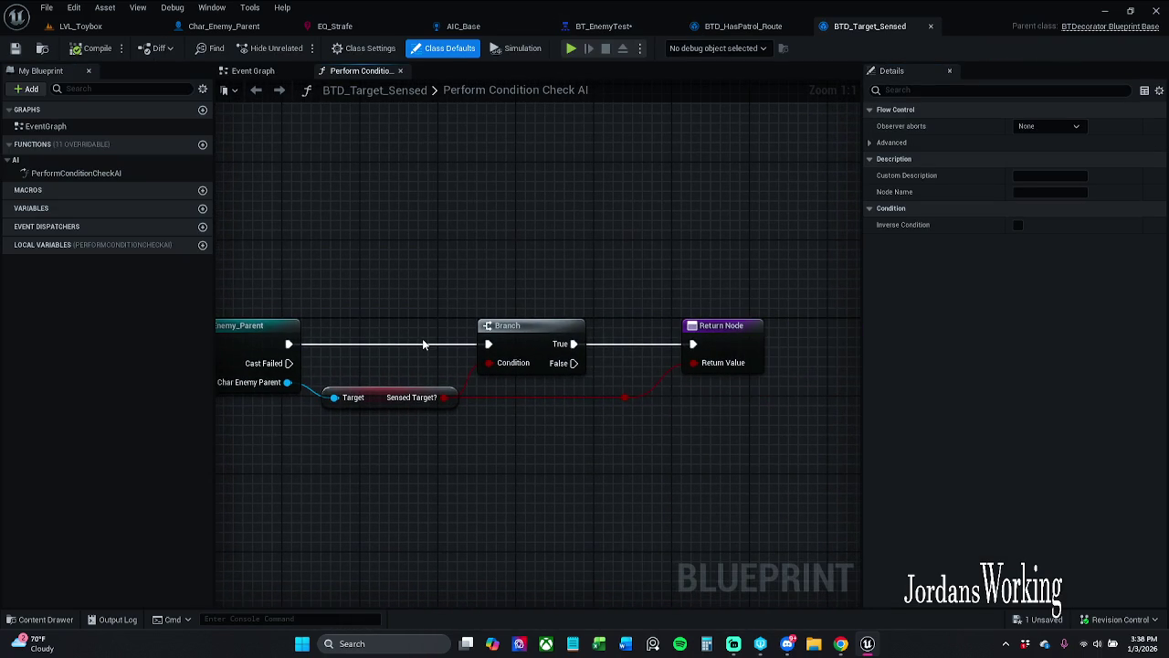
drag(489, 252, 603, 257)
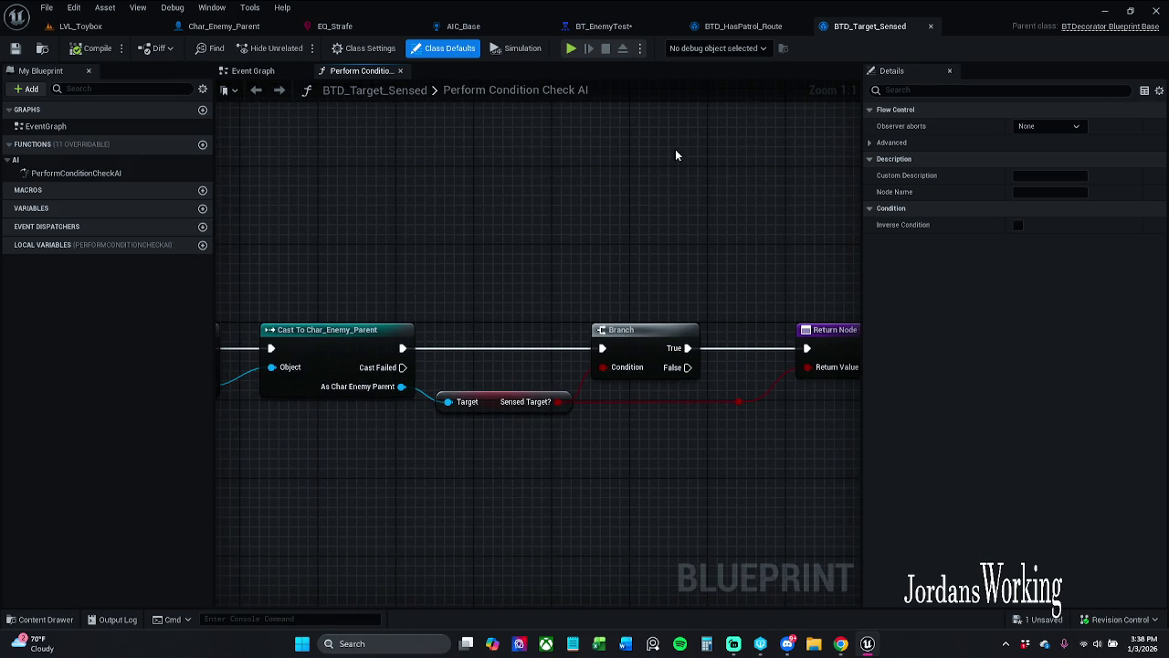
click(932, 28)
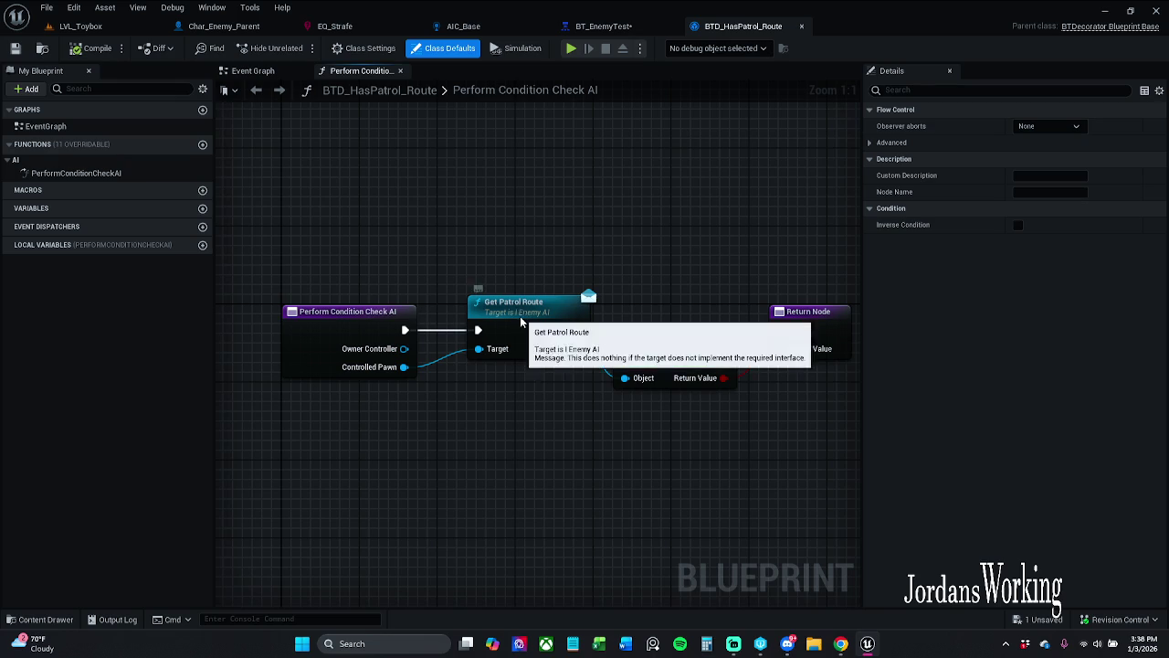
drag(530, 315, 520, 315)
click(16, 49)
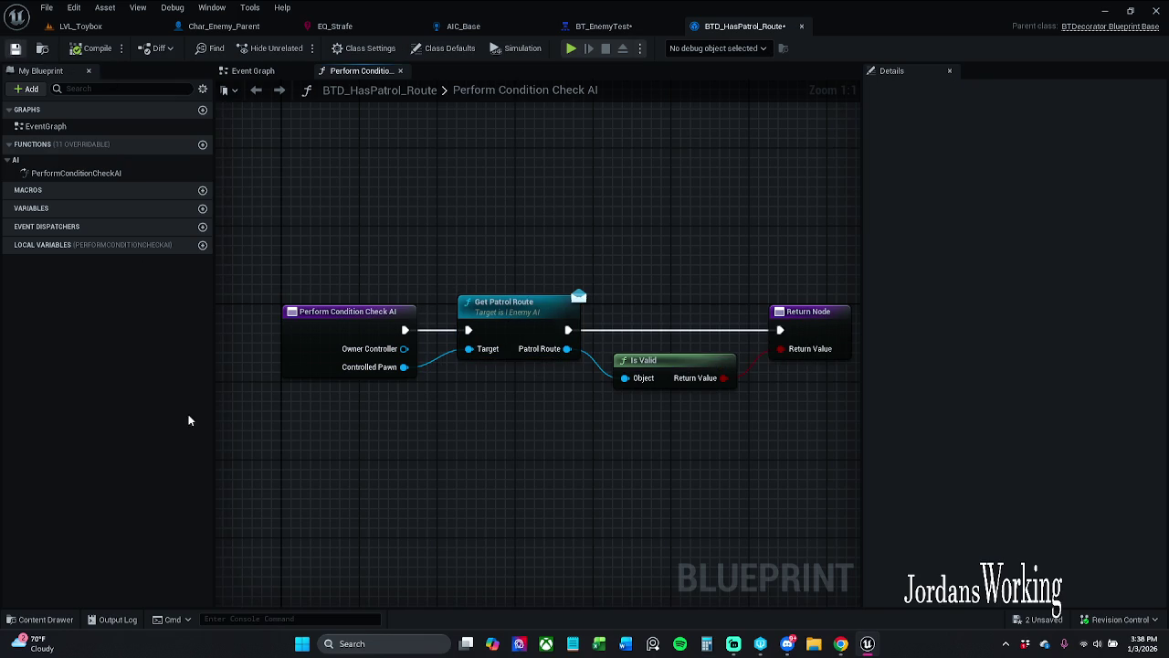
- Check out BTD_HasPatrol_Route to save it, and browse to Characters > Enemy > BehaviorTree
click(621, 459)
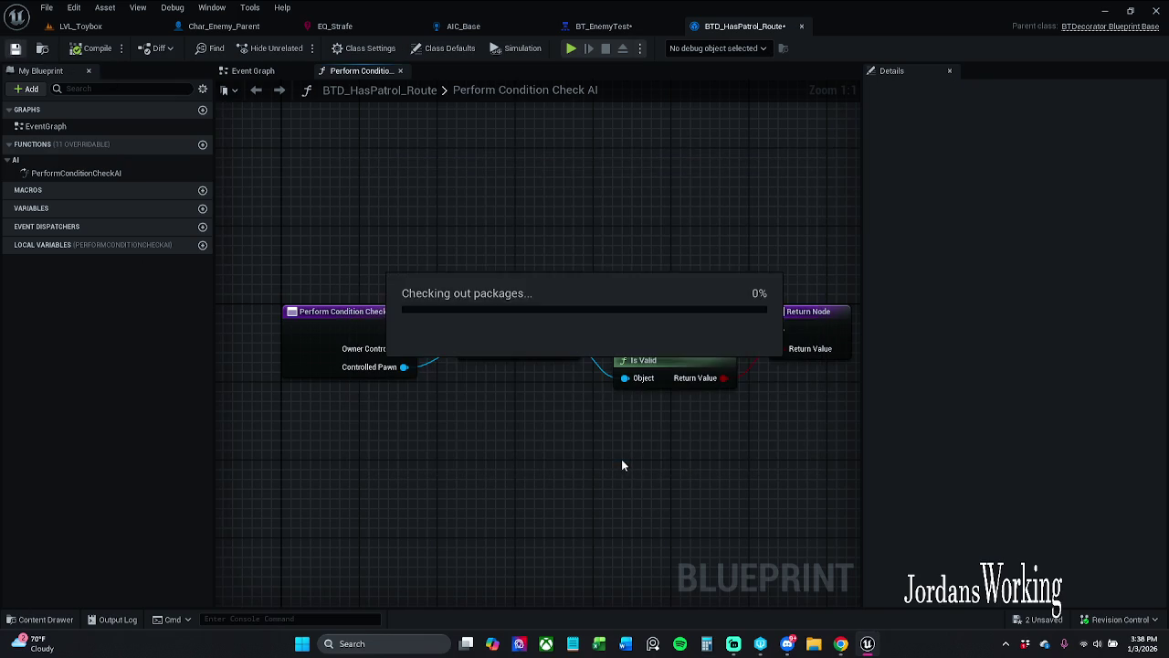
click(47, 621)
click(345, 445)
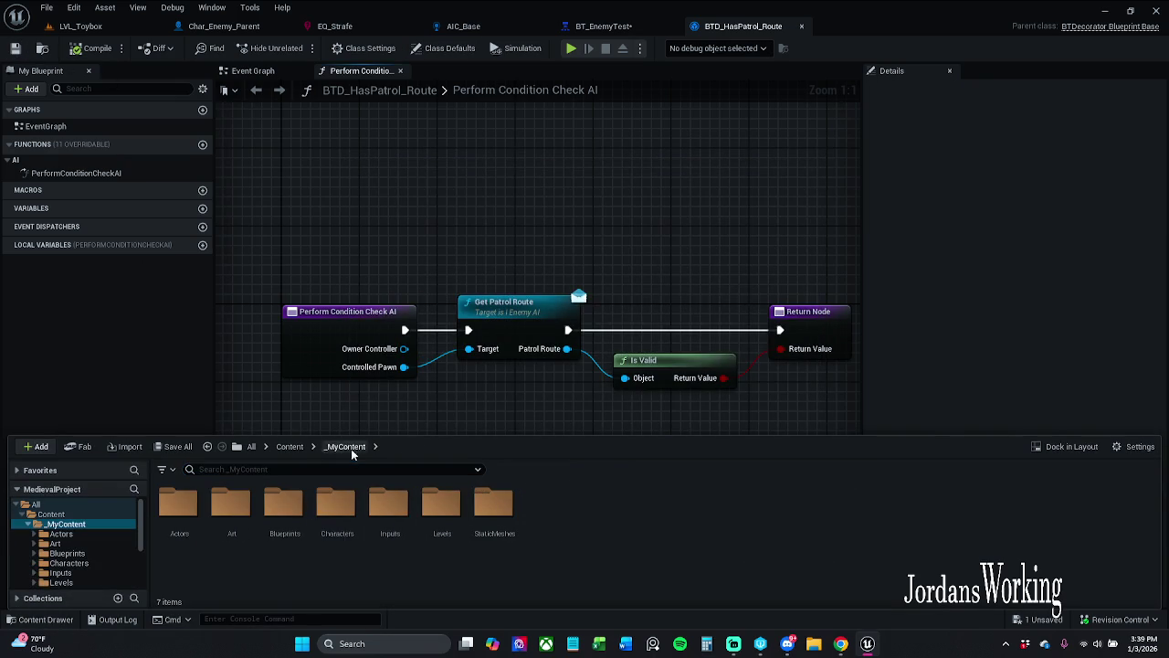
double_click(338, 511)
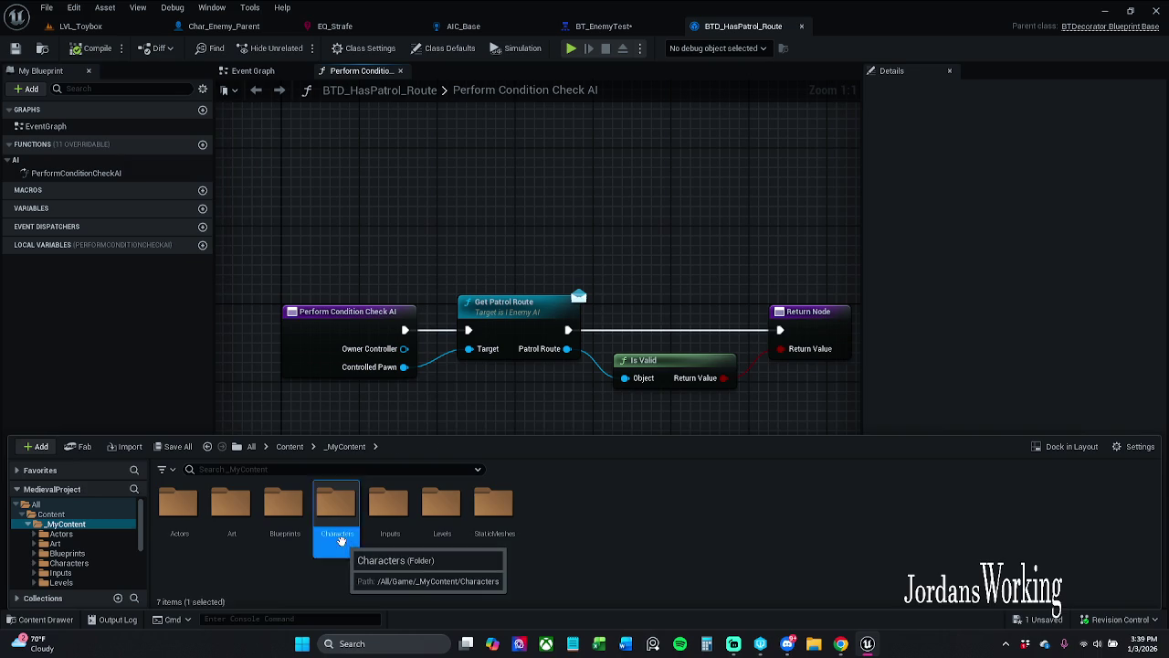
click(180, 536)
double_click(180, 536)
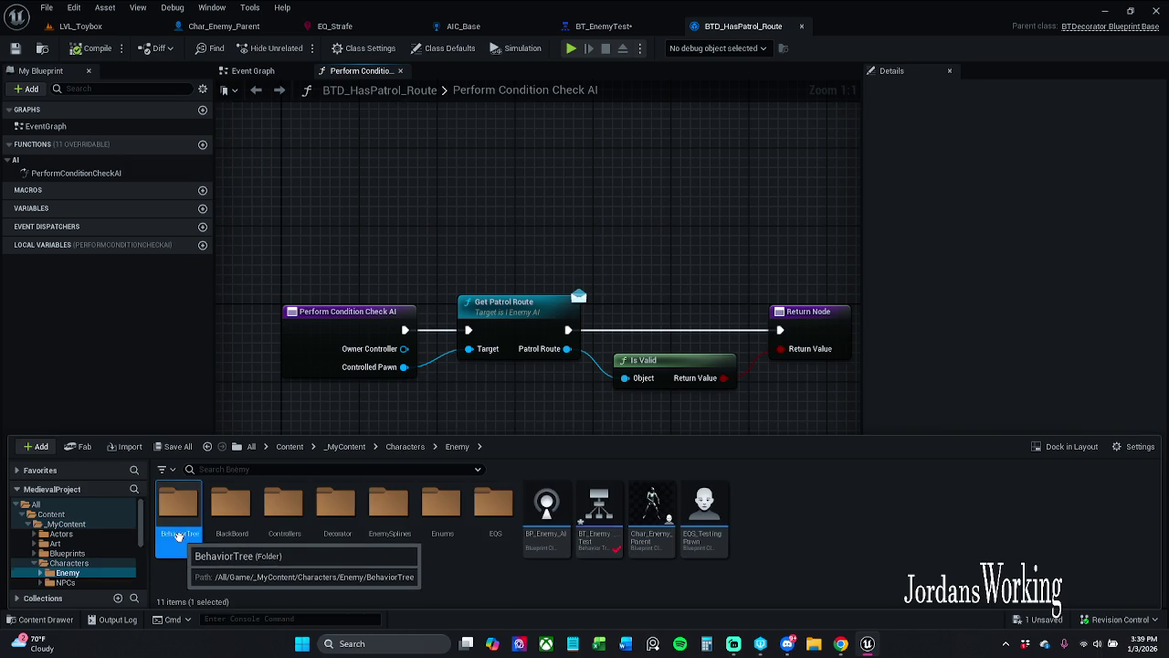
double_click(175, 532)
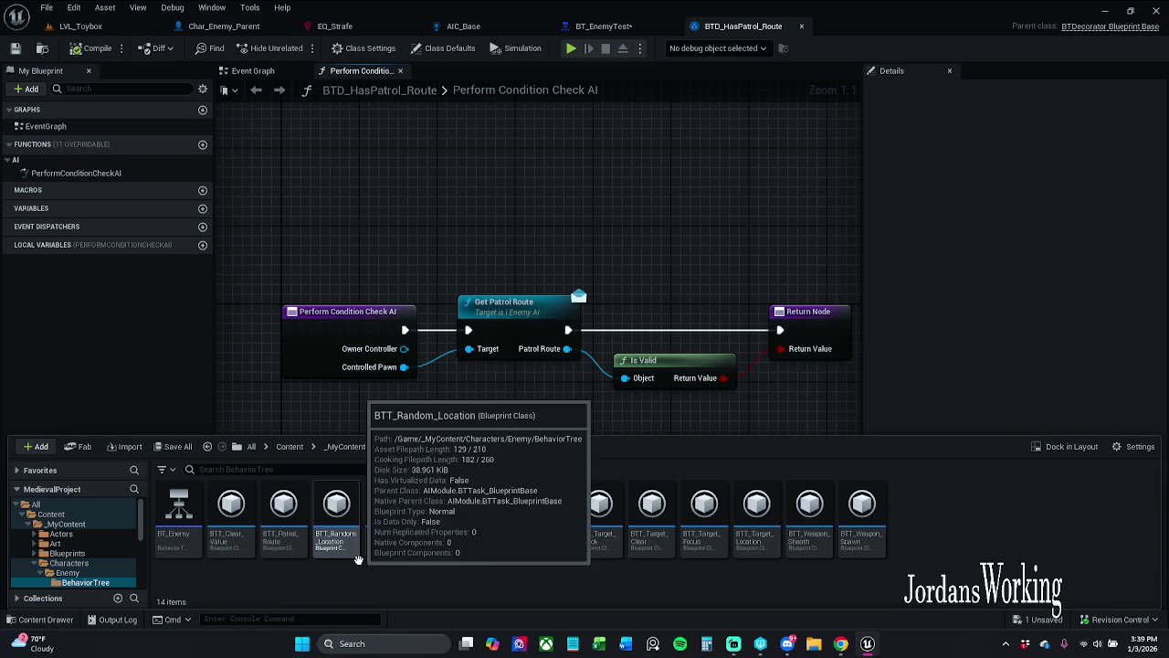
- Search the assets for 'target', then clear the filter and open the Enemy Decorator folder
click(353, 470)
text(ta)
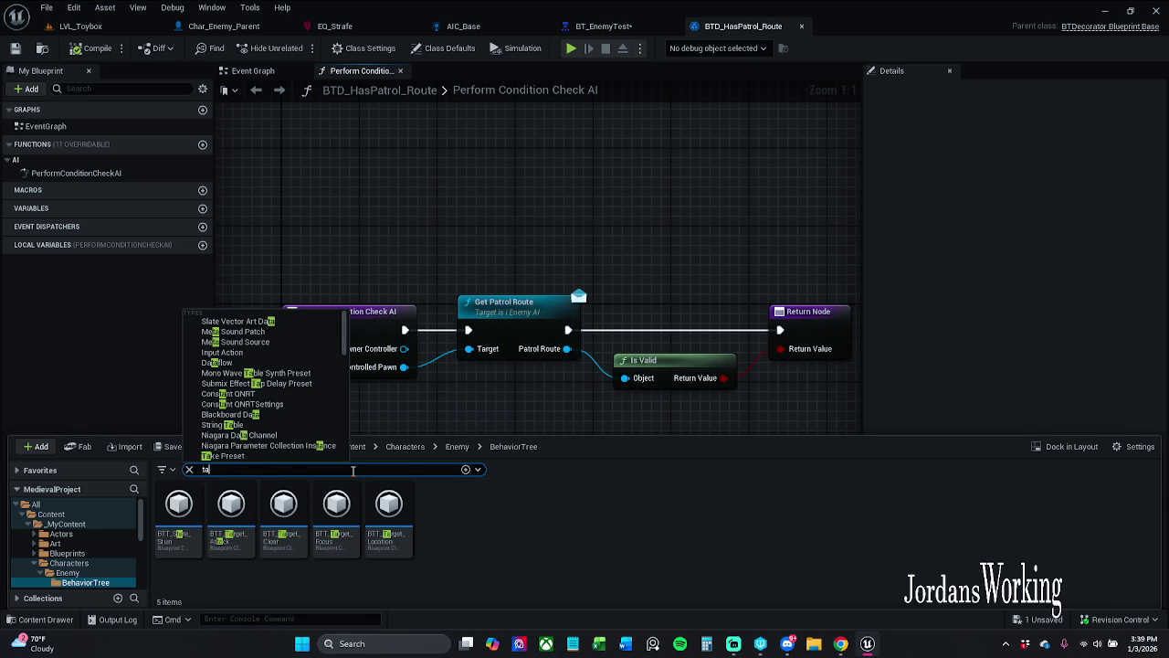
text(rget)
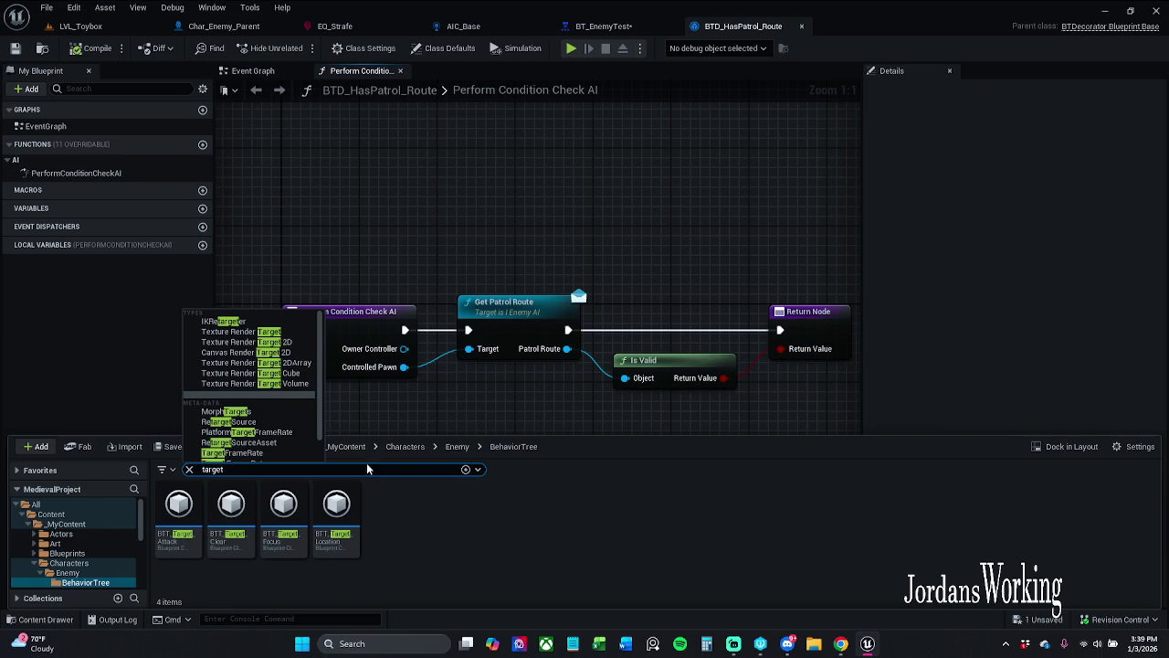
click(457, 446)
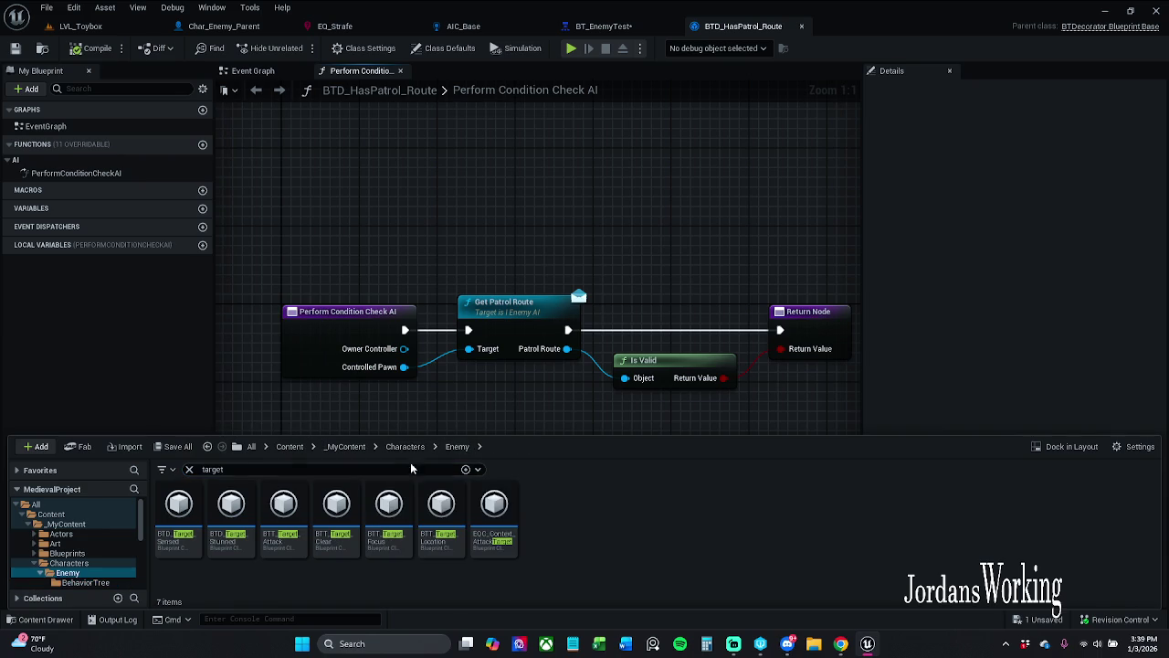
click(189, 469)
double_click(336, 507)
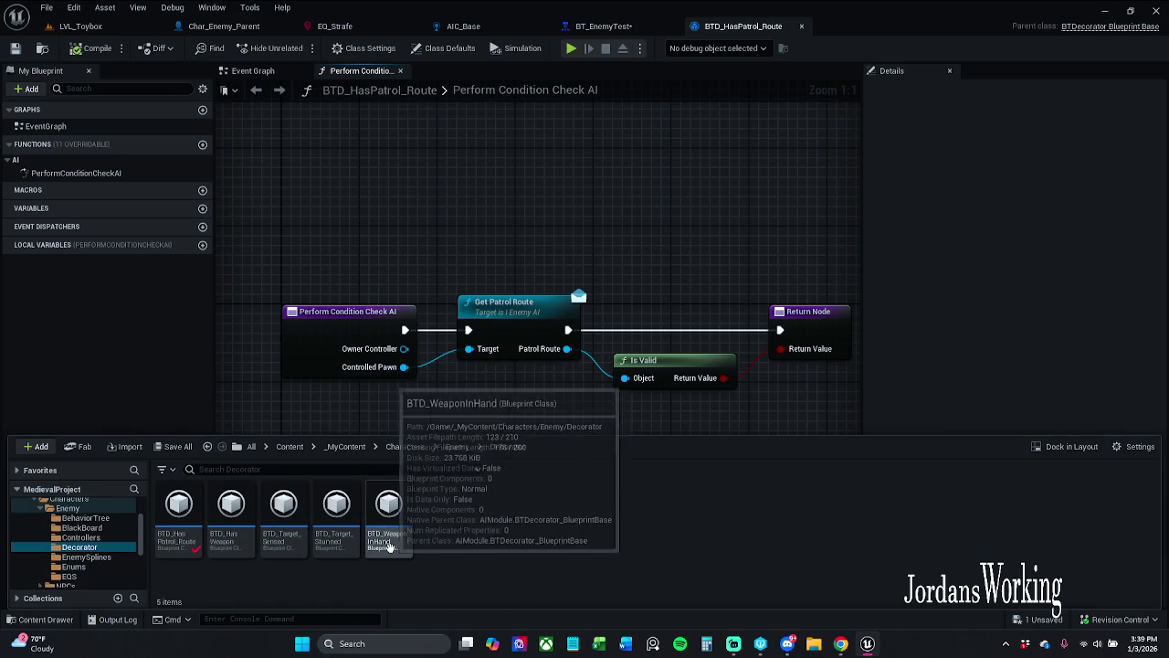
- Set Observer aborts to Lower Priority in BTD_Target_Sensed's Class Defaults
double_click(288, 539)
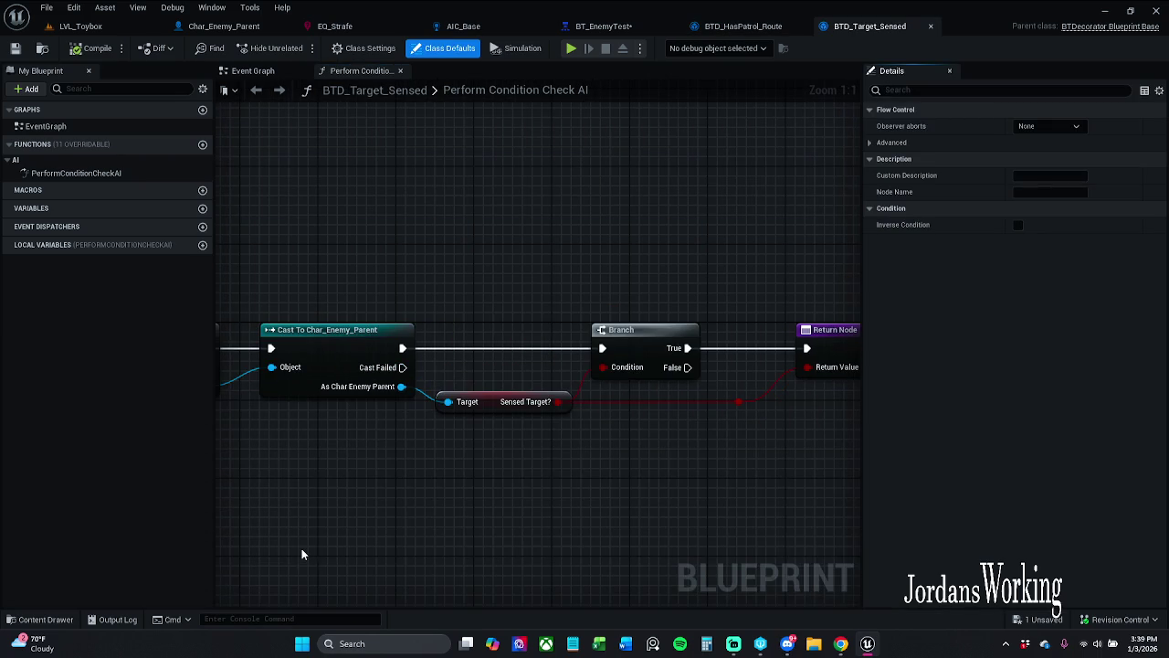
click(531, 401)
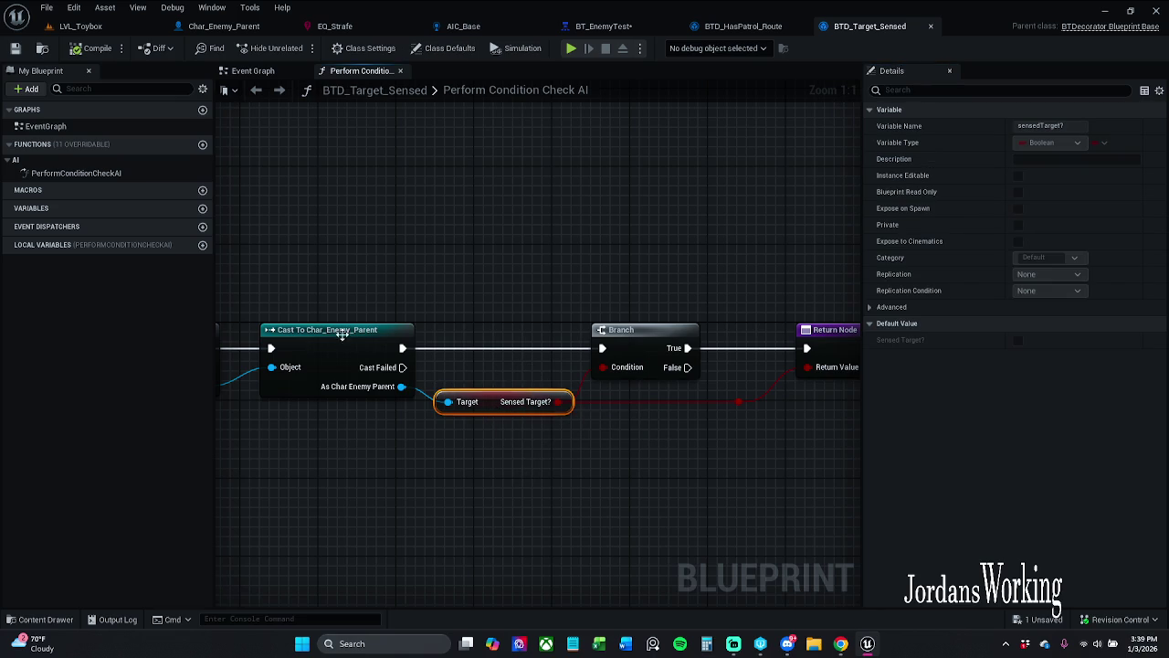
click(534, 212)
click(448, 48)
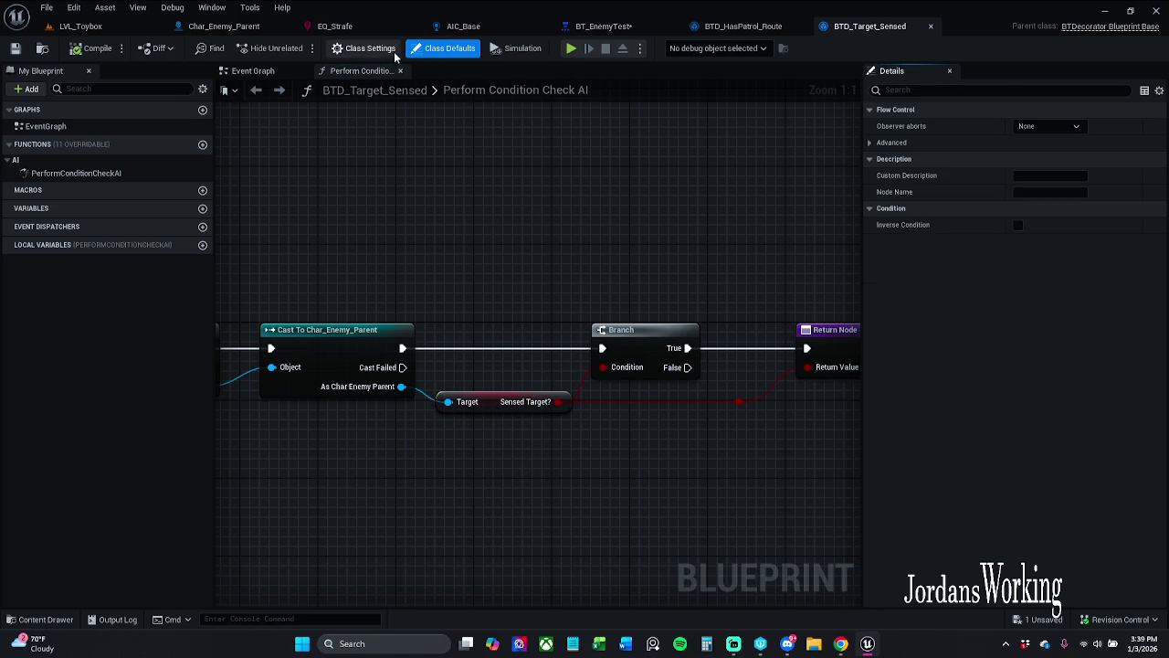
click(1049, 126)
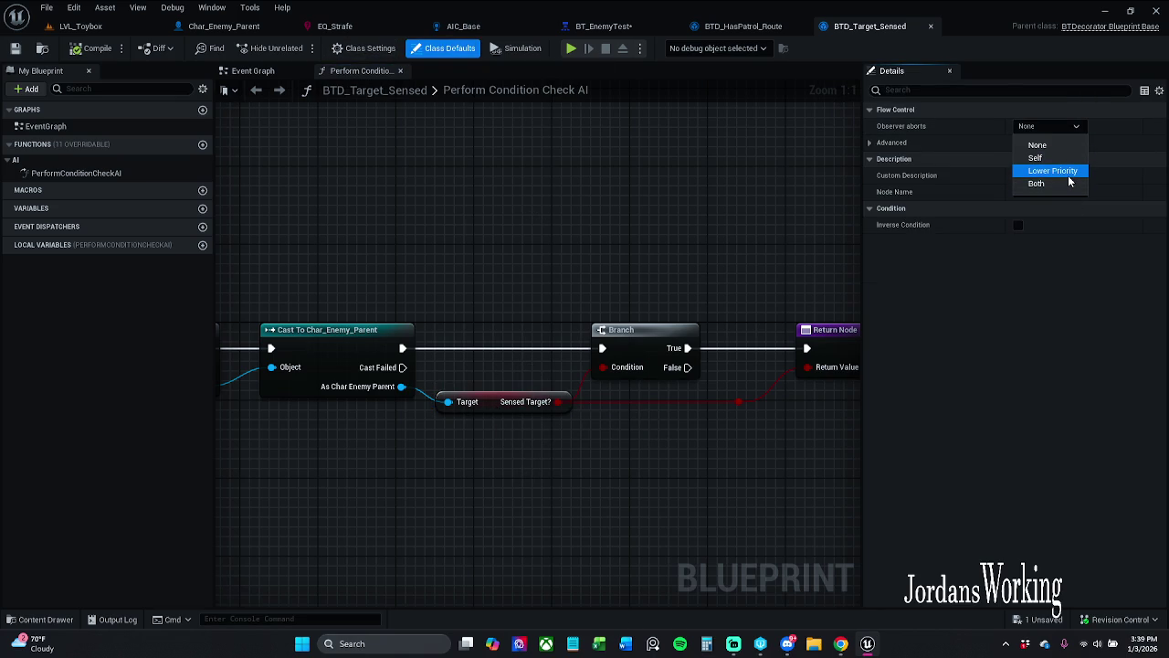
click(1064, 172)
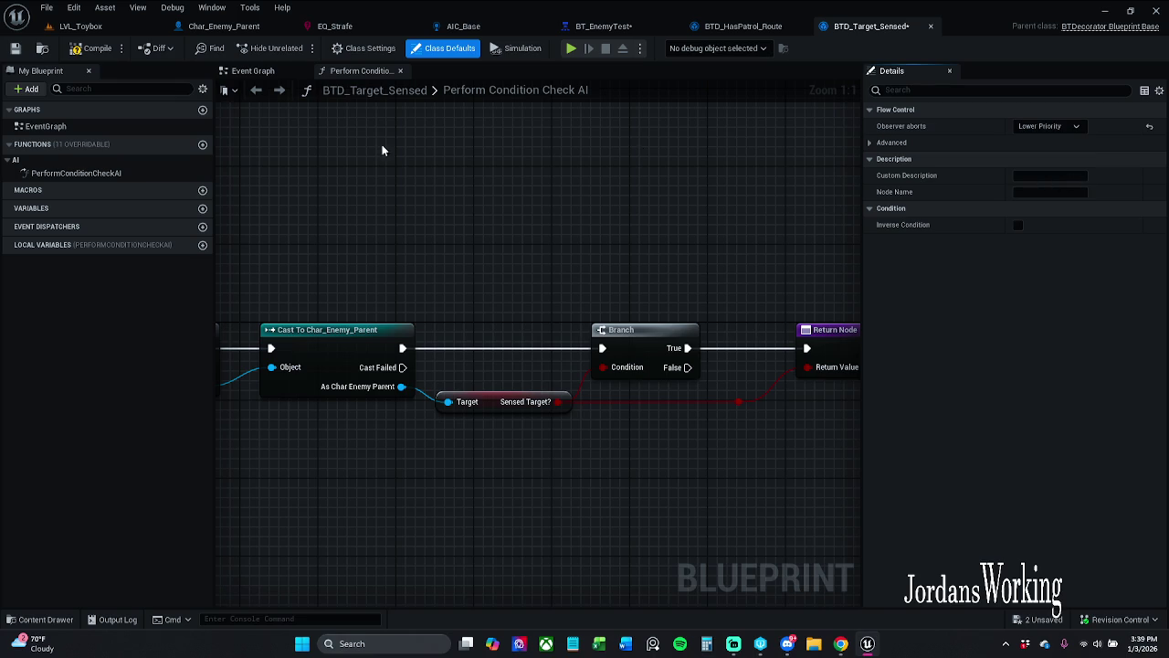
click(87, 26)
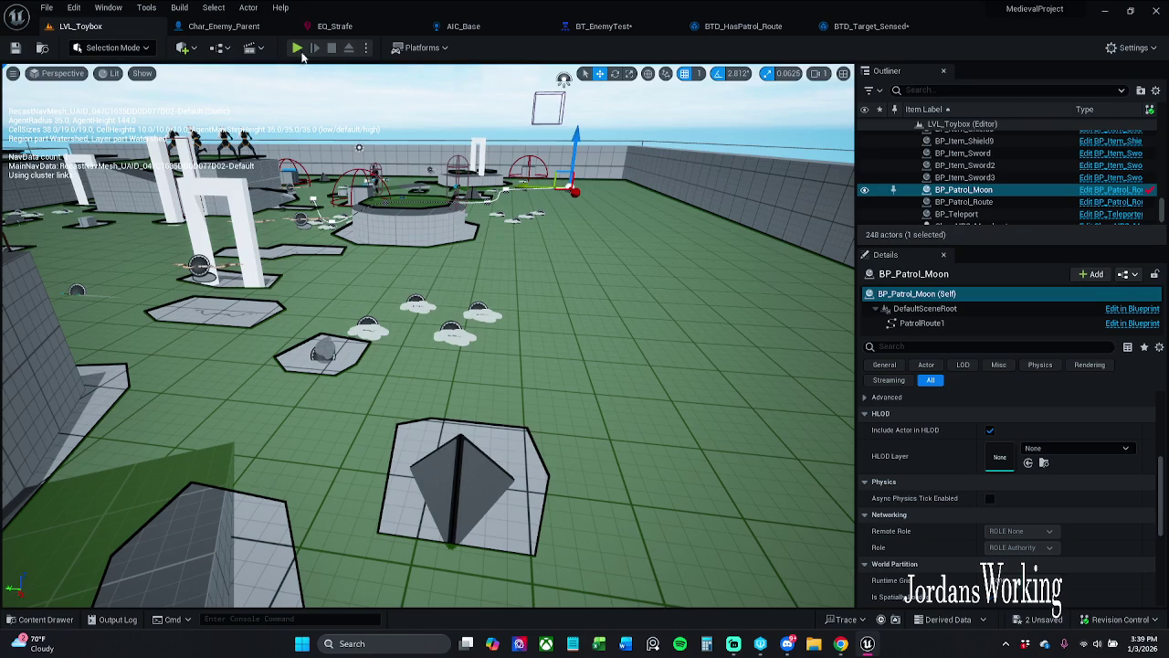
- Play-test the level, then reset the decorator's observer aborts to None and compile
click(297, 48)
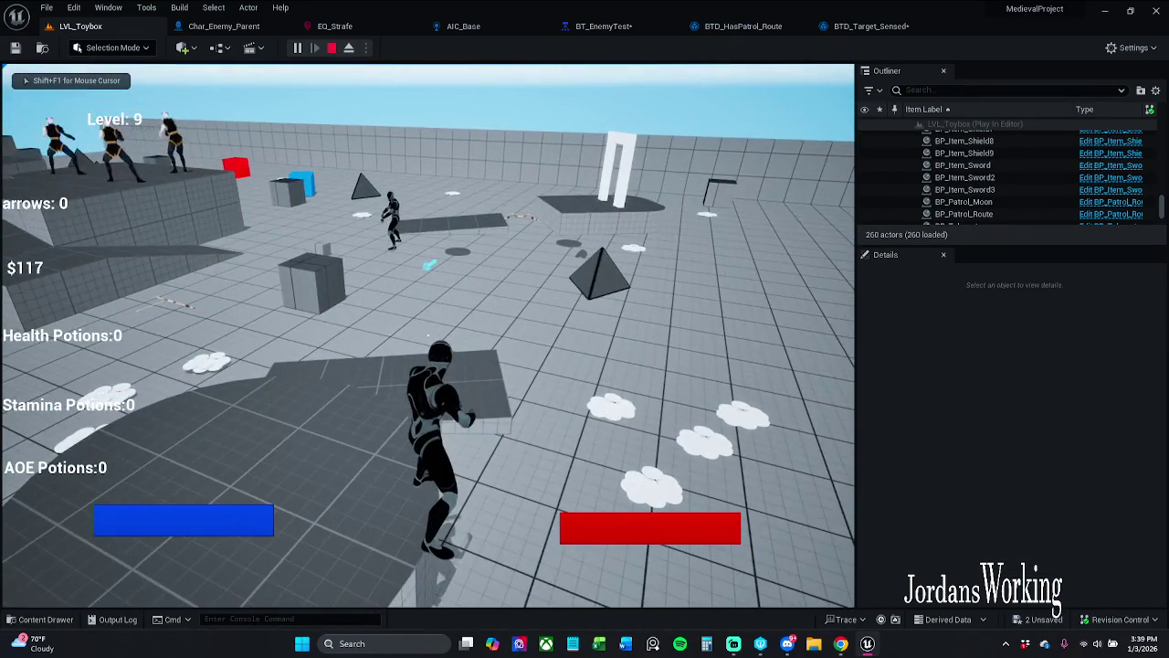
key(Escape)
click(859, 26)
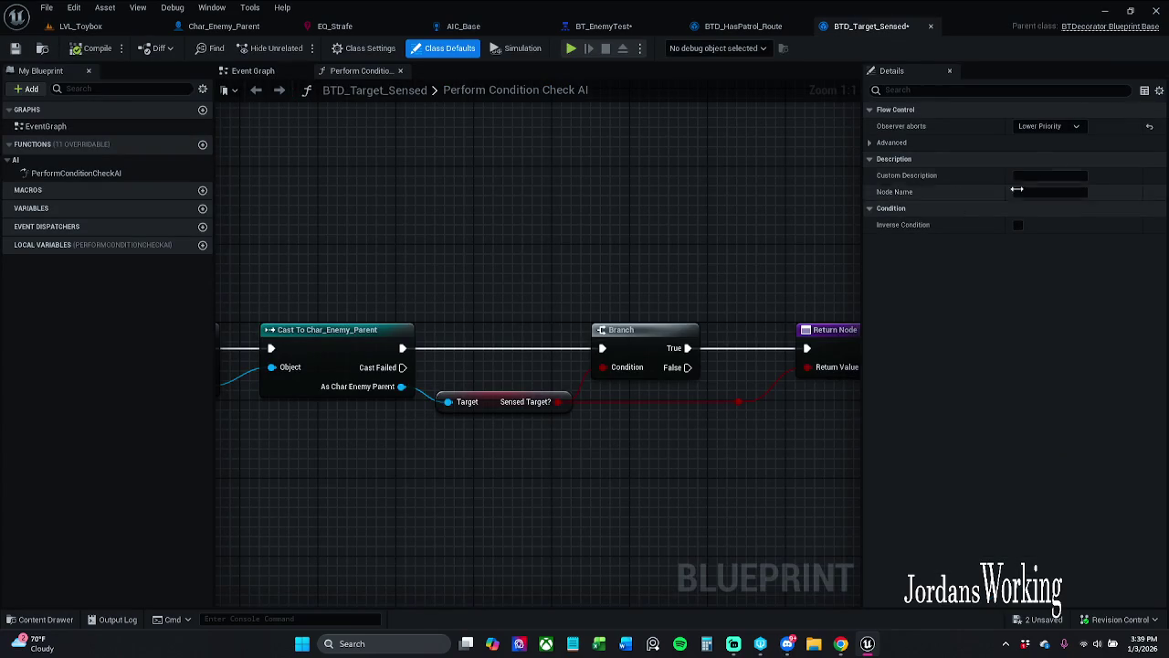
click(1149, 126)
click(96, 48)
- Play-test again, then switch observer aborts to Lower Priority and recompile the decorator
click(80, 26)
click(297, 48)
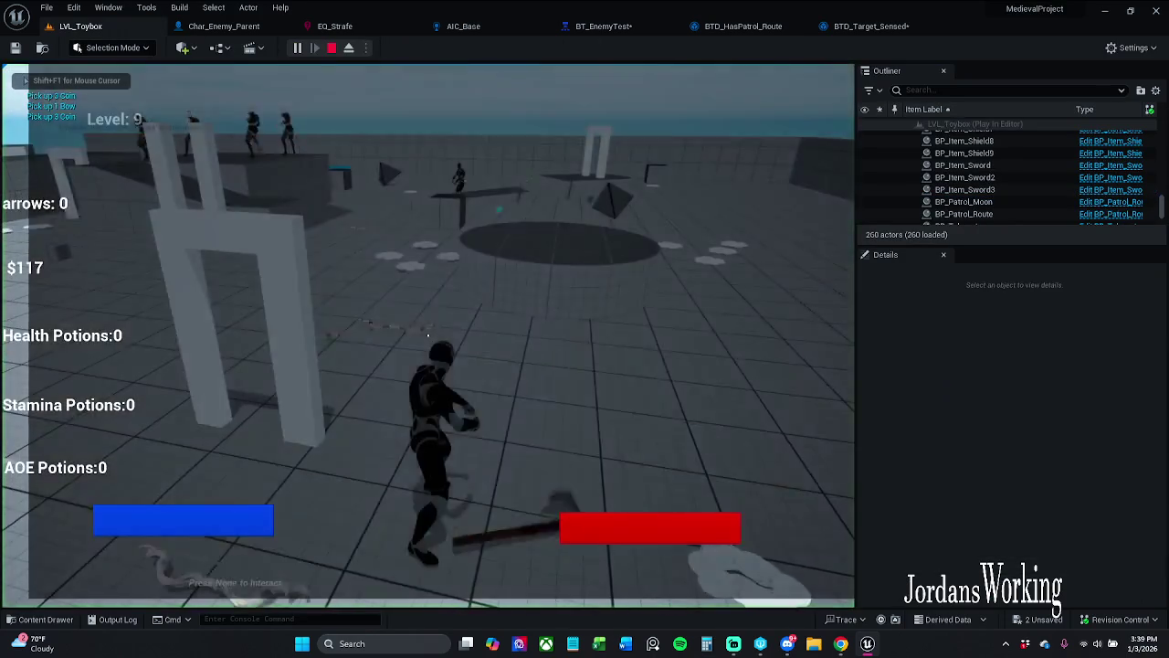
key(Escape)
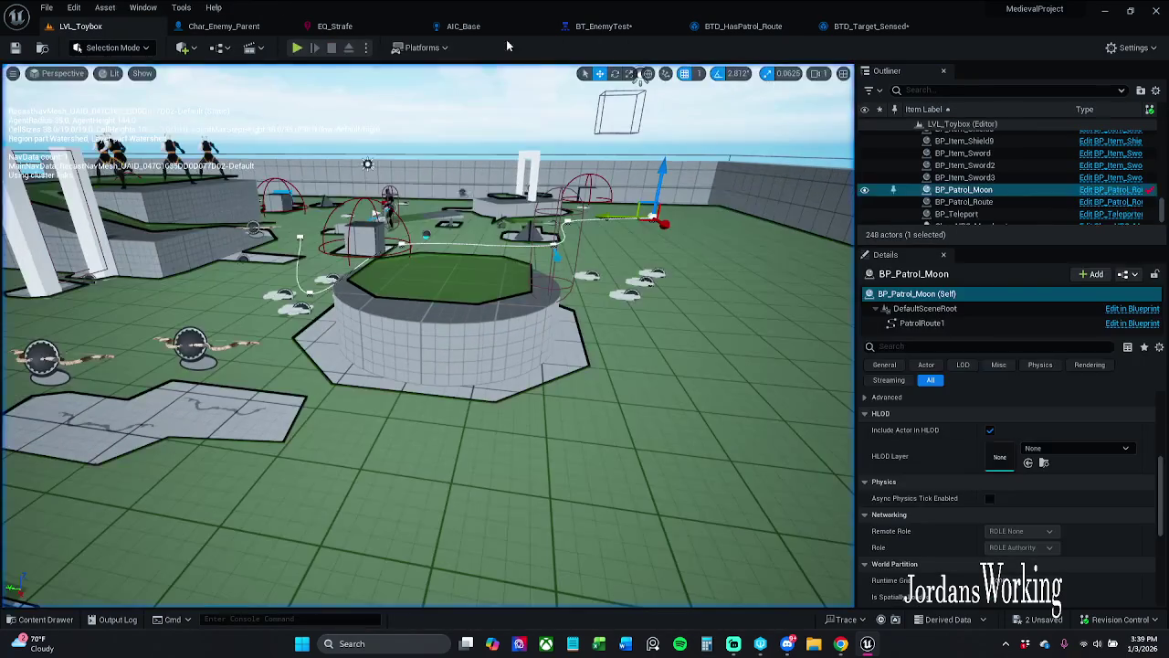
click(868, 26)
click(1074, 126)
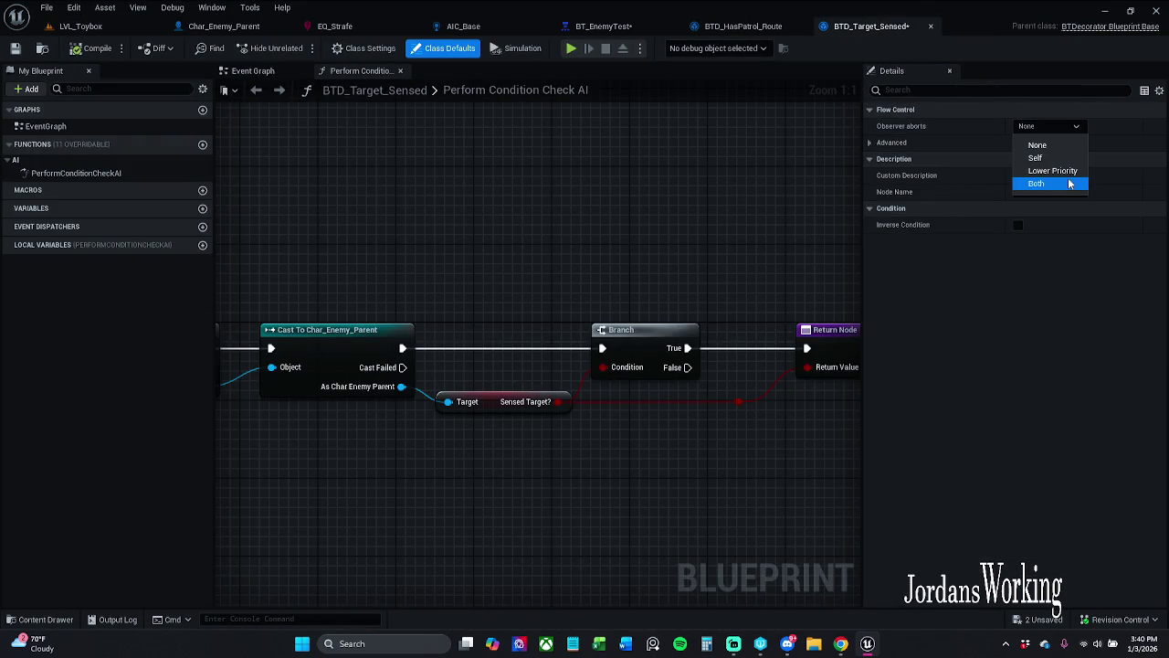
click(1059, 171)
click(91, 47)
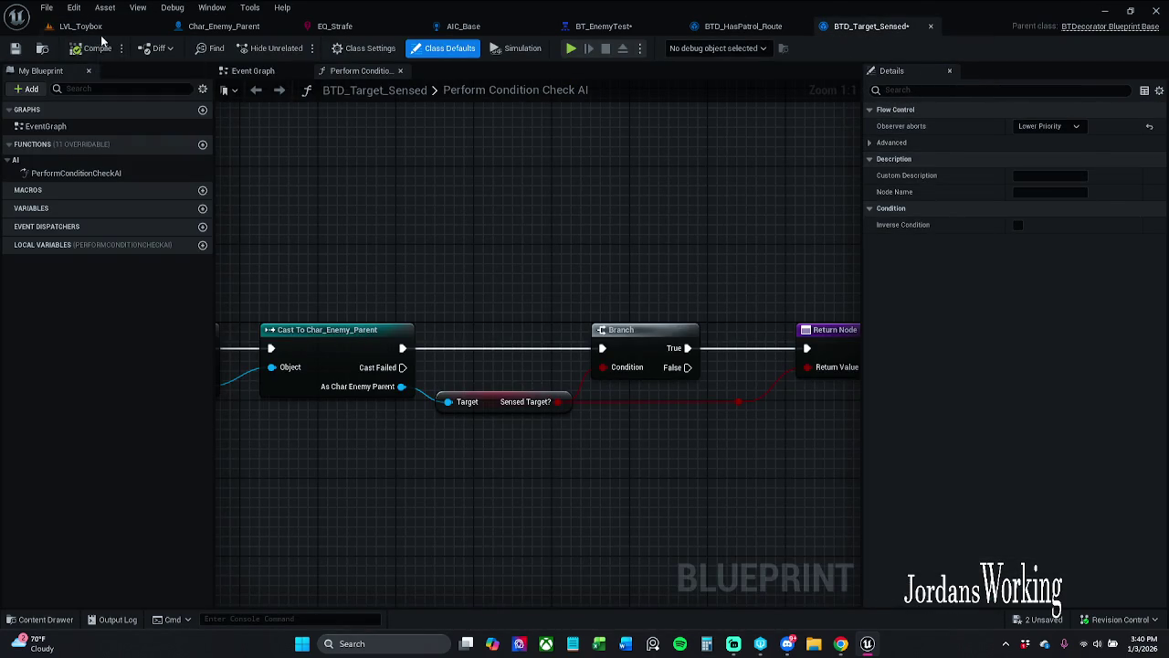
click(80, 25)
- Start play-in-editor and watch BT_EnemyTest live while pausing and resuming the game
click(301, 50)
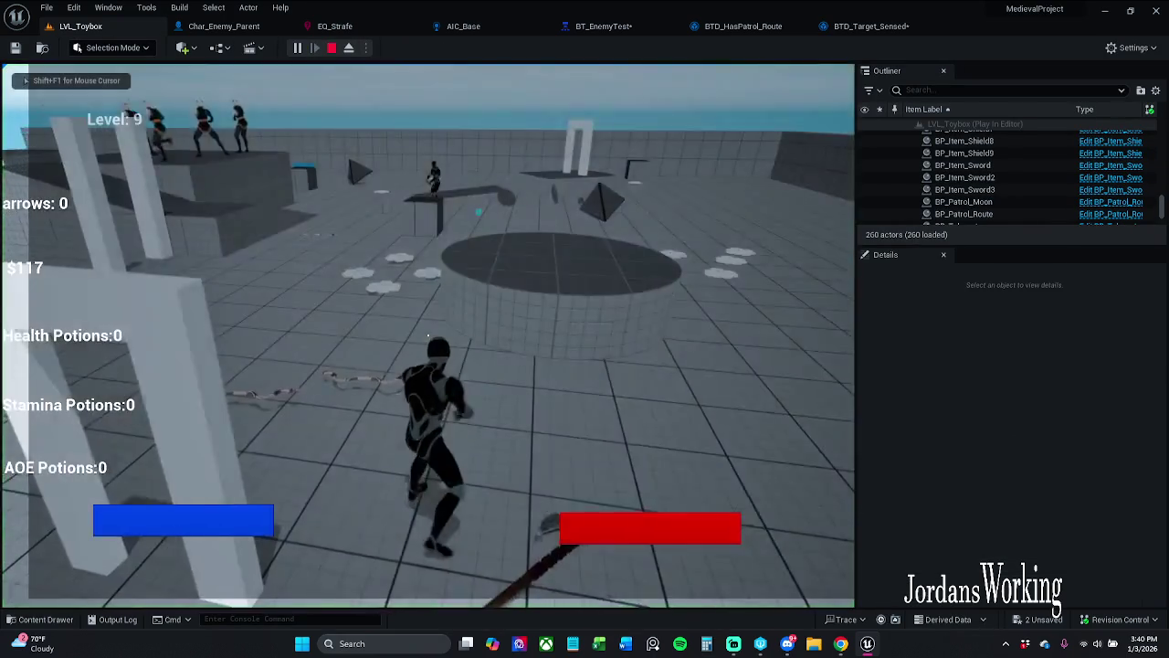
key(p)
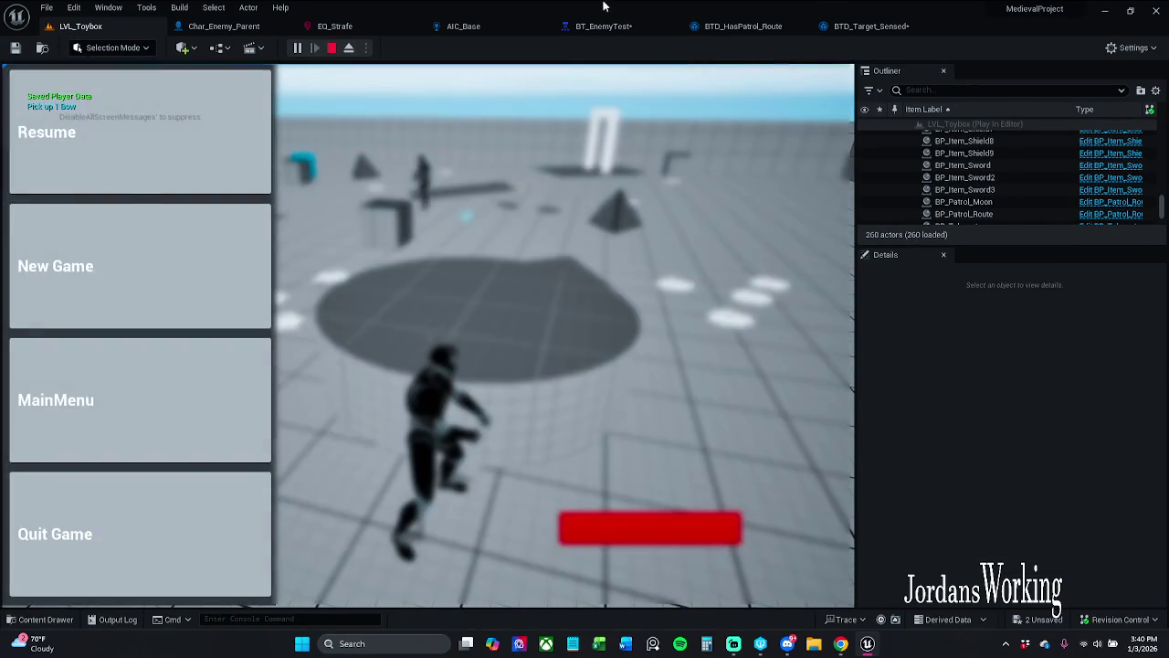
click(603, 26)
drag(432, 182, 545, 247)
scroll(545, 247, down, 2)
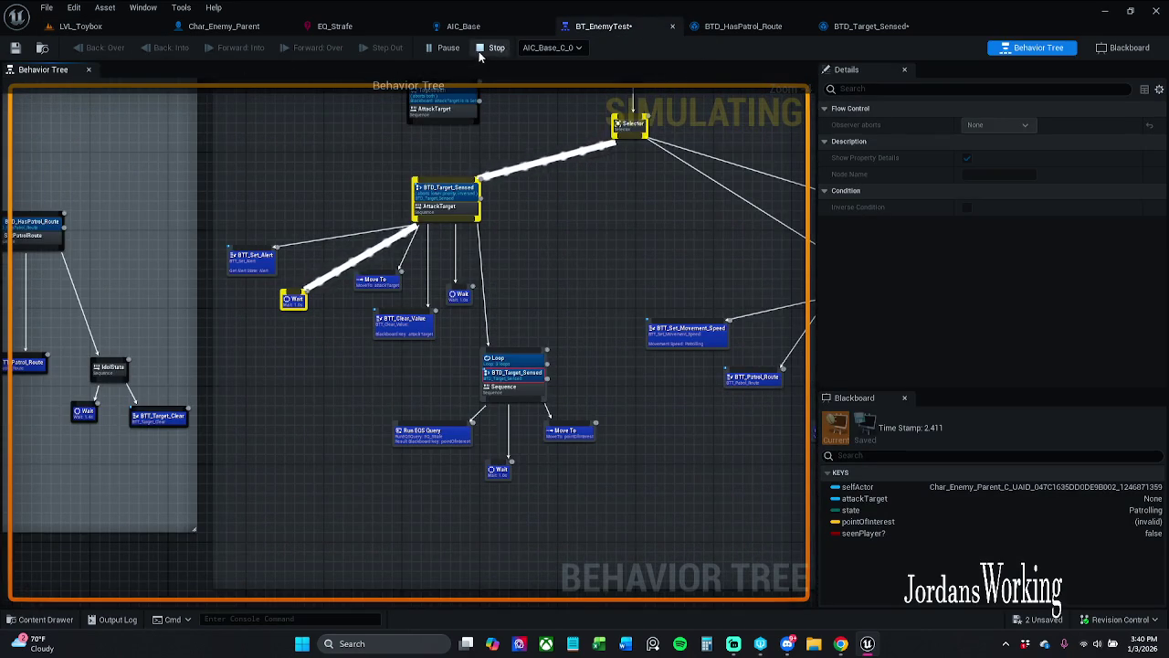
click(92, 25)
click(177, 98)
key(p)
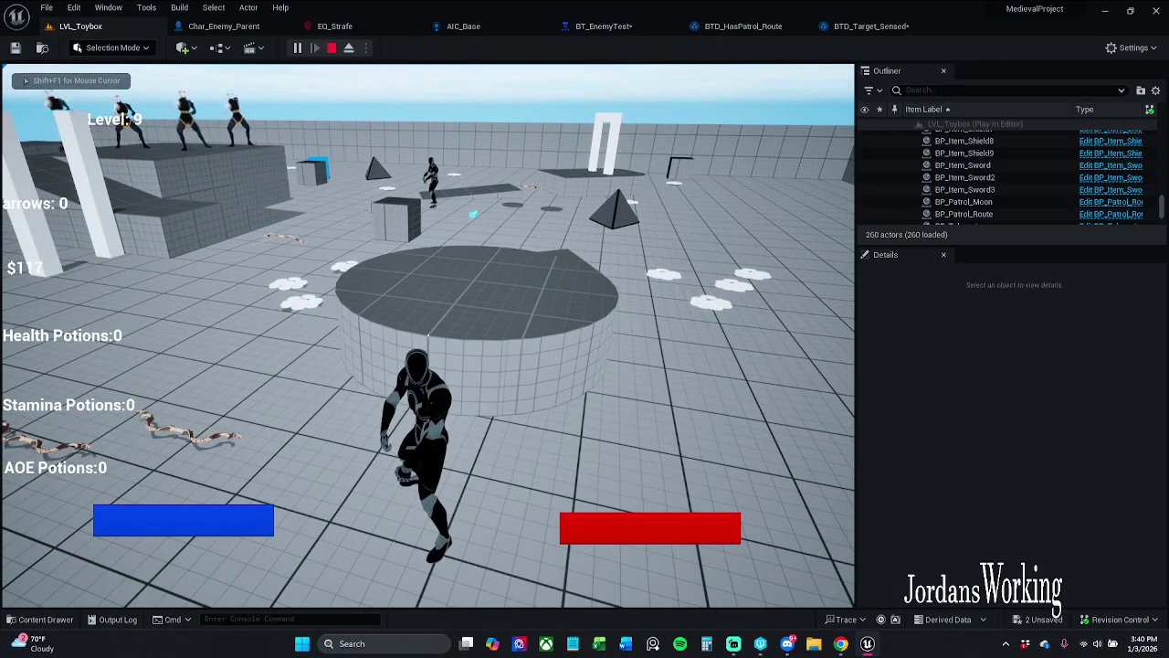
key(p)
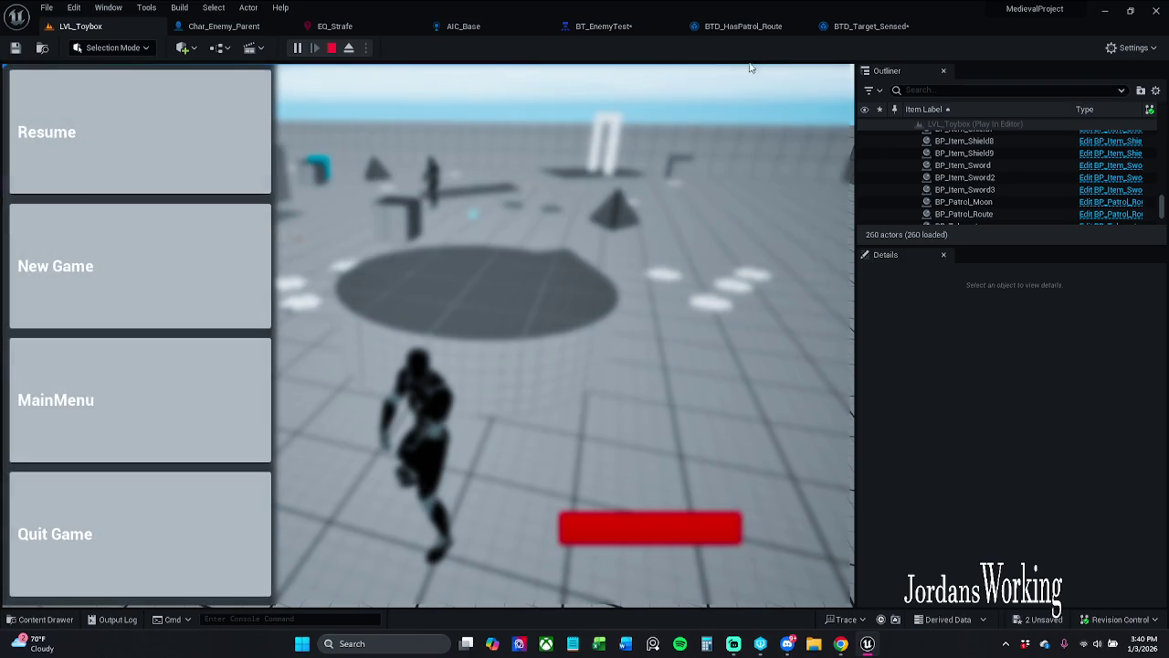
- Recheck BT_EnemyTest, move the player around the circular platform, and stop the session
click(621, 31)
scroll(299, 270, up, 2)
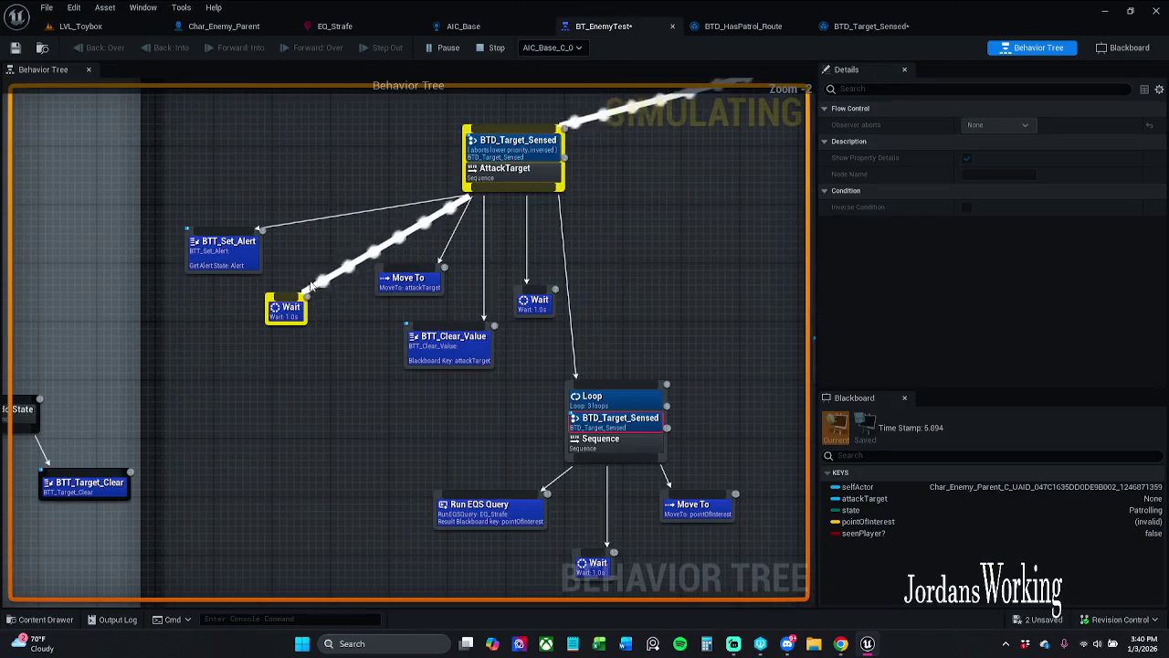
click(91, 27)
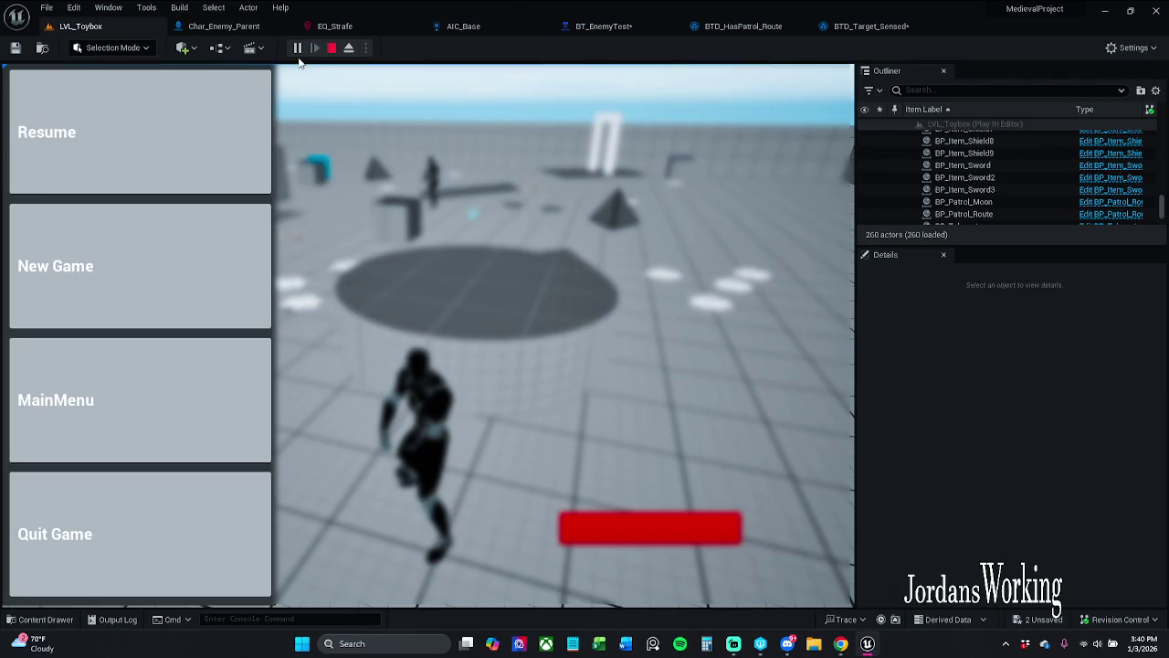
click(110, 165)
key(w)
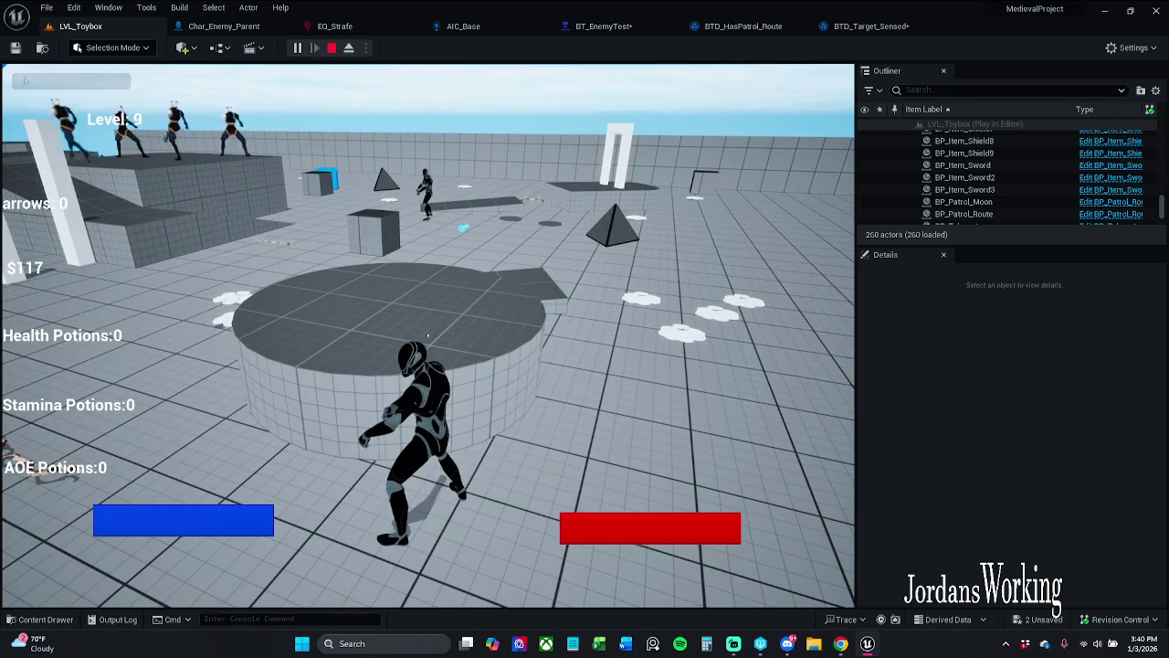
key(Escape)
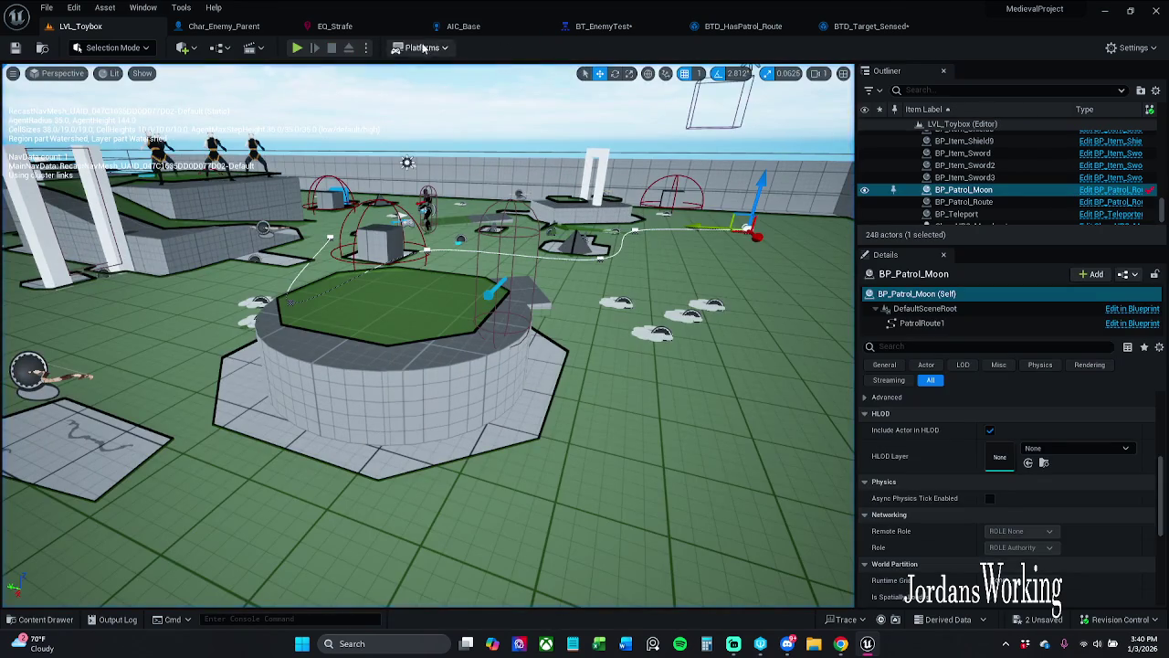
click(614, 26)
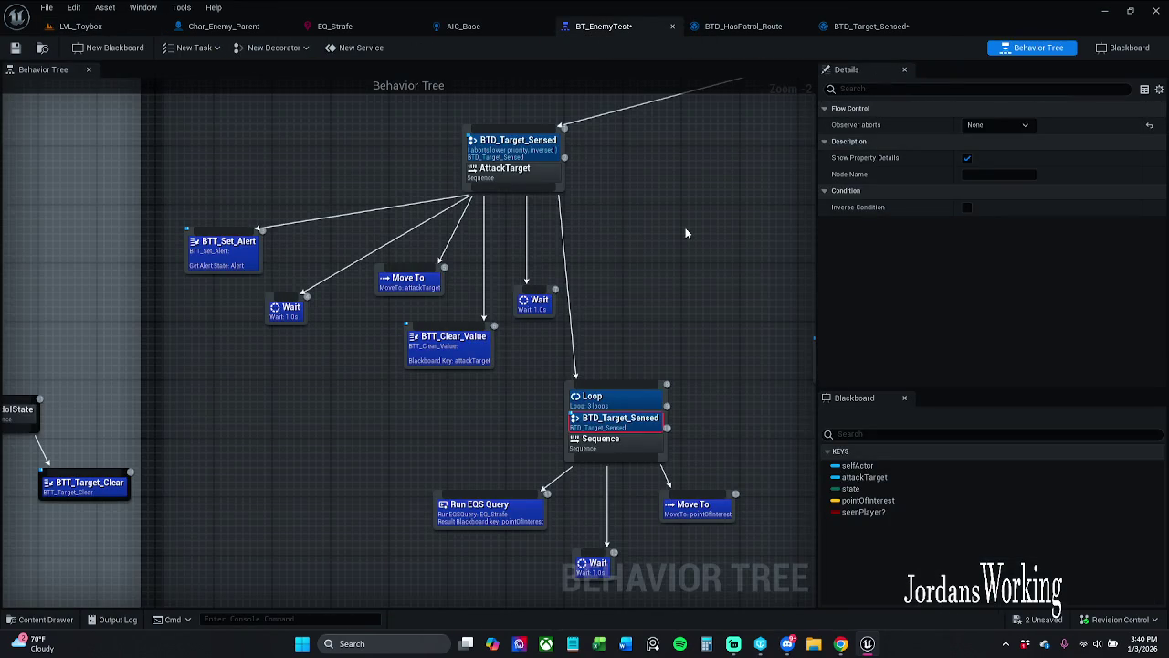
click(868, 26)
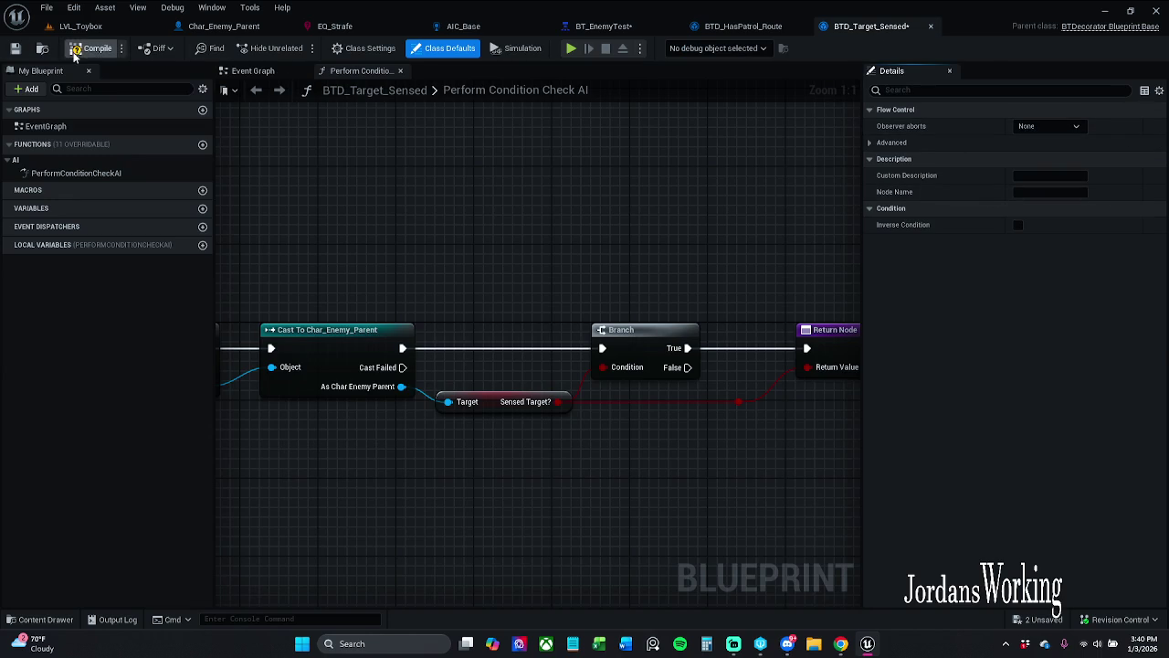
- Save the BTD_Target_Sensed decorator, checking out the asset
click(14, 48)
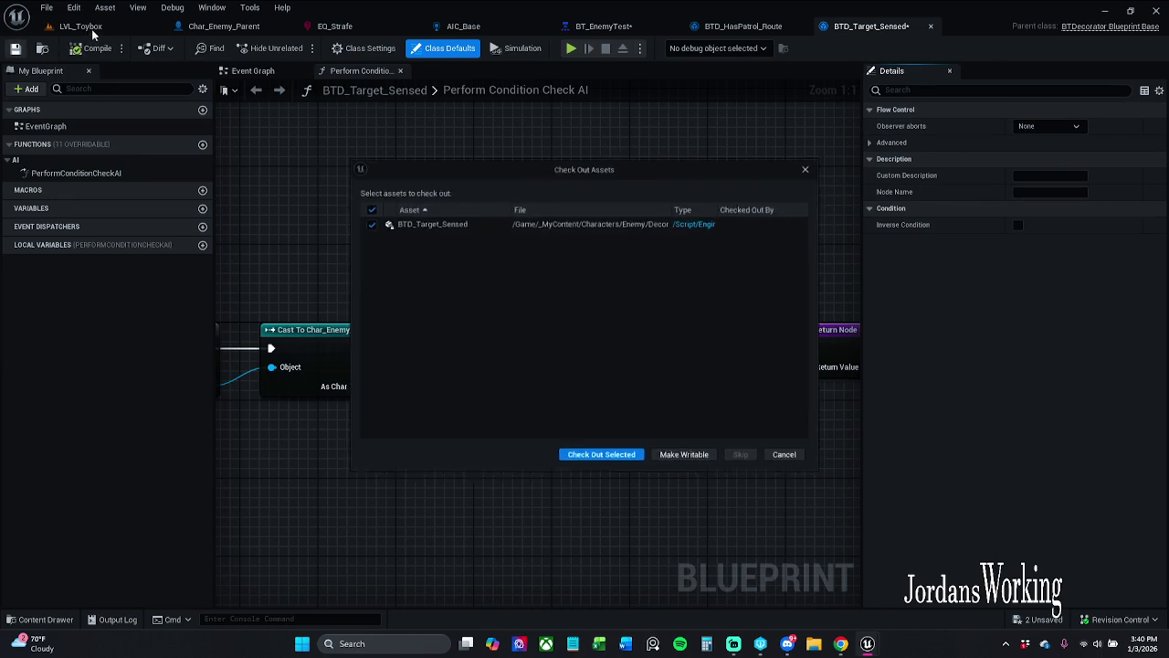
click(601, 458)
click(508, 394)
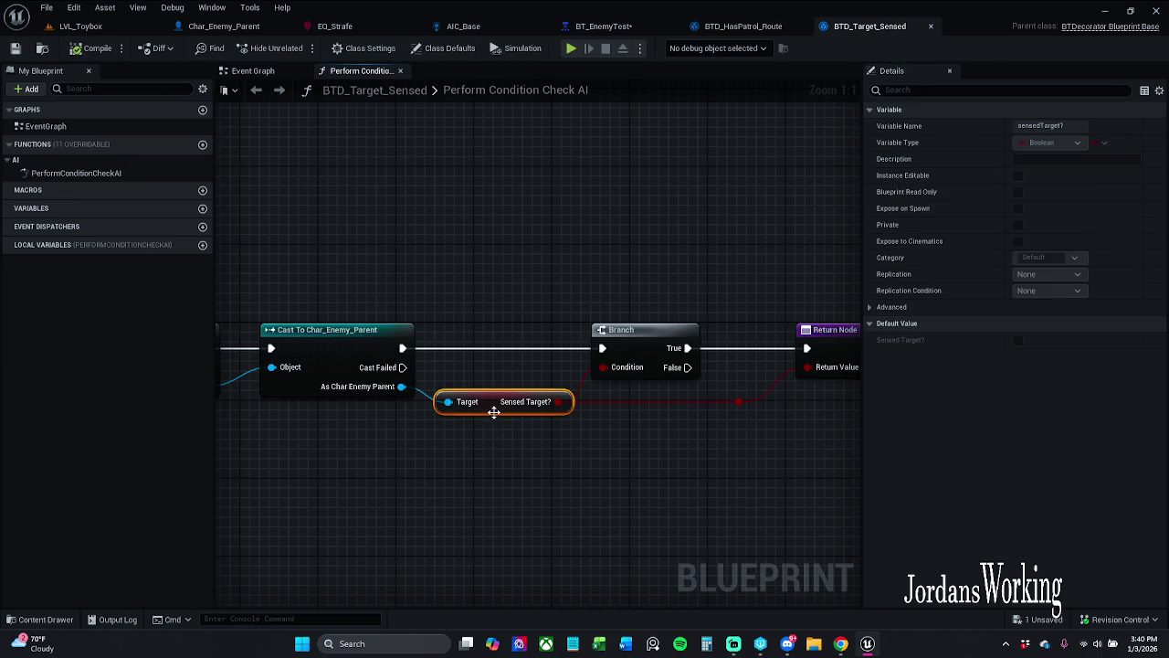
- Launch play-in-editor with Alt+P and watch the behavior tree while paused
click(82, 27)
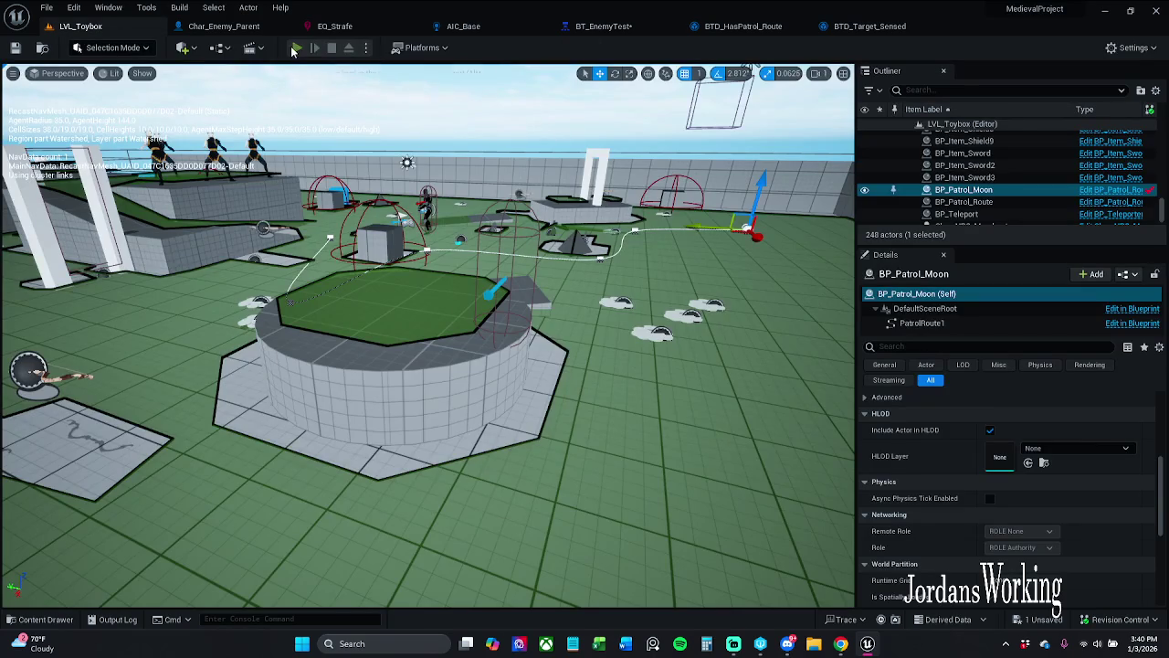
key(alt+p)
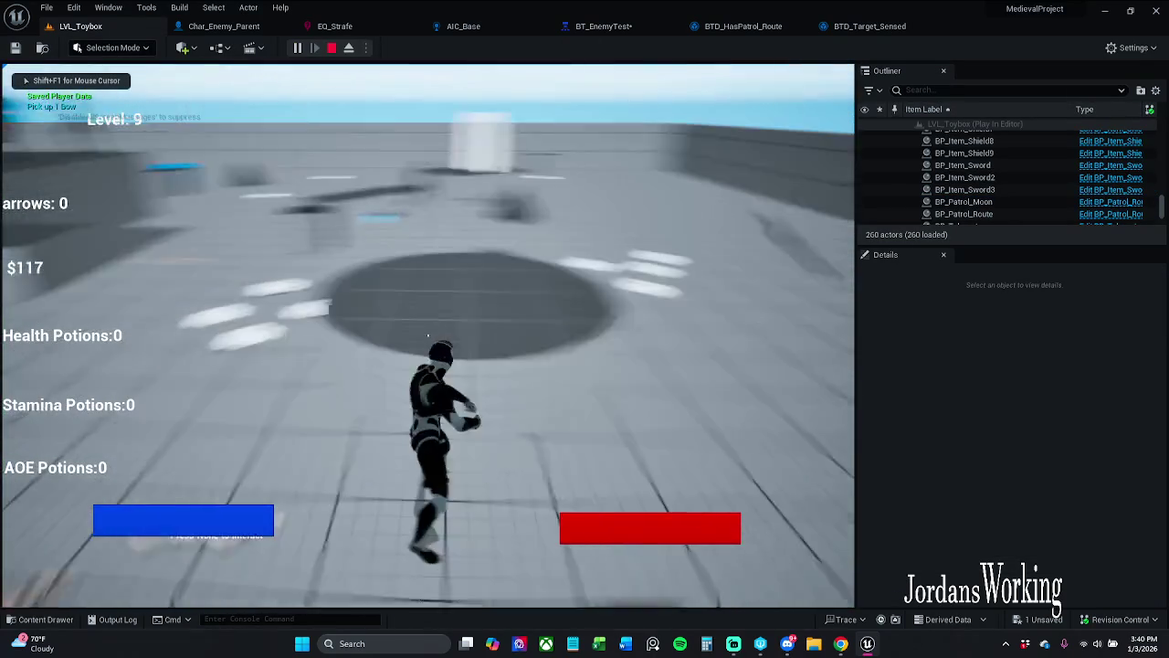
key(p)
click(604, 27)
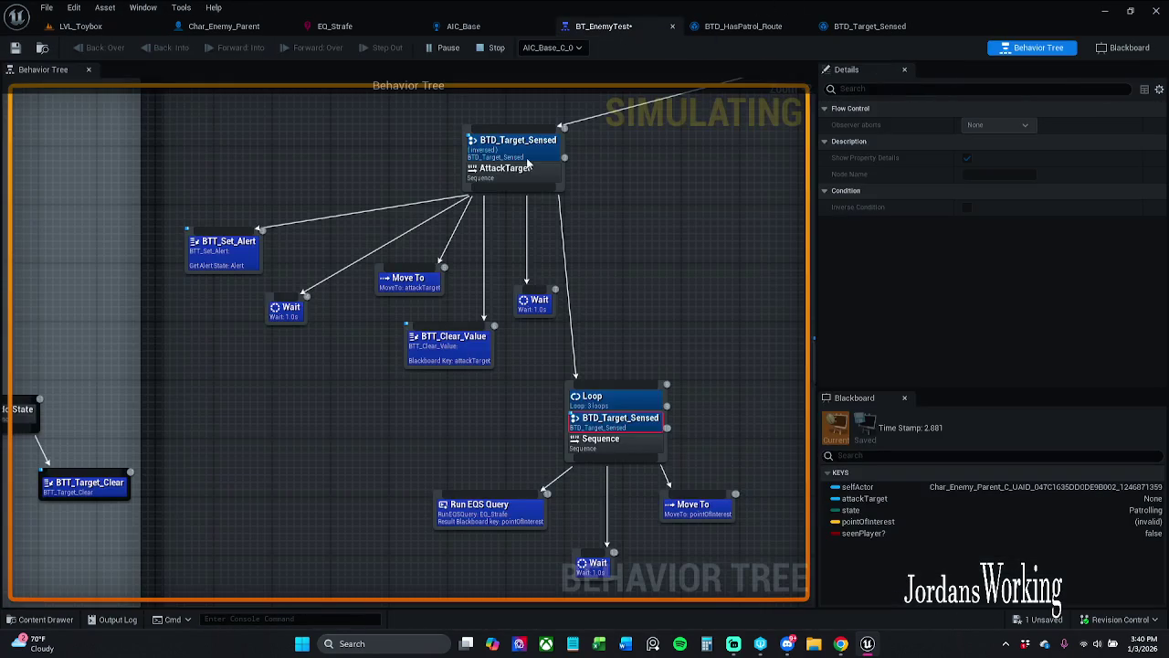
drag(408, 414, 365, 308)
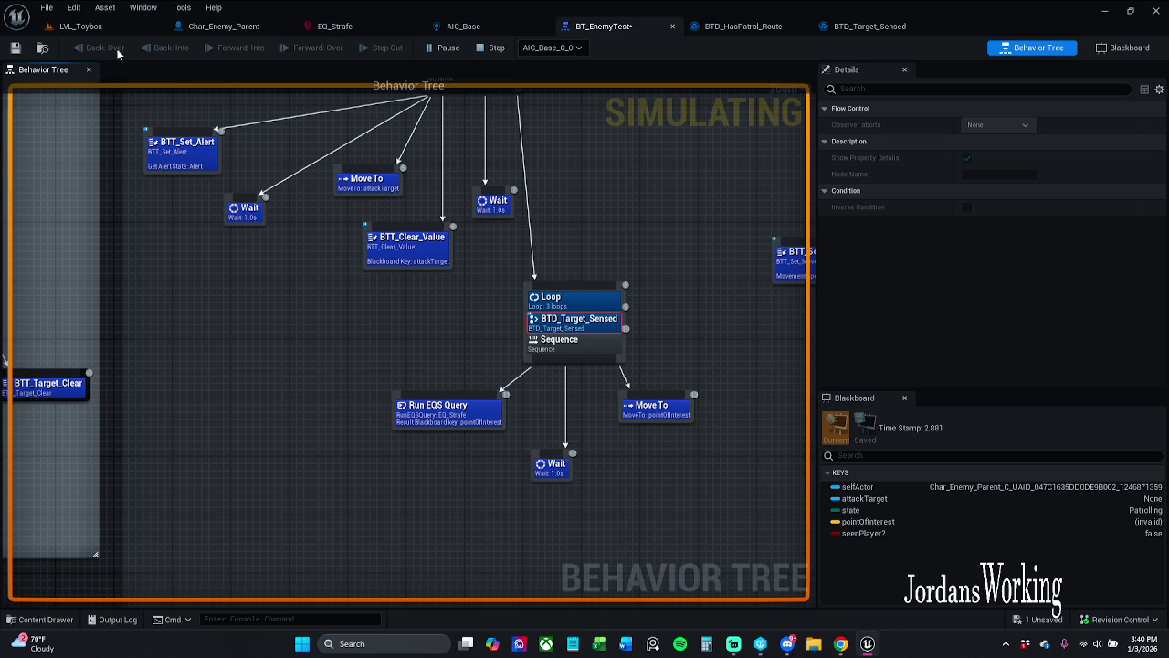
click(82, 25)
click(110, 177)
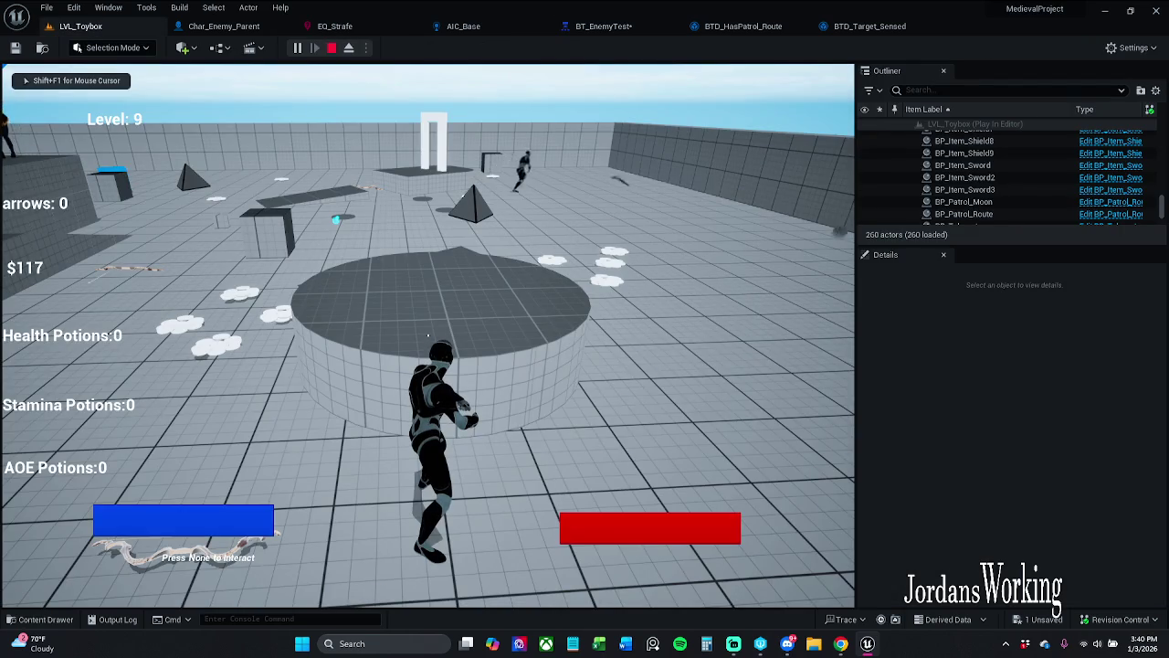
- Toggle the gameplay debugger to view perception info, then select Char_Enemy_Parent for debugging
key(apostrophe)
key(s)
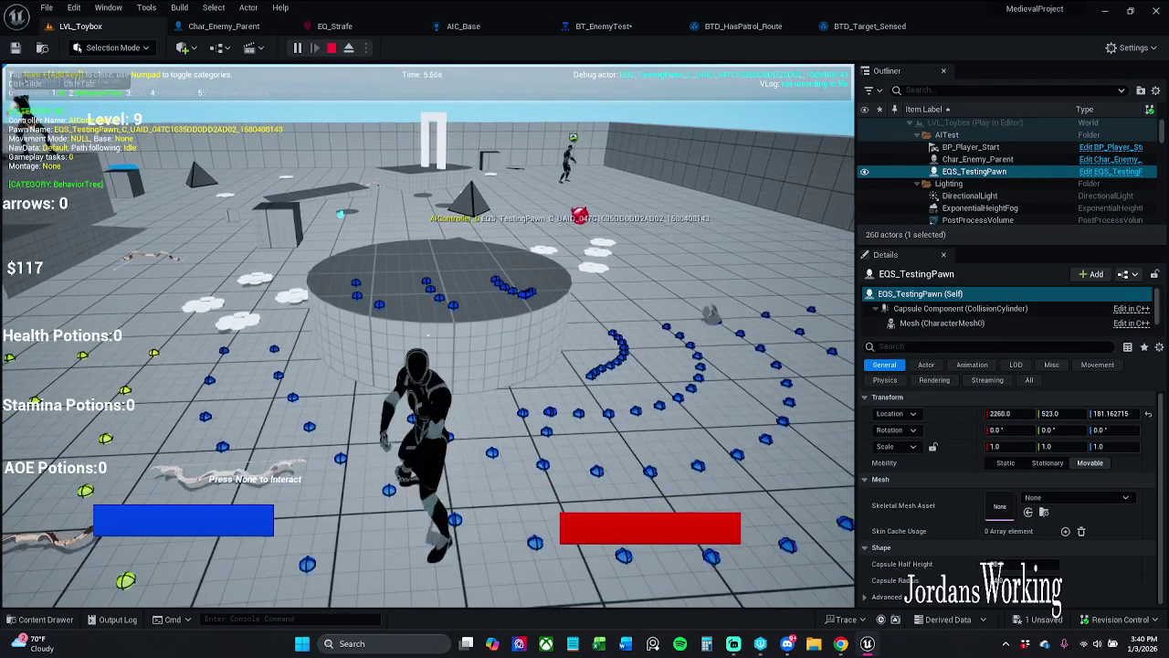
key(KP_4)
key(KP_5)
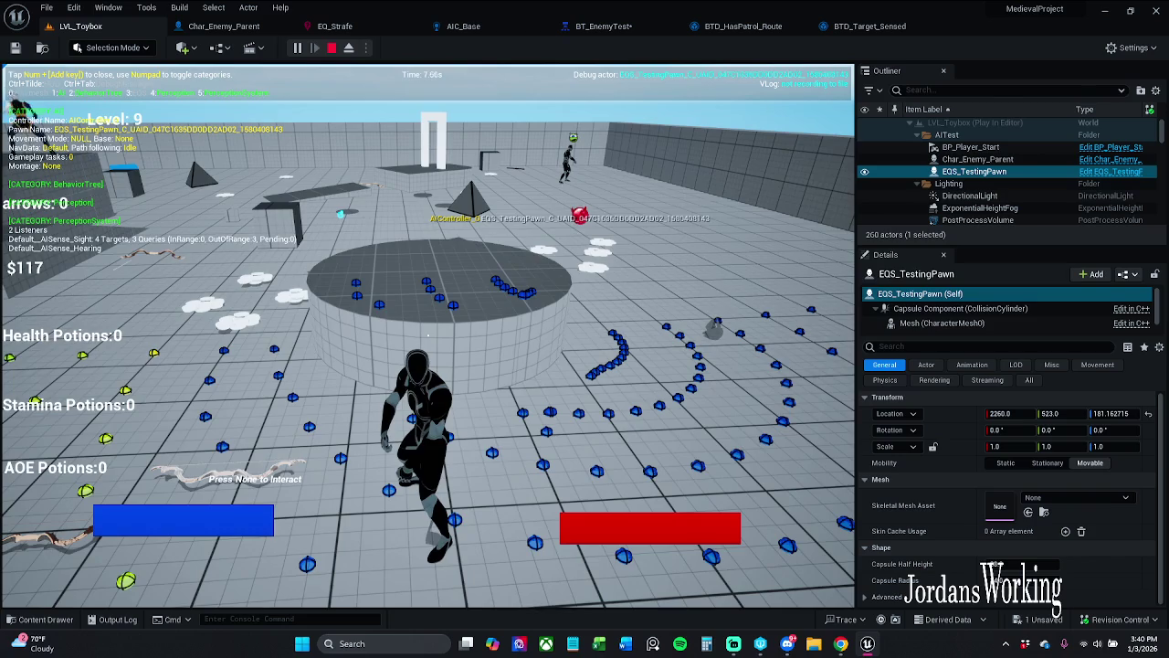
key(apostrophe)
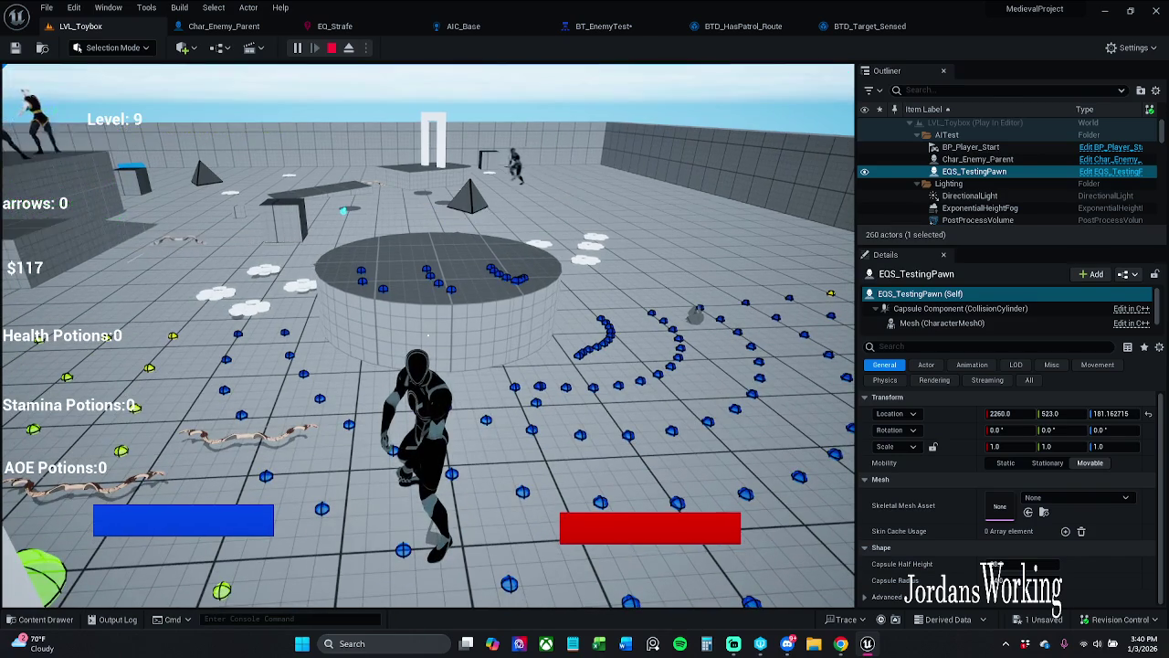
key(p)
click(1027, 158)
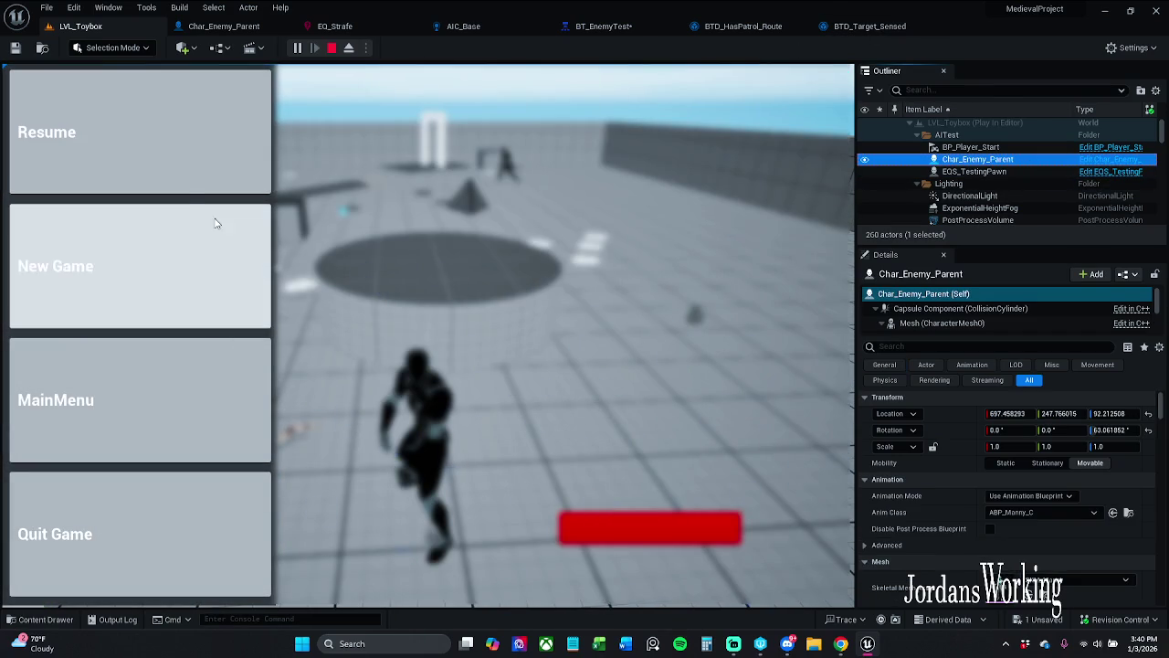
click(137, 137)
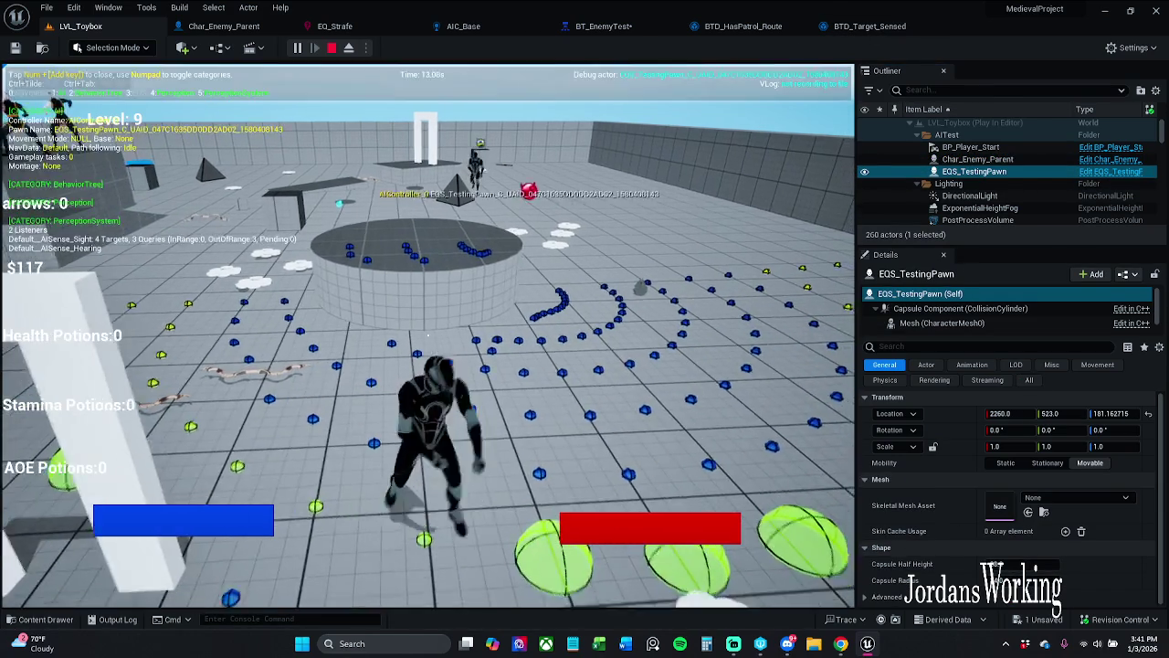
- Target the enemy in the gameplay debugger, then open the AIC_Base AI controller blueprint
key(apostrophe)
key(apostrophe)
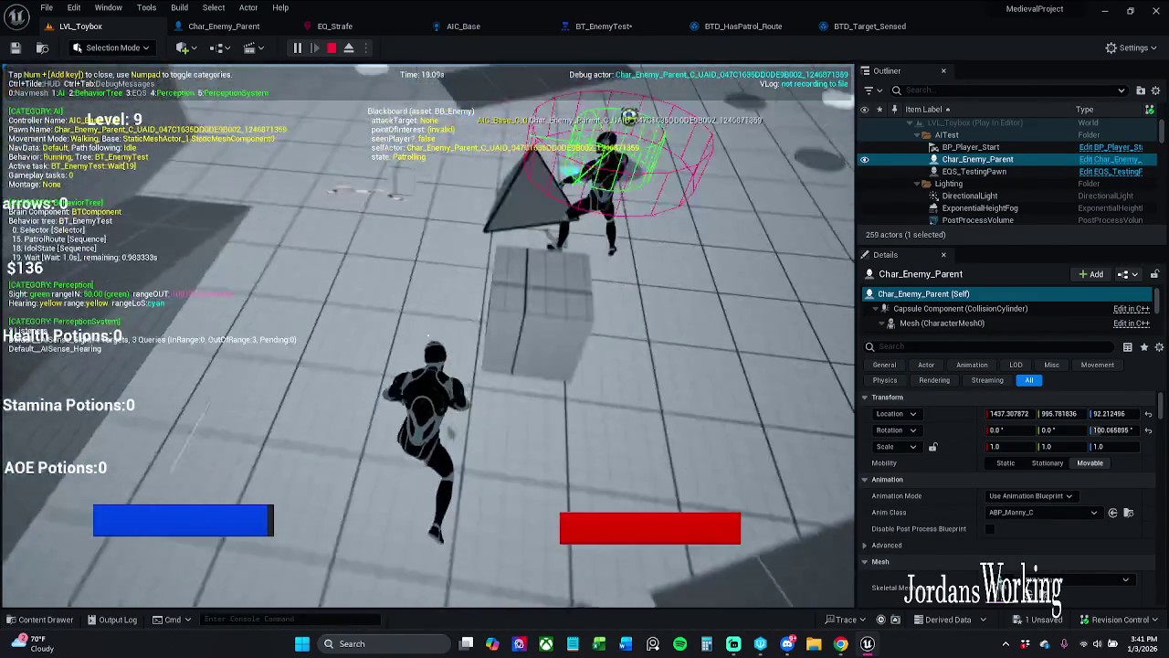
key(KP_0)
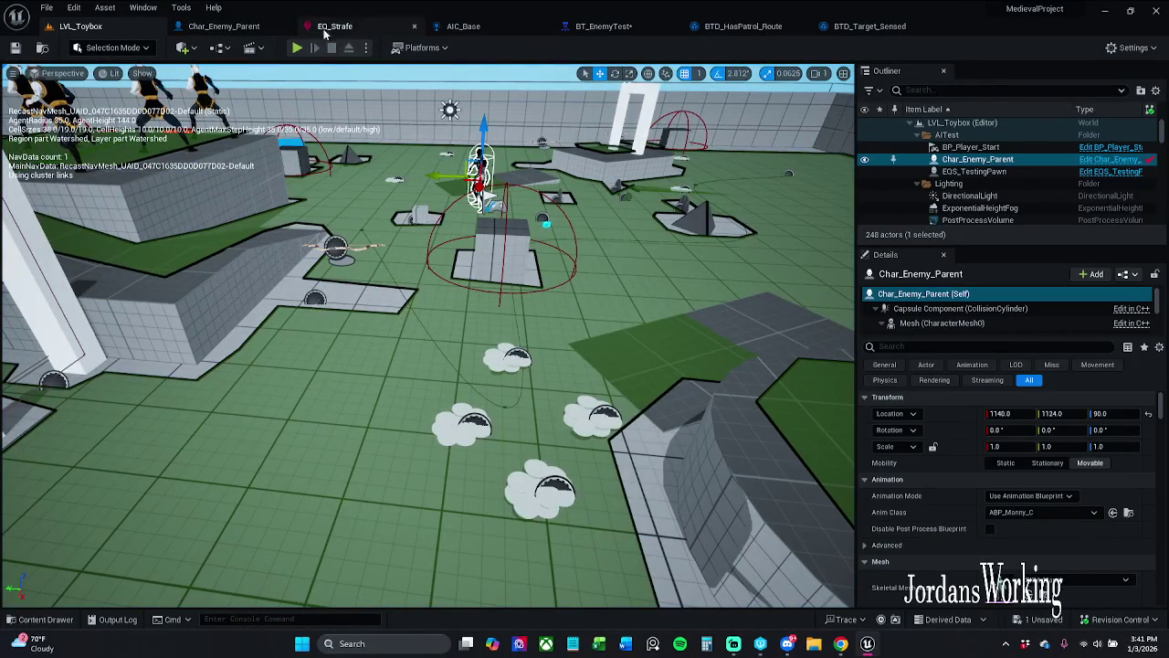
click(248, 31)
click(463, 25)
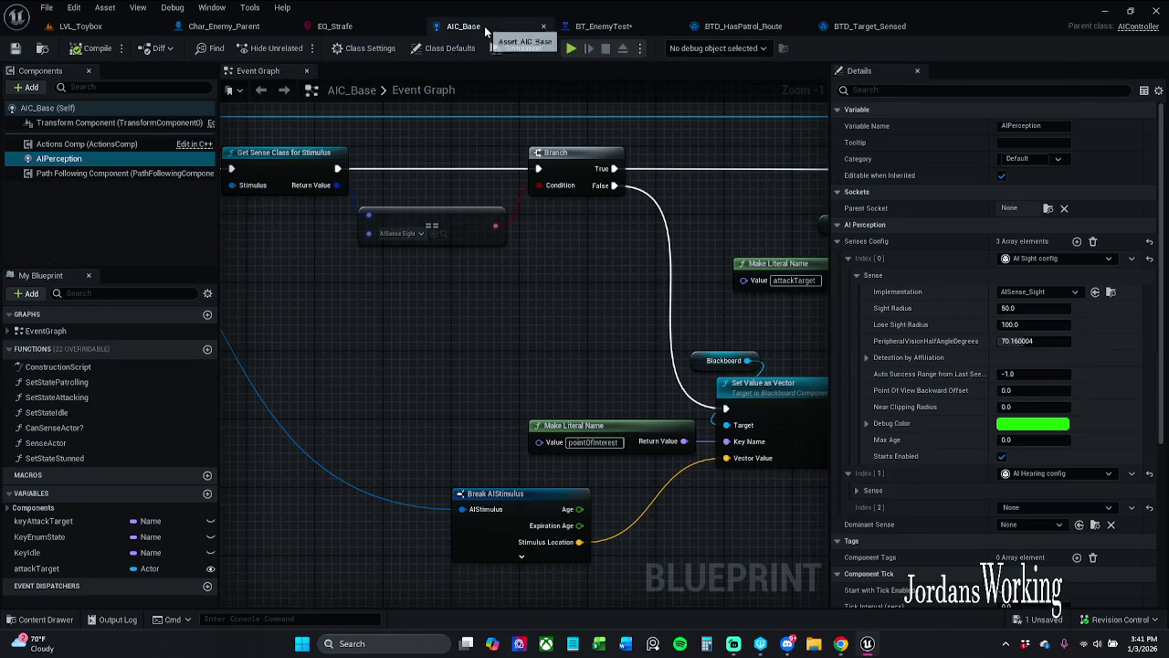